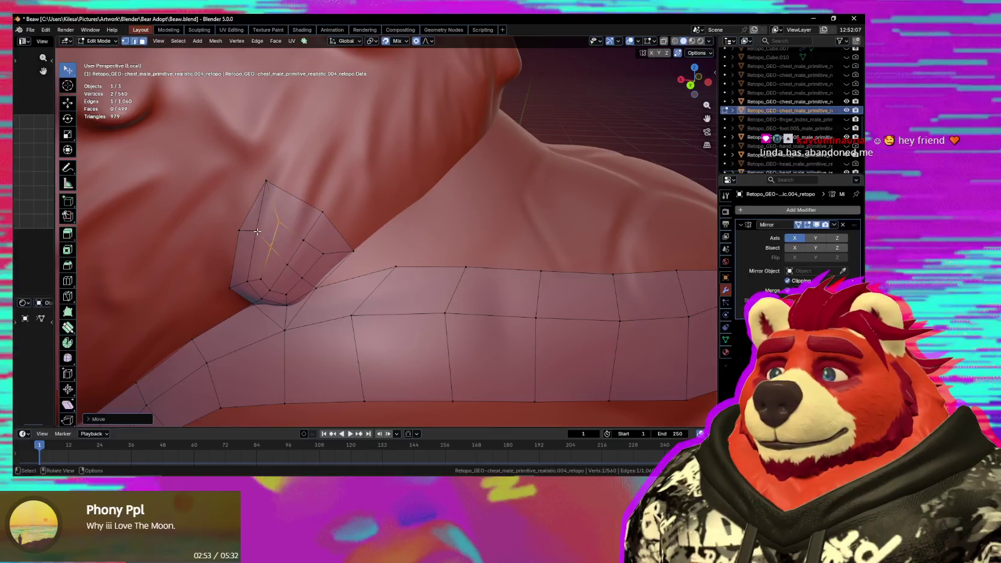
Refit the neck-ruff patch, pulling its top vertex onto the fur tuft.
{"action": "left_click", "coordinate": [280, 225]}
{"action": "left_click_drag", "start_coordinate": [284, 224], "coordinate": [294, 218]}
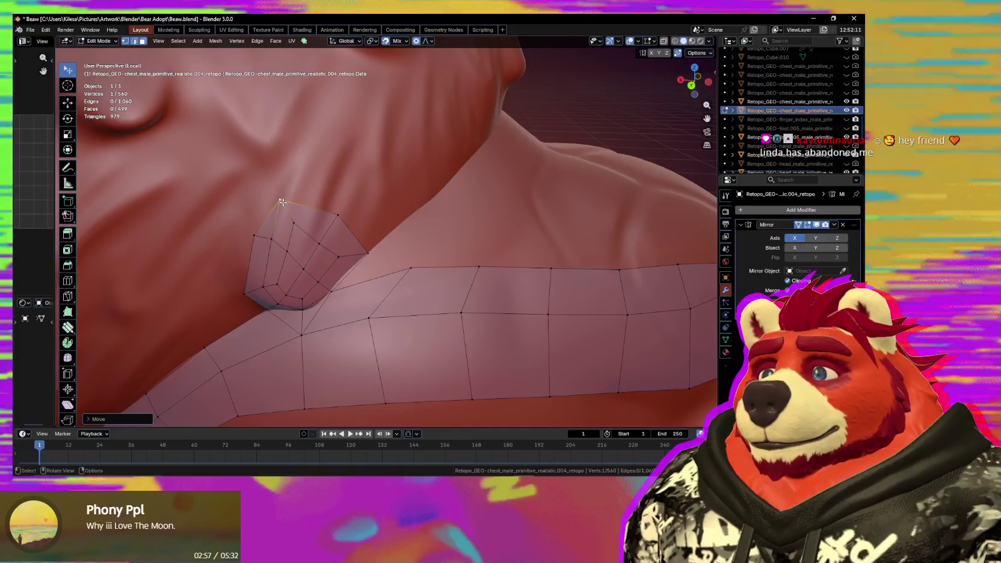
{"action": "middle_click_drag", "start_coordinate": [280, 199], "coordinate": [325, 202]}
{"action": "left_click_drag", "start_coordinate": [325, 201], "coordinate": [336, 192]}
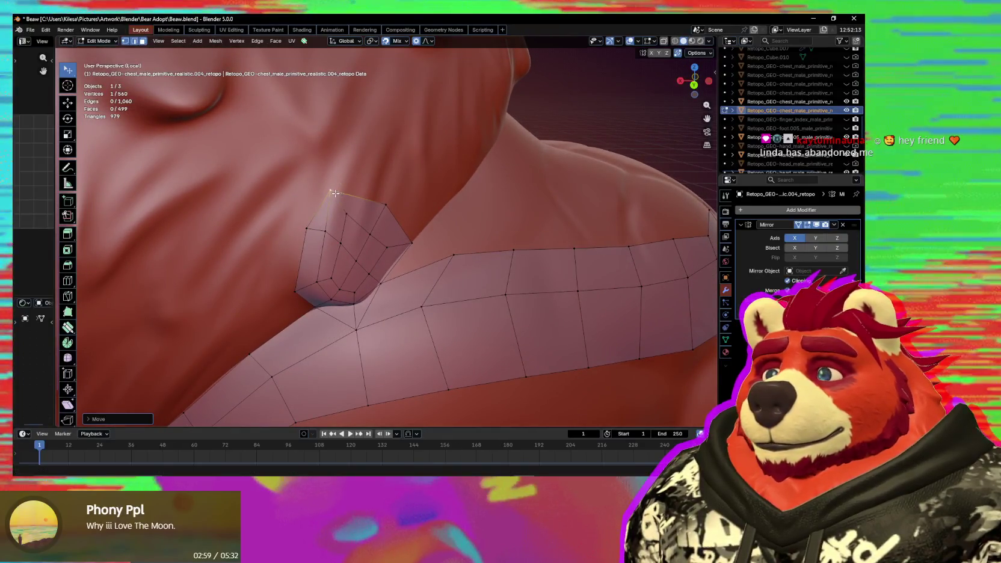
{"action": "middle_click_drag", "start_coordinate": [351, 221], "coordinate": [368, 268]}
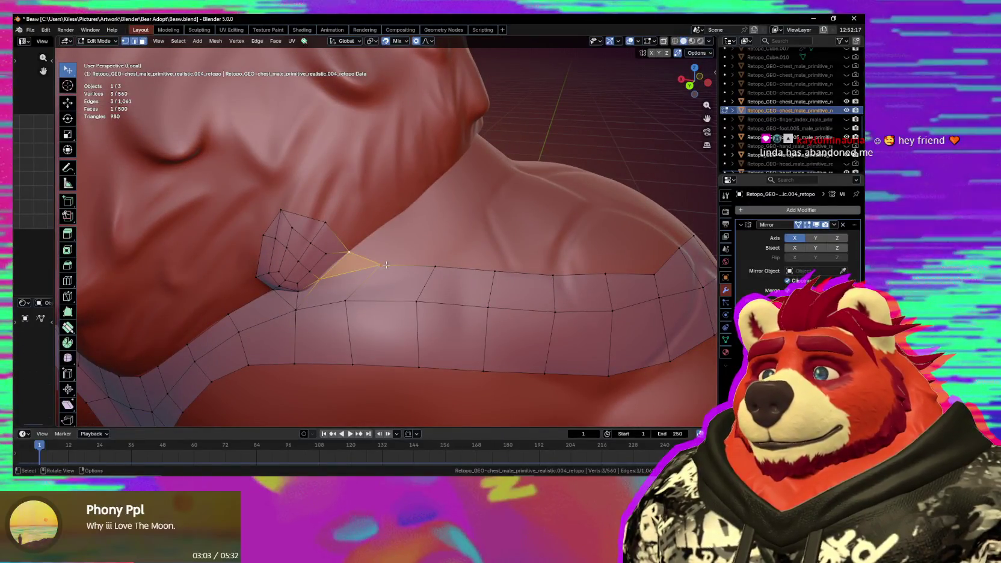
{"action": "left_click", "coordinate": [378, 268]}
{"action": "mouse_move", "coordinate": [378, 268]}
{"action": "middle_mouse_down"}
{"action": "mouse_move", "coordinate": [380, 302]}
{"action": "mouse_move", "coordinate": [361, 295]}
{"action": "middle_mouse_up"}
Move an arm-band vertex into place and insert a new loop cut across the band.
{"action": "left_click", "coordinate": [351, 287]}
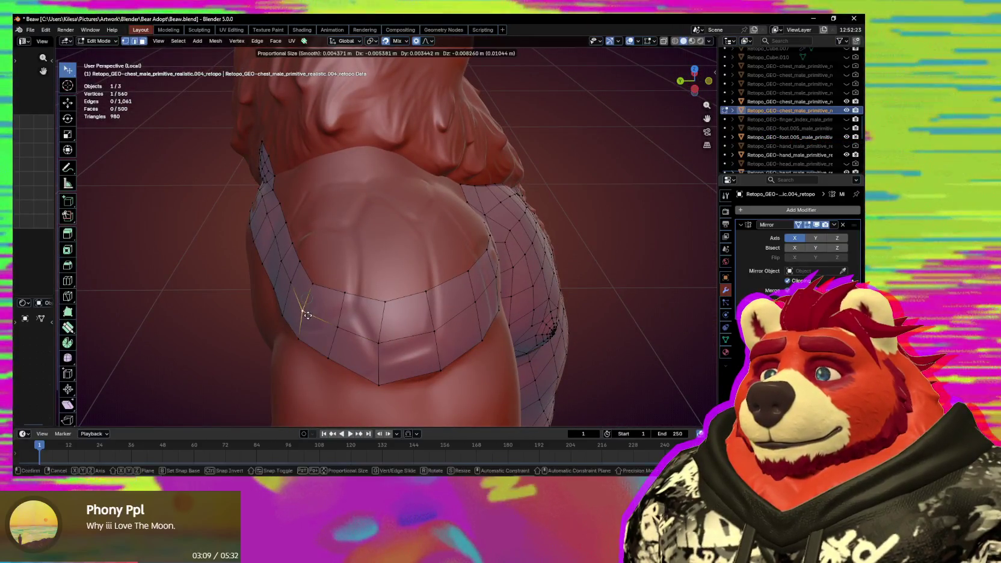
{"action": "key", "text": "g"}
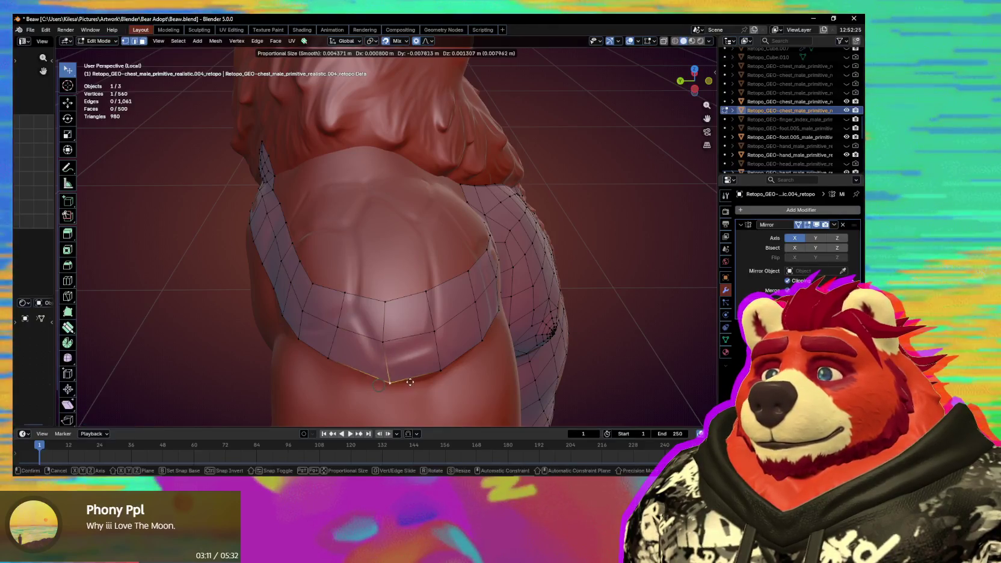
{"action": "left_click", "coordinate": [402, 342]}
{"action": "key", "text": "ctrl+r"}
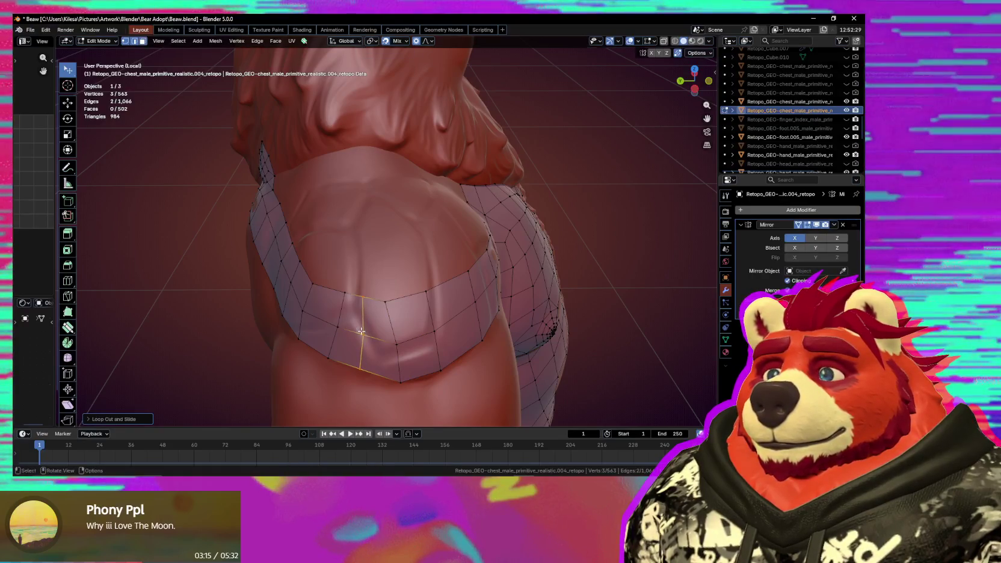
{"action": "middle_click_drag", "start_coordinate": [344, 364], "coordinate": [401, 345]}
Nudge the upper and lower arm-band vertices with proportional falloff to hug the arm.
{"action": "key", "text": "g"}
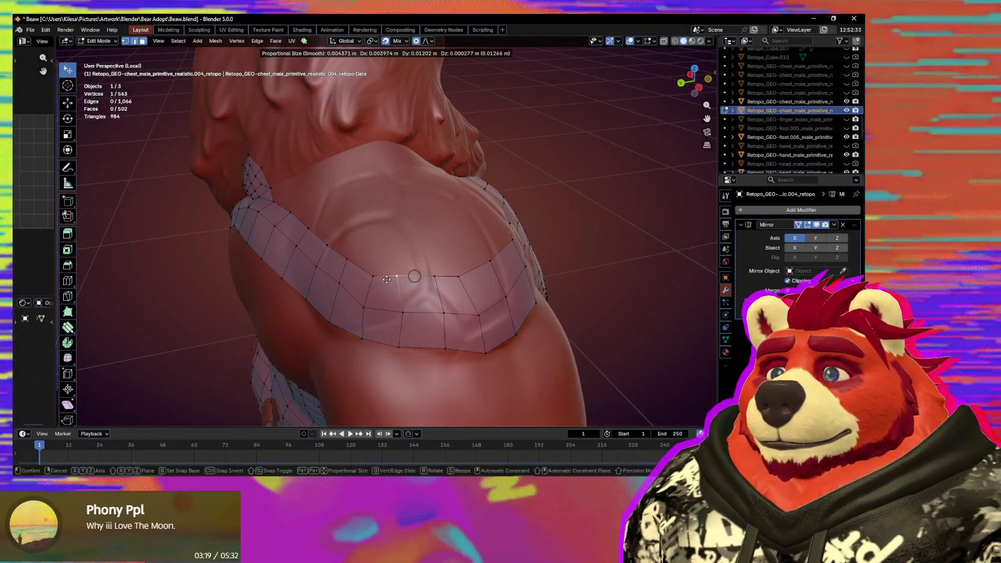
{"action": "mouse_move", "coordinate": [406, 308]}
{"action": "middle_mouse_down"}
{"action": "mouse_move", "coordinate": [383, 289]}
{"action": "mouse_move", "coordinate": [379, 300]}
{"action": "middle_mouse_up"}
{"action": "key", "text": "g"}
{"action": "left_click", "coordinate": [383, 290]}
{"action": "left_click", "coordinate": [303, 344]}
{"action": "key", "text": "g"}
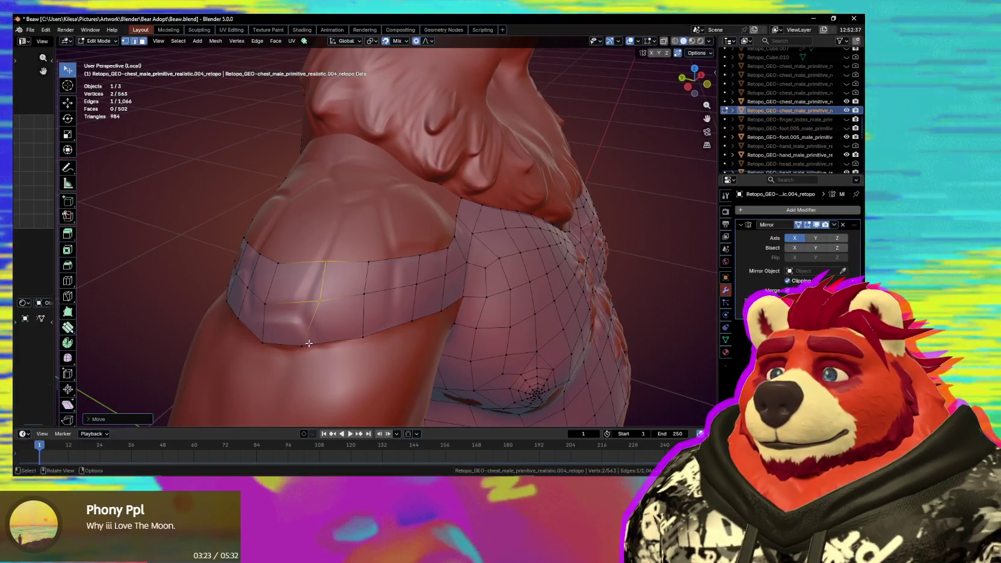
{"action": "left_click", "coordinate": [316, 352]}
Move two neighbouring band vertices up to the band's edge.
{"action": "left_click", "coordinate": [322, 304]}
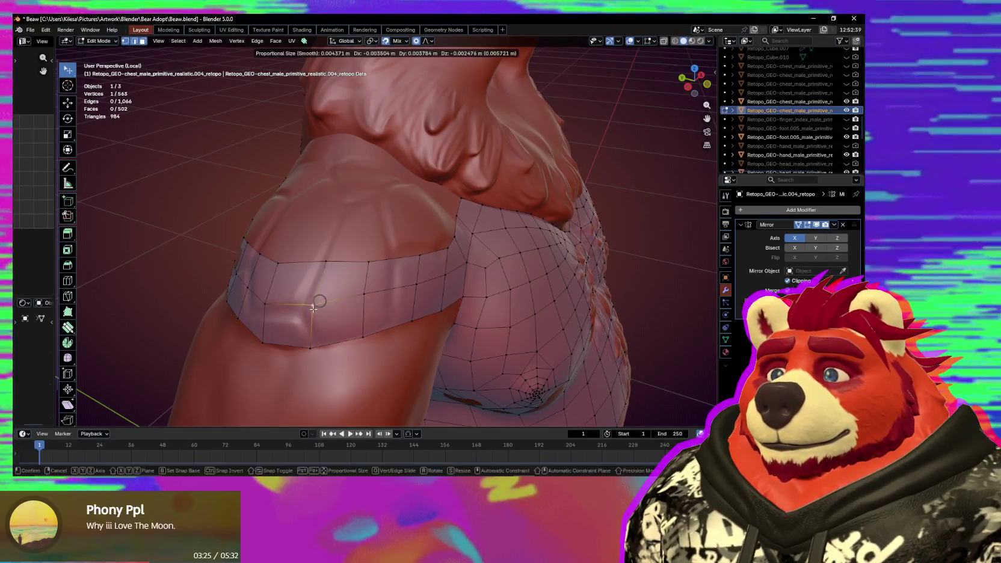
{"action": "left_click", "coordinate": [319, 267]}
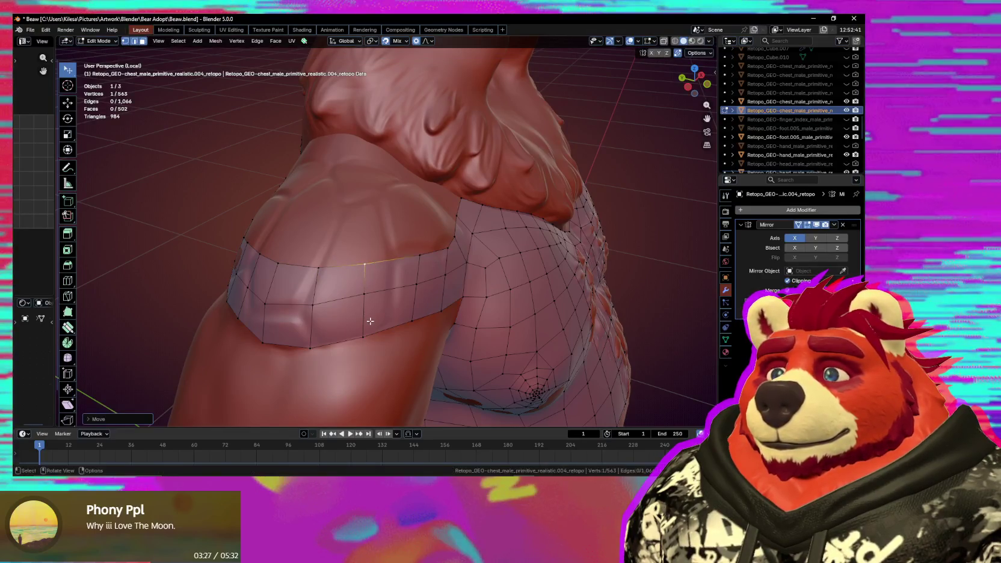
{"action": "middle_click_drag", "start_coordinate": [364, 262], "coordinate": [313, 305]}
{"action": "left_click", "coordinate": [282, 307], "text": "shift"}
{"action": "key", "text": "g"}
{"action": "left_click", "coordinate": [278, 298]}
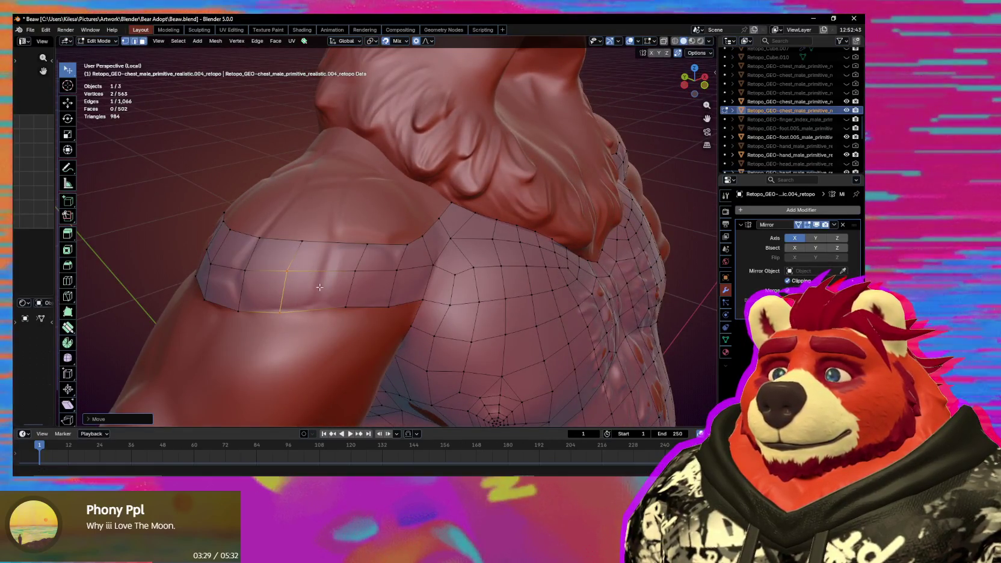
Add another edge loop across the arm band and check it from around the arm.
{"action": "key", "text": "g"}
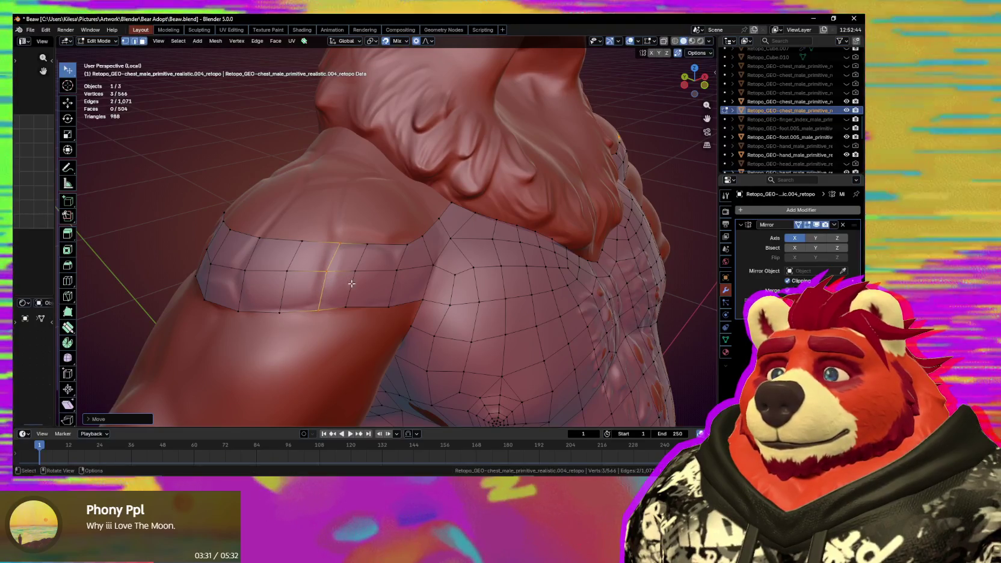
{"action": "middle_click_drag", "start_coordinate": [325, 280], "coordinate": [361, 288]}
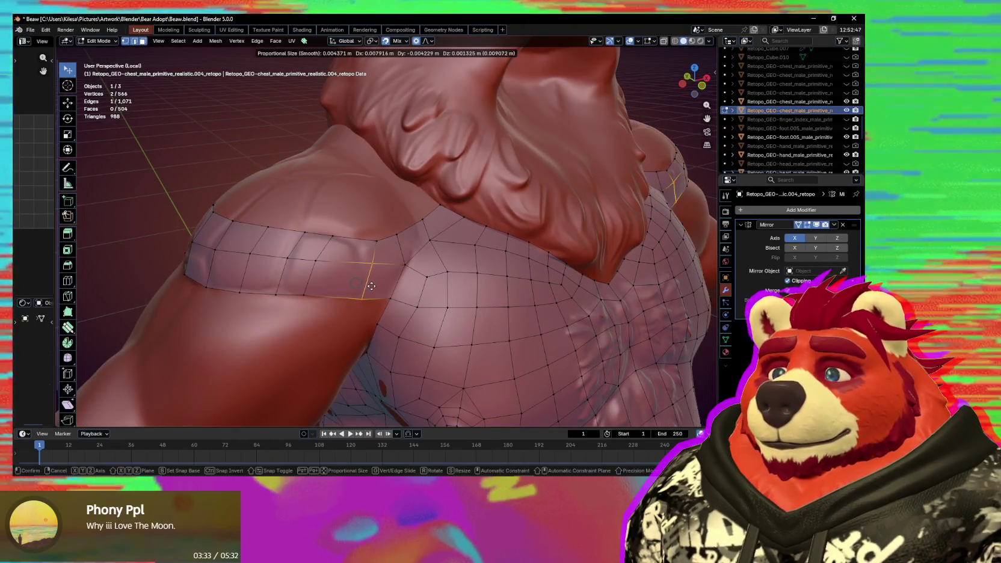
{"action": "key", "text": "space"}
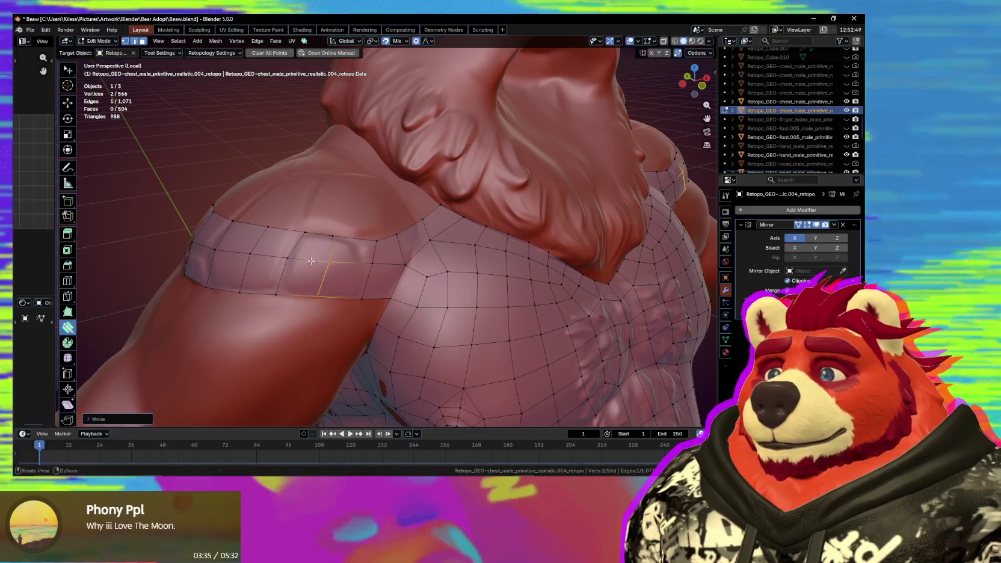
{"action": "middle_click_drag", "start_coordinate": [291, 247], "coordinate": [340, 268]}
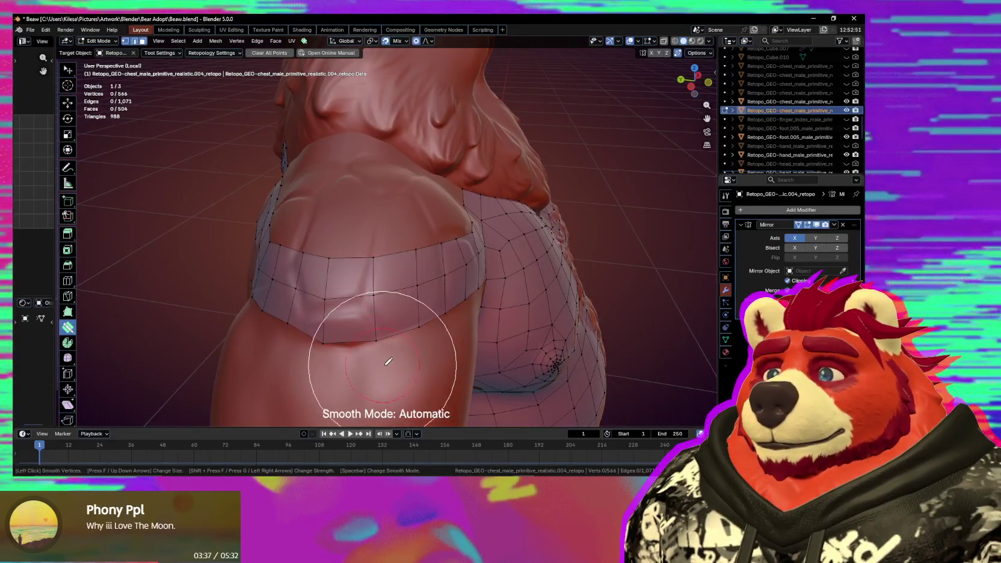
Smooth the band's lower edge and pull a band vertex up onto the shoulder.
{"action": "middle_click_drag", "start_coordinate": [336, 305], "coordinate": [401, 279]}
{"action": "key", "text": "s"}
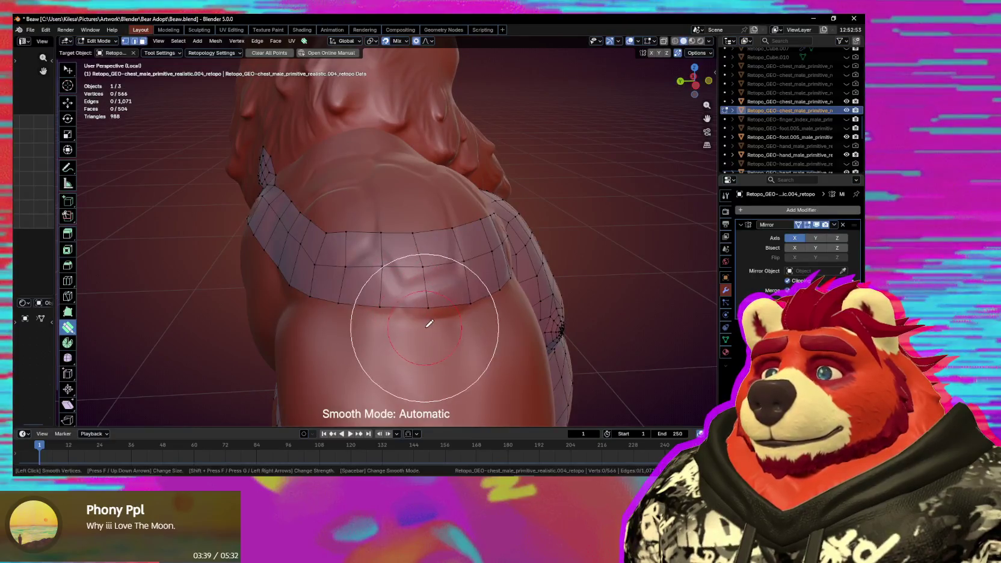
{"action": "left_click_drag", "start_coordinate": [427, 312], "coordinate": [428, 312]}
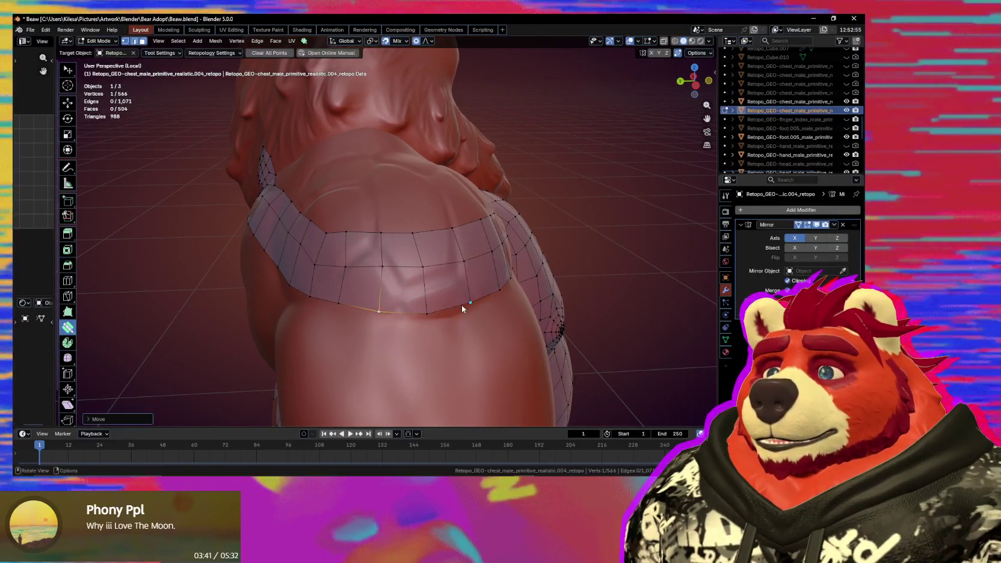
{"action": "middle_click_drag", "start_coordinate": [461, 305], "coordinate": [493, 309]}
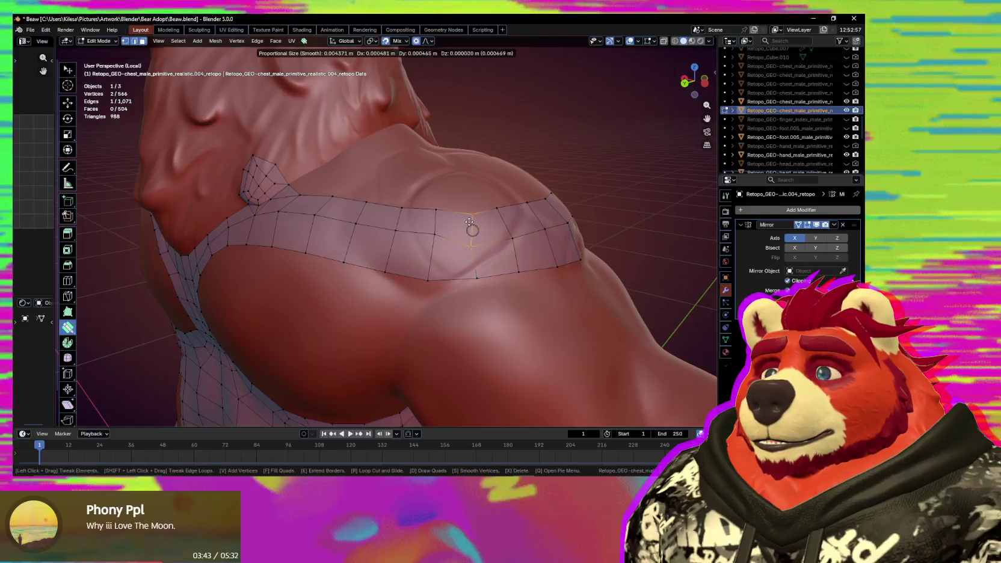
{"action": "mouse_move", "coordinate": [464, 251]}
{"action": "left_mouse_down"}
{"action": "mouse_move", "coordinate": [433, 235]}
{"action": "mouse_move", "coordinate": [430, 243]}
{"action": "left_mouse_up"}
{"action": "middle_click_drag", "start_coordinate": [430, 242], "coordinate": [419, 307]}
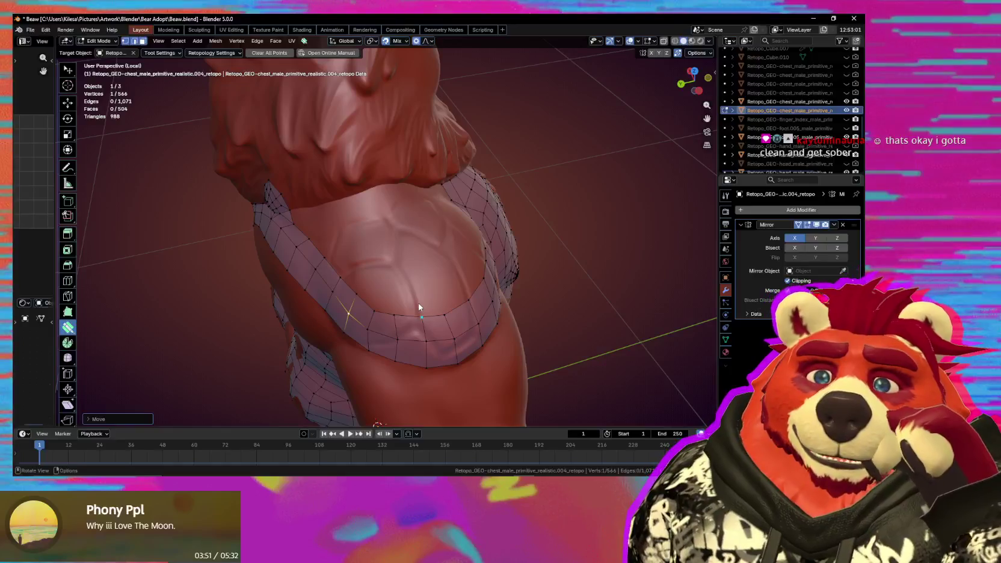
{"action": "mouse_move", "coordinate": [433, 215]}
{"action": "middle_mouse_down"}
{"action": "mouse_move", "coordinate": [406, 232]}
{"action": "mouse_move", "coordinate": [378, 221]}
{"action": "mouse_move", "coordinate": [357, 244]}
{"action": "mouse_move", "coordinate": [310, 253]}
{"action": "mouse_move", "coordinate": [313, 269]}
{"action": "mouse_move", "coordinate": [335, 262]}
{"action": "middle_mouse_up"}
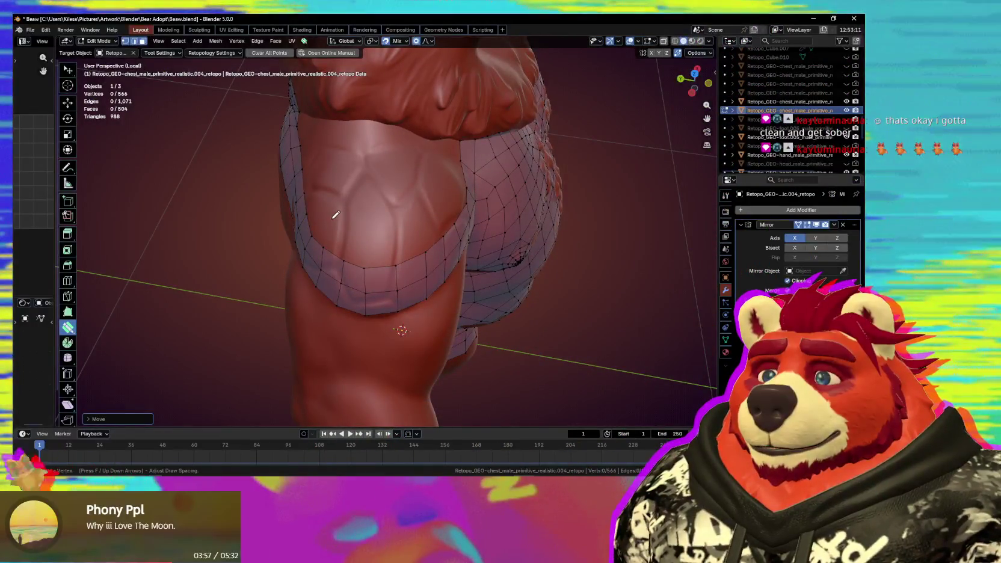
Draw three new quad faces above the arm band over the upper arm.
{"action": "left_click", "coordinate": [328, 220]}
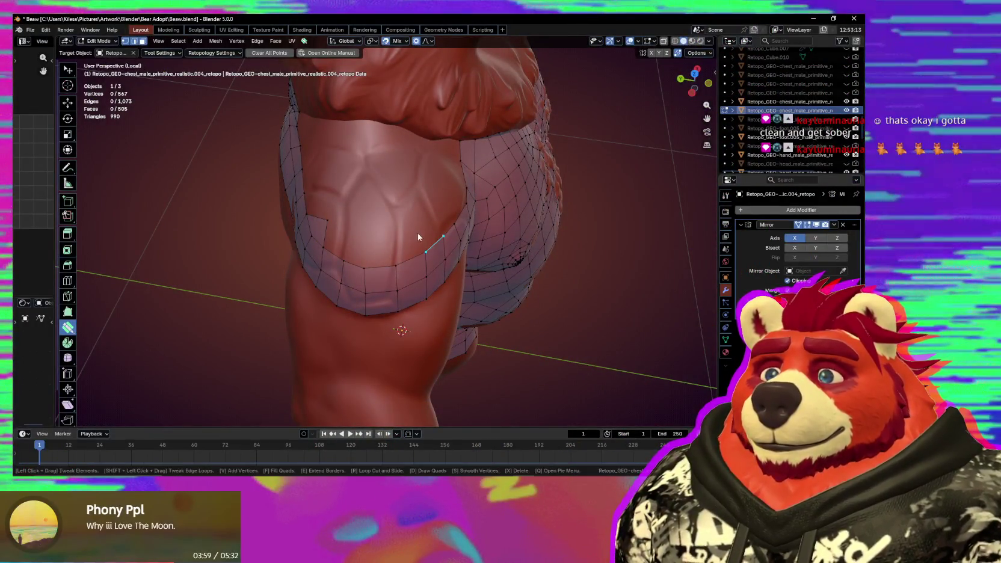
{"action": "left_click", "coordinate": [427, 252]}
{"action": "middle_click_drag", "start_coordinate": [427, 252], "coordinate": [413, 259]}
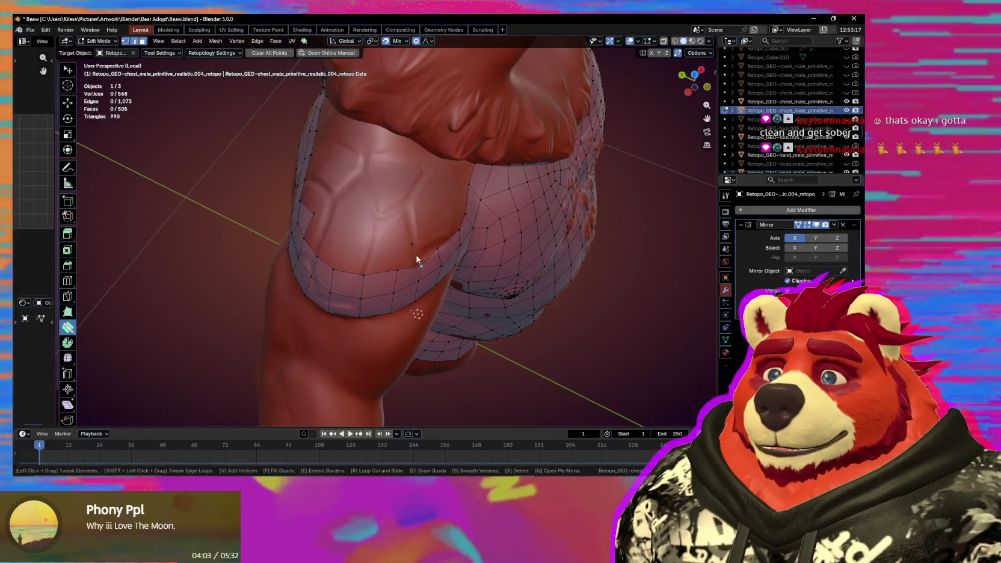
{"action": "left_click", "coordinate": [421, 250]}
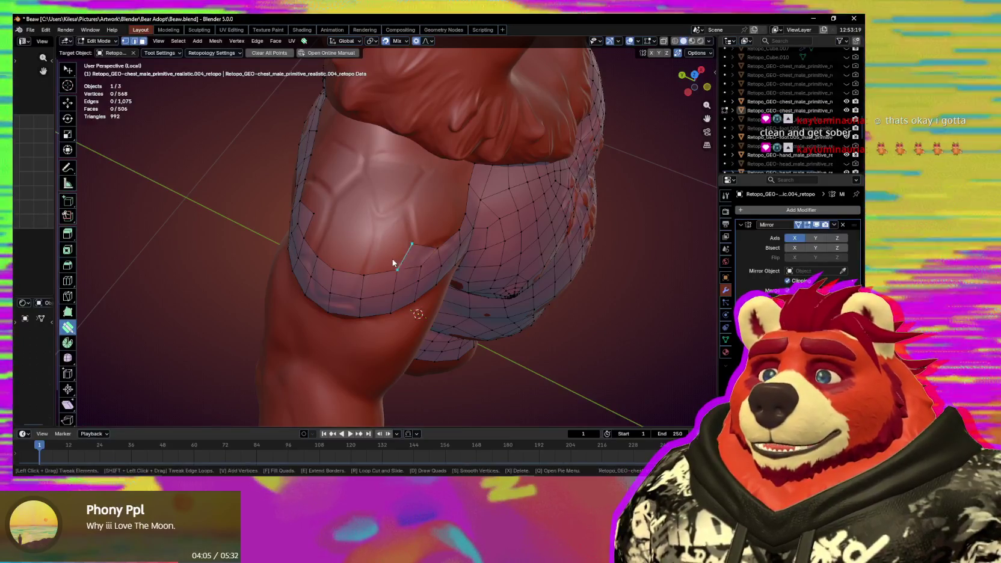
{"action": "middle_click_drag", "start_coordinate": [395, 263], "coordinate": [358, 240]}
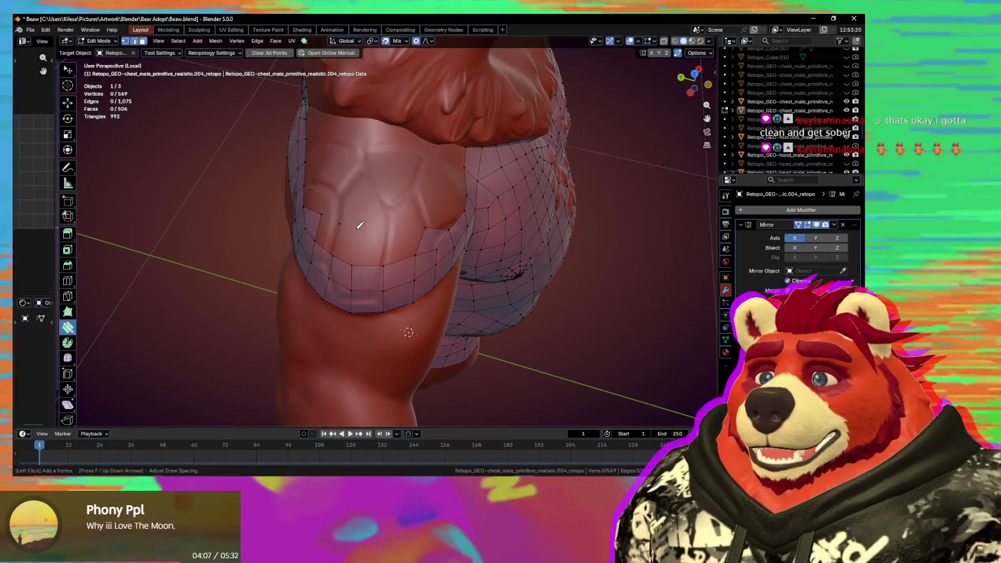
{"action": "left_click", "coordinate": [341, 235]}
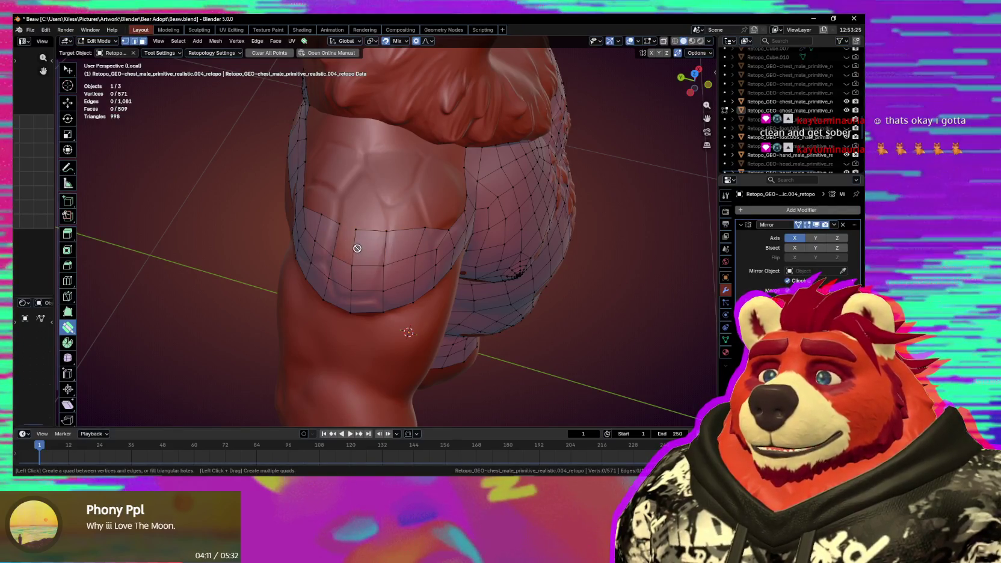
{"action": "mouse_move", "coordinate": [377, 263]}
{"action": "middle_mouse_down"}
{"action": "mouse_move", "coordinate": [515, 229]}
{"action": "mouse_move", "coordinate": [447, 274]}
{"action": "mouse_move", "coordinate": [353, 253]}
{"action": "mouse_move", "coordinate": [438, 257]}
{"action": "middle_mouse_up"}
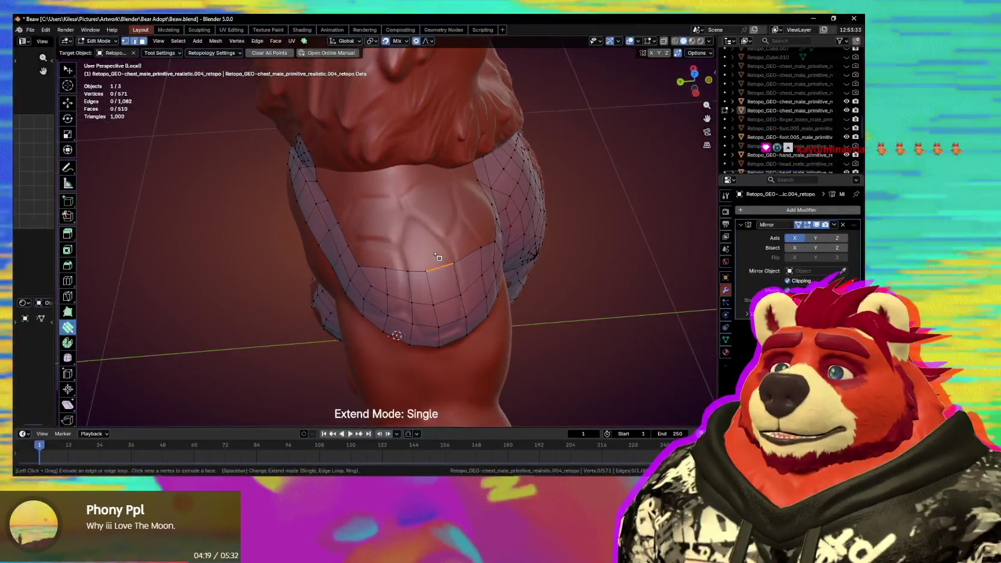
Set extension to whole edge loops and reposition shoulder vertices.
{"action": "key", "text": "space"}
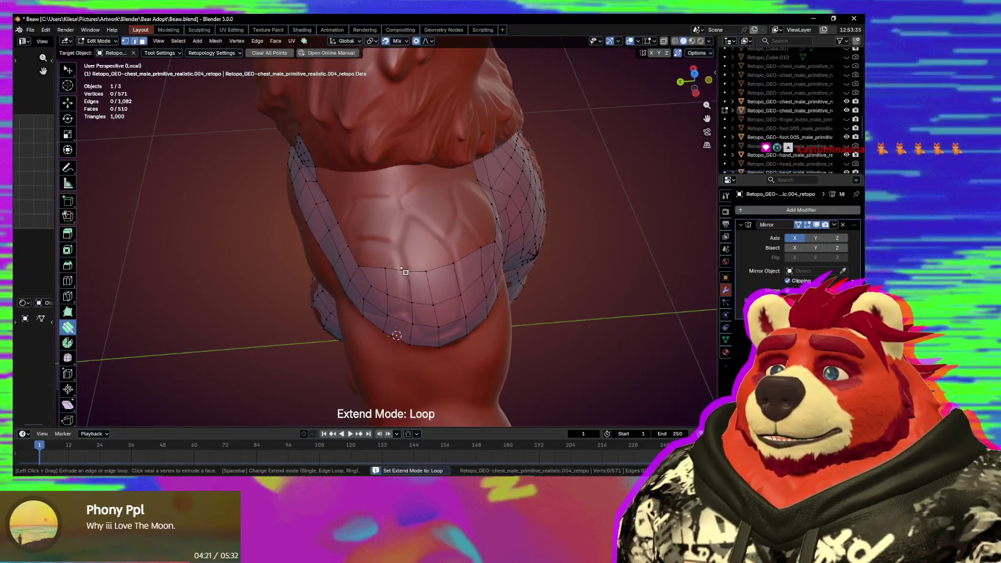
{"action": "middle_click_drag", "start_coordinate": [438, 258], "coordinate": [447, 264]}
{"action": "left_click_drag", "start_coordinate": [447, 264], "coordinate": [458, 280]}
{"action": "middle_click_drag", "start_coordinate": [458, 280], "coordinate": [404, 258]}
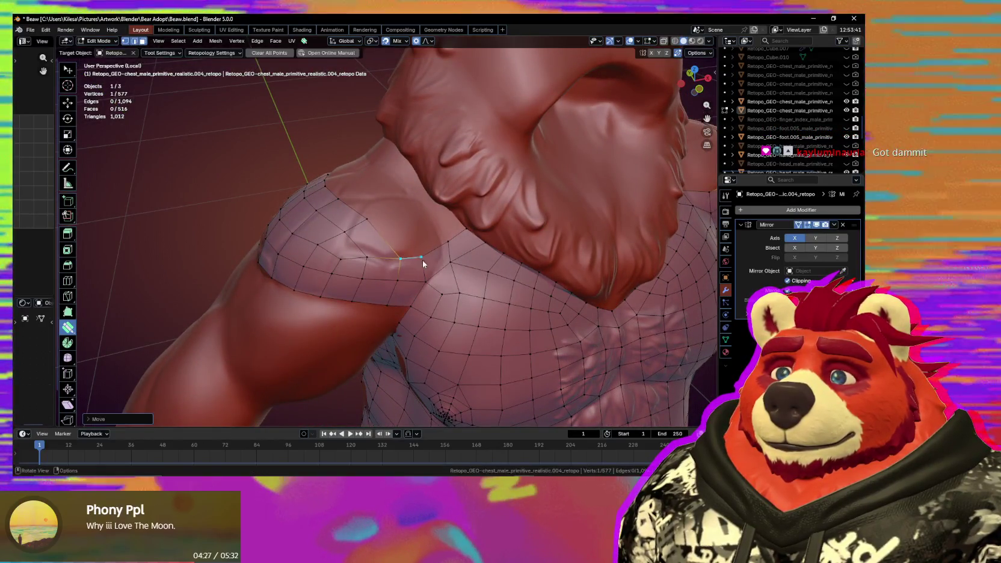
{"action": "left_click_drag", "start_coordinate": [400, 263], "coordinate": [391, 257]}
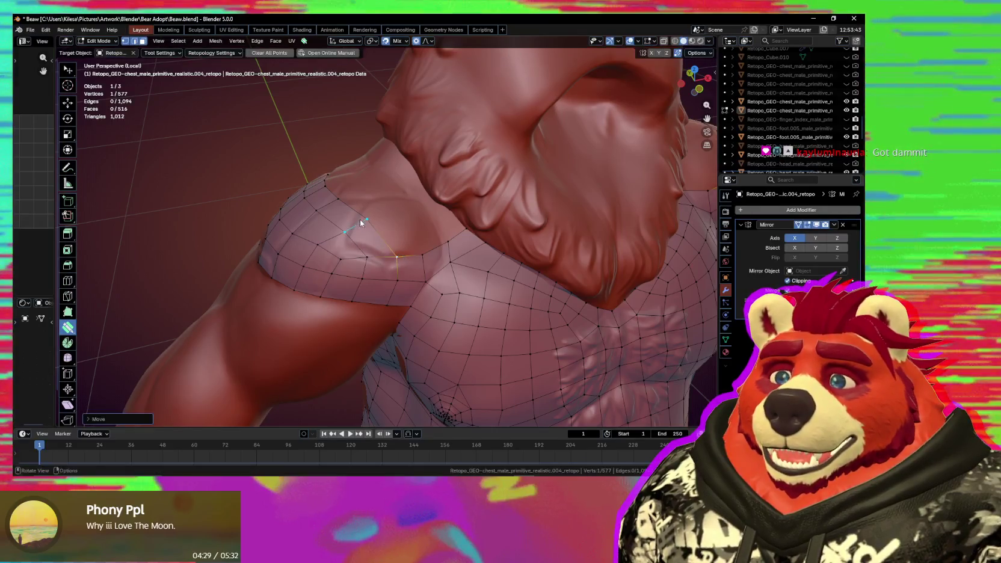
{"action": "middle_click_drag", "start_coordinate": [361, 224], "coordinate": [411, 254]}
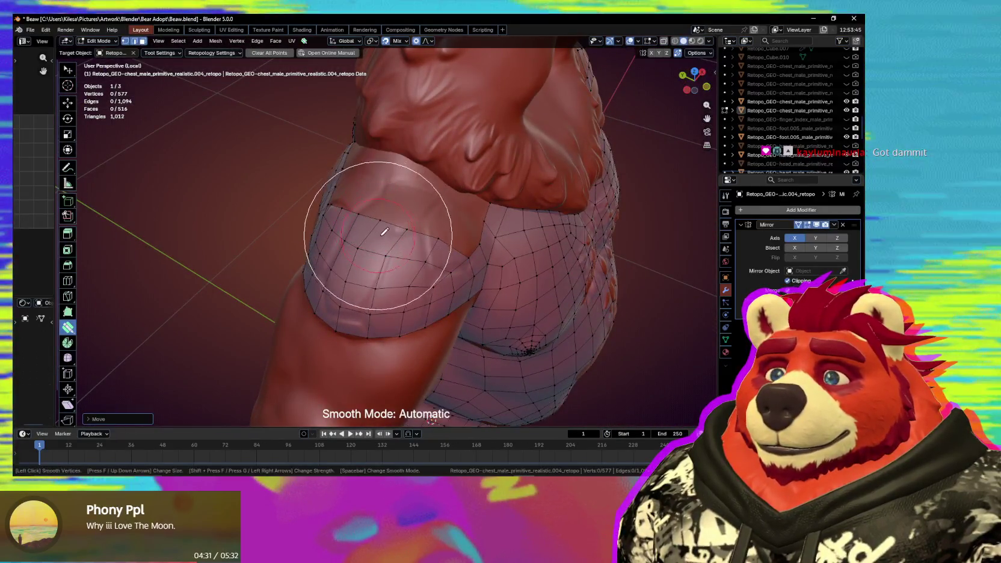
{"action": "middle_click_drag", "start_coordinate": [384, 224], "coordinate": [379, 239]}
Merge an arm-band vertex into its neighbour and adjust nearby torso vertices.
{"action": "left_click_drag", "start_coordinate": [379, 239], "coordinate": [367, 234]}
{"action": "mouse_move", "coordinate": [373, 259]}
{"action": "middle_mouse_down"}
{"action": "mouse_move", "coordinate": [383, 284]}
{"action": "mouse_move", "coordinate": [450, 276]}
{"action": "middle_mouse_up"}
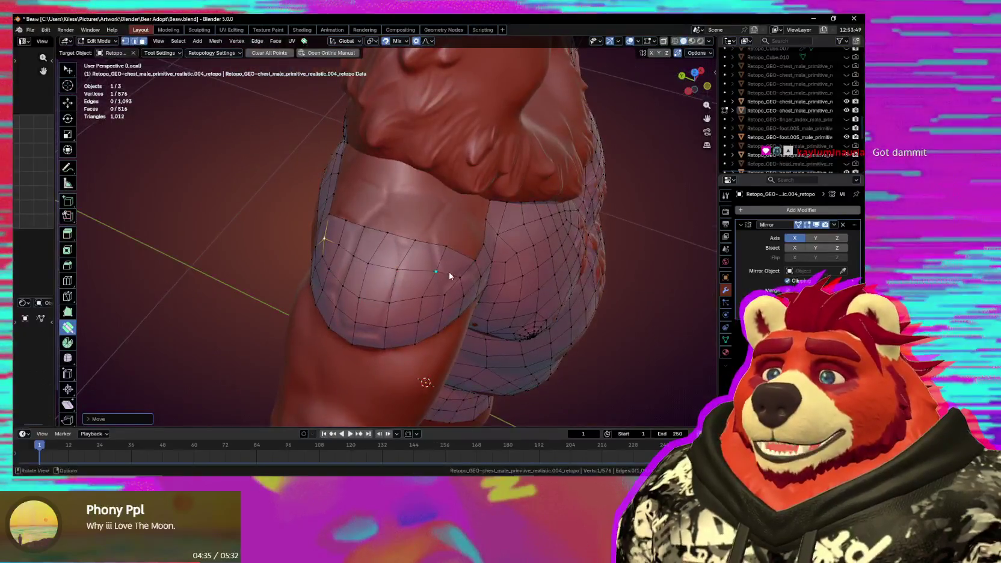
{"action": "left_click_drag", "start_coordinate": [427, 293], "coordinate": [397, 270]}
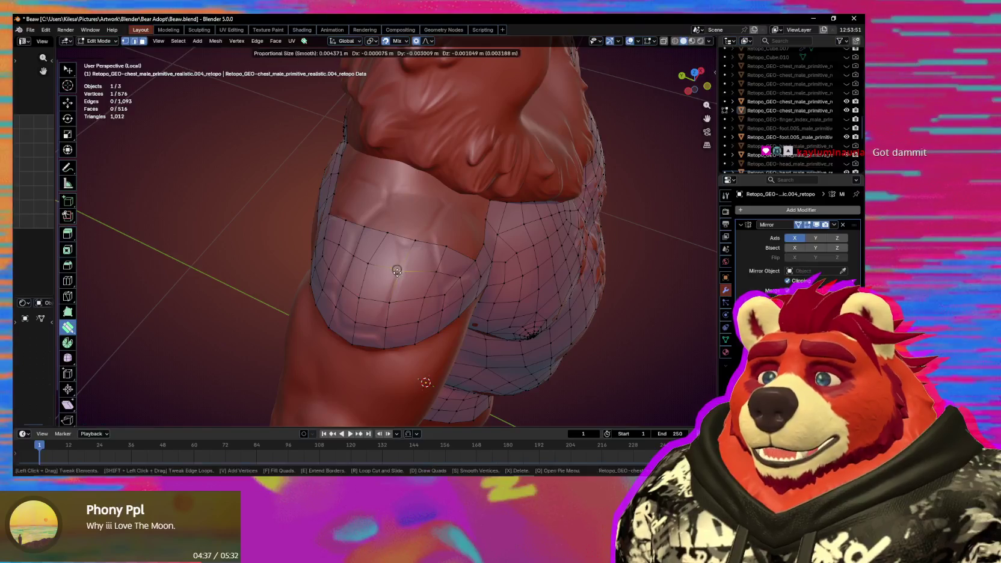
{"action": "mouse_move", "coordinate": [397, 271]}
{"action": "middle_mouse_down"}
{"action": "mouse_move", "coordinate": [449, 262]}
{"action": "mouse_move", "coordinate": [414, 254]}
{"action": "middle_mouse_up"}
Extend the top edge loop up the chest and merge a stray vertex.
{"action": "key", "text": "space"}
{"action": "left_click_drag", "start_coordinate": [413, 253], "coordinate": [417, 237]}
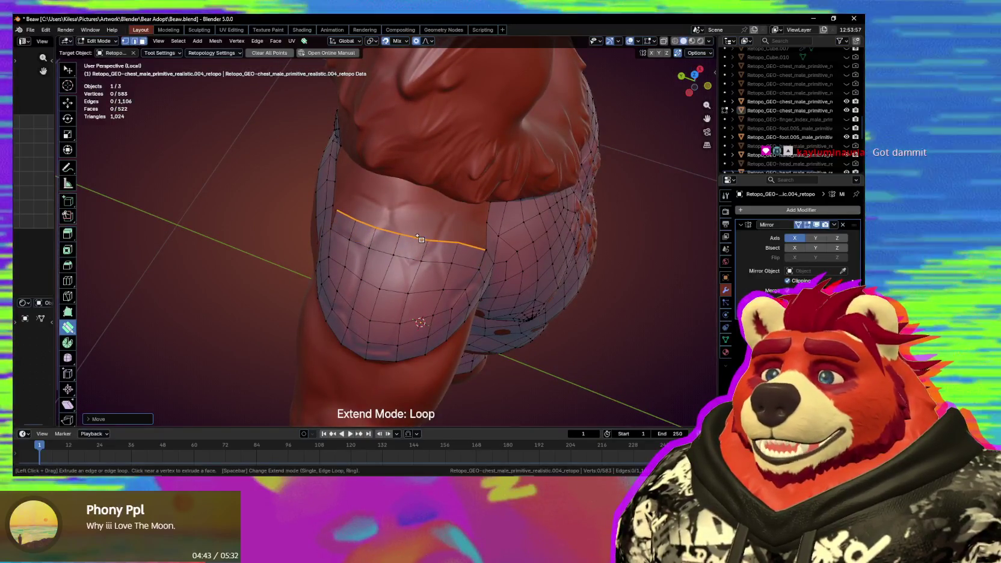
{"action": "mouse_move", "coordinate": [448, 249]}
{"action": "middle_mouse_down"}
{"action": "mouse_move", "coordinate": [418, 226]}
{"action": "mouse_move", "coordinate": [520, 239]}
{"action": "mouse_move", "coordinate": [357, 201]}
{"action": "middle_mouse_up"}
{"action": "left_click_drag", "start_coordinate": [356, 203], "coordinate": [357, 207]}
{"action": "middle_click_drag", "start_coordinate": [357, 207], "coordinate": [409, 218]}
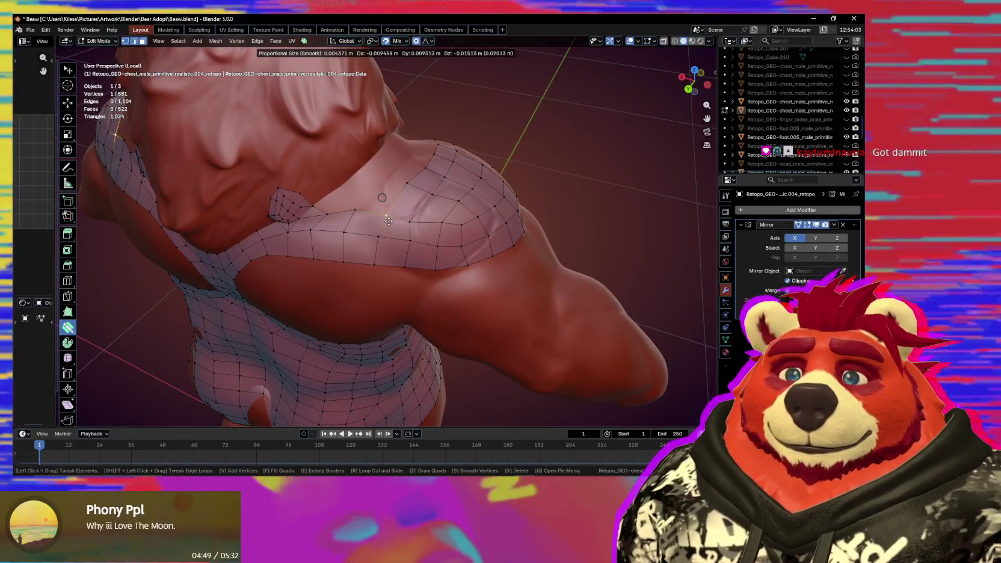
Save the blend file and pull shoulder vertices with proportional falloff.
{"action": "left_click_drag", "start_coordinate": [388, 221], "coordinate": [388, 220]}
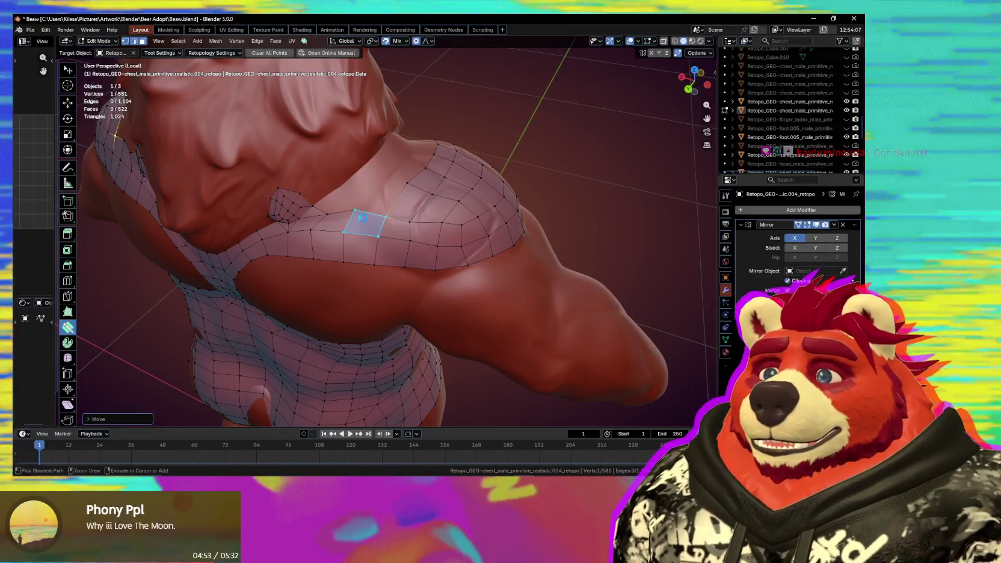
{"action": "key", "text": "ctrl+s"}
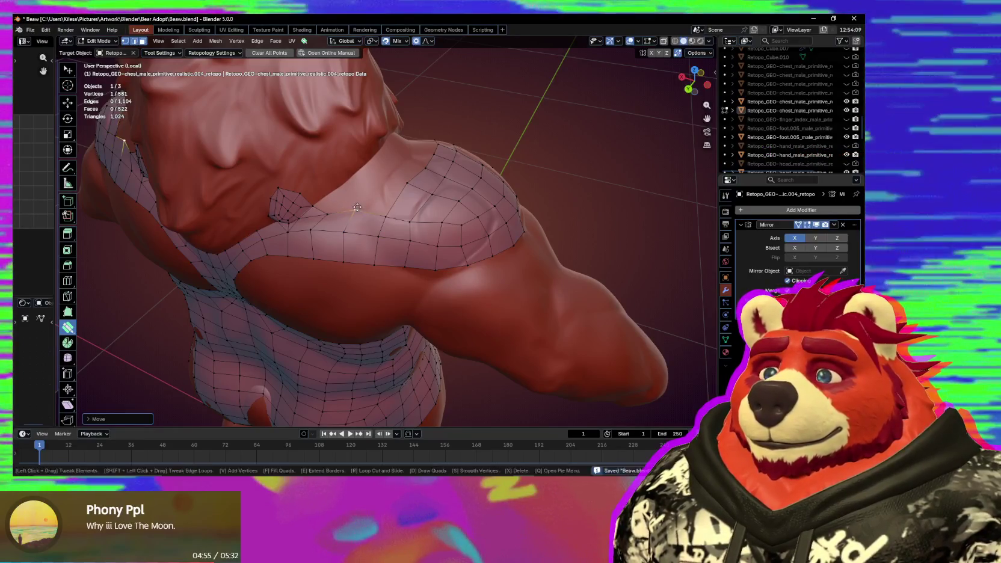
{"action": "middle_click_drag", "start_coordinate": [356, 207], "coordinate": [350, 209]}
{"action": "left_click_drag", "start_coordinate": [330, 212], "coordinate": [330, 211]}
Add a new edge-connected vertex on the shoulder.
{"action": "middle_click_drag", "start_coordinate": [352, 218], "coordinate": [383, 228]}
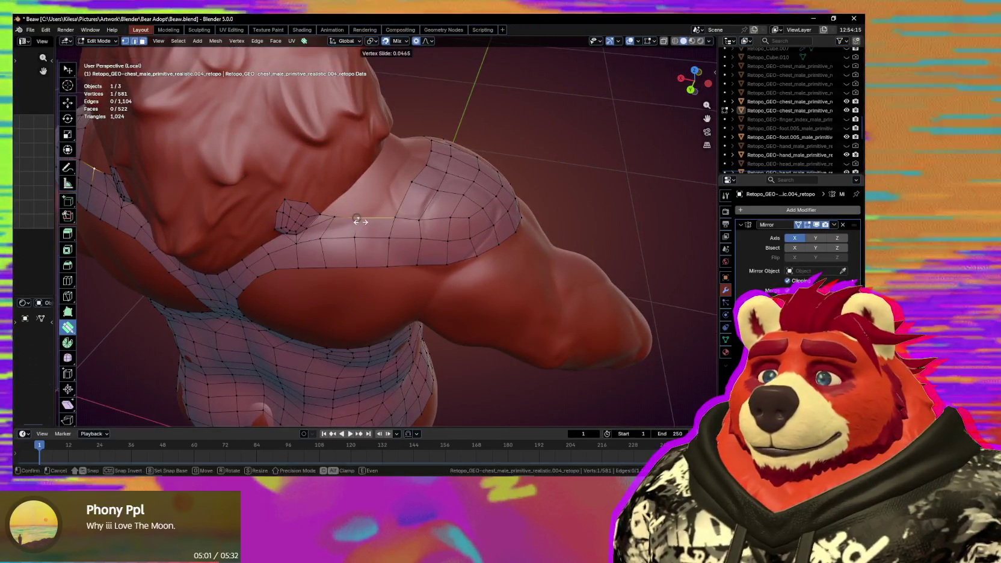
{"action": "left_click", "coordinate": [355, 237], "text": "ctrl"}
{"action": "middle_click_drag", "start_coordinate": [324, 243], "coordinate": [327, 244]}
{"action": "mouse_move", "coordinate": [419, 227]}
{"action": "middle_mouse_down"}
{"action": "mouse_move", "coordinate": [370, 249]}
{"action": "mouse_move", "coordinate": [447, 263]}
{"action": "mouse_move", "coordinate": [364, 226]}
{"action": "mouse_move", "coordinate": [430, 227]}
{"action": "middle_mouse_up"}
{"action": "left_click", "coordinate": [359, 229]}
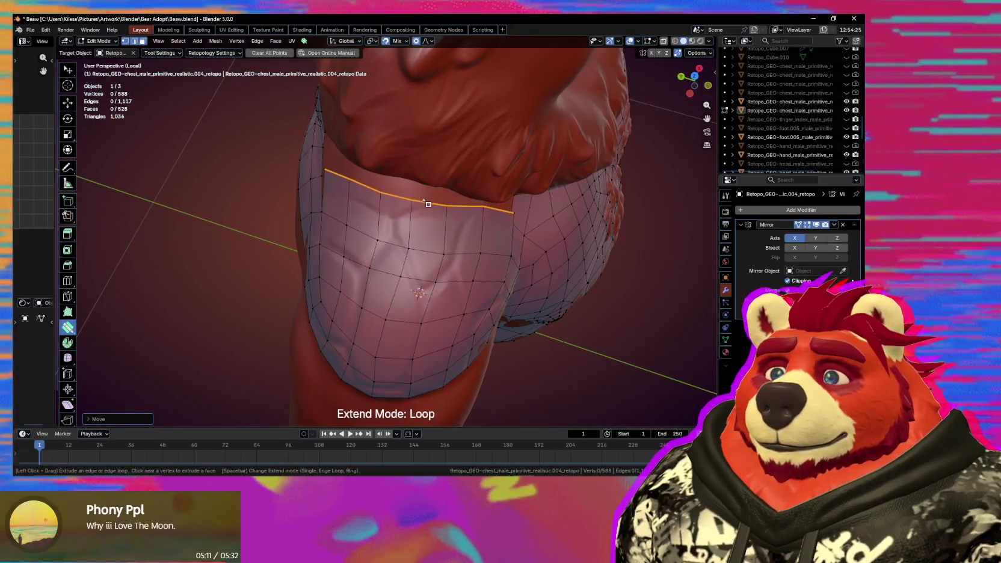
Move an edge of the chest border into place.
{"action": "mouse_move", "coordinate": [427, 208]}
{"action": "middle_mouse_down"}
{"action": "mouse_move", "coordinate": [475, 219]}
{"action": "mouse_move", "coordinate": [341, 196]}
{"action": "middle_mouse_up"}
{"action": "left_click_drag", "start_coordinate": [337, 198], "coordinate": [326, 203]}
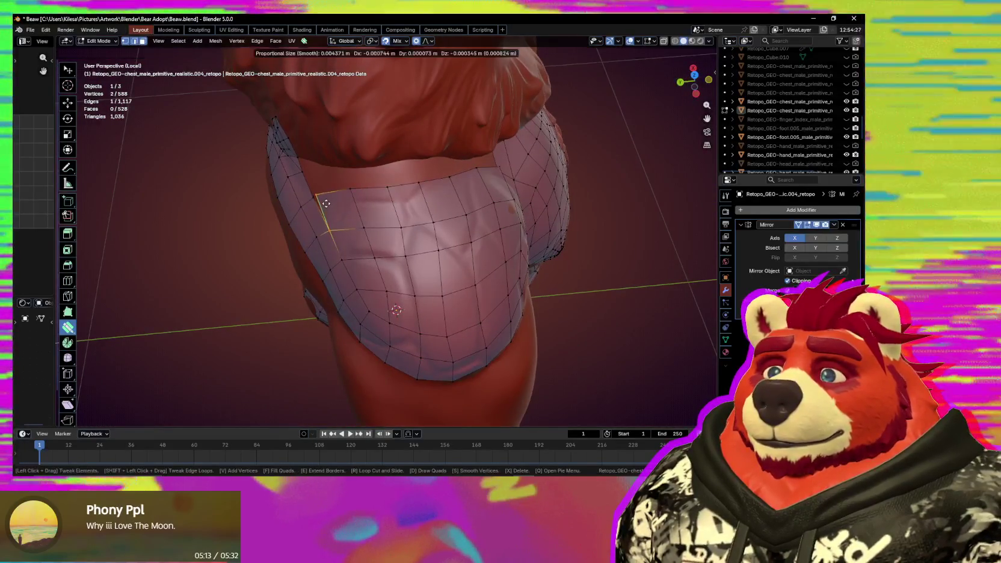
{"action": "left_click", "coordinate": [328, 206]}
{"action": "mouse_move", "coordinate": [328, 205]}
{"action": "middle_mouse_down"}
{"action": "mouse_move", "coordinate": [365, 199]}
{"action": "mouse_move", "coordinate": [464, 262]}
{"action": "mouse_move", "coordinate": [539, 260]}
{"action": "mouse_move", "coordinate": [408, 244]}
{"action": "mouse_move", "coordinate": [397, 260]}
{"action": "mouse_move", "coordinate": [273, 239]}
{"action": "middle_mouse_up"}
Adjust a shoulder vertex and one near the neck patch.
{"action": "mouse_move", "coordinate": [377, 251]}
{"action": "left_mouse_down"}
{"action": "mouse_move", "coordinate": [383, 274]}
{"action": "mouse_move", "coordinate": [353, 238]}
{"action": "left_mouse_up"}
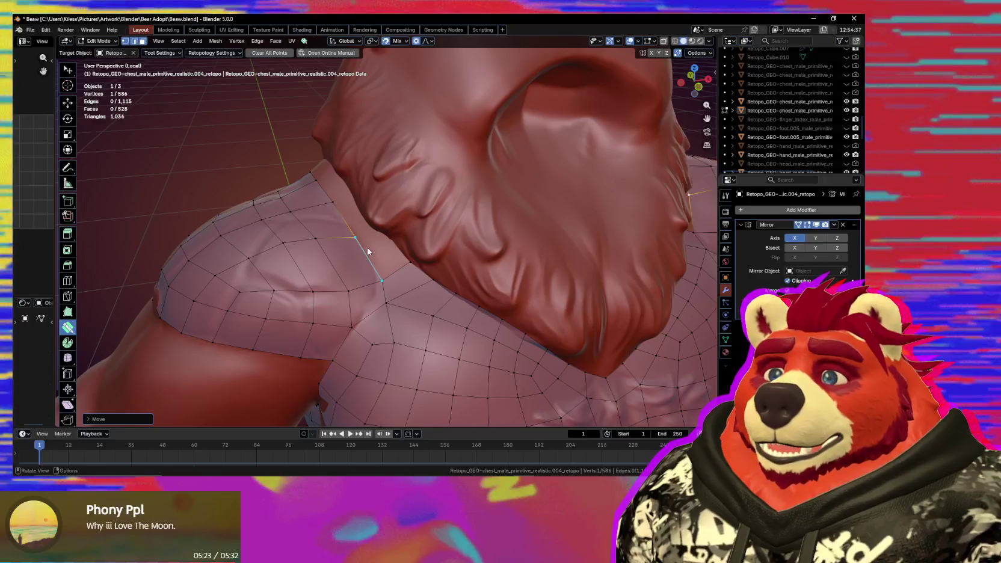
{"action": "mouse_move", "coordinate": [417, 293]}
{"action": "middle_mouse_down"}
{"action": "mouse_move", "coordinate": [496, 303]}
{"action": "mouse_move", "coordinate": [360, 256]}
{"action": "mouse_move", "coordinate": [385, 246]}
{"action": "middle_mouse_up"}
{"action": "scroll", "coordinate": [394, 254], "scroll_direction": "up", "scroll_amount": 3}
{"action": "left_click_drag", "start_coordinate": [399, 230], "coordinate": [357, 234]}
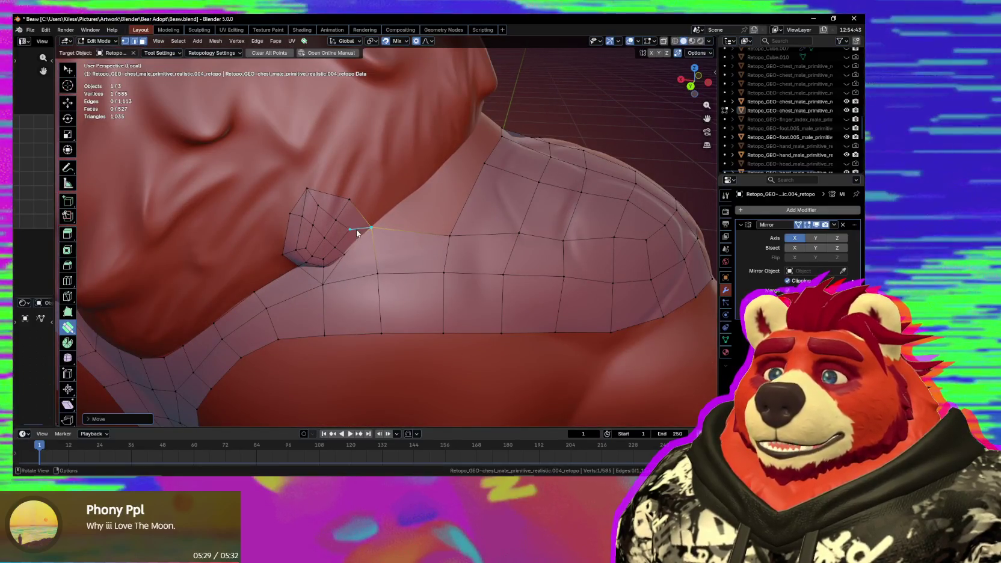
Move vertices away from the neck patch and smooth the chest.
{"action": "middle_click_drag", "start_coordinate": [404, 269], "coordinate": [405, 261]}
{"action": "left_click_drag", "start_coordinate": [404, 261], "coordinate": [402, 262]}
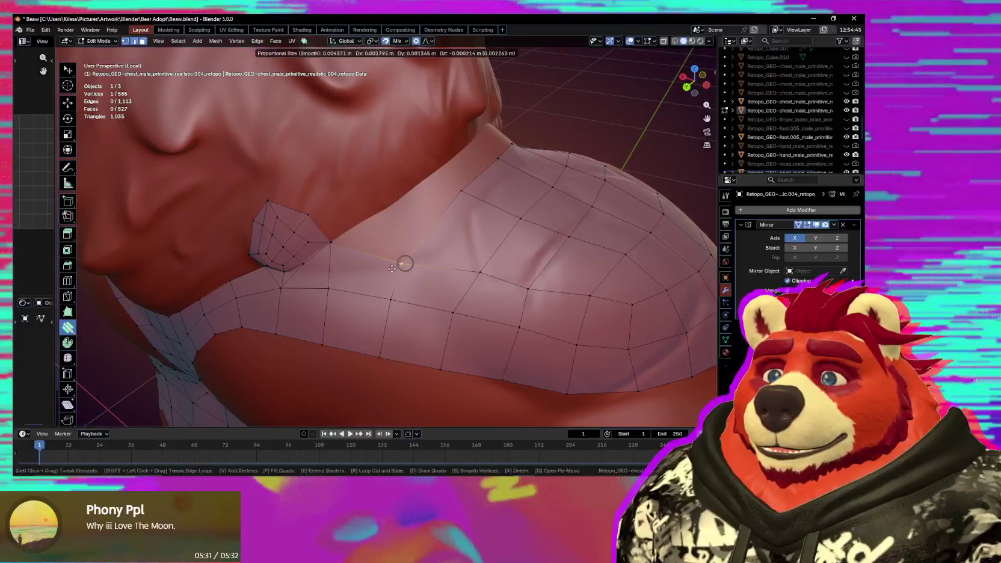
{"action": "mouse_move", "coordinate": [391, 268]}
{"action": "middle_mouse_down"}
{"action": "mouse_move", "coordinate": [409, 268]}
{"action": "mouse_move", "coordinate": [400, 243]}
{"action": "middle_mouse_up"}
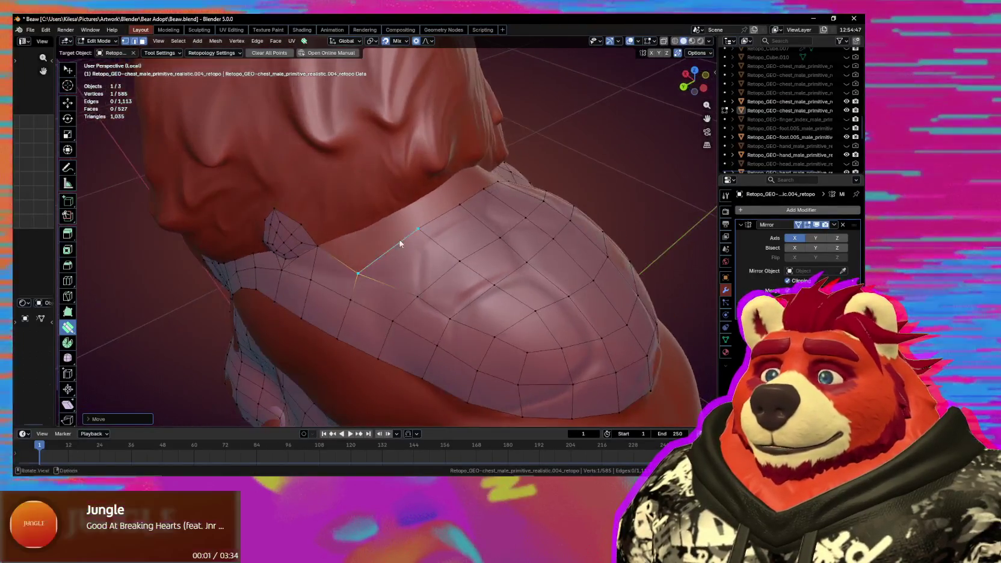
{"action": "left_click", "coordinate": [396, 244]}
{"action": "left_click_drag", "start_coordinate": [430, 252], "coordinate": [438, 214], "text": "shift"}
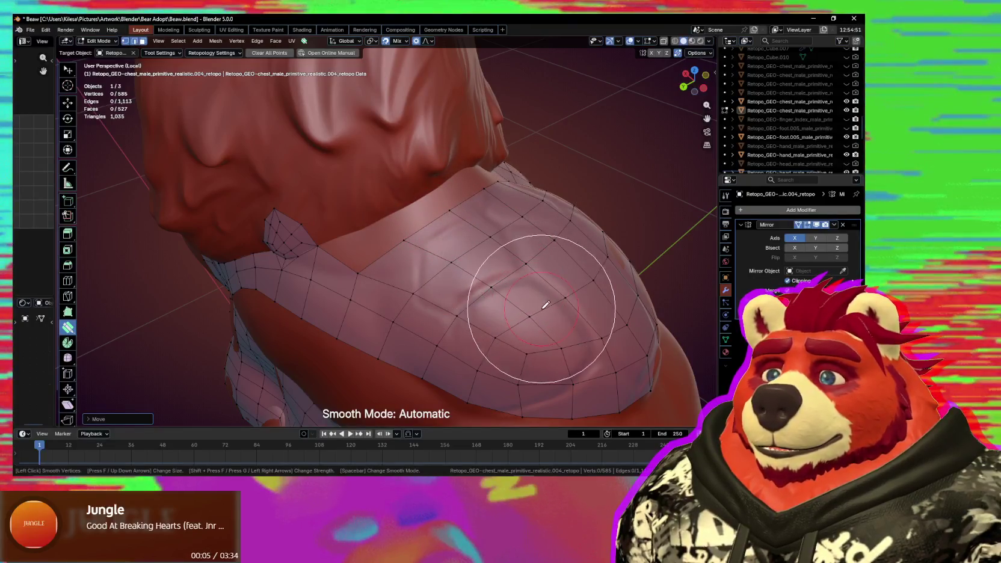
{"action": "mouse_move", "coordinate": [479, 322]}
{"action": "middle_mouse_down"}
{"action": "mouse_move", "coordinate": [505, 317]}
{"action": "mouse_move", "coordinate": [481, 293]}
{"action": "middle_mouse_up"}
Fill quads along the top edge between the neck patch and shoulder.
{"action": "left_click", "coordinate": [396, 281]}
{"action": "left_click", "coordinate": [400, 272]}
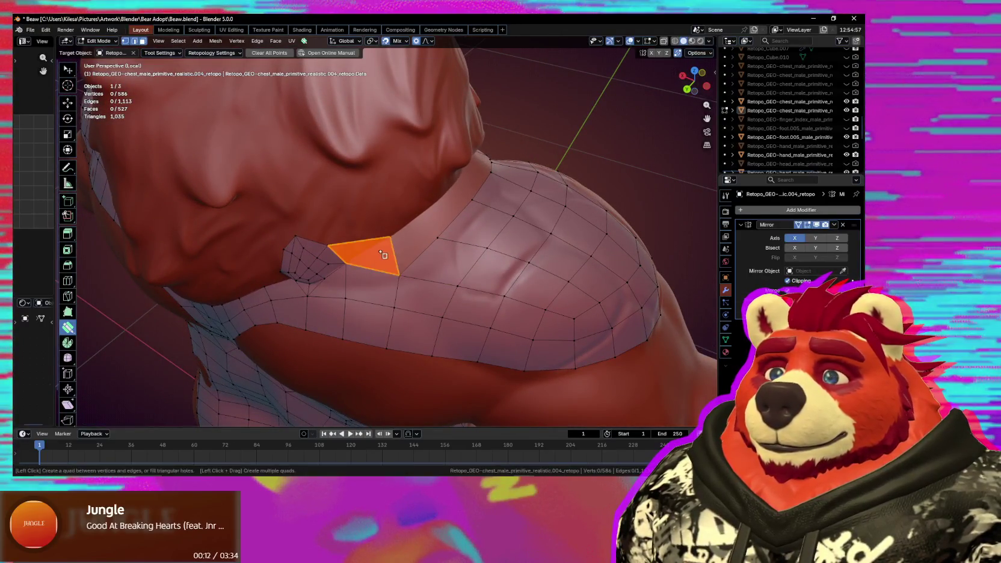
{"action": "mouse_move", "coordinate": [398, 251]}
{"action": "middle_mouse_down"}
{"action": "mouse_move", "coordinate": [380, 246]}
{"action": "mouse_move", "coordinate": [428, 211]}
{"action": "mouse_move", "coordinate": [394, 201]}
{"action": "middle_mouse_up"}
{"action": "left_click", "coordinate": [428, 210], "text": "ctrl"}
{"action": "left_click_drag", "start_coordinate": [394, 197], "coordinate": [395, 197]}
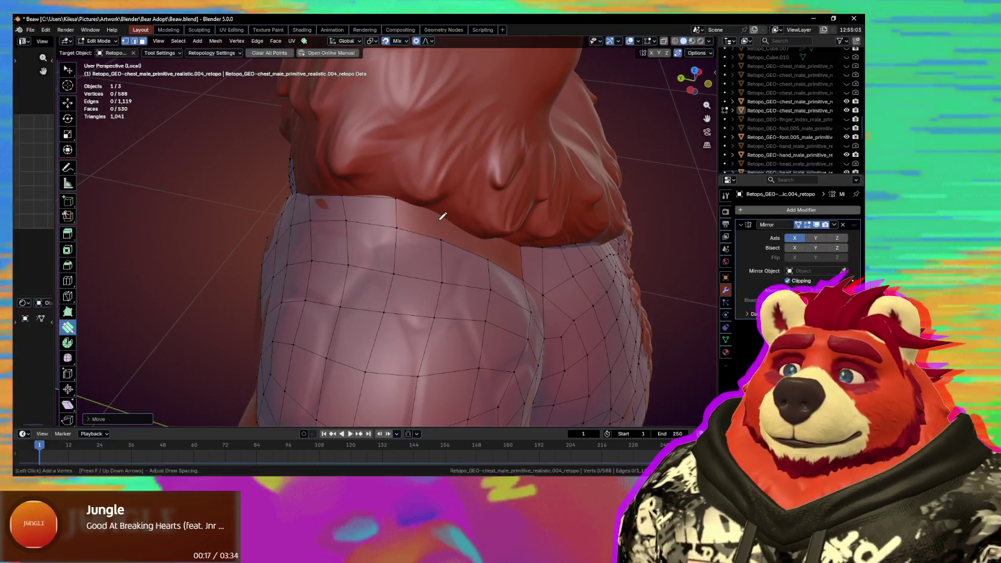
{"action": "left_click", "coordinate": [443, 209], "text": "ctrl"}
{"action": "mouse_move", "coordinate": [442, 210]}
{"action": "middle_mouse_down"}
{"action": "mouse_move", "coordinate": [467, 214]}
{"action": "mouse_move", "coordinate": [473, 249]}
{"action": "mouse_move", "coordinate": [408, 214]}
{"action": "middle_mouse_up"}
Fill the remaining gap with a quad and smooth the shoulder vertices.
{"action": "left_click", "coordinate": [469, 255]}
{"action": "mouse_move", "coordinate": [408, 214]}
{"action": "left_mouse_down"}
{"action": "mouse_move", "coordinate": [424, 225]}
{"action": "mouse_move", "coordinate": [372, 256]}
{"action": "left_mouse_up"}
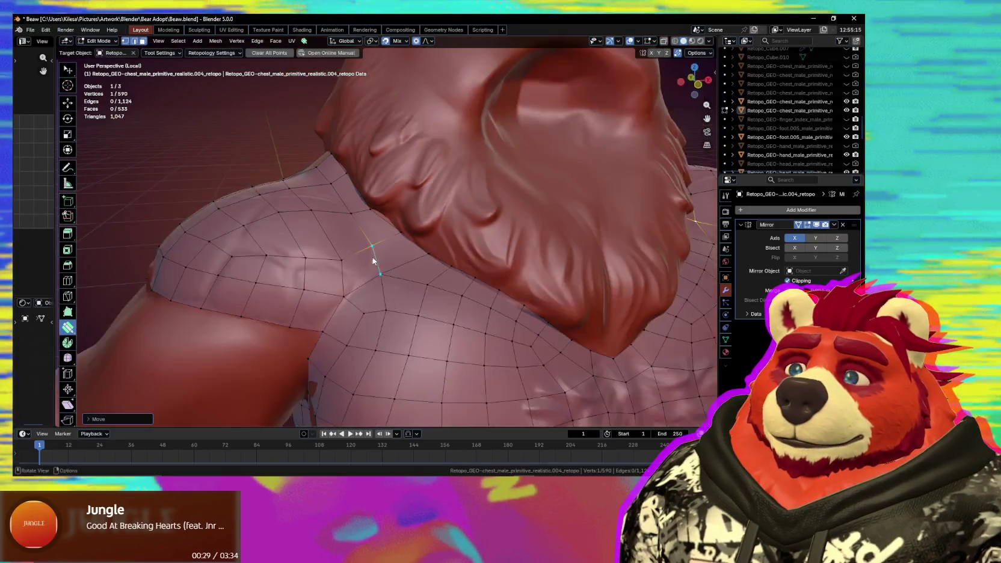
{"action": "middle_click_drag", "start_coordinate": [373, 256], "coordinate": [381, 232]}
{"action": "key", "text": "shift"}
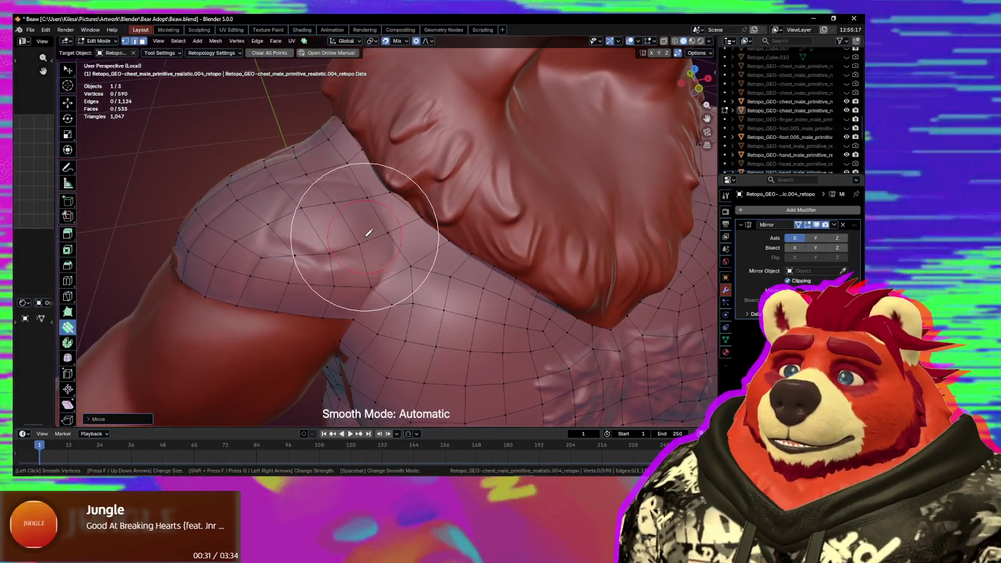
{"action": "middle_click_drag", "start_coordinate": [402, 189], "coordinate": [422, 198]}
{"action": "left_click_drag", "start_coordinate": [423, 198], "coordinate": [381, 163]}
{"action": "mouse_move", "coordinate": [381, 158]}
{"action": "middle_mouse_down"}
{"action": "mouse_move", "coordinate": [469, 183]}
{"action": "mouse_move", "coordinate": [345, 270]}
{"action": "middle_mouse_up"}
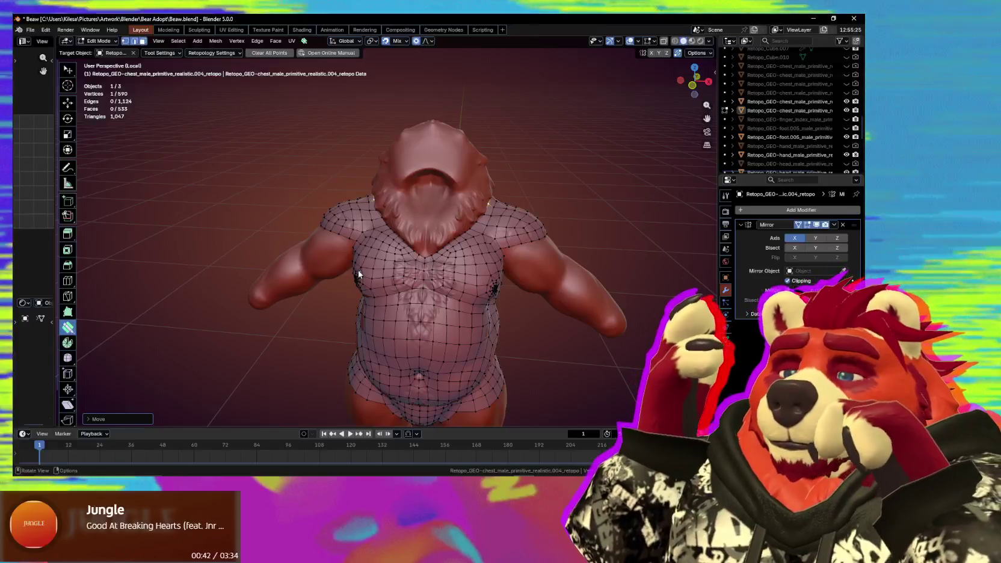
{"action": "mouse_move", "coordinate": [358, 274]}
{"action": "middle_mouse_down"}
{"action": "mouse_move", "coordinate": [520, 224]}
{"action": "mouse_move", "coordinate": [389, 306]}
{"action": "mouse_move", "coordinate": [458, 266]}
{"action": "mouse_move", "coordinate": [513, 306]}
{"action": "mouse_move", "coordinate": [457, 297]}
{"action": "mouse_move", "coordinate": [433, 274]}
{"action": "mouse_move", "coordinate": [363, 258]}
{"action": "mouse_move", "coordinate": [361, 268]}
{"action": "middle_mouse_up"}
Extend the waist edge loop down a row and smooth the new hip faces.
{"action": "key", "text": "e"}
{"action": "left_click", "coordinate": [438, 258]}
{"action": "mouse_move", "coordinate": [362, 264]}
{"action": "left_mouse_down"}
{"action": "mouse_move", "coordinate": [425, 266]}
{"action": "mouse_move", "coordinate": [395, 264]}
{"action": "mouse_move", "coordinate": [399, 250]}
{"action": "mouse_move", "coordinate": [385, 245]}
{"action": "left_mouse_up"}
{"action": "key", "text": "s"}
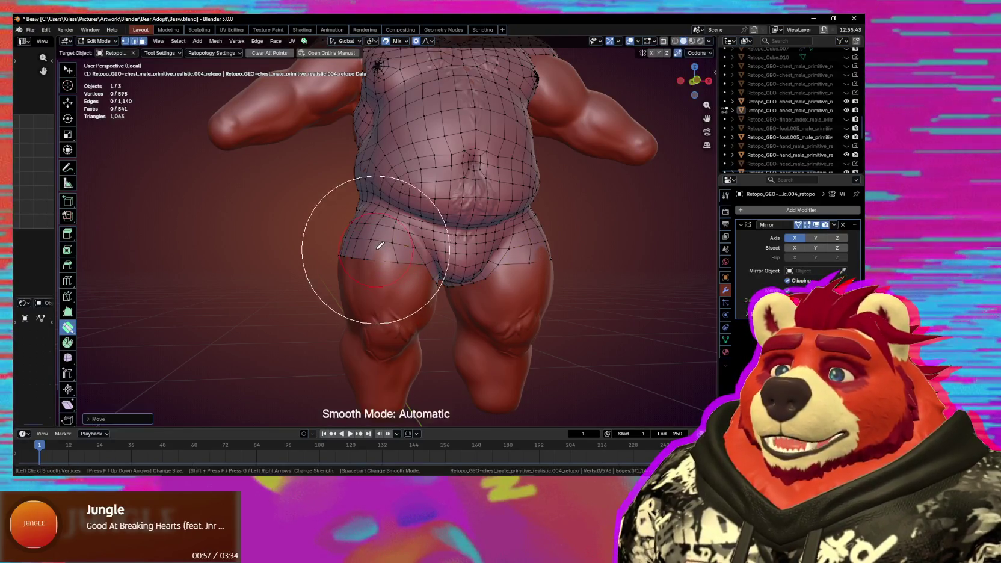
{"action": "mouse_move", "coordinate": [369, 273]}
{"action": "middle_mouse_down"}
{"action": "mouse_move", "coordinate": [423, 295]}
{"action": "mouse_move", "coordinate": [391, 279]}
{"action": "middle_mouse_up"}
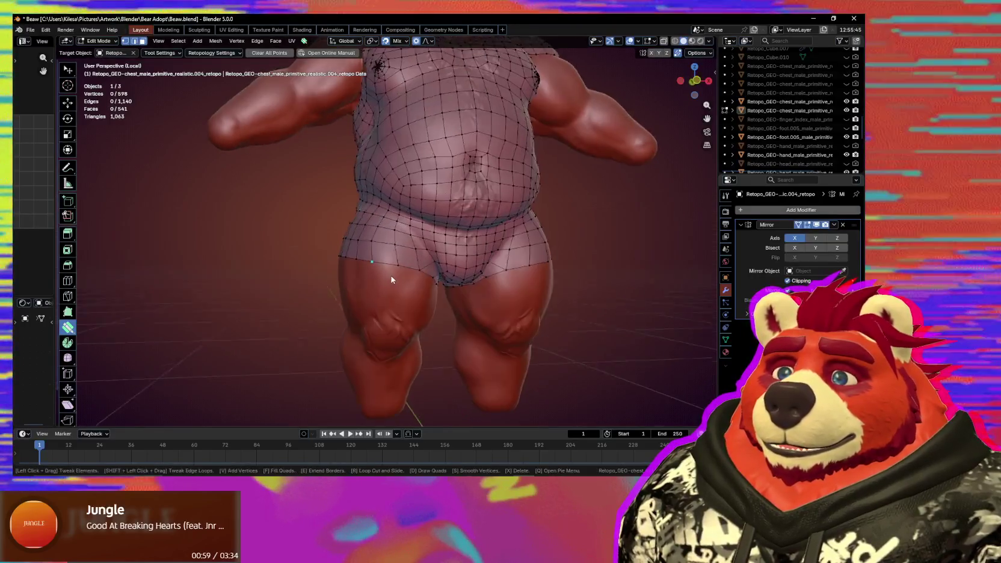
Smooth the mesh around the hips and tweak a vertex on the rear.
{"action": "scroll", "coordinate": [420, 286], "scroll_direction": "up", "scroll_amount": 3}
{"action": "scroll", "coordinate": [346, 287], "scroll_direction": "down", "scroll_amount": 3}
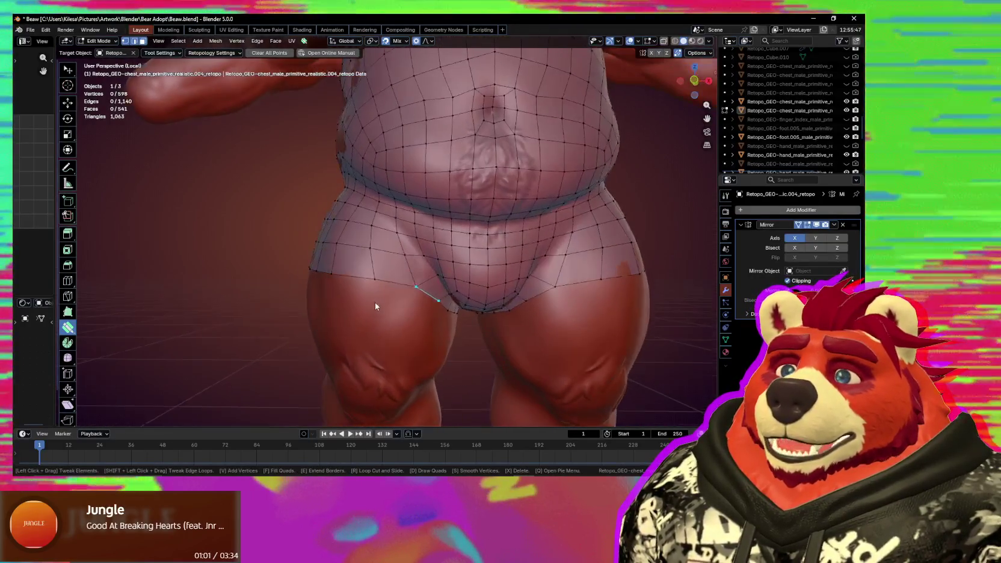
{"action": "middle_click_drag", "start_coordinate": [358, 297], "coordinate": [402, 324]}
{"action": "key", "text": "s"}
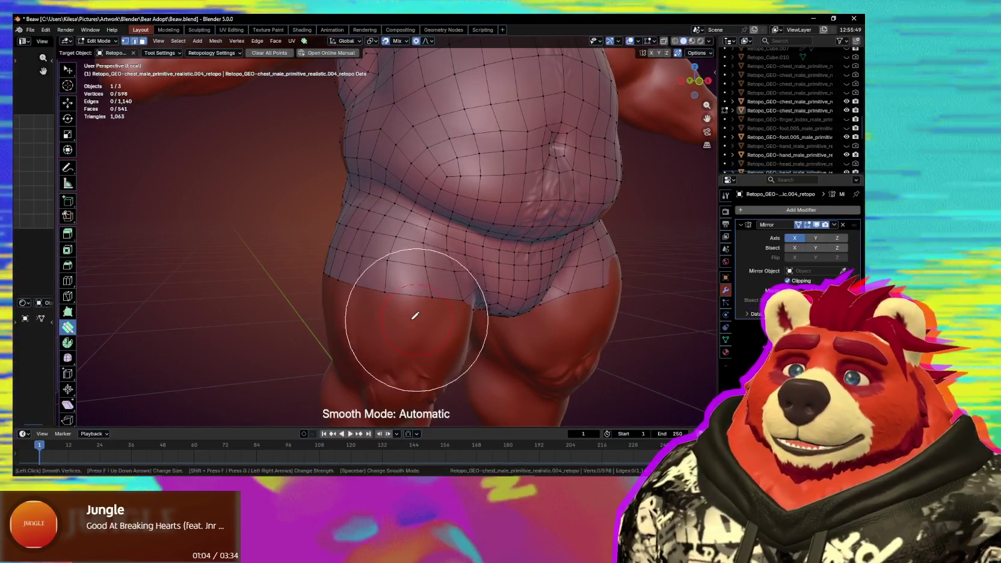
{"action": "mouse_move", "coordinate": [398, 251]}
{"action": "middle_mouse_down"}
{"action": "mouse_move", "coordinate": [467, 296]}
{"action": "mouse_move", "coordinate": [417, 293]}
{"action": "mouse_move", "coordinate": [425, 288]}
{"action": "middle_mouse_up"}
{"action": "key", "text": "s"}
{"action": "mouse_move", "coordinate": [424, 288]}
{"action": "left_mouse_down"}
{"action": "mouse_move", "coordinate": [411, 288]}
{"action": "mouse_move", "coordinate": [427, 295]}
{"action": "left_mouse_up"}
{"action": "mouse_move", "coordinate": [427, 295]}
{"action": "middle_mouse_down"}
{"action": "mouse_move", "coordinate": [344, 302]}
{"action": "mouse_move", "coordinate": [388, 306]}
{"action": "middle_mouse_up"}
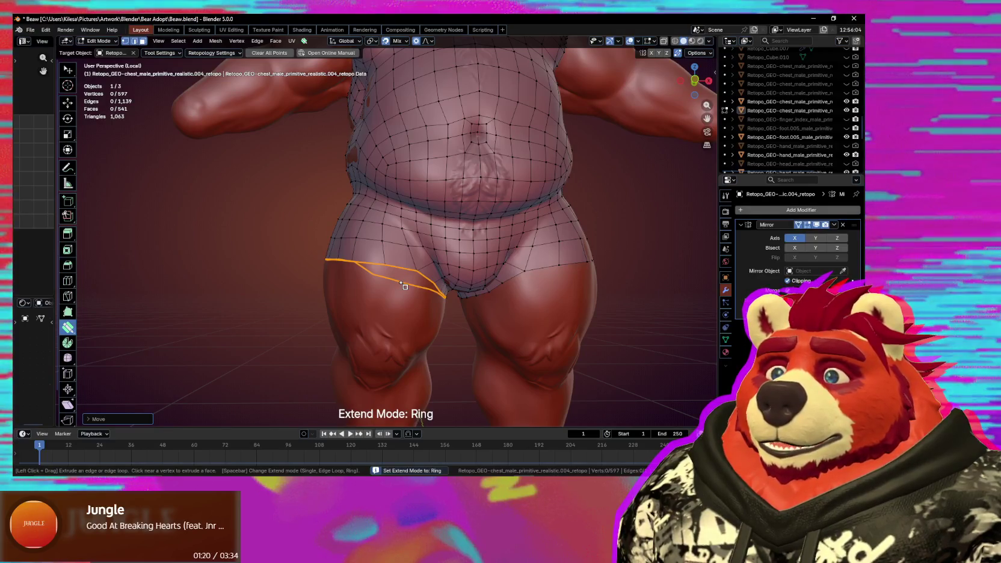
Extend the leg border loop down one row and smooth the new thigh row.
{"action": "mouse_move", "coordinate": [334, 314]}
{"action": "middle_mouse_down"}
{"action": "mouse_move", "coordinate": [501, 309]}
{"action": "mouse_move", "coordinate": [326, 315]}
{"action": "middle_mouse_up"}
{"action": "key", "text": "space"}
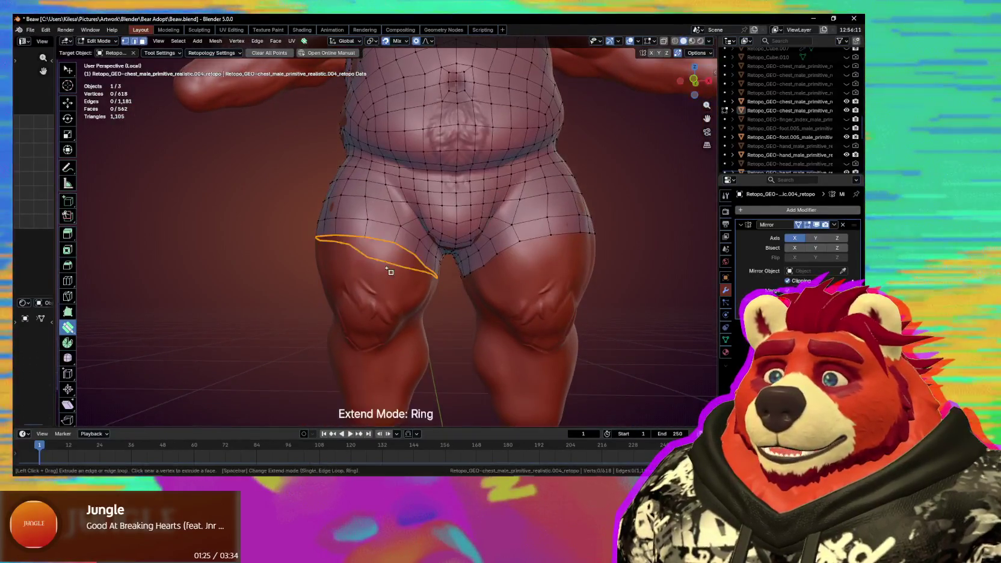
{"action": "left_click_drag", "start_coordinate": [385, 292], "coordinate": [397, 310]}
{"action": "mouse_move", "coordinate": [397, 309]}
{"action": "middle_mouse_down"}
{"action": "mouse_move", "coordinate": [504, 324]}
{"action": "mouse_move", "coordinate": [540, 314]}
{"action": "middle_mouse_up"}
{"action": "mouse_move", "coordinate": [410, 301]}
{"action": "middle_mouse_down"}
{"action": "mouse_move", "coordinate": [403, 281]}
{"action": "mouse_move", "coordinate": [379, 288]}
{"action": "middle_mouse_up"}
{"action": "key", "text": "s"}
{"action": "left_click_drag", "start_coordinate": [379, 288], "coordinate": [354, 293]}
Smooth the upper thigh mesh and tweak its border vertices.
{"action": "mouse_move", "coordinate": [362, 292]}
{"action": "middle_mouse_down"}
{"action": "mouse_move", "coordinate": [397, 277]}
{"action": "mouse_move", "coordinate": [295, 282]}
{"action": "mouse_move", "coordinate": [284, 292]}
{"action": "mouse_move", "coordinate": [375, 301]}
{"action": "middle_mouse_up"}
{"action": "key", "text": "s"}
{"action": "left_click_drag", "start_coordinate": [390, 283], "coordinate": [420, 283]}
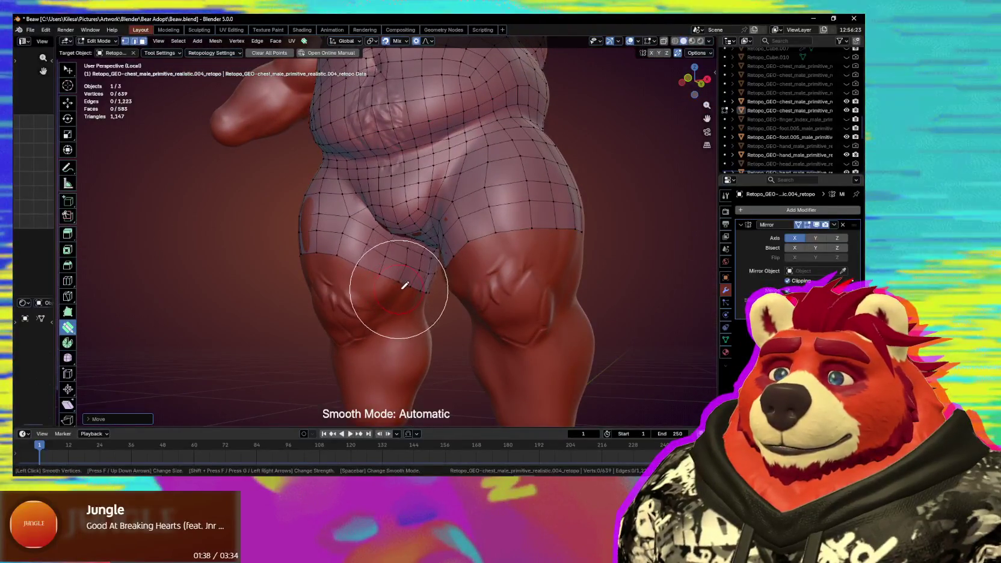
{"action": "middle_click_drag", "start_coordinate": [390, 291], "coordinate": [417, 291]}
{"action": "left_click_drag", "start_coordinate": [417, 291], "coordinate": [419, 288]}
{"action": "mouse_move", "coordinate": [418, 288]}
{"action": "middle_mouse_down"}
{"action": "mouse_move", "coordinate": [428, 302]}
{"action": "mouse_move", "coordinate": [406, 295]}
{"action": "middle_mouse_up"}
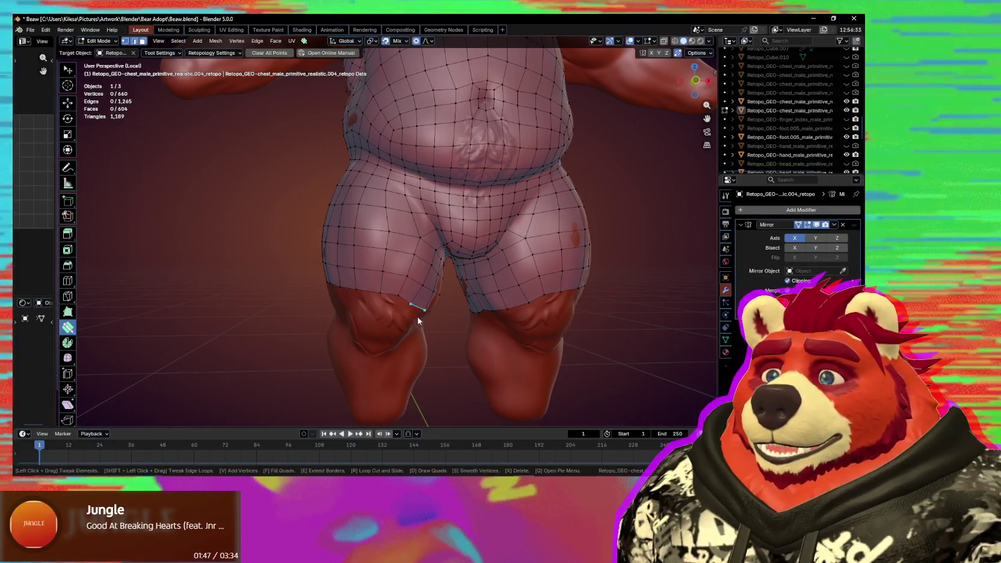
{"action": "middle_click_drag", "start_coordinate": [418, 317], "coordinate": [392, 295]}
{"action": "mouse_move", "coordinate": [398, 307]}
{"action": "left_mouse_down"}
{"action": "mouse_move", "coordinate": [369, 272]}
{"action": "mouse_move", "coordinate": [407, 294]}
{"action": "left_mouse_up"}
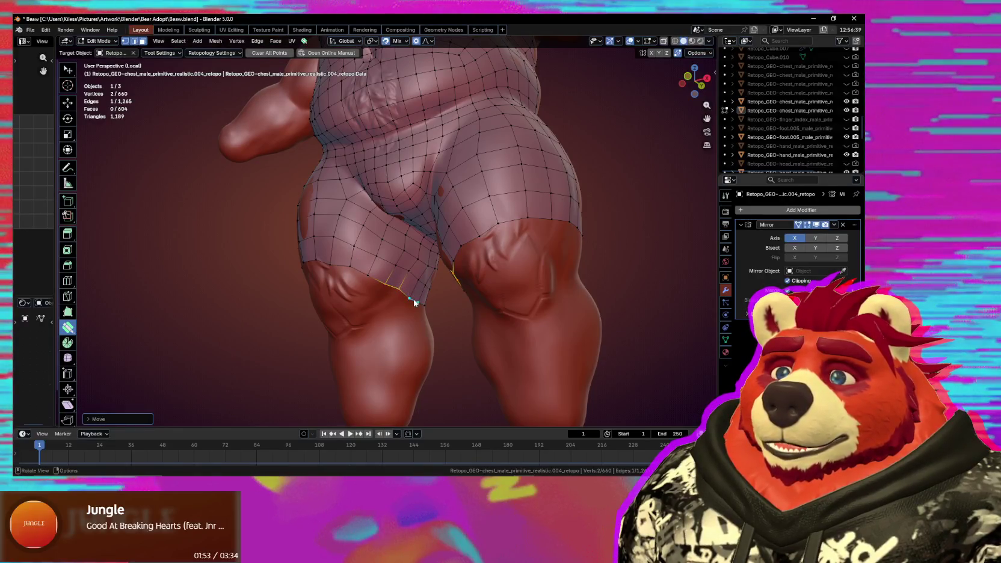
Smooth the retopo mesh over the rear.
{"action": "middle_click_drag", "start_coordinate": [414, 303], "coordinate": [315, 311]}
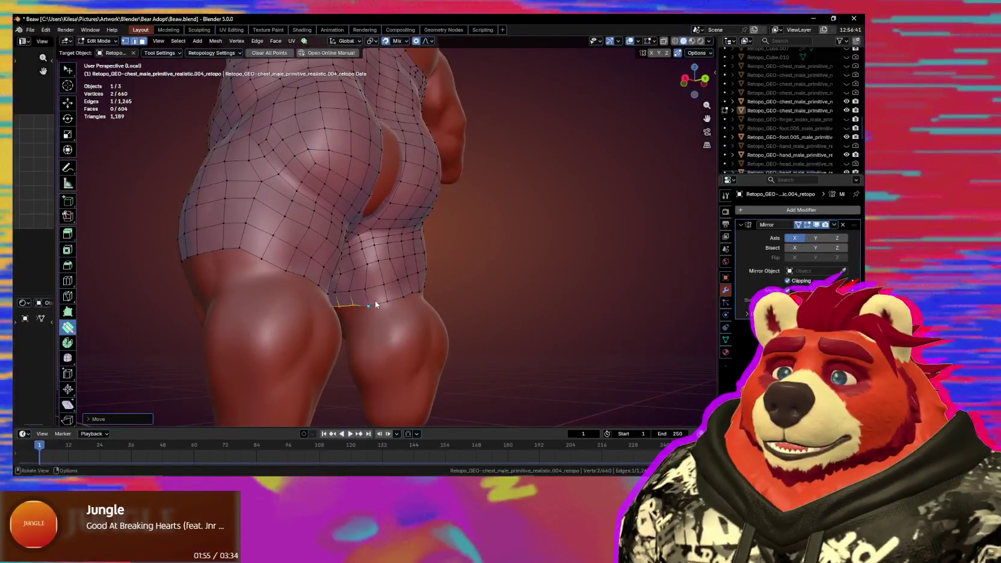
{"action": "middle_click_drag", "start_coordinate": [375, 305], "coordinate": [355, 272]}
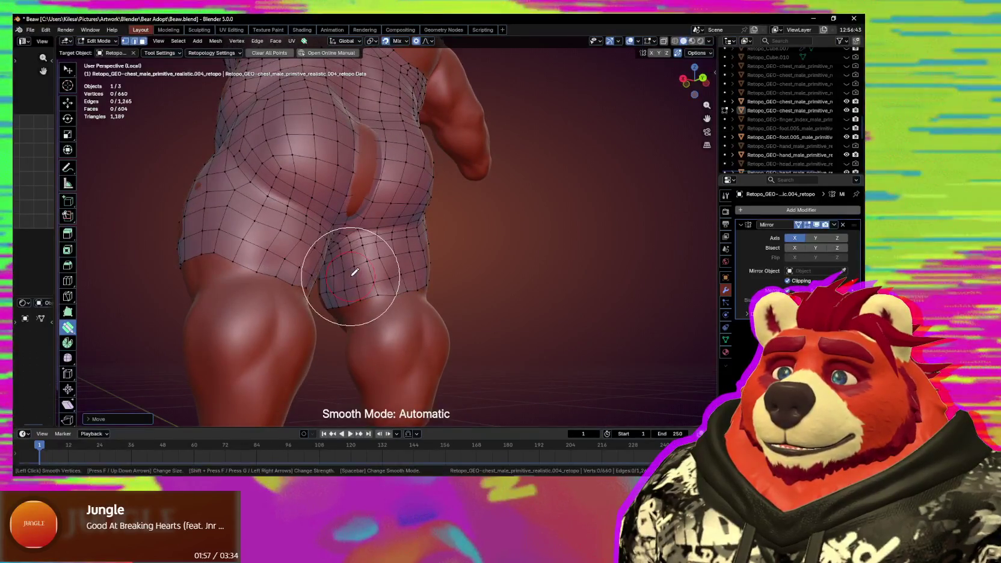
{"action": "mouse_move", "coordinate": [402, 299]}
{"action": "middle_mouse_down"}
{"action": "mouse_move", "coordinate": [347, 312]}
{"action": "mouse_move", "coordinate": [436, 291]}
{"action": "mouse_move", "coordinate": [403, 259]}
{"action": "middle_mouse_up"}
{"action": "key", "text": "s"}
{"action": "key", "text": "Escape"}
{"action": "key", "text": "s"}
{"action": "key", "text": "Escape"}
Straighten the thigh border by adjusting its boundary vertices and edges.
{"action": "middle_click_drag", "start_coordinate": [438, 287], "coordinate": [388, 289]}
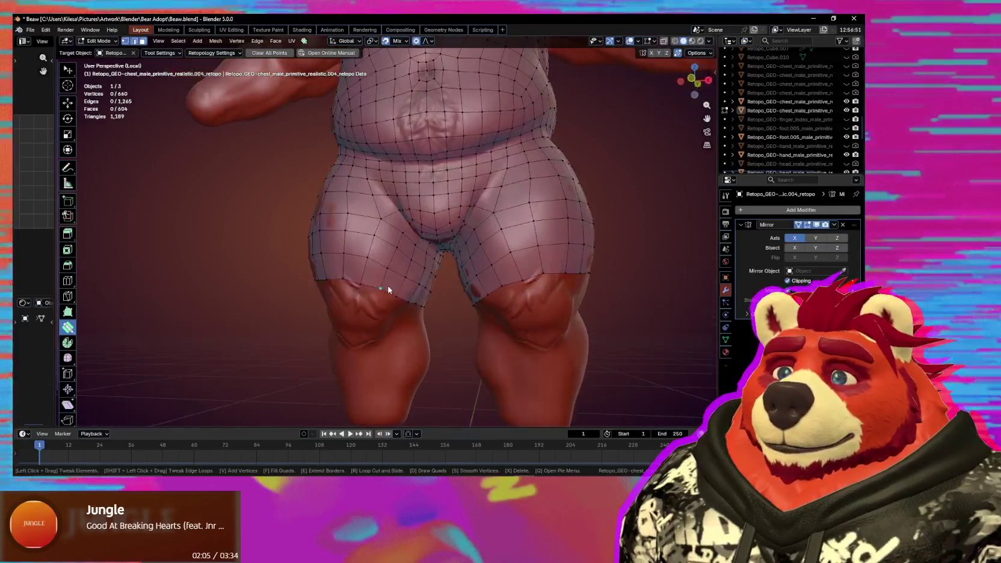
{"action": "mouse_move", "coordinate": [411, 287]}
{"action": "left_mouse_down"}
{"action": "mouse_move", "coordinate": [409, 299]}
{"action": "mouse_move", "coordinate": [398, 294]}
{"action": "left_mouse_up"}
{"action": "middle_click_drag", "start_coordinate": [398, 295], "coordinate": [375, 282]}
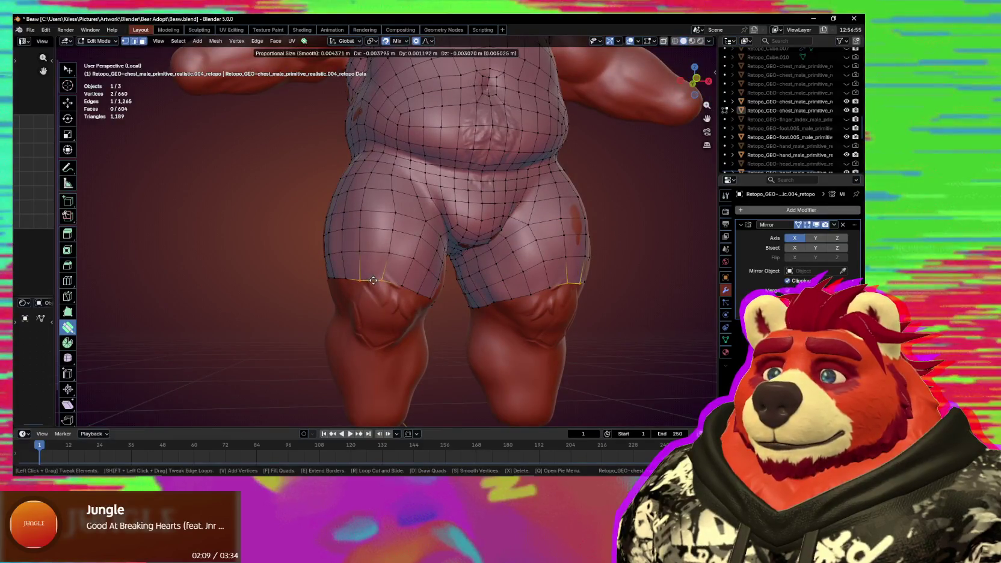
{"action": "left_click_drag", "start_coordinate": [364, 282], "coordinate": [364, 277]}
{"action": "mouse_move", "coordinate": [363, 277]}
{"action": "middle_mouse_down"}
{"action": "mouse_move", "coordinate": [410, 260]}
{"action": "mouse_move", "coordinate": [384, 273]}
{"action": "middle_mouse_up"}
{"action": "key", "text": "space"}
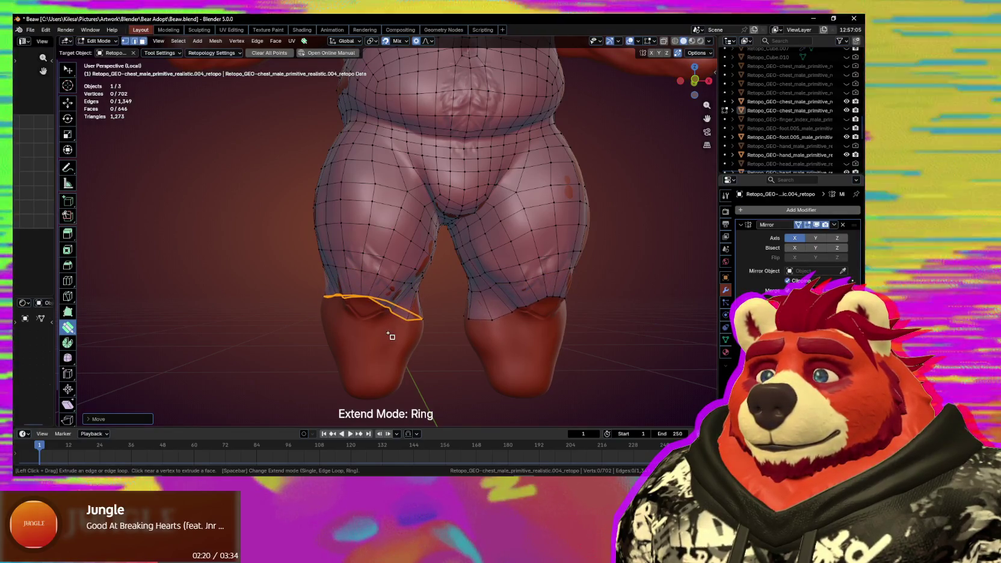
Extend the thigh loop further down the leg and smooth the new vertices onto the sculpt.
{"action": "mouse_move", "coordinate": [390, 335]}
{"action": "middle_mouse_down"}
{"action": "mouse_move", "coordinate": [375, 298]}
{"action": "mouse_move", "coordinate": [409, 312]}
{"action": "middle_mouse_up"}
{"action": "key", "text": "shift"}
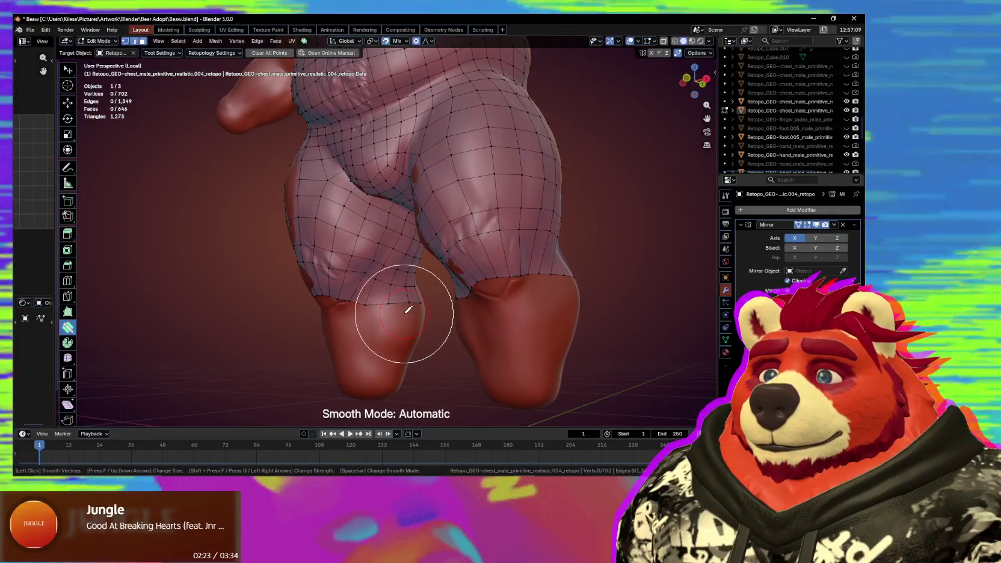
{"action": "mouse_move", "coordinate": [306, 263]}
{"action": "middle_mouse_down"}
{"action": "mouse_move", "coordinate": [371, 267]}
{"action": "mouse_move", "coordinate": [404, 313]}
{"action": "mouse_move", "coordinate": [391, 325]}
{"action": "middle_mouse_up"}
{"action": "left_click", "coordinate": [368, 267]}
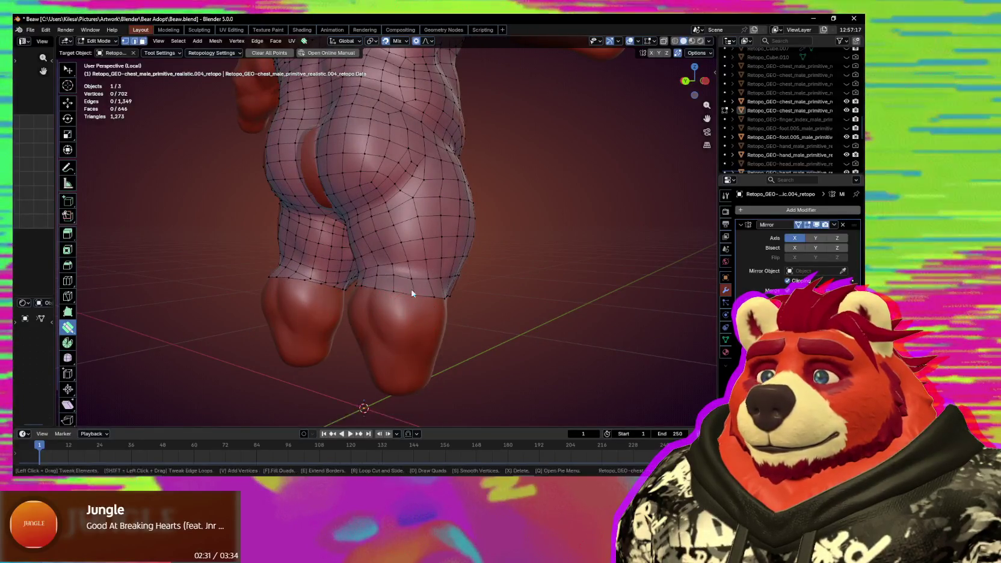
{"action": "key", "text": "s"}
{"action": "middle_click_drag", "start_coordinate": [383, 292], "coordinate": [398, 273]}
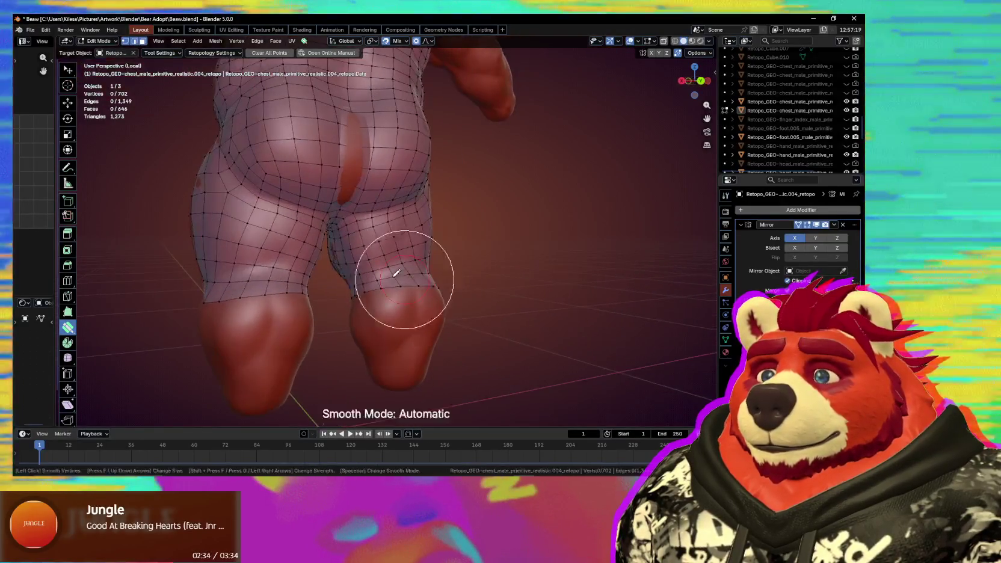
{"action": "mouse_move", "coordinate": [436, 311]}
{"action": "middle_mouse_down"}
{"action": "mouse_move", "coordinate": [413, 302]}
{"action": "mouse_move", "coordinate": [382, 314]}
{"action": "mouse_move", "coordinate": [389, 306]}
{"action": "middle_mouse_up"}
{"action": "mouse_move", "coordinate": [442, 326]}
{"action": "middle_mouse_down"}
{"action": "mouse_move", "coordinate": [368, 331]}
{"action": "mouse_move", "coordinate": [378, 308]}
{"action": "middle_mouse_up"}
{"action": "key", "text": "Escape"}
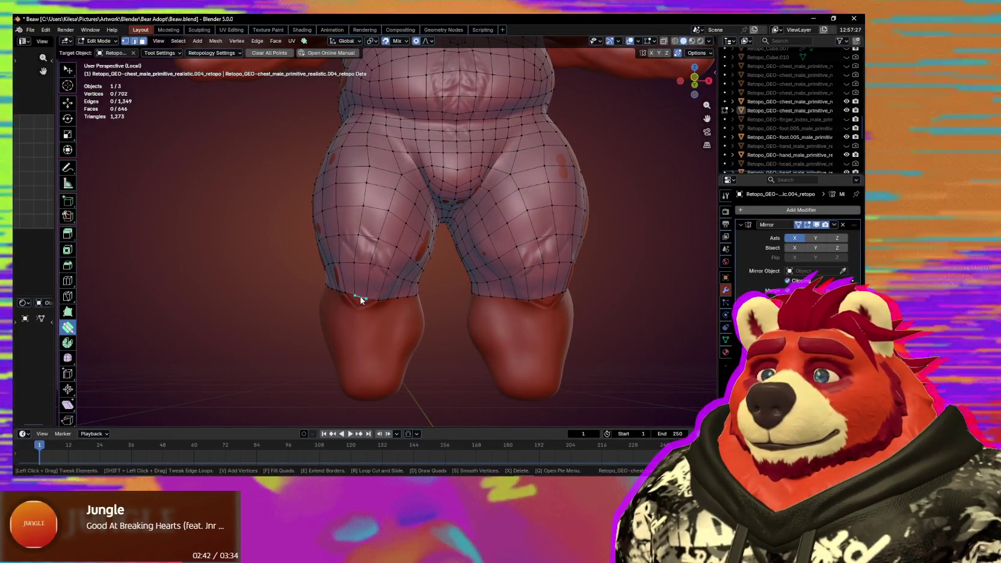
Adjust the knee vertices, extrude the knee edge ring down into a new loop, and smooth it.
{"action": "left_click_drag", "start_coordinate": [363, 301], "coordinate": [387, 312]}
{"action": "middle_click_drag", "start_coordinate": [386, 312], "coordinate": [405, 305]}
{"action": "key", "text": "space"}
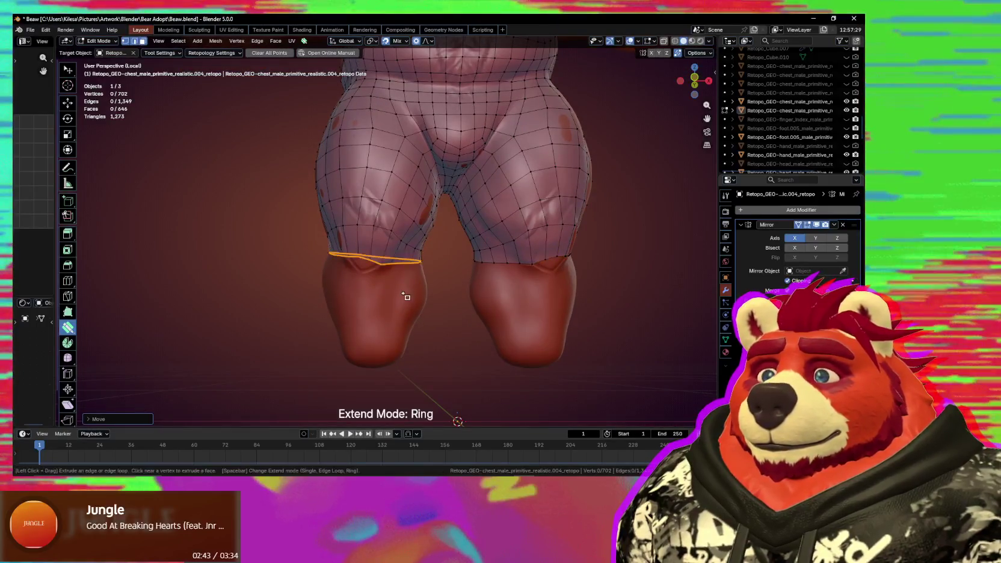
{"action": "left_click_drag", "start_coordinate": [394, 315], "coordinate": [398, 331]}
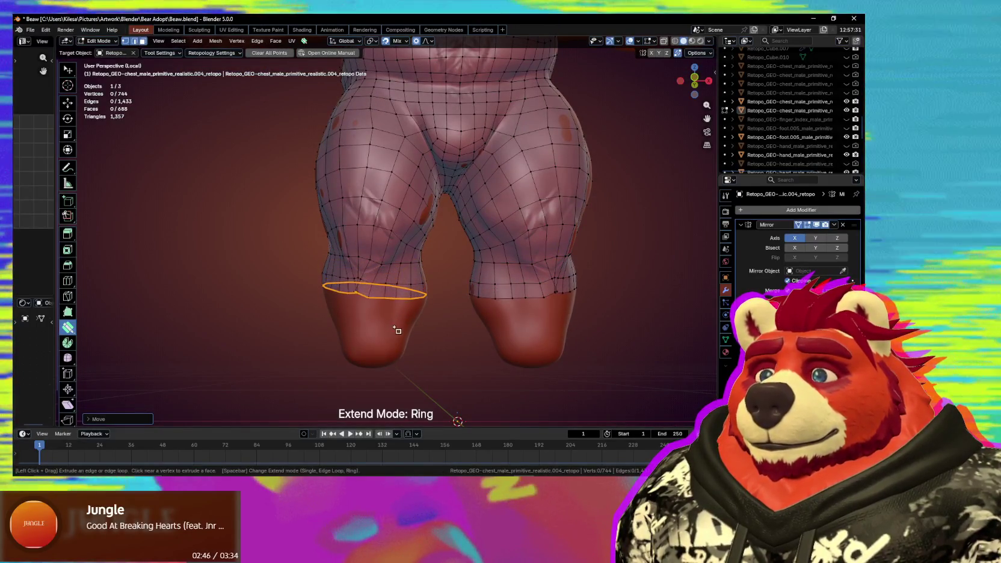
{"action": "middle_click_drag", "start_coordinate": [408, 333], "coordinate": [373, 328]}
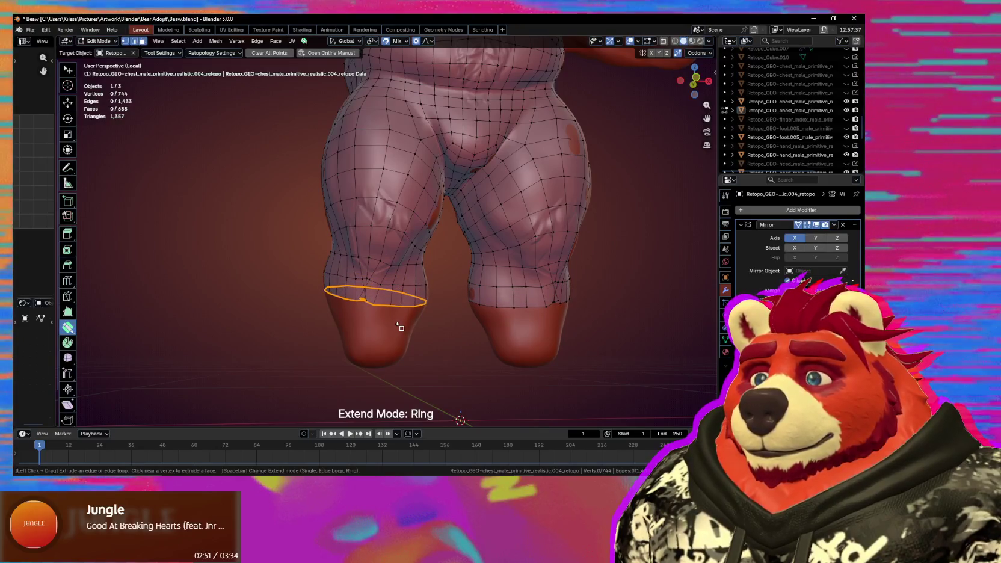
{"action": "key", "text": "shift"}
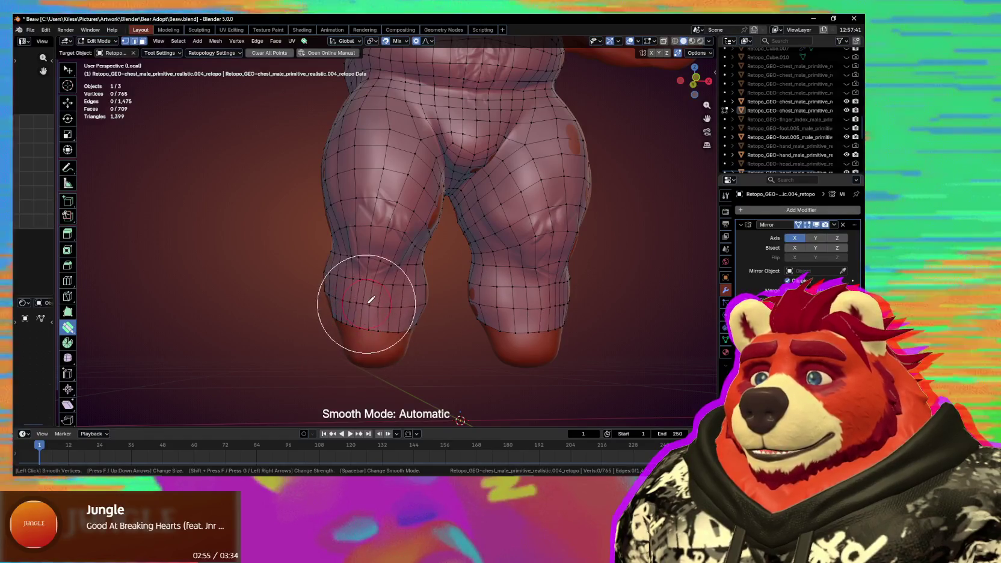
{"action": "mouse_move", "coordinate": [407, 328]}
{"action": "middle_mouse_down"}
{"action": "mouse_move", "coordinate": [376, 308]}
{"action": "mouse_move", "coordinate": [512, 343]}
{"action": "mouse_move", "coordinate": [357, 312]}
{"action": "mouse_move", "coordinate": [402, 313]}
{"action": "mouse_move", "coordinate": [358, 309]}
{"action": "mouse_move", "coordinate": [393, 284]}
{"action": "middle_mouse_up"}
{"action": "left_click", "coordinate": [386, 292]}
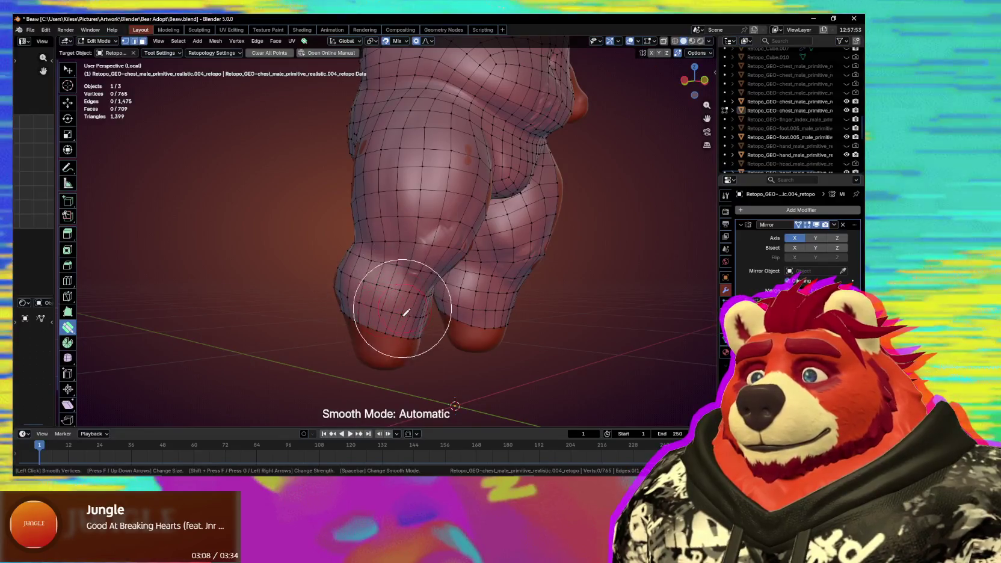
{"action": "mouse_move", "coordinate": [424, 324]}
{"action": "middle_mouse_down"}
{"action": "mouse_move", "coordinate": [357, 301]}
{"action": "mouse_move", "coordinate": [437, 339]}
{"action": "middle_mouse_up"}
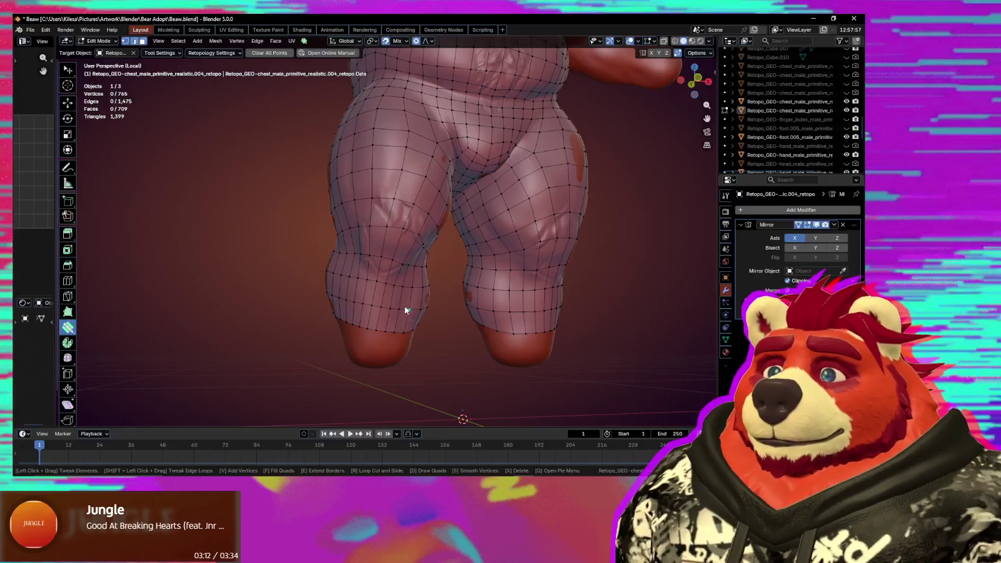
{"action": "middle_click_drag", "start_coordinate": [379, 319], "coordinate": [390, 245]}
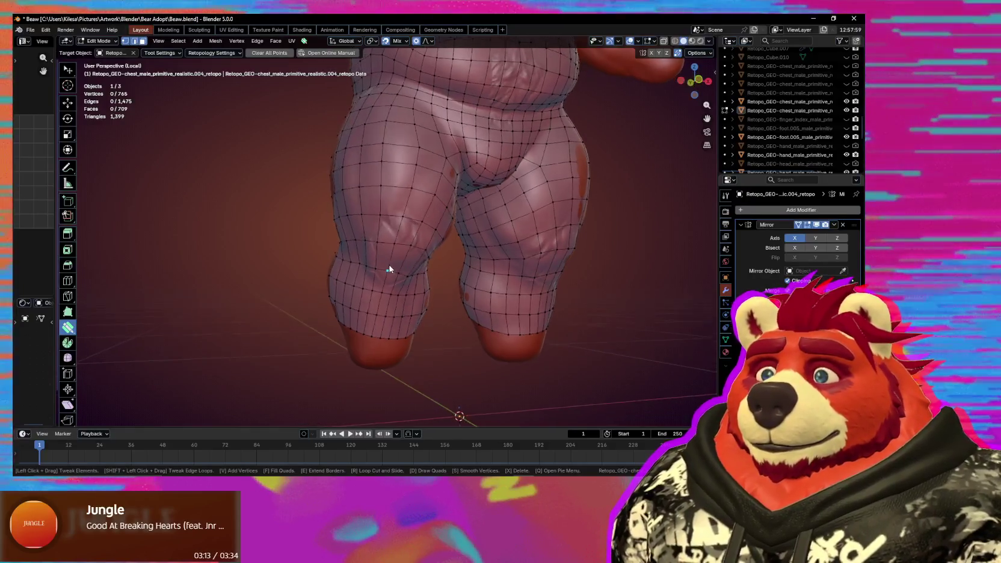
Add a quad on the knee and select the loop of faces around the kneecap.
{"action": "left_click", "coordinate": [391, 245]}
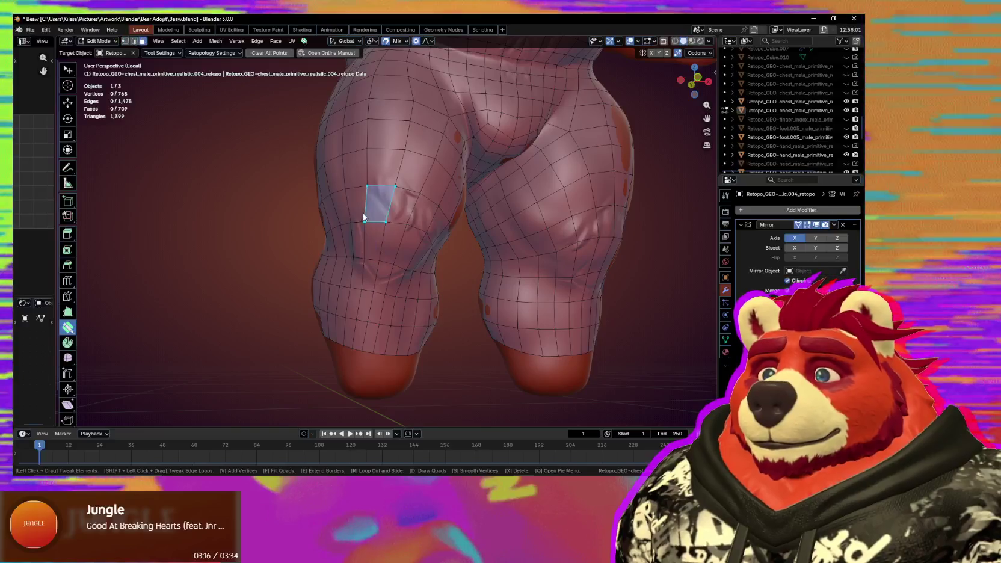
{"action": "middle_click_drag", "start_coordinate": [363, 213], "coordinate": [407, 246]}
{"action": "key", "text": "w"}
{"action": "left_click", "coordinate": [417, 225], "text": "ctrl"}
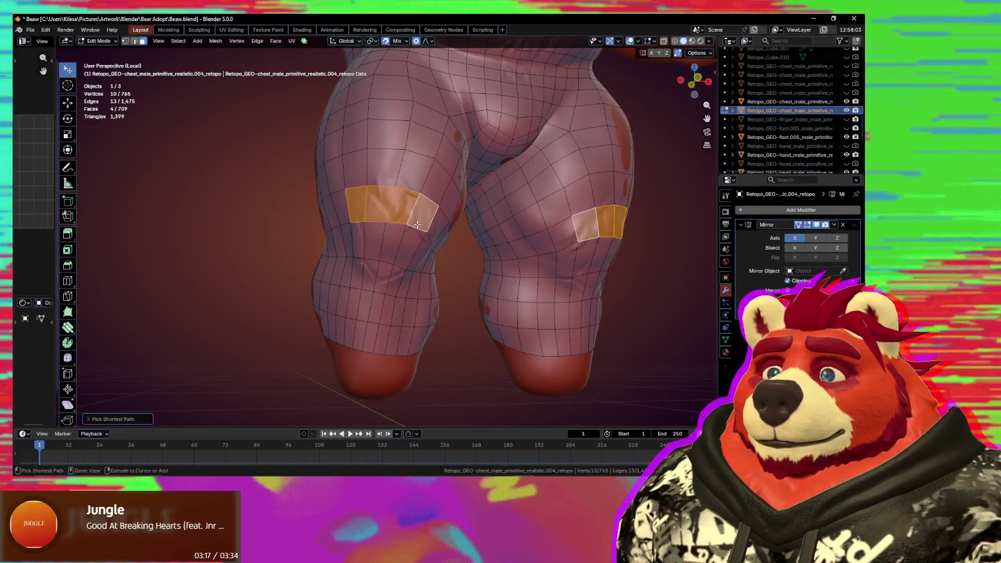
{"action": "left_click", "coordinate": [399, 282], "text": "ctrl"}
{"action": "left_click", "coordinate": [357, 273], "text": "ctrl"}
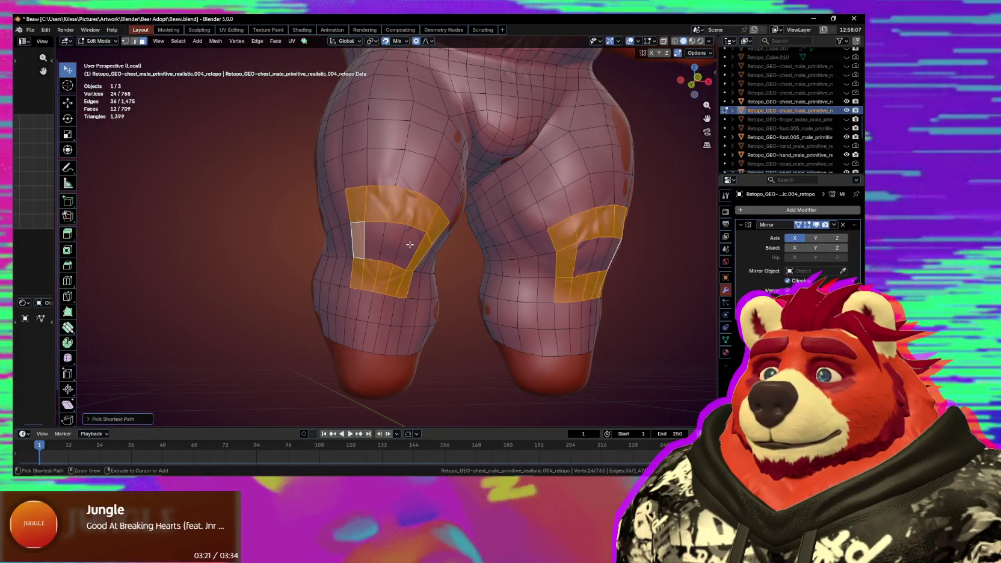
{"action": "middle_click_drag", "start_coordinate": [450, 253], "coordinate": [481, 258]}
Inset the selected knee faces and smooth the new kneecap loops onto the sculpted legs.
{"action": "key", "text": "i"}
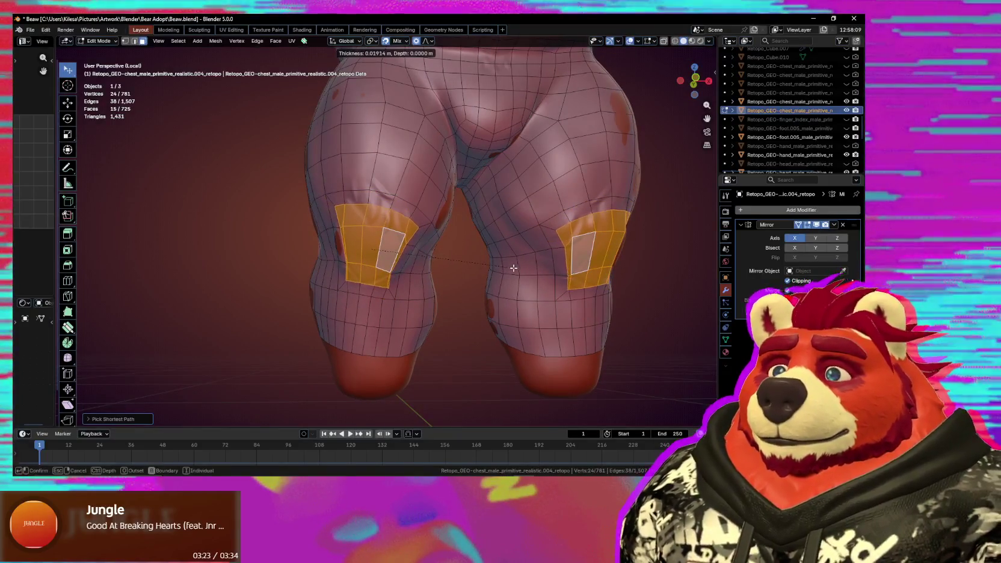
{"action": "key", "text": "shift"}
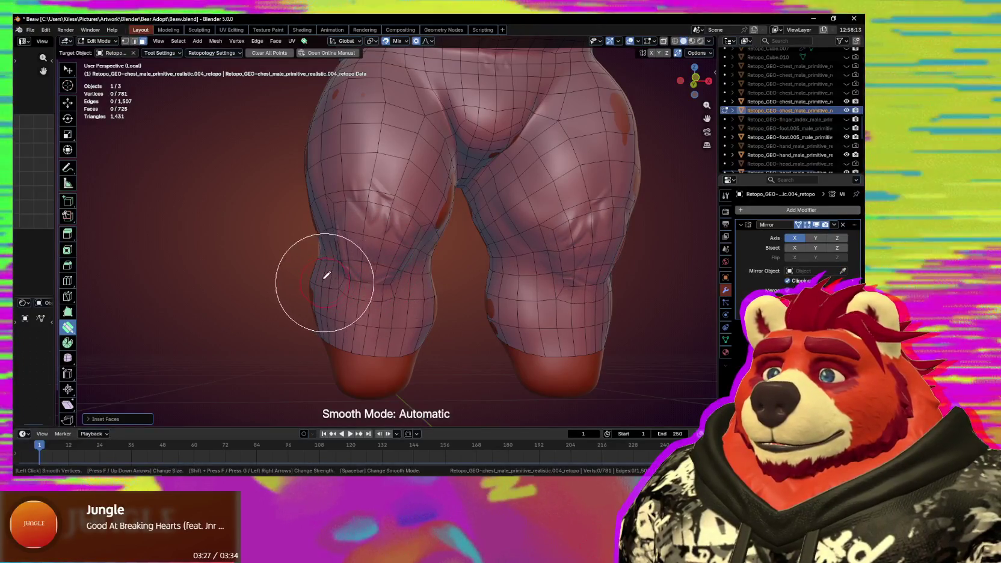
{"action": "middle_click_drag", "start_coordinate": [345, 280], "coordinate": [374, 260]}
{"action": "key", "text": "shift"}
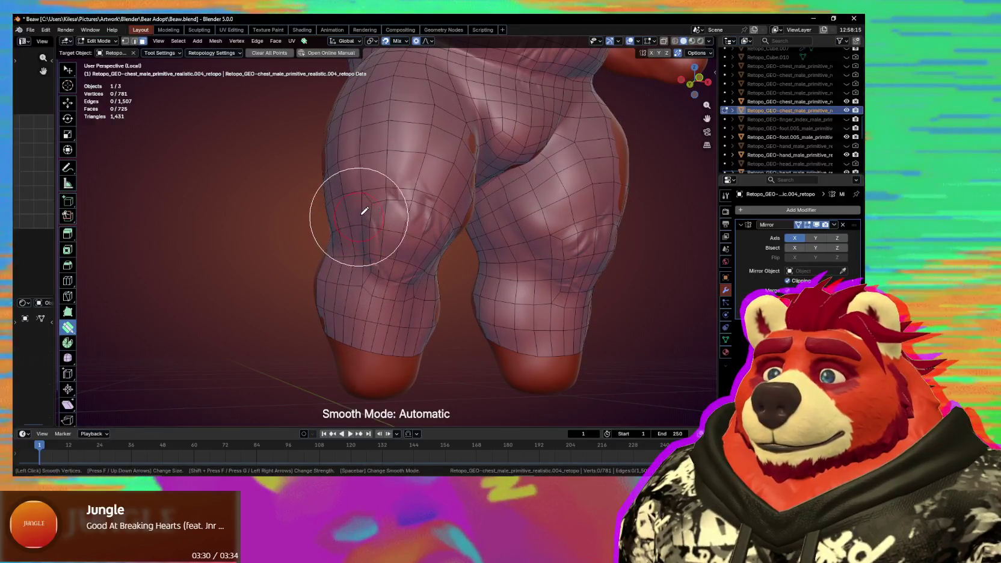
{"action": "mouse_move", "coordinate": [441, 223]}
{"action": "middle_mouse_down"}
{"action": "mouse_move", "coordinate": [369, 201]}
{"action": "mouse_move", "coordinate": [407, 271]}
{"action": "mouse_move", "coordinate": [385, 272]}
{"action": "middle_mouse_up"}
{"action": "key", "text": "shift"}
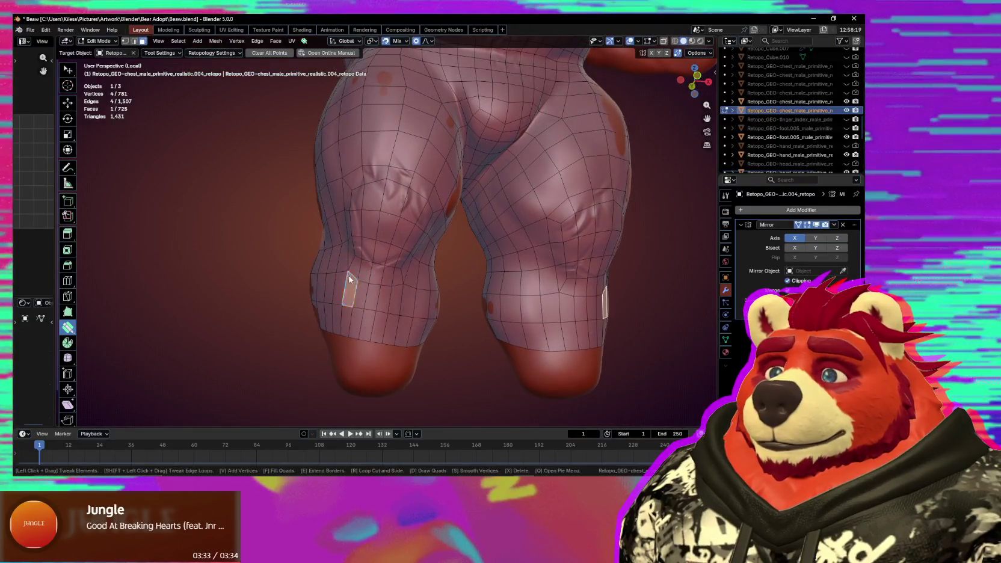
Move a knee face up and outward and extrude a new quad below it.
{"action": "left_click_drag", "start_coordinate": [349, 278], "coordinate": [359, 273]}
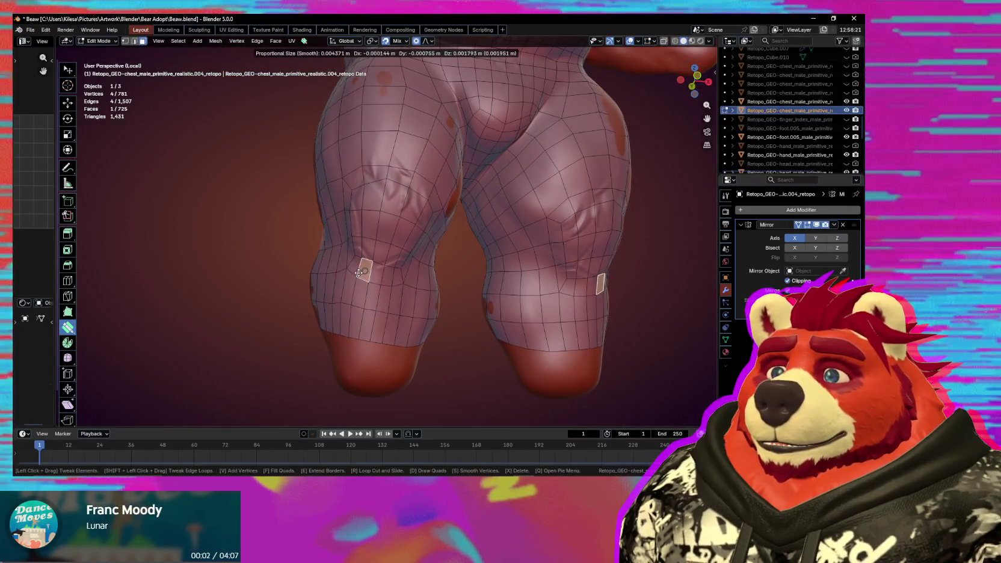
{"action": "left_click", "coordinate": [373, 305], "text": "ctrl"}
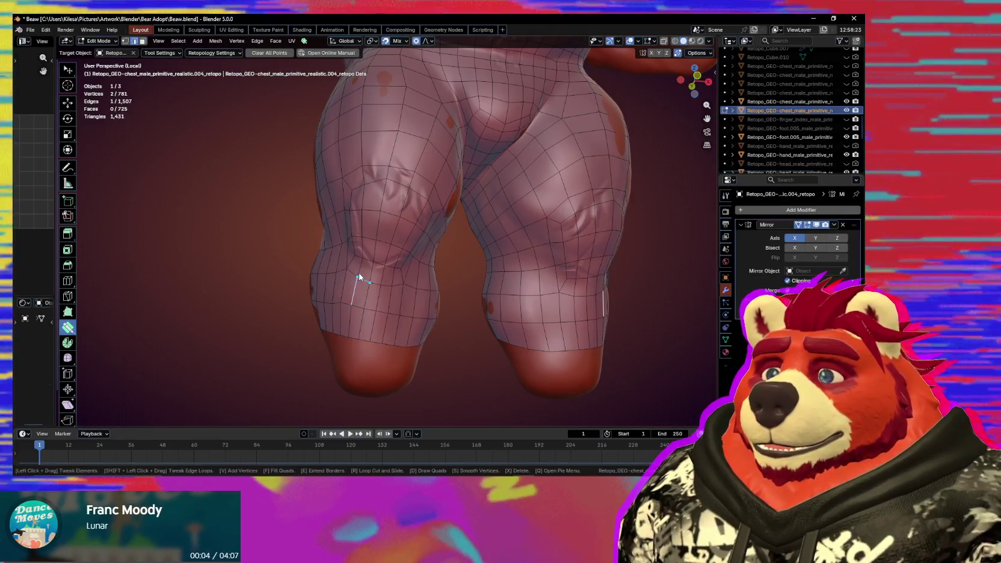
{"action": "middle_click_drag", "start_coordinate": [359, 275], "coordinate": [368, 273]}
{"action": "key", "text": "w"}
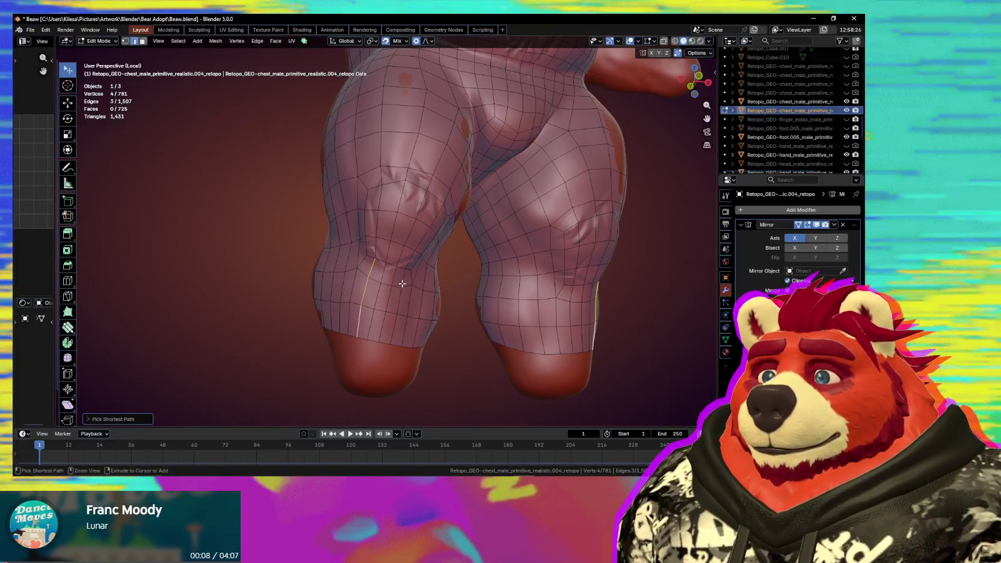
{"action": "middle_click_drag", "start_coordinate": [402, 283], "coordinate": [393, 265]}
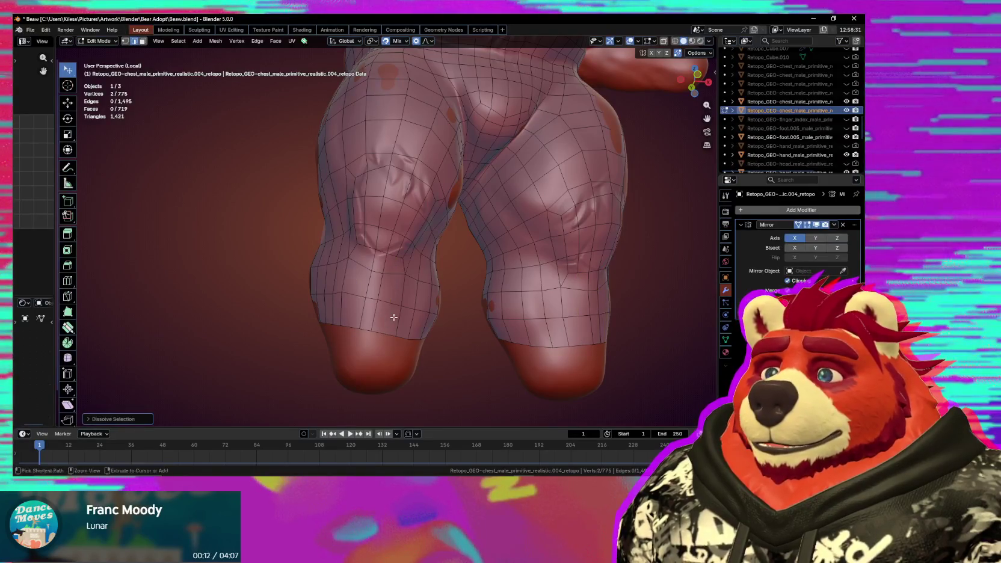
{"action": "middle_click_drag", "start_coordinate": [390, 294], "coordinate": [383, 266]}
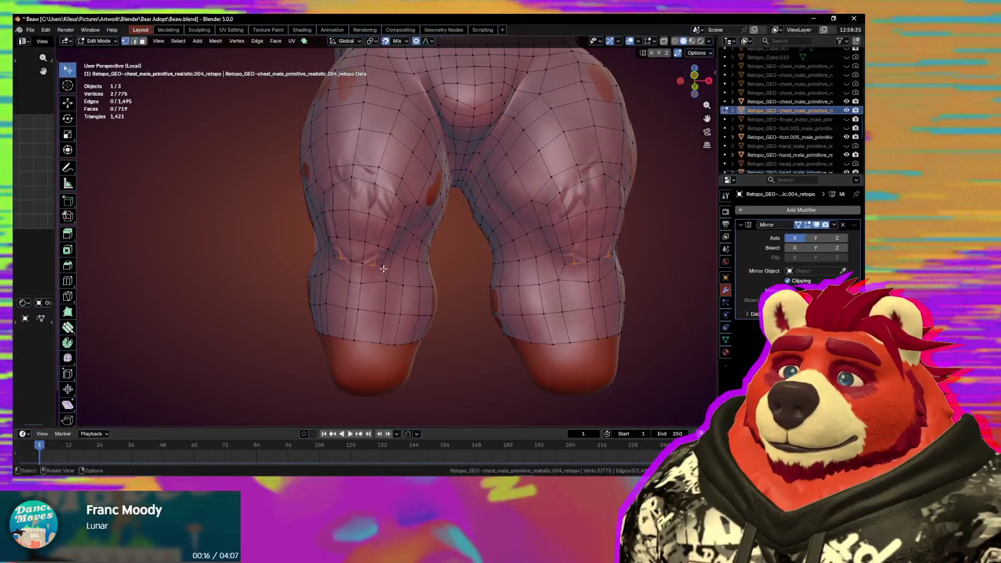
{"action": "mouse_move", "coordinate": [368, 284]}
{"action": "middle_mouse_down"}
{"action": "mouse_move", "coordinate": [376, 305]}
{"action": "mouse_move", "coordinate": [369, 287]}
{"action": "mouse_move", "coordinate": [408, 265]}
{"action": "middle_mouse_up"}
Dissolve stray vertices on both knees with Ctrl+X, then begin a knife cut at a knee vertex.
{"action": "left_click", "coordinate": [409, 265], "text": "shift"}
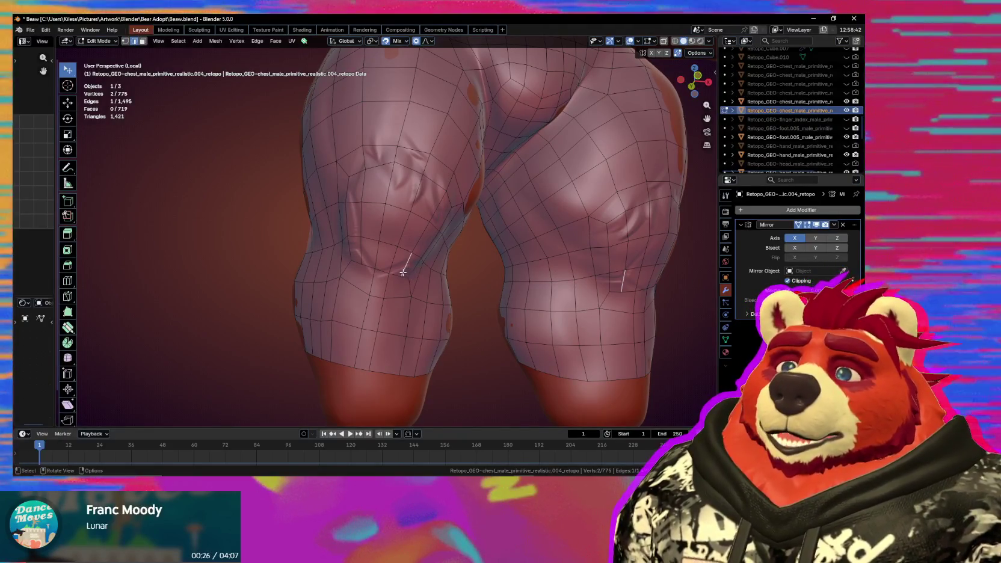
{"action": "middle_click_drag", "start_coordinate": [406, 274], "coordinate": [401, 267]}
{"action": "middle_click_drag", "start_coordinate": [399, 267], "coordinate": [355, 243]}
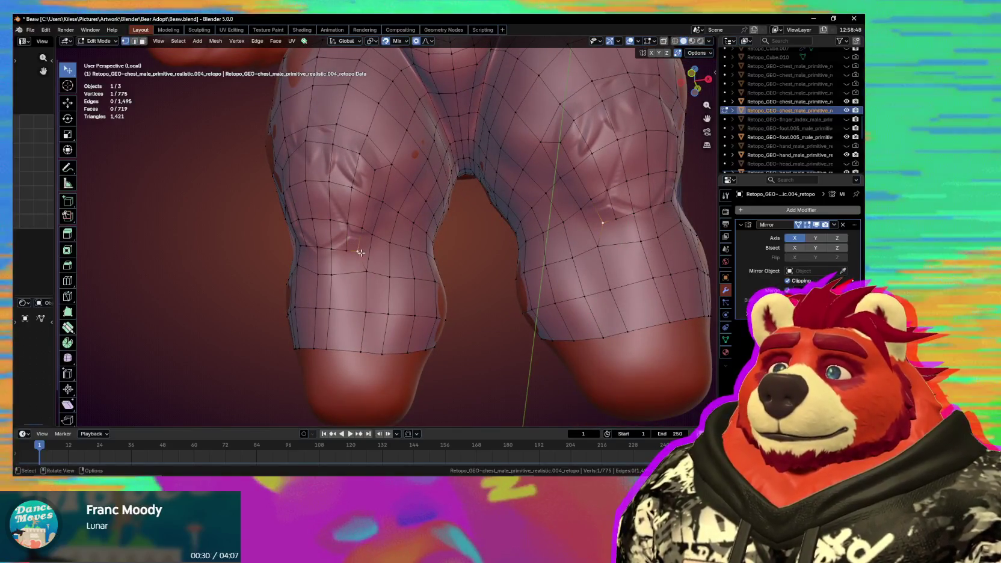
{"action": "key", "text": "ctrl+x"}
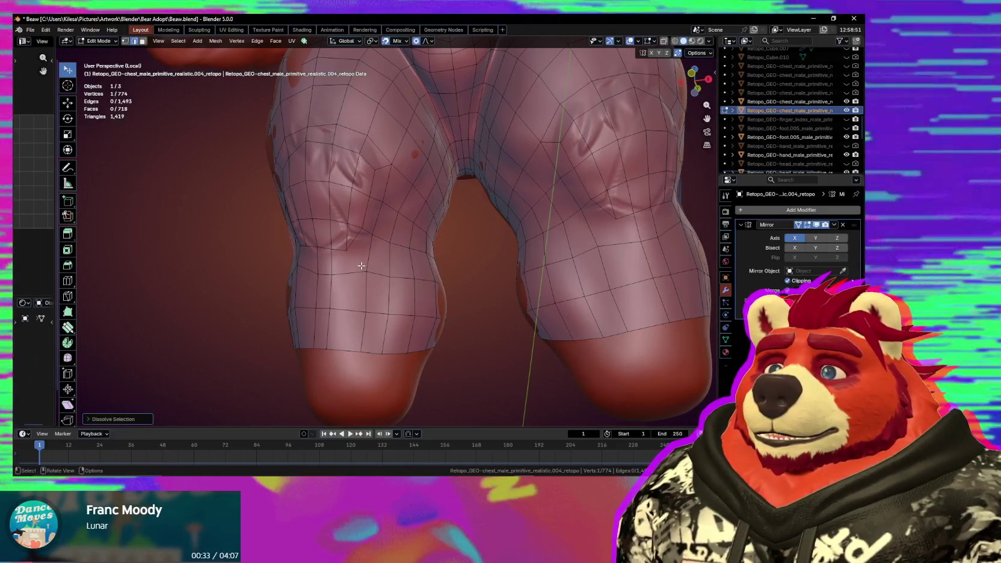
{"action": "middle_click_drag", "start_coordinate": [361, 265], "coordinate": [361, 263]}
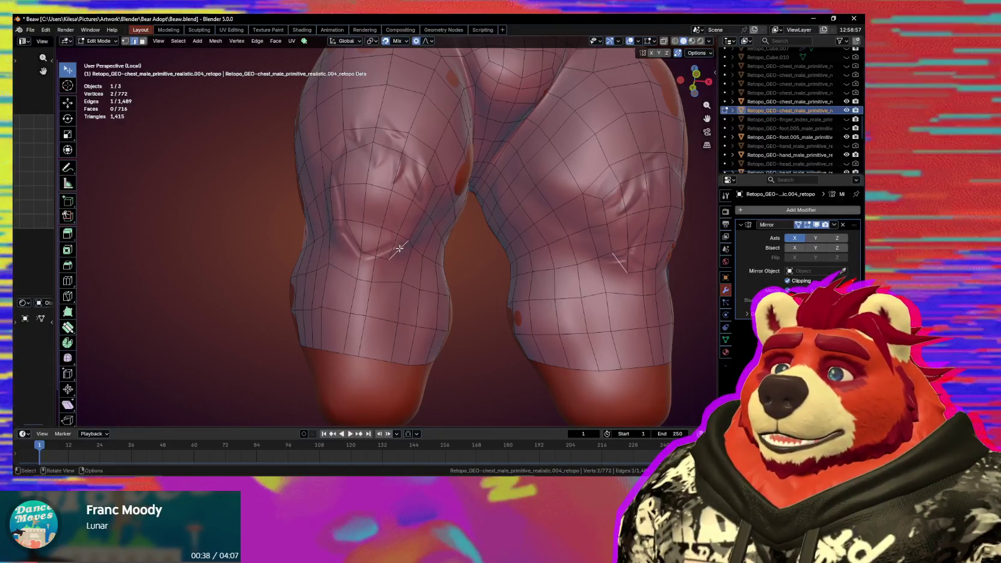
{"action": "key", "text": "ctrl+x"}
{"action": "mouse_move", "coordinate": [398, 248]}
{"action": "middle_mouse_down"}
{"action": "mouse_move", "coordinate": [416, 265]}
{"action": "mouse_move", "coordinate": [376, 236]}
{"action": "middle_mouse_up"}
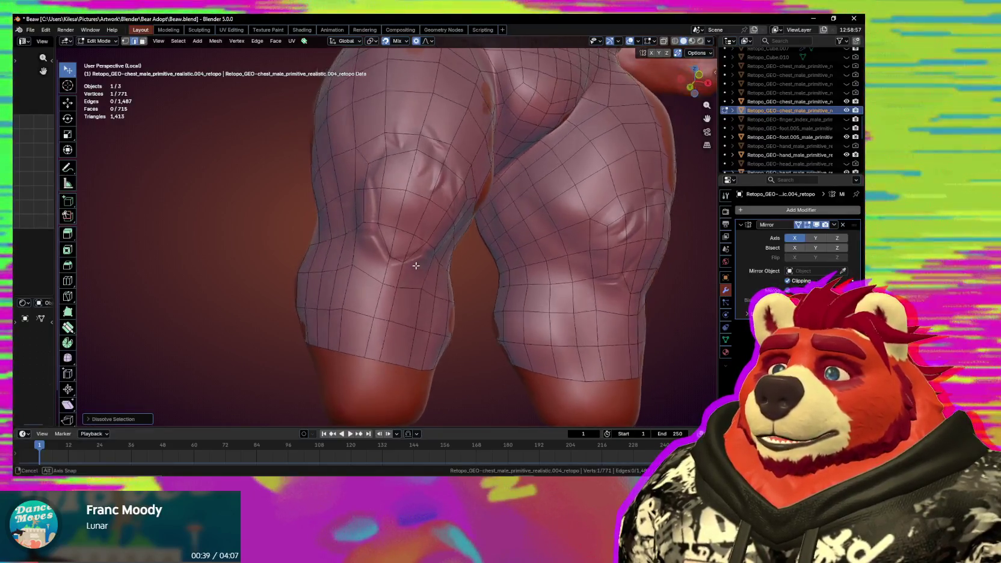
{"action": "key", "text": "k"}
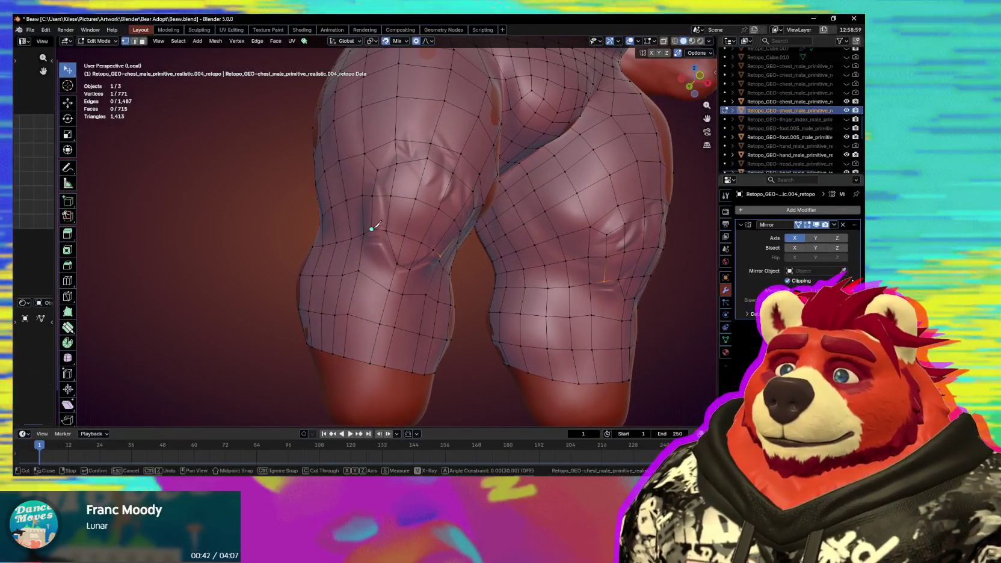
{"action": "left_click", "coordinate": [371, 228]}
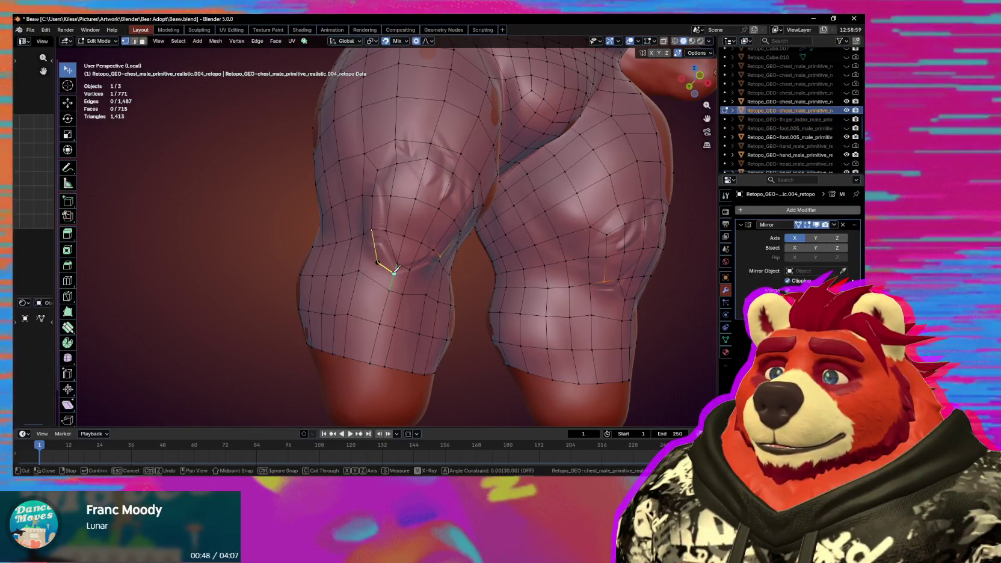
Finish the knife cut across the knee and confirm it.
{"action": "left_click", "coordinate": [407, 278]}
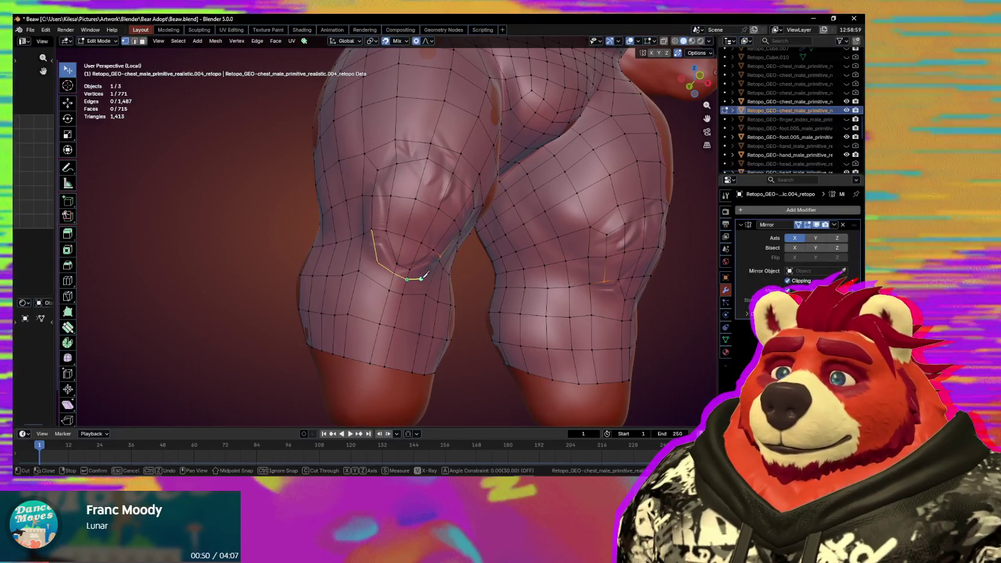
{"action": "left_click", "coordinate": [442, 257]}
{"action": "middle_click_drag", "start_coordinate": [442, 257], "coordinate": [404, 254]}
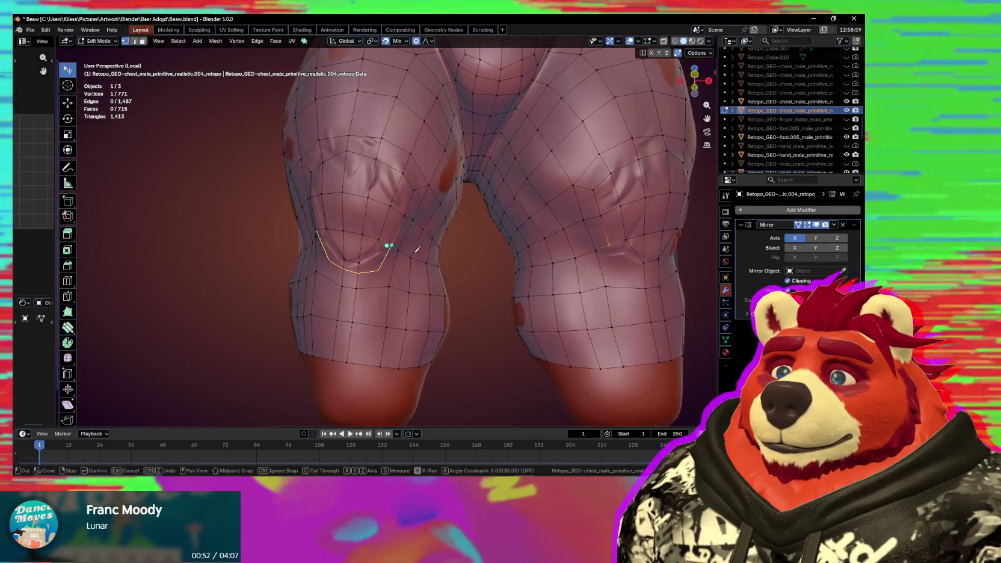
{"action": "key", "text": "Return"}
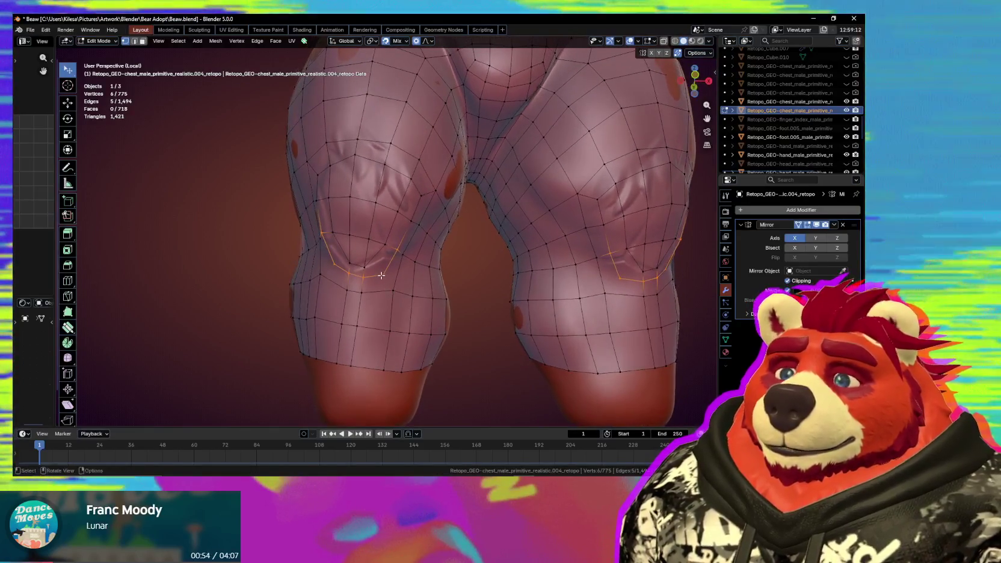
Cut another edge path beneath the knee, then dissolve the knee faces it leaves.
{"action": "left_click", "coordinate": [383, 274]}
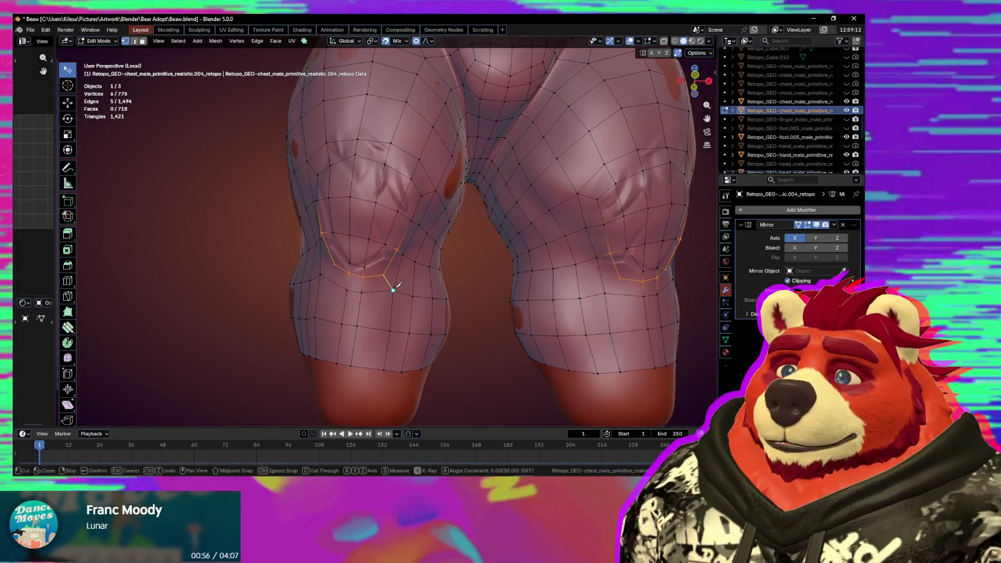
{"action": "left_click", "coordinate": [333, 265]}
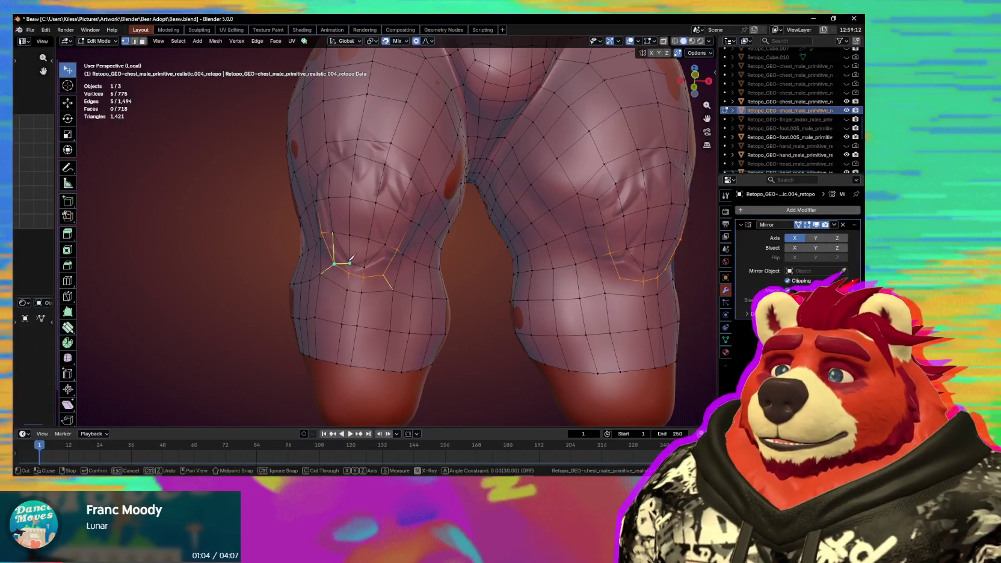
{"action": "middle_click_drag", "start_coordinate": [352, 258], "coordinate": [363, 257]}
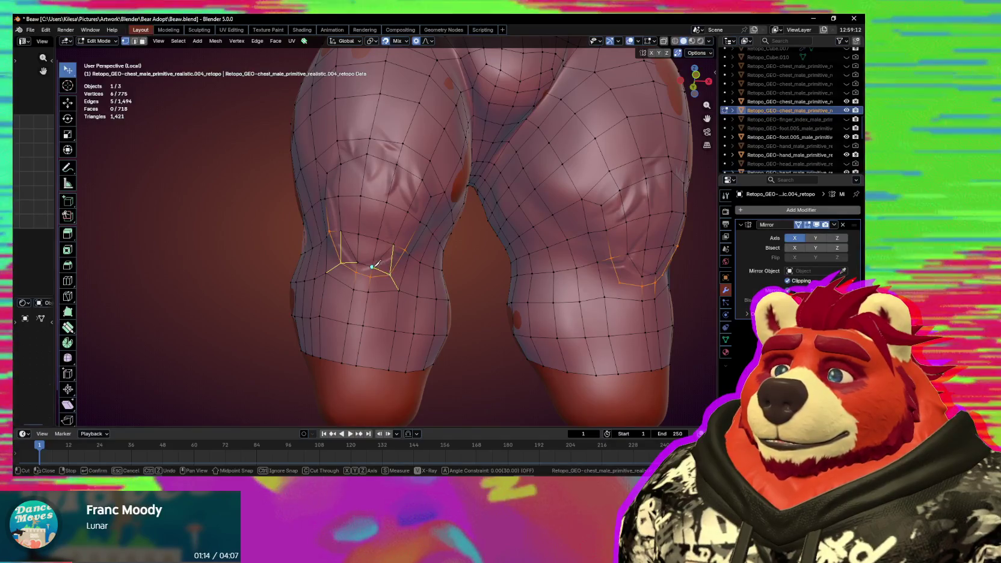
{"action": "key", "text": "Return"}
{"action": "middle_click_drag", "start_coordinate": [382, 270], "coordinate": [387, 275]}
{"action": "key", "text": "ctrl+x"}
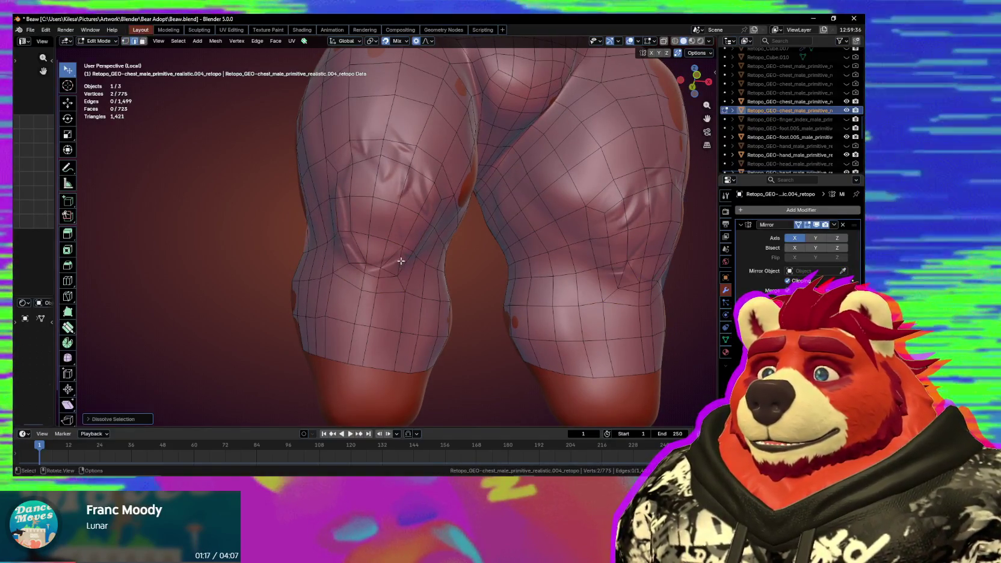
Dissolve another leftover knee edge and nudge a knee vertex into place.
{"action": "key", "text": "ctrl+x"}
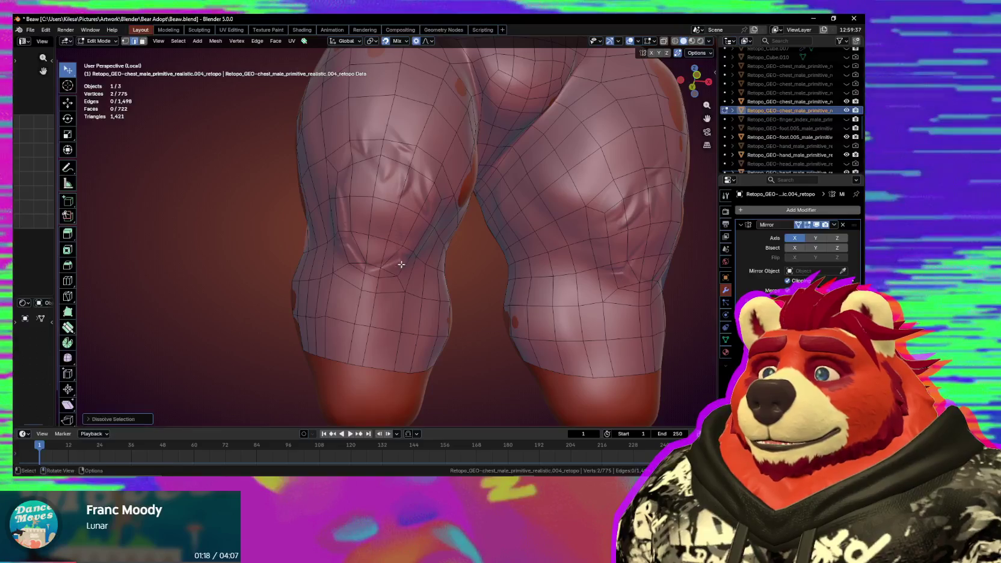
{"action": "left_click_drag", "start_coordinate": [348, 267], "coordinate": [358, 270]}
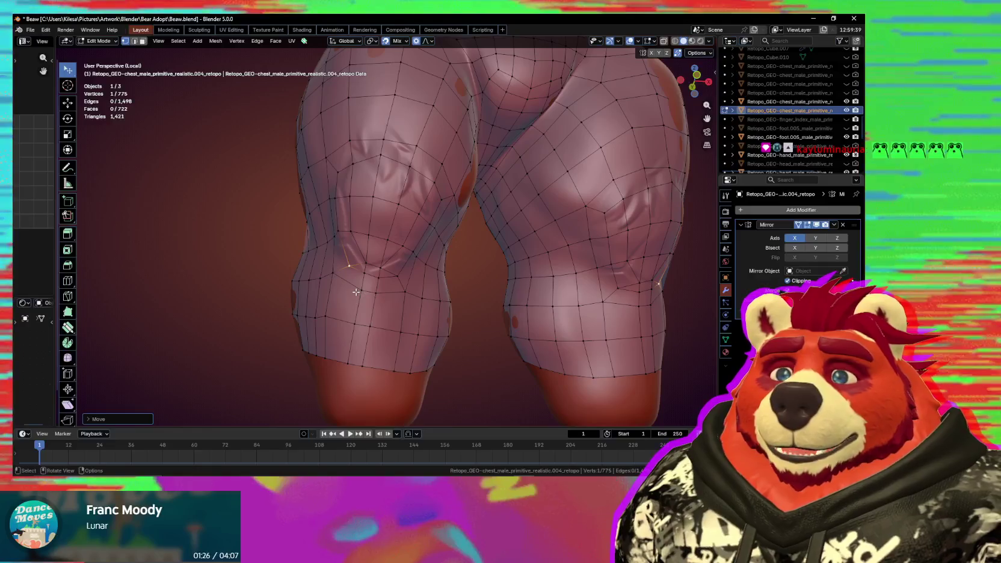
{"action": "mouse_move", "coordinate": [368, 288]}
{"action": "middle_mouse_down", "text": "shift"}
{"action": "mouse_move", "coordinate": [415, 304]}
{"action": "mouse_move", "coordinate": [386, 291]}
{"action": "mouse_move", "coordinate": [460, 291]}
{"action": "middle_mouse_up", "text": "shift"}
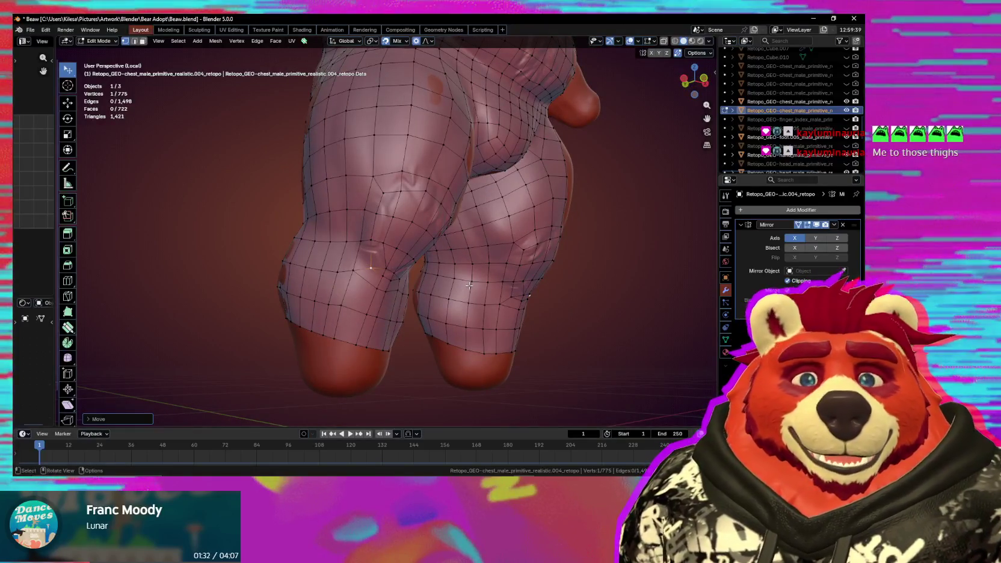
{"action": "mouse_move", "coordinate": [469, 285]}
{"action": "middle_mouse_down"}
{"action": "mouse_move", "coordinate": [442, 324]}
{"action": "mouse_move", "coordinate": [476, 287]}
{"action": "mouse_move", "coordinate": [439, 268]}
{"action": "middle_mouse_up"}
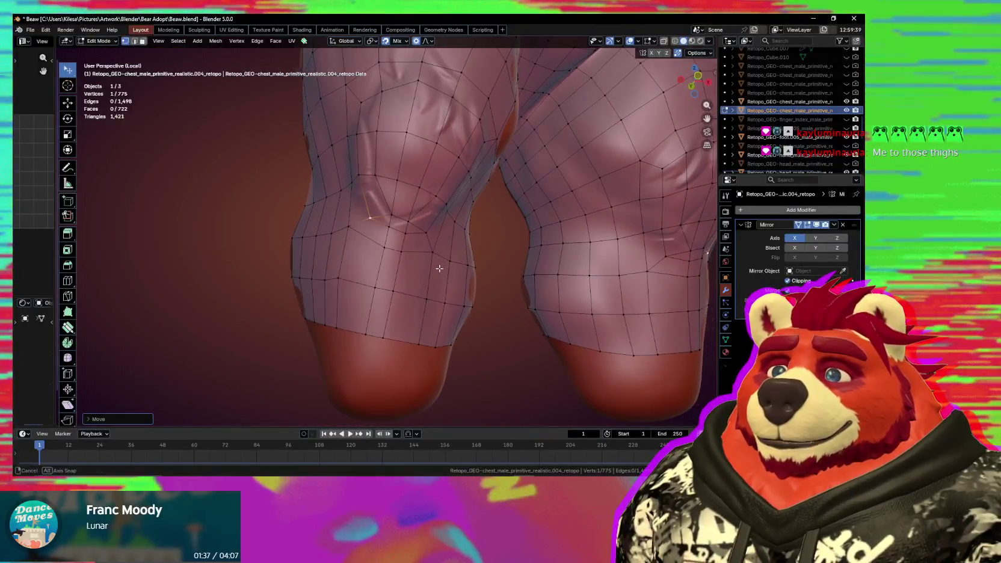
Knife-cut new edges across the knee and move the new vertex with proportional editing.
{"action": "left_click", "coordinate": [392, 230]}
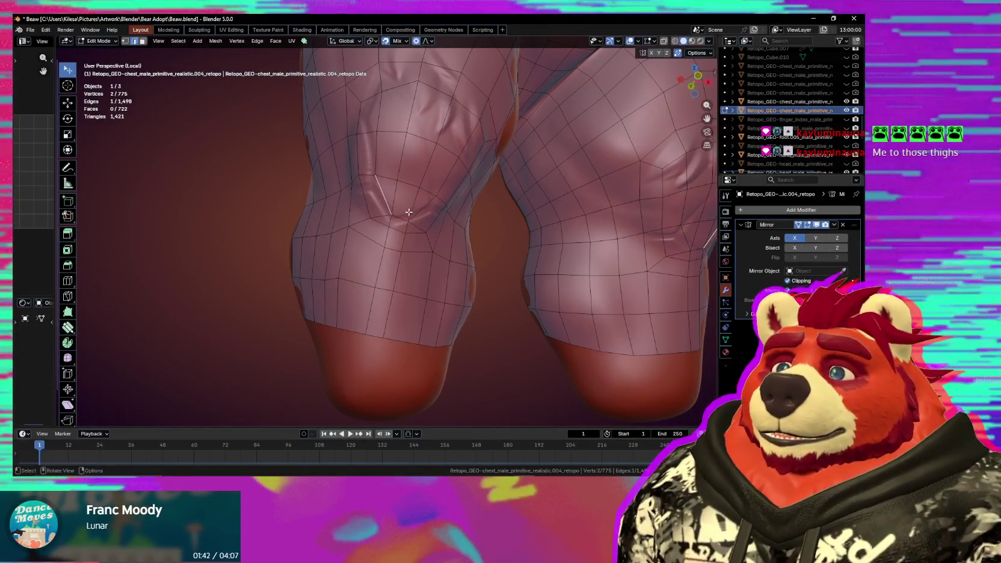
{"action": "key", "text": "k"}
{"action": "left_click", "coordinate": [376, 173]}
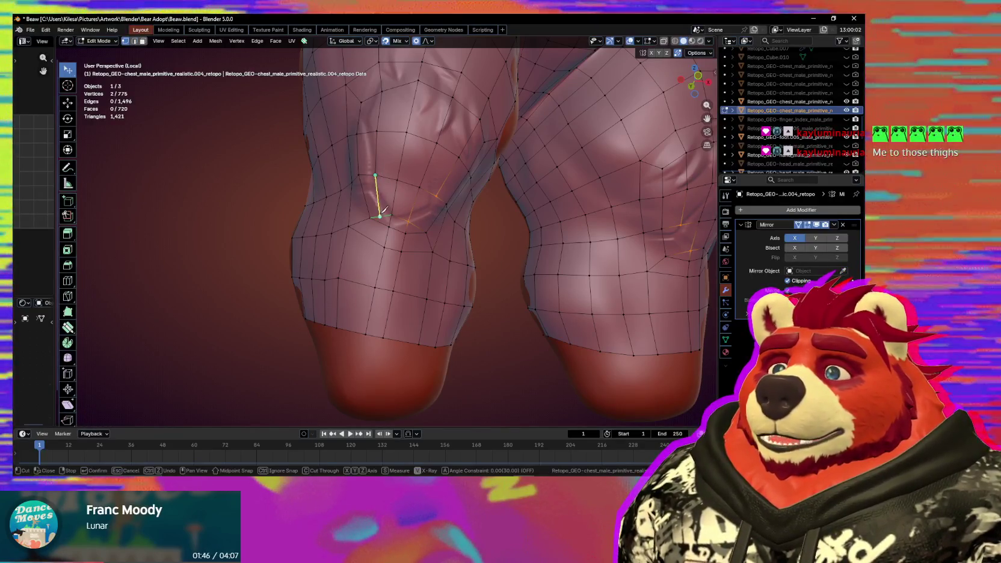
{"action": "left_click", "coordinate": [380, 215]}
{"action": "left_click", "coordinate": [424, 221]}
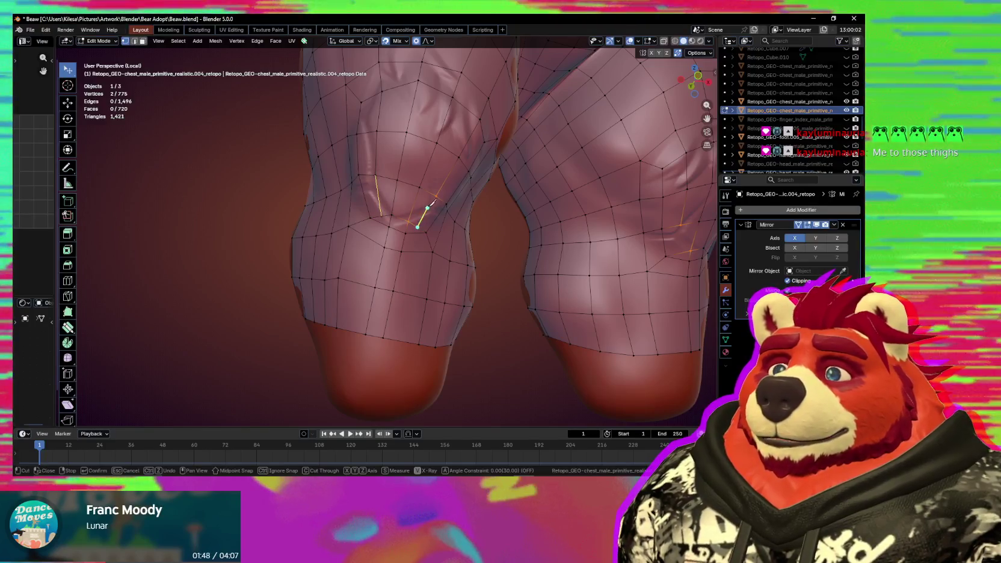
{"action": "key", "text": "Return"}
{"action": "left_click", "coordinate": [381, 215]}
{"action": "key", "text": "g"}
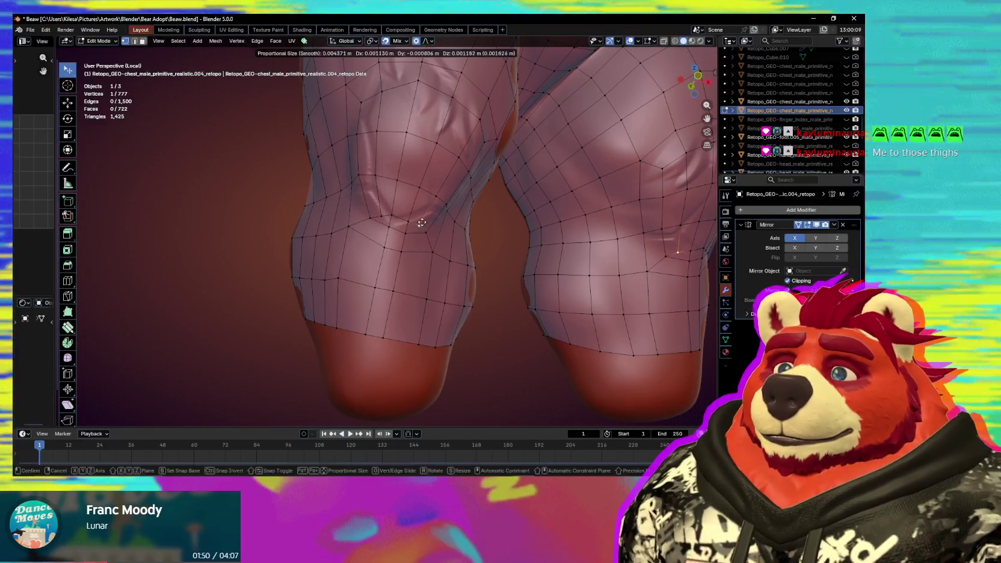
{"action": "left_click", "coordinate": [382, 205]}
Return to the retopology tool with Ctrl+Shift+R and start smoothing the leg vertices.
{"action": "mouse_move", "coordinate": [433, 238]}
{"action": "middle_mouse_down"}
{"action": "mouse_move", "coordinate": [446, 241]}
{"action": "mouse_move", "coordinate": [437, 238]}
{"action": "middle_mouse_up"}
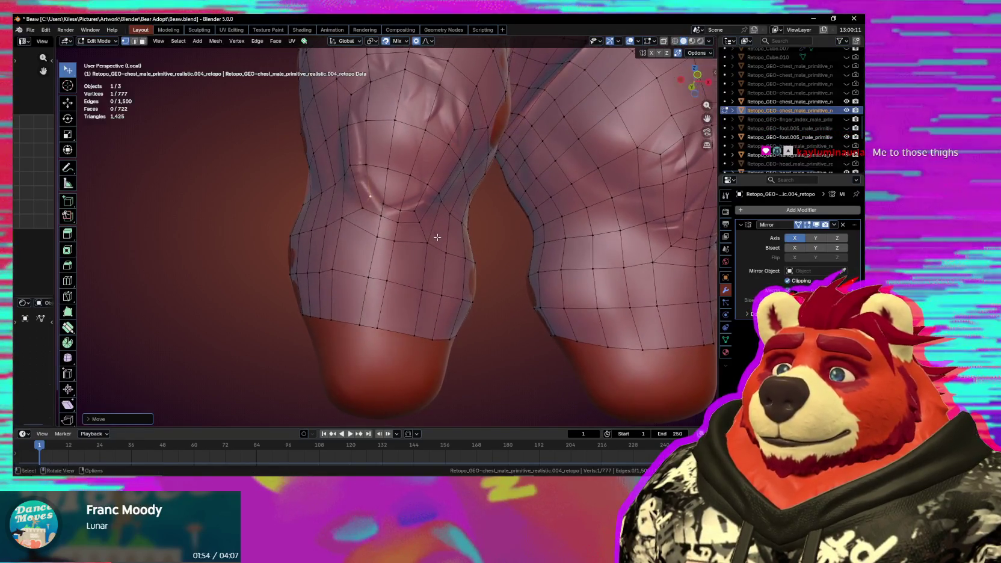
{"action": "scroll", "coordinate": [425, 223], "scroll_direction": "down", "scroll_amount": 3}
{"action": "scroll", "coordinate": [421, 228], "scroll_direction": "down", "scroll_amount": 2}
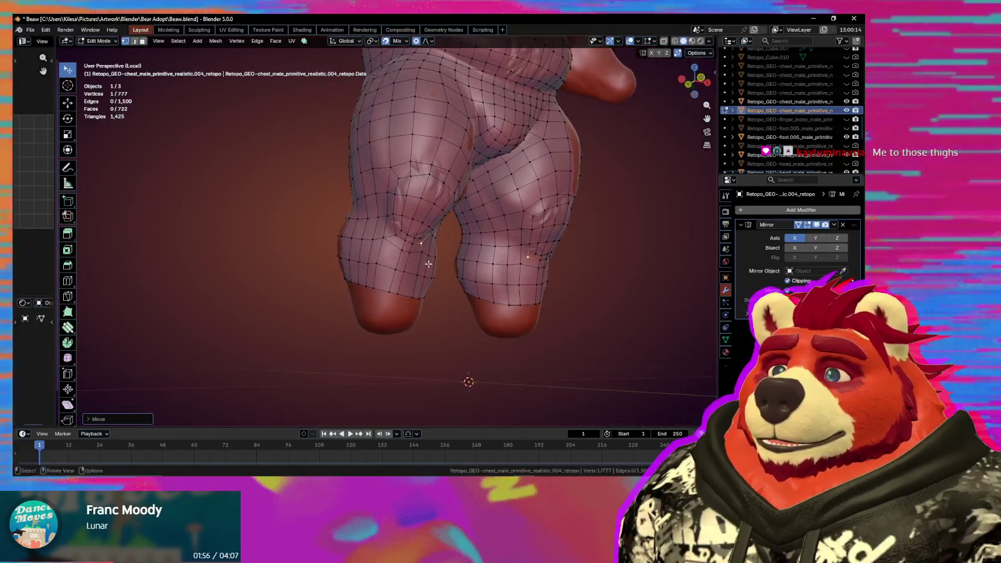
{"action": "key", "text": "ctrl+shift+r"}
{"action": "key", "text": "s"}
{"action": "middle_click_drag", "start_coordinate": [413, 268], "coordinate": [393, 262]}
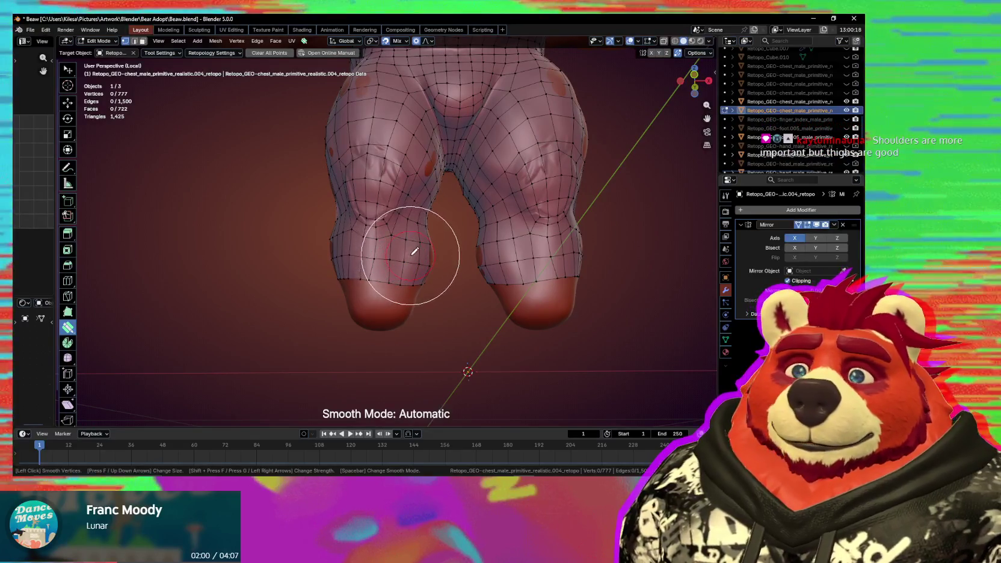
Paint the smooth brush over the lower-leg retopo vertices so the quads spread evenly.
{"action": "left_click_drag", "start_coordinate": [402, 253], "coordinate": [411, 259]}
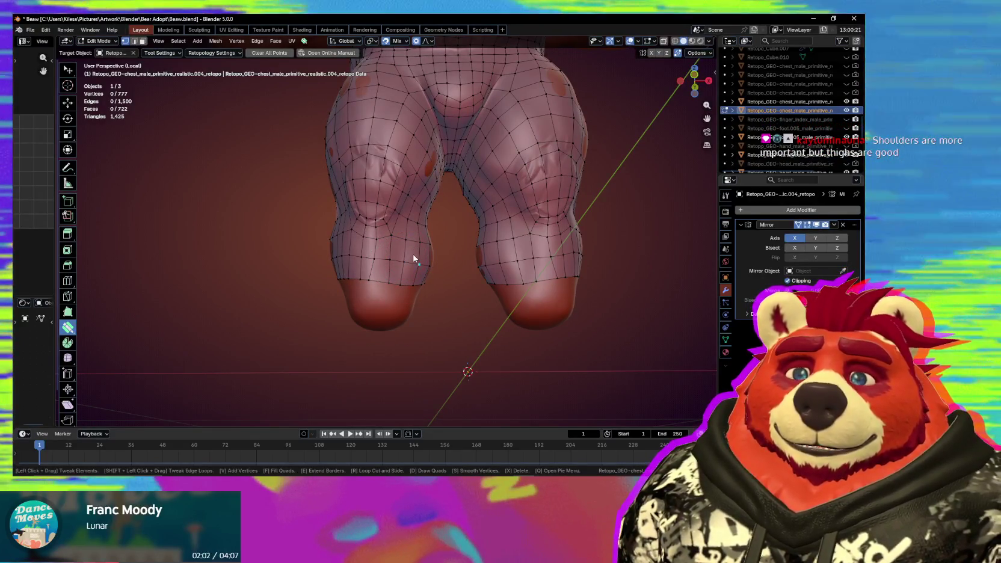
{"action": "mouse_move", "coordinate": [409, 254]}
{"action": "middle_mouse_down"}
{"action": "mouse_move", "coordinate": [445, 274]}
{"action": "mouse_move", "coordinate": [394, 265]}
{"action": "mouse_move", "coordinate": [373, 274]}
{"action": "mouse_move", "coordinate": [358, 263]}
{"action": "middle_mouse_up"}
{"action": "key", "text": "s"}
{"action": "left_click", "coordinate": [376, 270]}
{"action": "key", "text": "s"}
{"action": "left_click_drag", "start_coordinate": [398, 234], "coordinate": [397, 281]}
{"action": "mouse_move", "coordinate": [397, 281]}
{"action": "middle_mouse_down"}
{"action": "mouse_move", "coordinate": [523, 278]}
{"action": "mouse_move", "coordinate": [369, 314]}
{"action": "middle_mouse_up"}
{"action": "mouse_move", "coordinate": [493, 262]}
{"action": "middle_mouse_down"}
{"action": "mouse_move", "coordinate": [411, 214]}
{"action": "mouse_move", "coordinate": [440, 301]}
{"action": "mouse_move", "coordinate": [491, 325]}
{"action": "middle_mouse_up"}
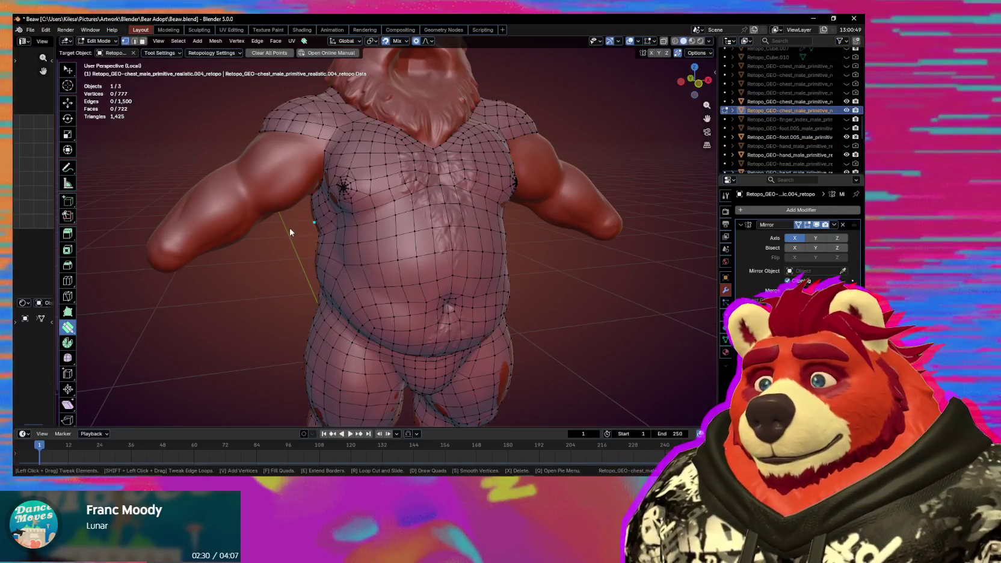
Drag the belly band's top-edge vertices under the arm so they hug the chest crease.
{"action": "scroll", "coordinate": [289, 232], "scroll_direction": "up", "scroll_amount": 2}
{"action": "scroll", "coordinate": [349, 268], "scroll_direction": "up", "scroll_amount": 3}
{"action": "left_click_drag", "start_coordinate": [397, 160], "coordinate": [398, 165]}
{"action": "mouse_move", "coordinate": [399, 214]}
{"action": "middle_mouse_down"}
{"action": "mouse_move", "coordinate": [406, 276]}
{"action": "mouse_move", "coordinate": [387, 259]}
{"action": "mouse_move", "coordinate": [396, 228]}
{"action": "mouse_move", "coordinate": [391, 263]}
{"action": "mouse_move", "coordinate": [453, 259]}
{"action": "mouse_move", "coordinate": [413, 284]}
{"action": "mouse_move", "coordinate": [378, 278]}
{"action": "middle_mouse_up"}
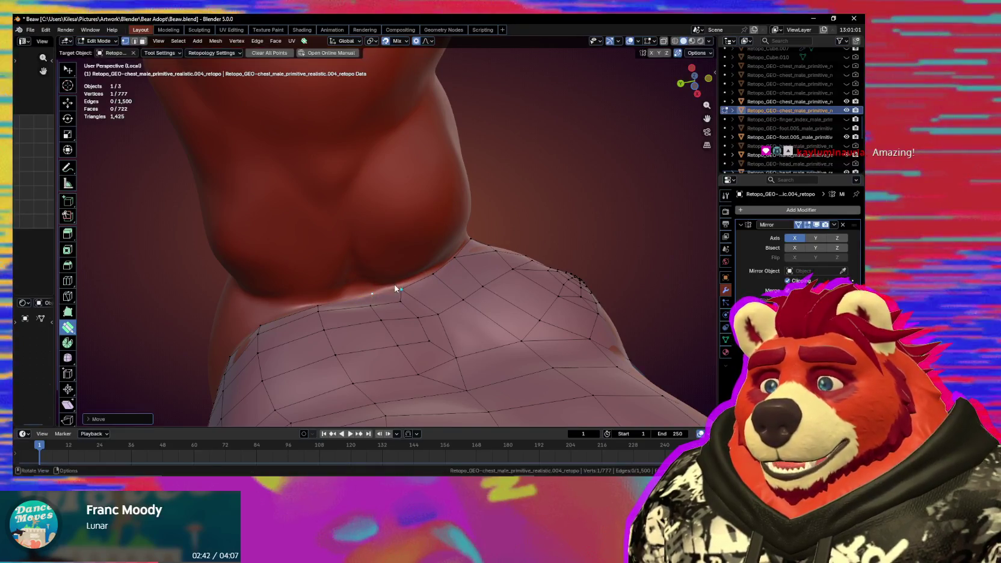
{"action": "mouse_move", "coordinate": [366, 305]}
{"action": "middle_mouse_down"}
{"action": "mouse_move", "coordinate": [339, 312]}
{"action": "mouse_move", "coordinate": [353, 286]}
{"action": "mouse_move", "coordinate": [376, 310]}
{"action": "middle_mouse_up"}
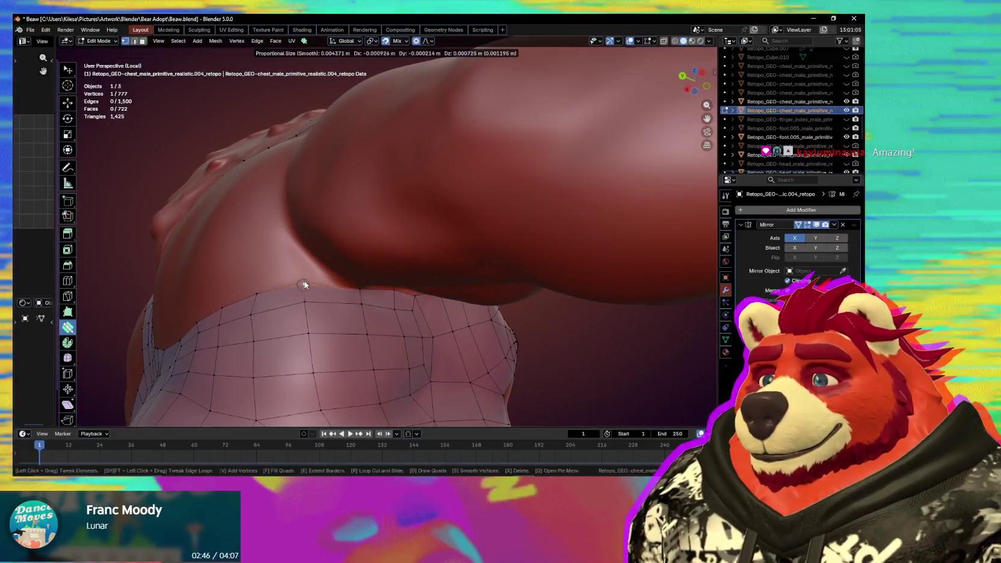
{"action": "middle_click_drag", "start_coordinate": [304, 281], "coordinate": [365, 278]}
{"action": "left_click_drag", "start_coordinate": [365, 278], "coordinate": [363, 278]}
{"action": "mouse_move", "coordinate": [363, 278]}
{"action": "middle_mouse_down"}
{"action": "mouse_move", "coordinate": [382, 299]}
{"action": "mouse_move", "coordinate": [397, 287]}
{"action": "middle_mouse_up"}
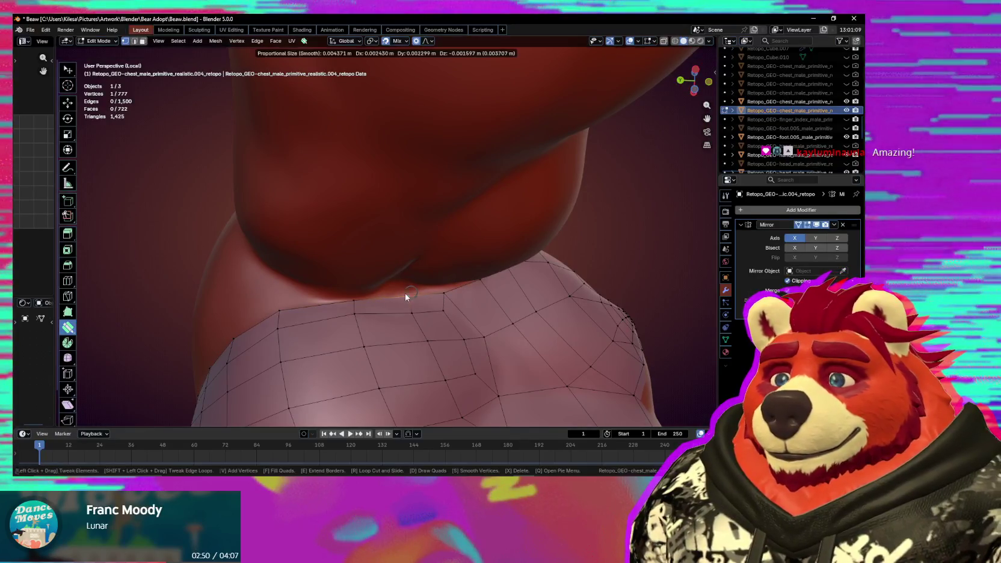
{"action": "left_click_drag", "start_coordinate": [405, 296], "coordinate": [418, 269]}
{"action": "mouse_move", "coordinate": [419, 268]}
{"action": "middle_mouse_down"}
{"action": "mouse_move", "coordinate": [379, 265]}
{"action": "mouse_move", "coordinate": [355, 309]}
{"action": "mouse_move", "coordinate": [350, 284]}
{"action": "middle_mouse_up"}
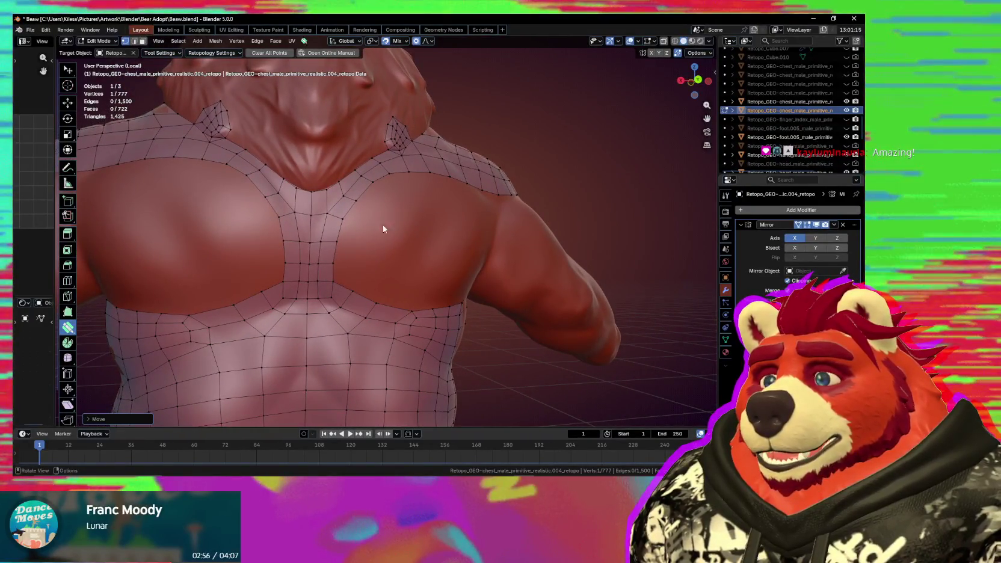
Add a vertex forming a new chest face and smooth the new faces onto the body.
{"action": "key", "text": "alt+a"}
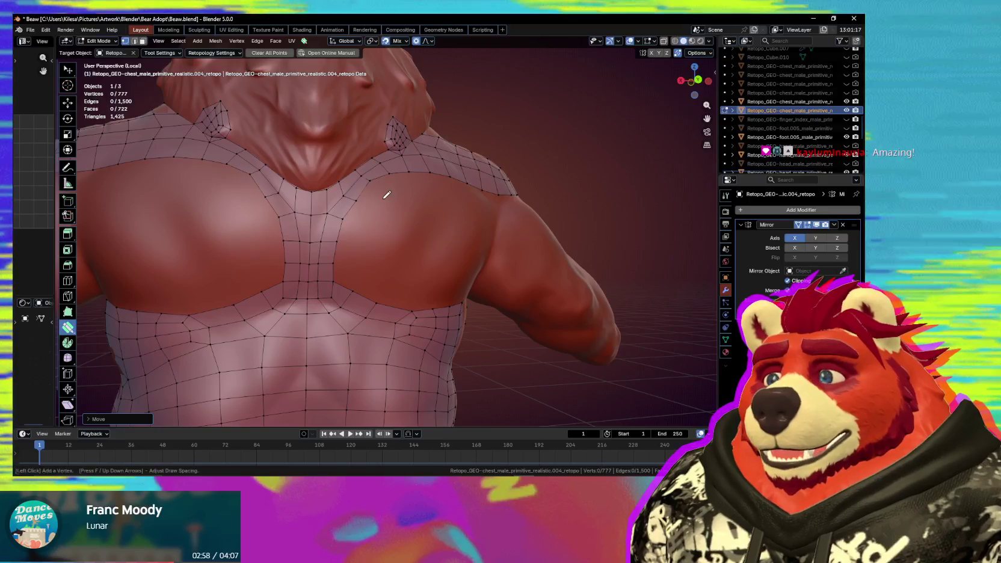
{"action": "left_click", "coordinate": [385, 192]}
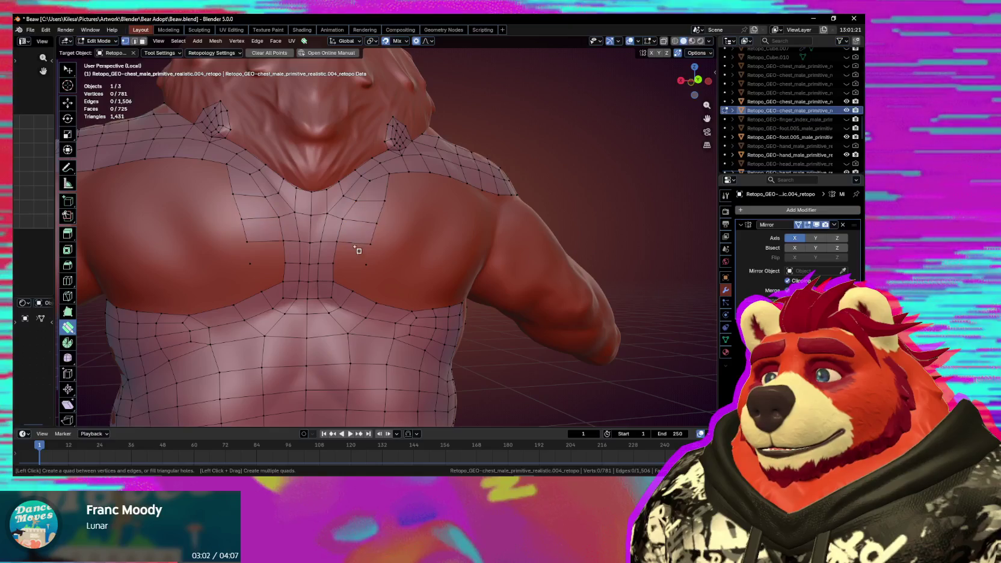
{"action": "middle_click_drag", "start_coordinate": [349, 280], "coordinate": [369, 272]}
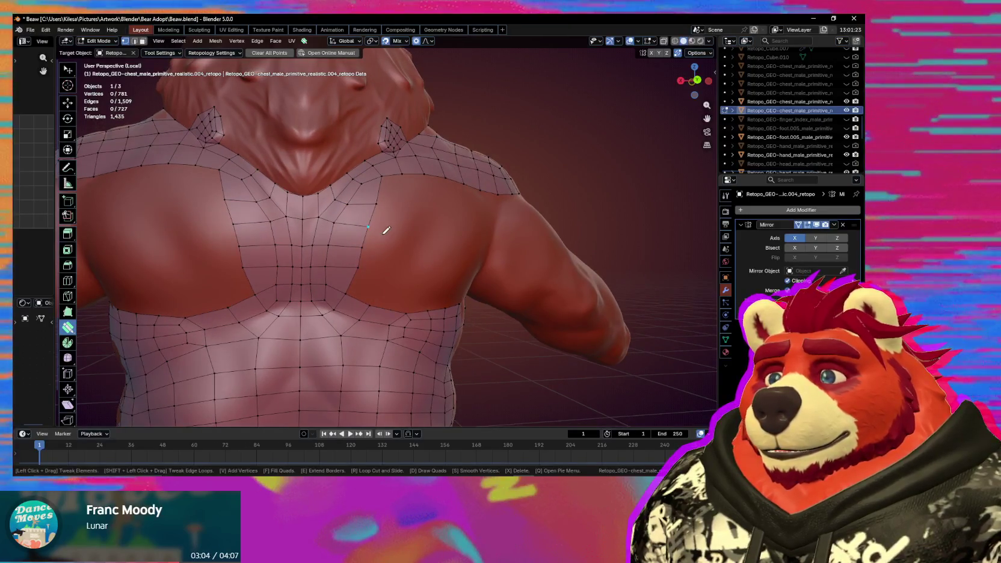
{"action": "key", "text": "shift"}
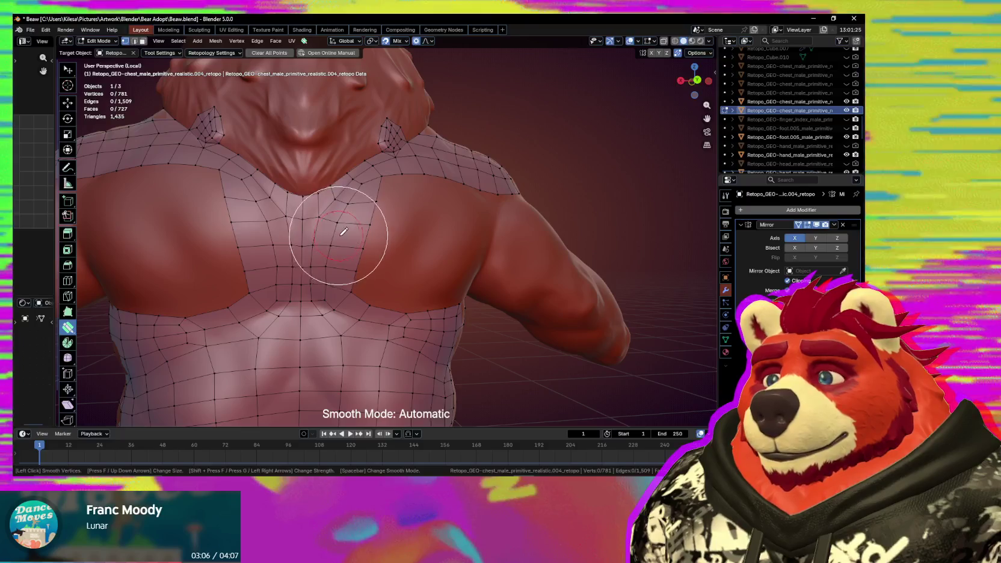
{"action": "mouse_move", "coordinate": [344, 254]}
{"action": "middle_mouse_down"}
{"action": "mouse_move", "coordinate": [386, 277]}
{"action": "mouse_move", "coordinate": [367, 236]}
{"action": "middle_mouse_up"}
Delete a stray vertex and face, merge two vertices into neighbours, and smooth the chest.
{"action": "key", "text": "w"}
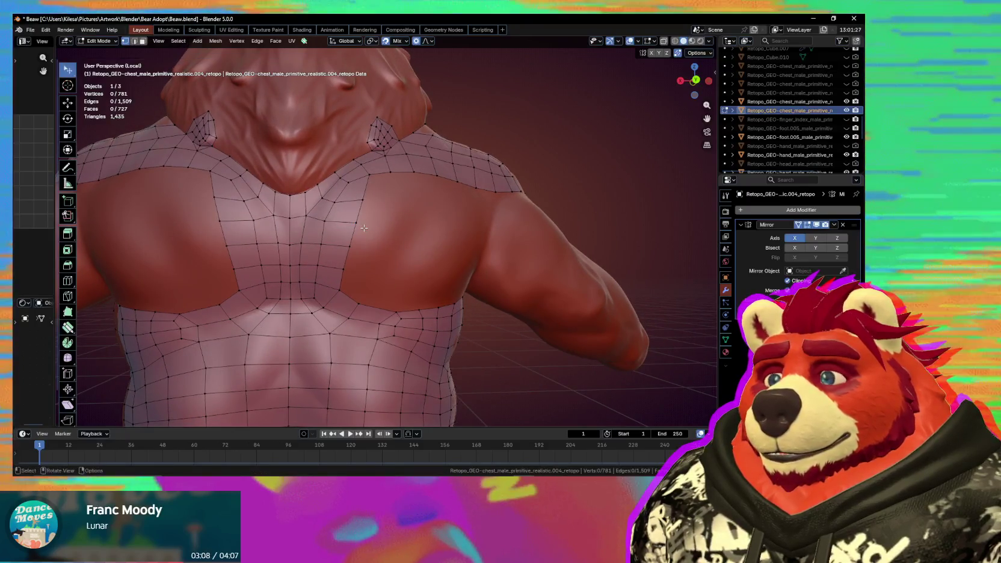
{"action": "key", "text": "w"}
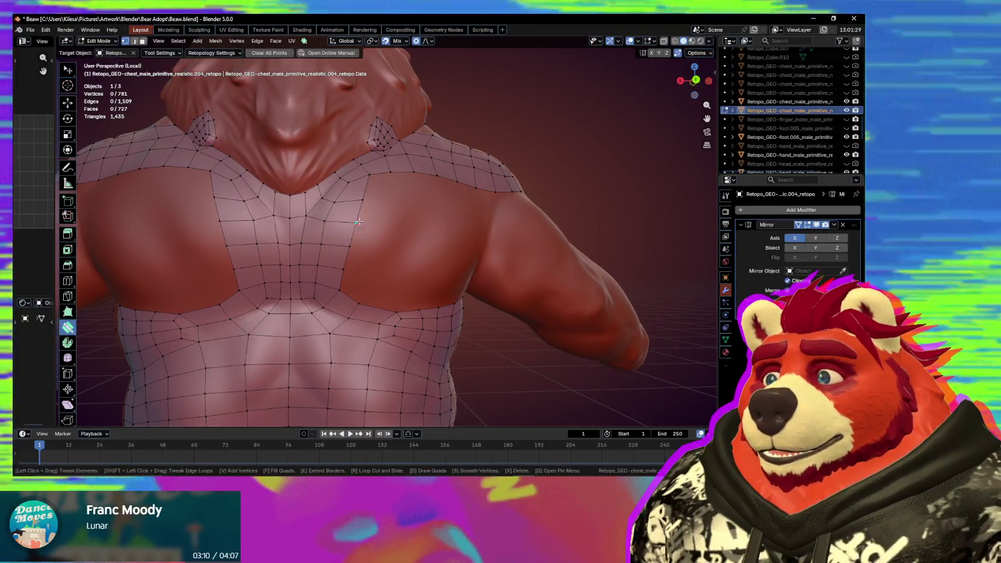
{"action": "key", "text": "space"}
{"action": "key", "text": "space"}
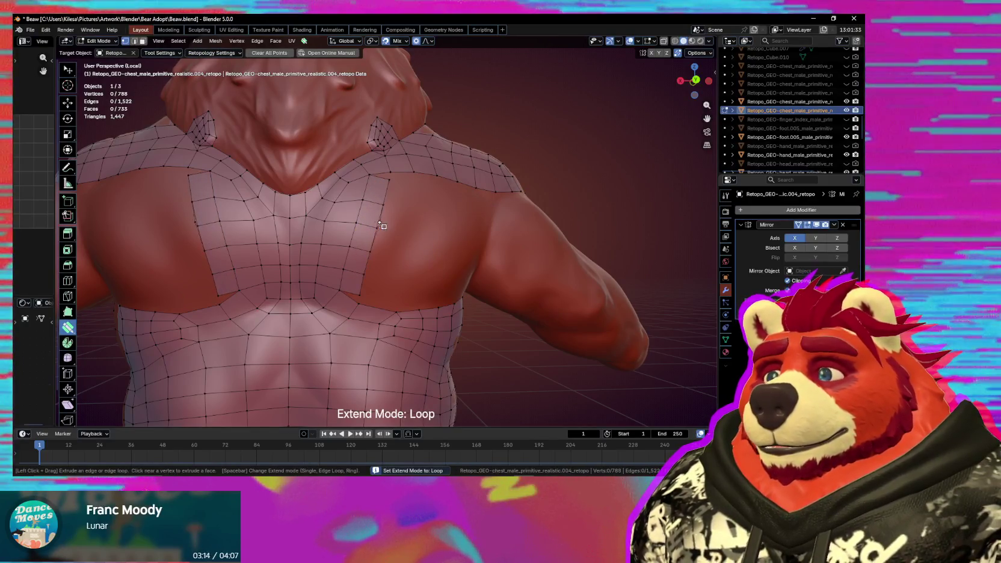
{"action": "key", "text": "x"}
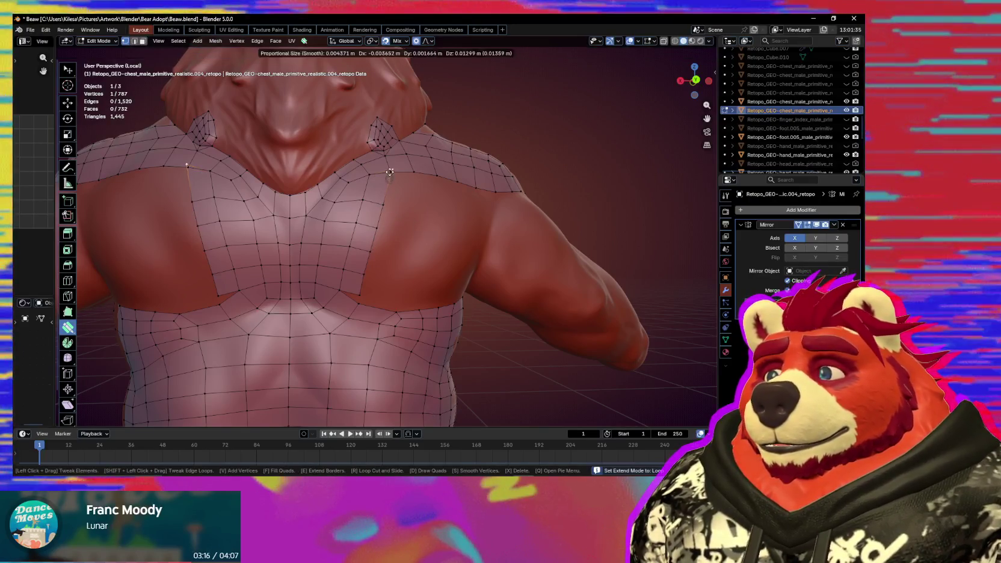
{"action": "left_click_drag", "start_coordinate": [386, 186], "coordinate": [426, 191]}
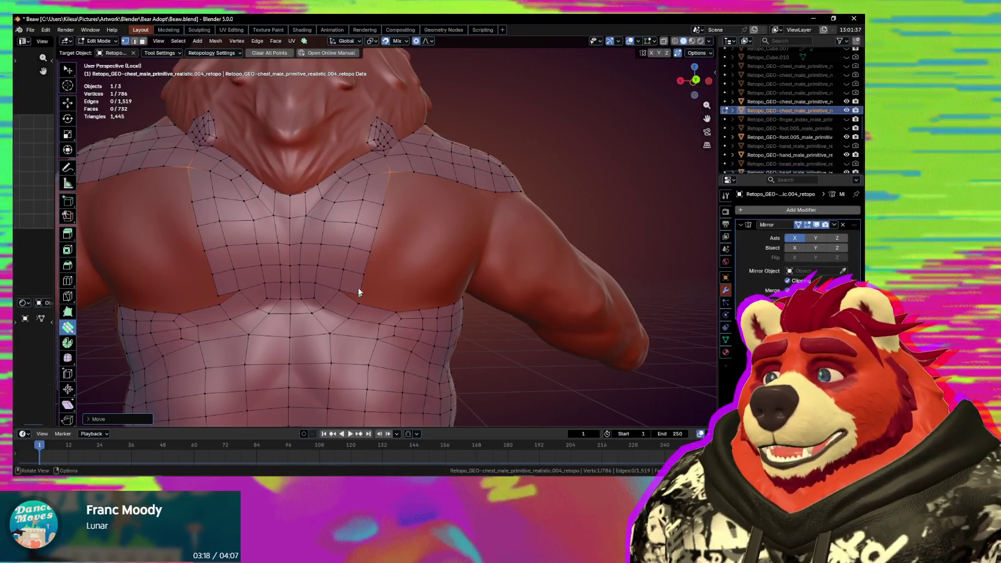
{"action": "left_click_drag", "start_coordinate": [358, 288], "coordinate": [390, 308]}
{"action": "key", "text": "shift"}
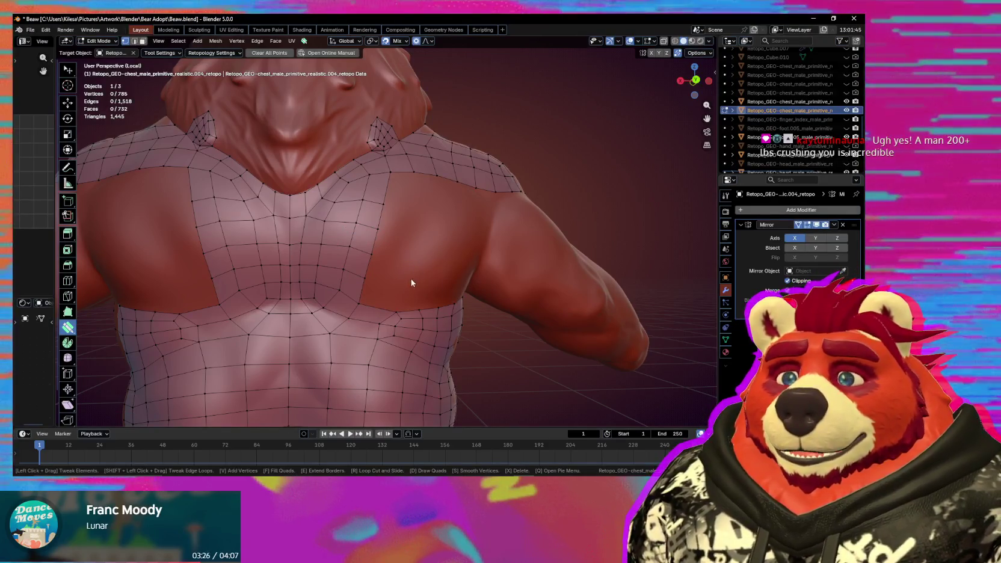
Reposition shoulder-loop vertices and extend the chest edge loop toward the arm, merging a stray vertex.
{"action": "middle_click_drag", "start_coordinate": [411, 283], "coordinate": [383, 279]}
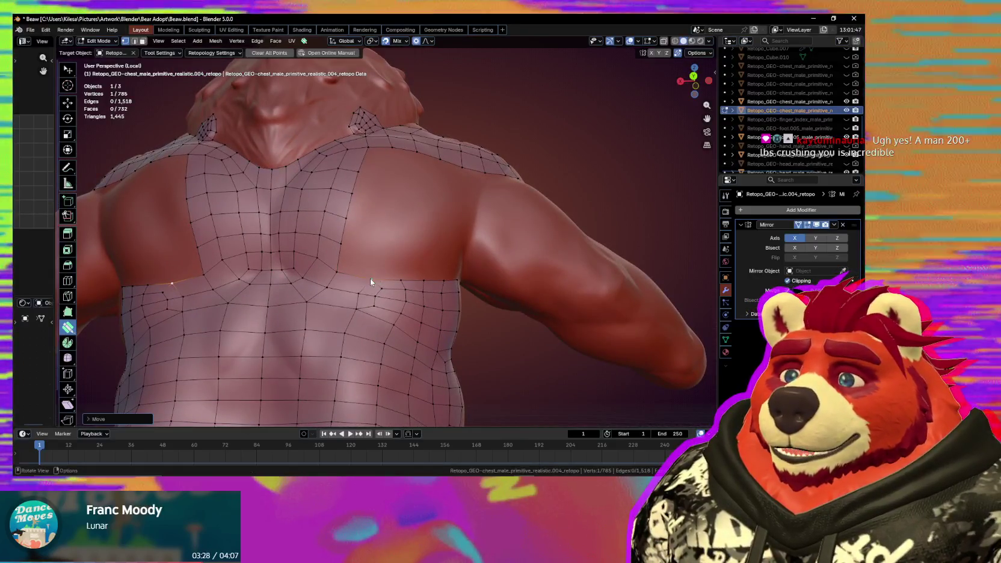
{"action": "mouse_move", "coordinate": [369, 278]}
{"action": "middle_mouse_down"}
{"action": "mouse_move", "coordinate": [392, 279]}
{"action": "mouse_move", "coordinate": [385, 243]}
{"action": "middle_mouse_up"}
{"action": "key", "text": "space"}
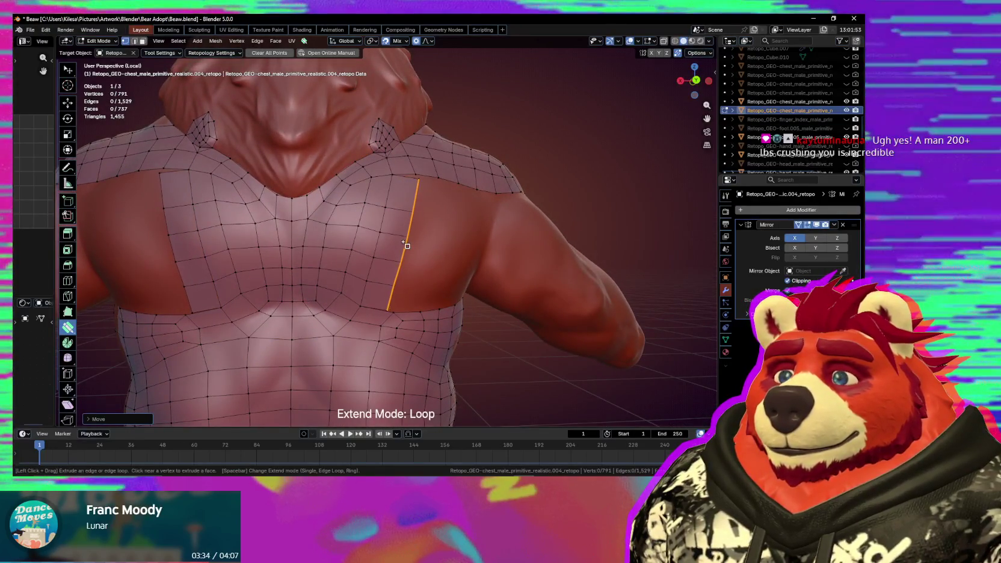
{"action": "mouse_move", "coordinate": [420, 207]}
{"action": "left_mouse_down"}
{"action": "mouse_move", "coordinate": [414, 184]}
{"action": "mouse_move", "coordinate": [427, 198]}
{"action": "left_mouse_up"}
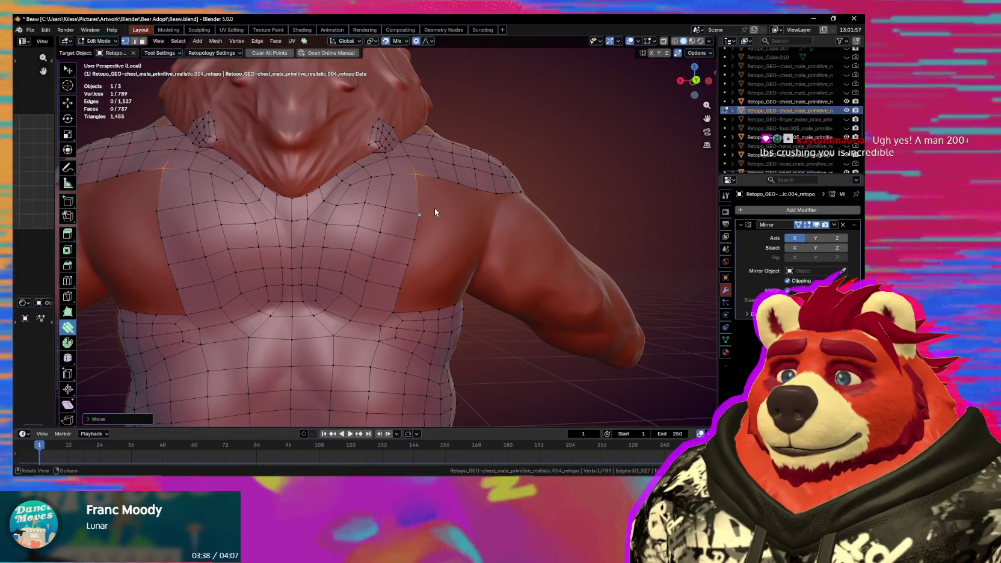
{"action": "left_click_drag", "start_coordinate": [427, 198], "coordinate": [424, 211]}
{"action": "middle_click_drag", "start_coordinate": [435, 213], "coordinate": [396, 222]}
{"action": "left_click_drag", "start_coordinate": [394, 218], "coordinate": [412, 222]}
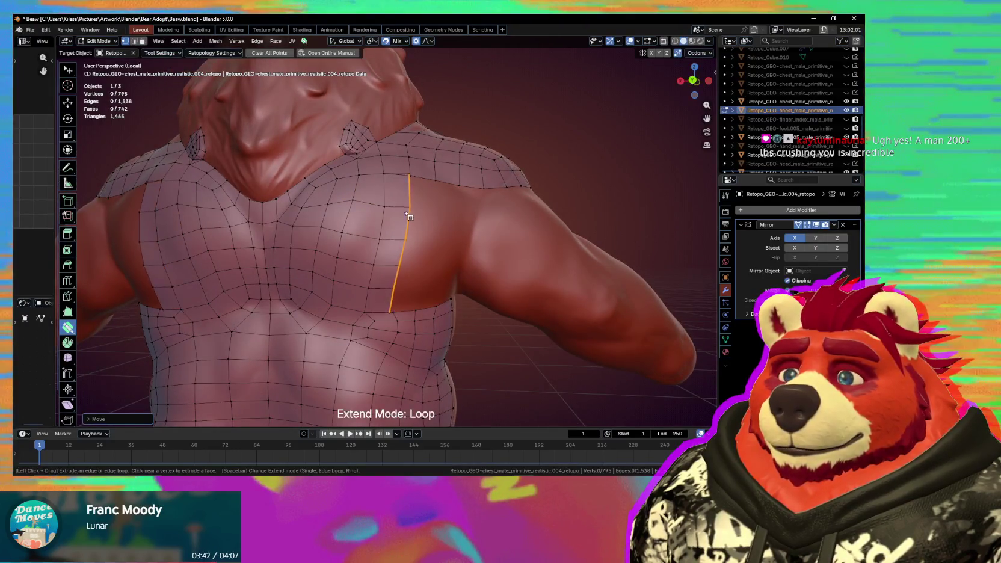
{"action": "left_click_drag", "start_coordinate": [397, 268], "coordinate": [390, 307]}
{"action": "middle_click_drag", "start_coordinate": [391, 307], "coordinate": [403, 291]}
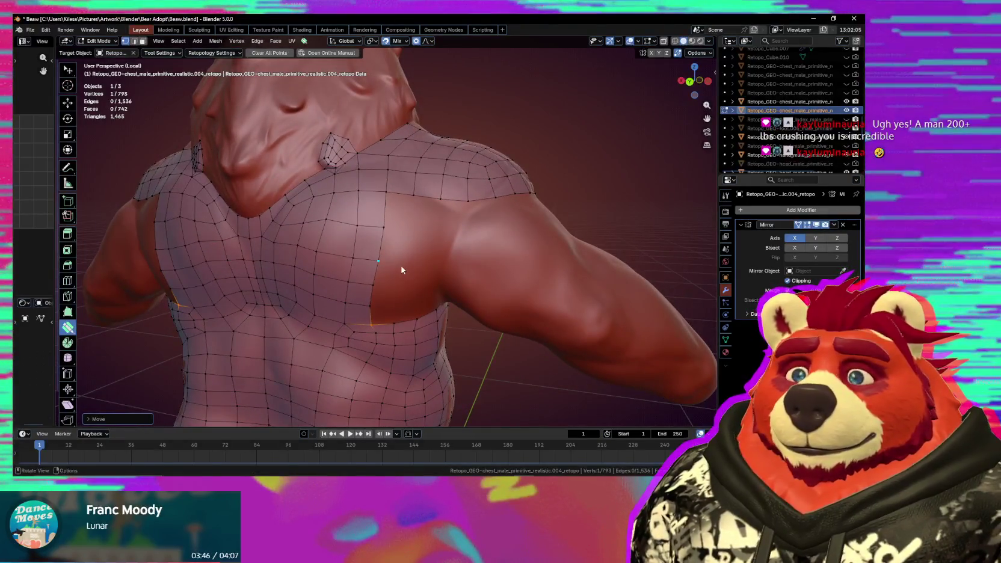
Extrude two more face strips from the chest loop along the armpit, merging vertices into neighbours.
{"action": "key", "text": "space"}
{"action": "left_click_drag", "start_coordinate": [403, 291], "coordinate": [415, 260]}
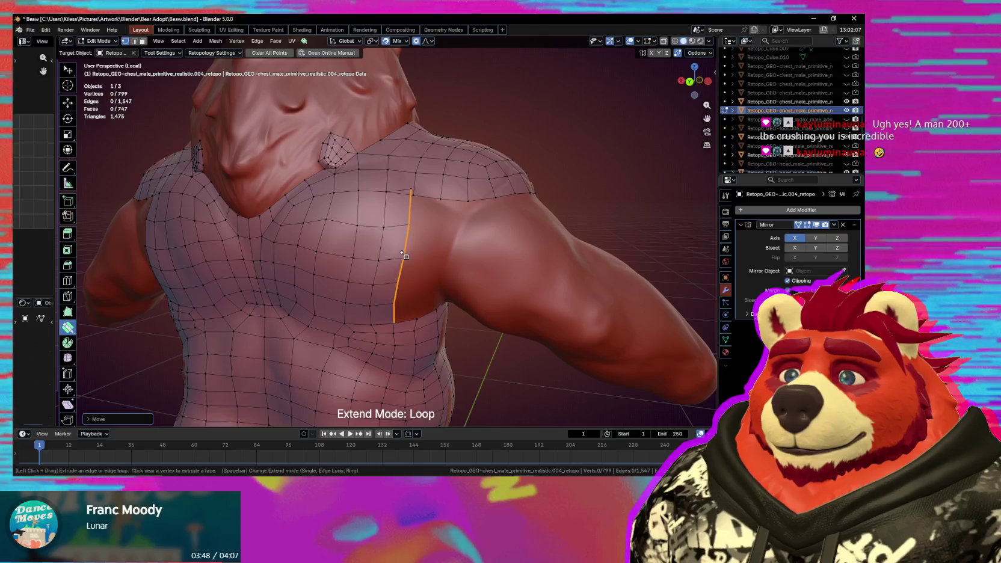
{"action": "left_click_drag", "start_coordinate": [410, 198], "coordinate": [410, 199]}
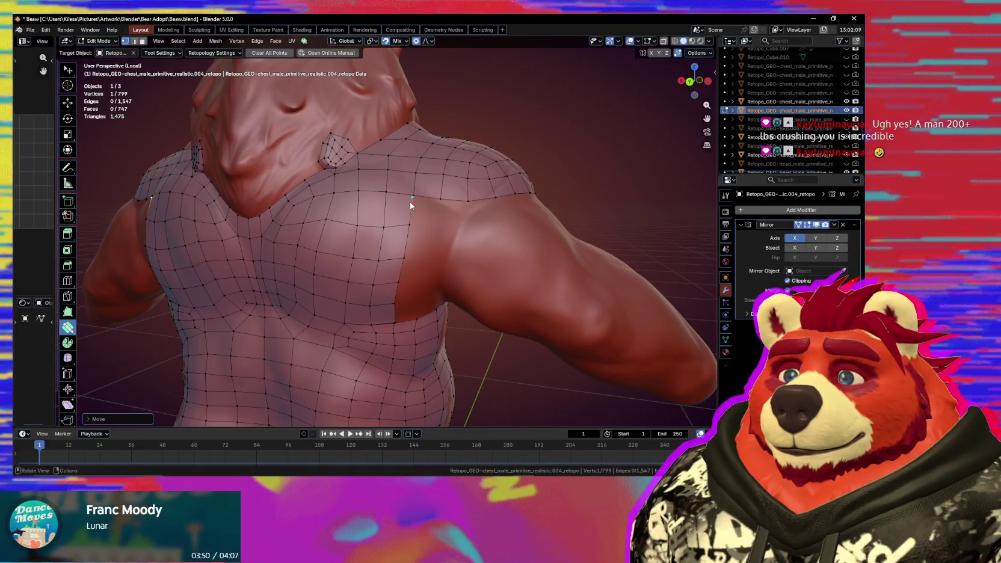
{"action": "middle_click_drag", "start_coordinate": [394, 263], "coordinate": [401, 284]}
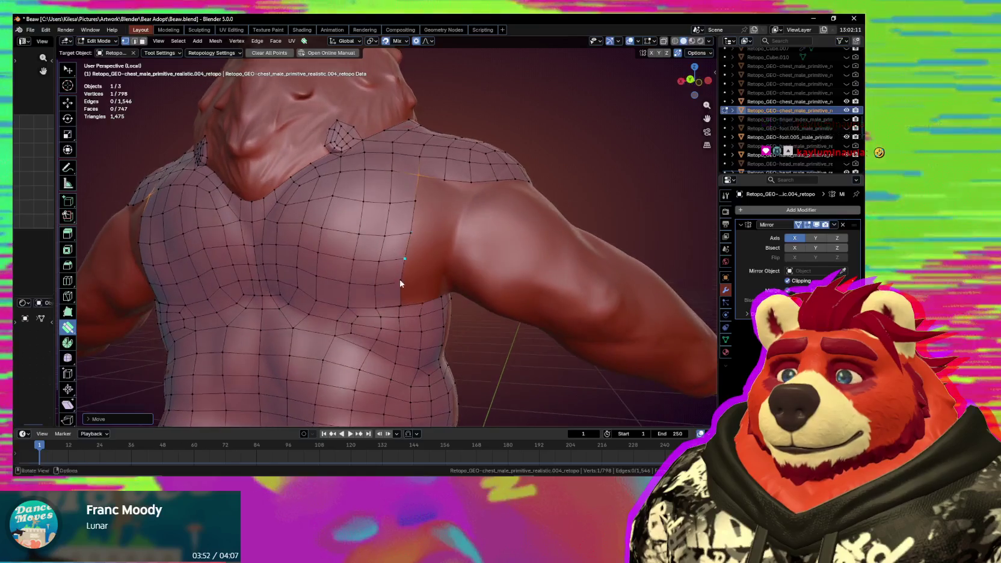
{"action": "left_click_drag", "start_coordinate": [402, 284], "coordinate": [417, 297]}
{"action": "middle_click_drag", "start_coordinate": [417, 297], "coordinate": [405, 305]}
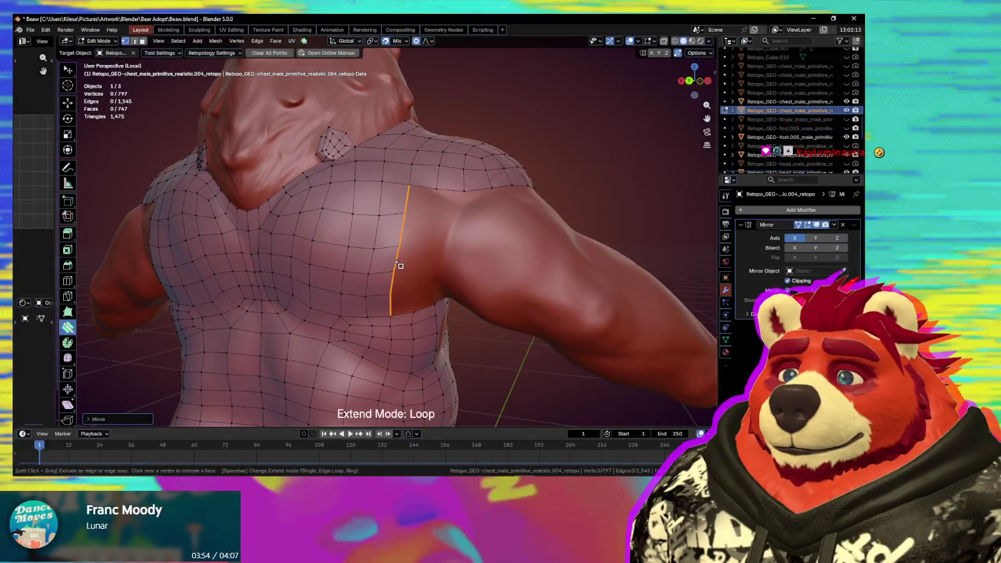
{"action": "left_click_drag", "start_coordinate": [400, 265], "coordinate": [426, 227]}
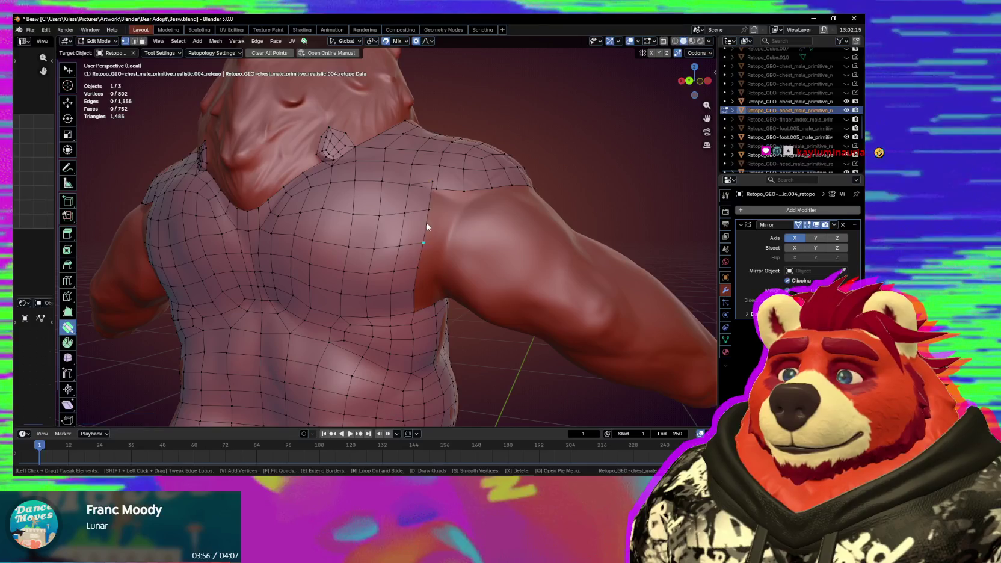
{"action": "left_click_drag", "start_coordinate": [433, 189], "coordinate": [433, 190]}
{"action": "mouse_move", "coordinate": [433, 190]}
{"action": "middle_mouse_down"}
{"action": "mouse_move", "coordinate": [436, 219]}
{"action": "mouse_move", "coordinate": [426, 197]}
{"action": "mouse_move", "coordinate": [382, 181]}
{"action": "mouse_move", "coordinate": [444, 228]}
{"action": "mouse_move", "coordinate": [432, 252]}
{"action": "middle_mouse_up"}
Zoom into the right shoulder and nudge vertices where the chest meets the arm.
{"action": "scroll", "coordinate": [434, 261], "scroll_direction": "up", "scroll_amount": 2}
{"action": "scroll", "coordinate": [436, 259], "scroll_direction": "up", "scroll_amount": 3}
{"action": "left_click_drag", "start_coordinate": [437, 218], "coordinate": [475, 183]}
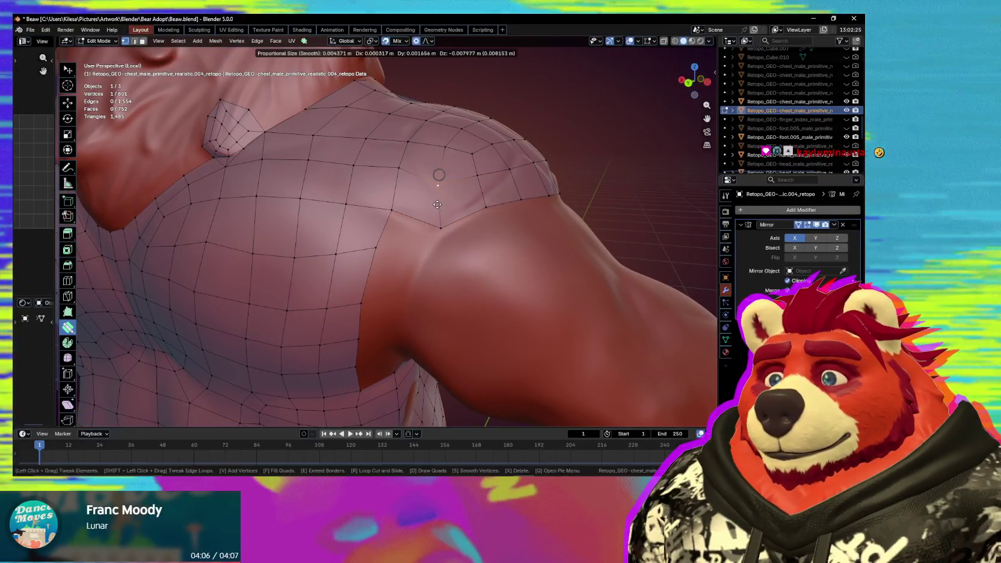
{"action": "left_click_drag", "start_coordinate": [441, 228], "coordinate": [444, 236]}
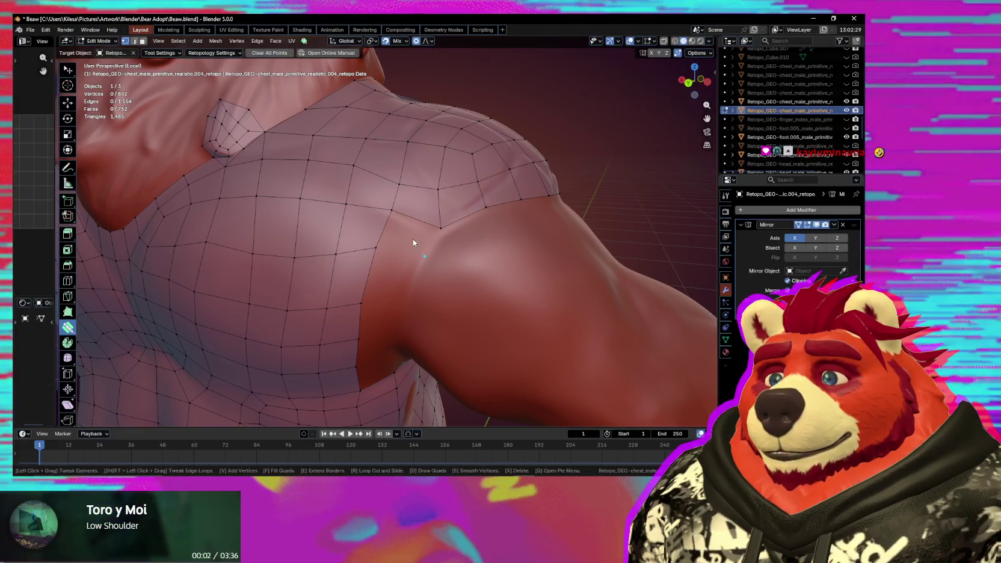
{"action": "mouse_move", "coordinate": [430, 262]}
{"action": "middle_mouse_down"}
{"action": "mouse_move", "coordinate": [434, 236]}
{"action": "mouse_move", "coordinate": [398, 230]}
{"action": "middle_mouse_up"}
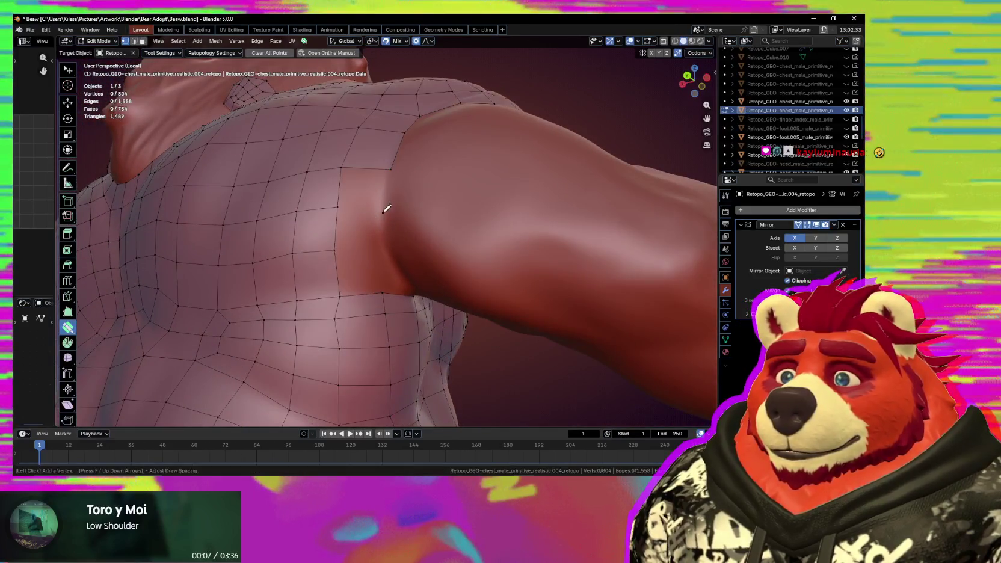
{"action": "mouse_move", "coordinate": [388, 240]}
{"action": "middle_mouse_down"}
{"action": "mouse_move", "coordinate": [362, 232]}
{"action": "mouse_move", "coordinate": [381, 270]}
{"action": "mouse_move", "coordinate": [389, 266]}
{"action": "mouse_move", "coordinate": [347, 232]}
{"action": "middle_mouse_up"}
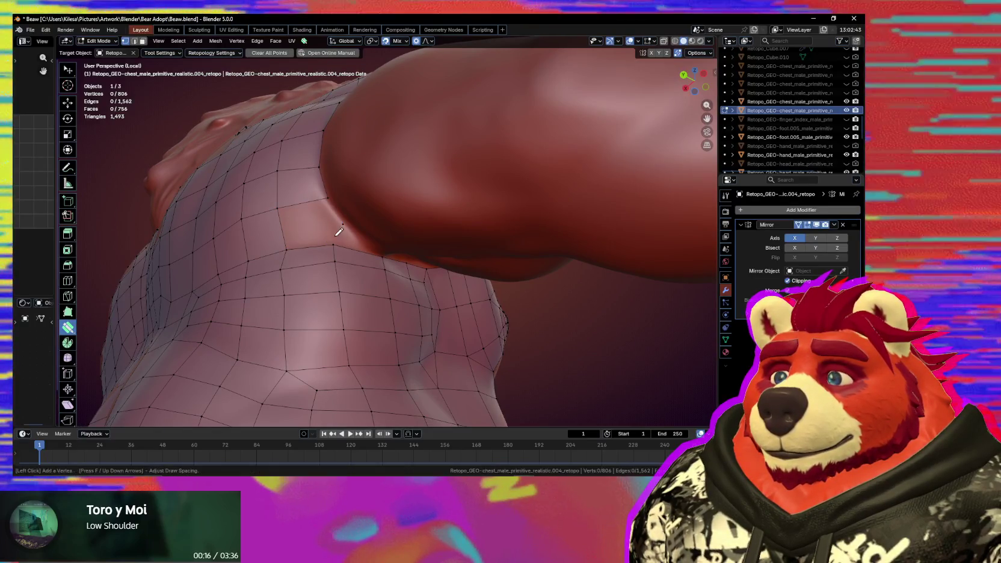
Add a vertex where the chest meets the arm and build a quad from it.
{"action": "left_click", "coordinate": [330, 235], "text": "ctrl"}
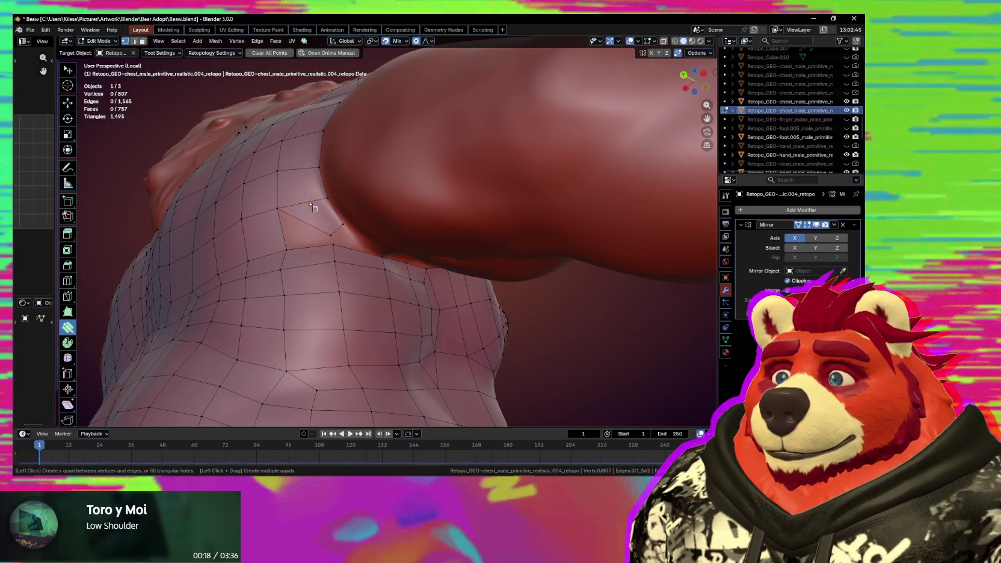
{"action": "mouse_move", "coordinate": [330, 224]}
{"action": "middle_mouse_down"}
{"action": "mouse_move", "coordinate": [313, 215]}
{"action": "mouse_move", "coordinate": [349, 249]}
{"action": "middle_mouse_up"}
{"action": "middle_click_drag", "start_coordinate": [405, 271], "coordinate": [352, 250]}
{"action": "left_click_drag", "start_coordinate": [352, 253], "coordinate": [354, 253]}
{"action": "middle_click_drag", "start_coordinate": [363, 259], "coordinate": [349, 226]}
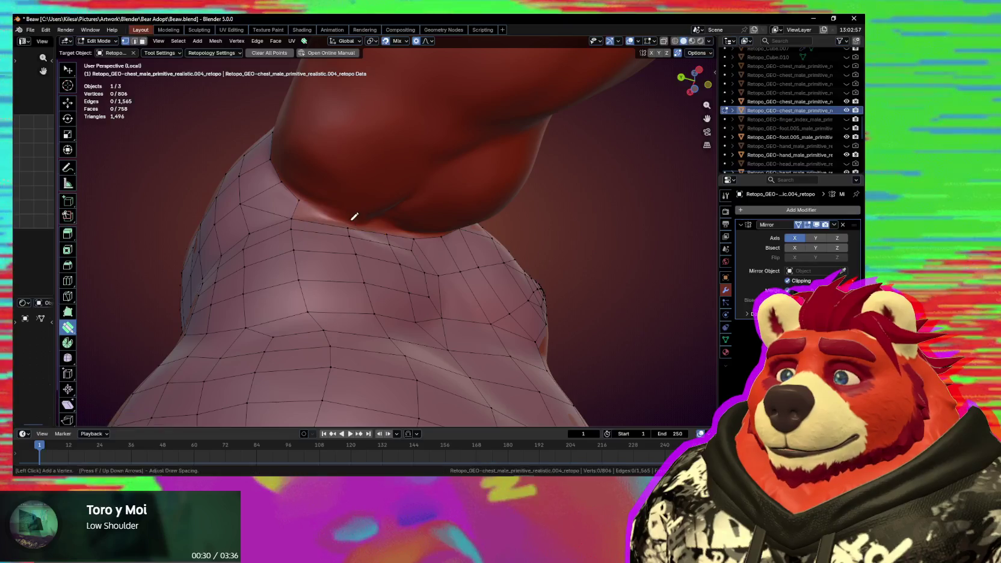
{"action": "left_click", "coordinate": [330, 220]}
Add more vertices along the chest's upper border toward the neck.
{"action": "middle_click_drag", "start_coordinate": [372, 225], "coordinate": [375, 213]}
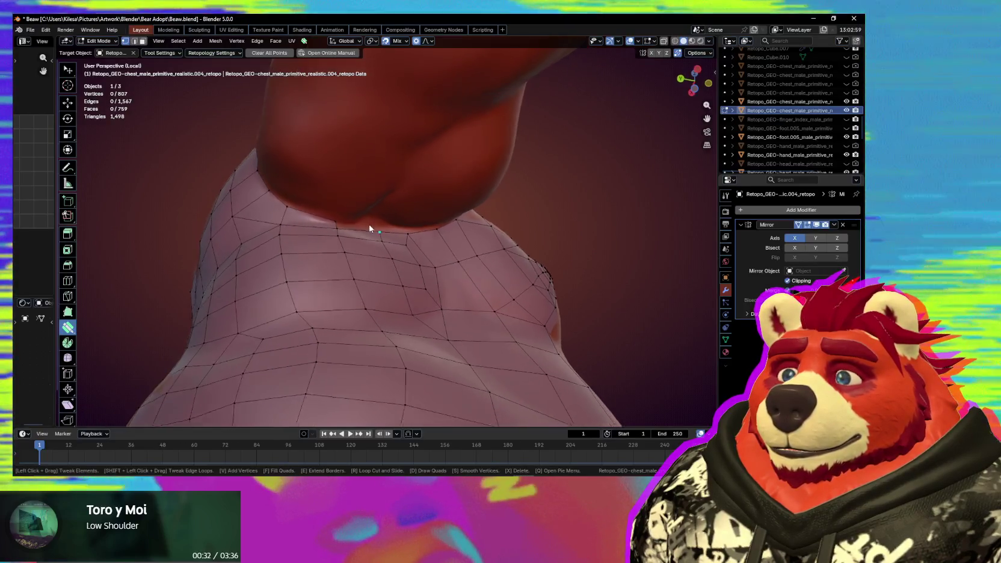
{"action": "left_click", "coordinate": [370, 221]}
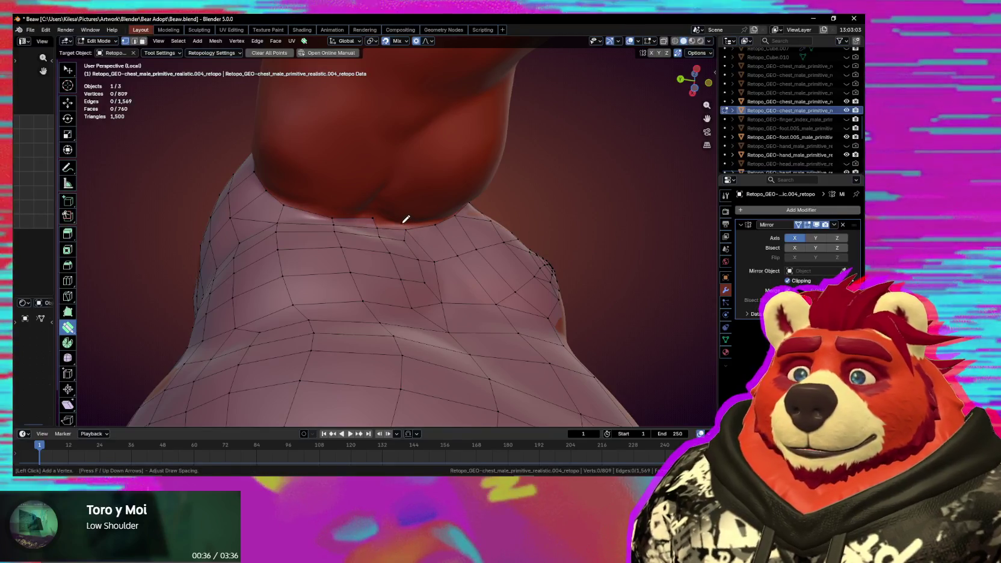
{"action": "middle_click_drag", "start_coordinate": [406, 219], "coordinate": [363, 250]}
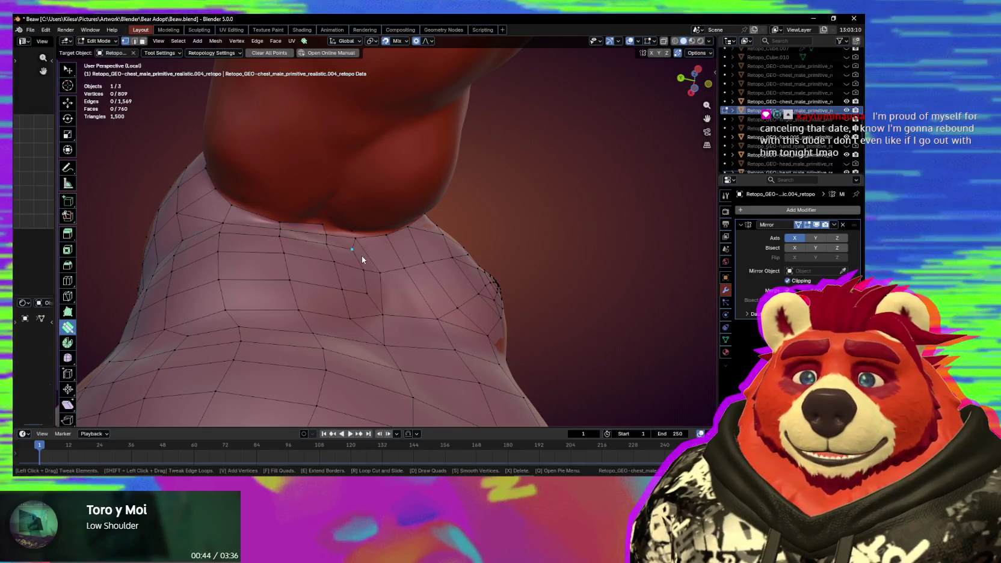
{"action": "scroll", "coordinate": [361, 256], "scroll_direction": "up", "scroll_amount": 3}
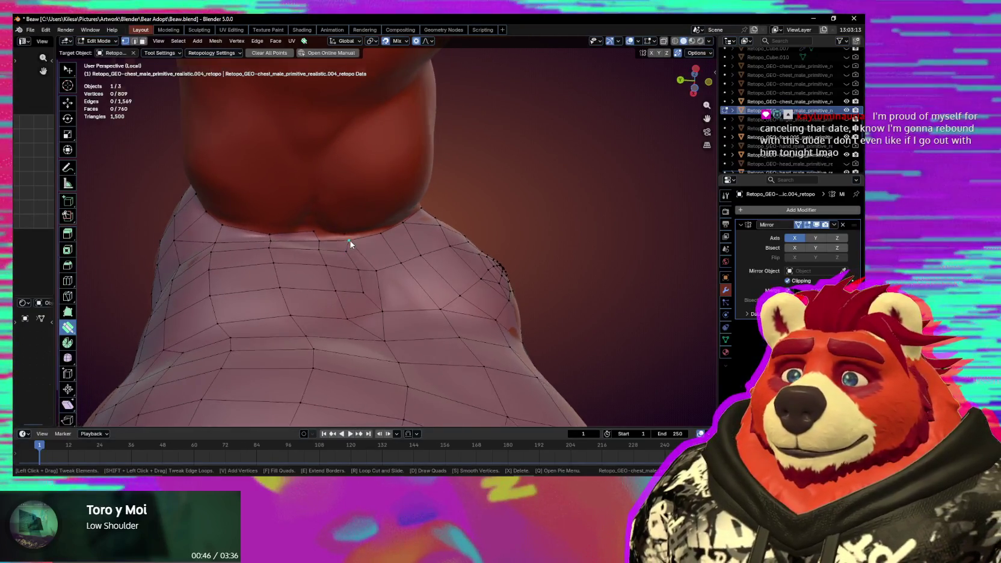
{"action": "middle_click_drag", "start_coordinate": [328, 253], "coordinate": [374, 207]}
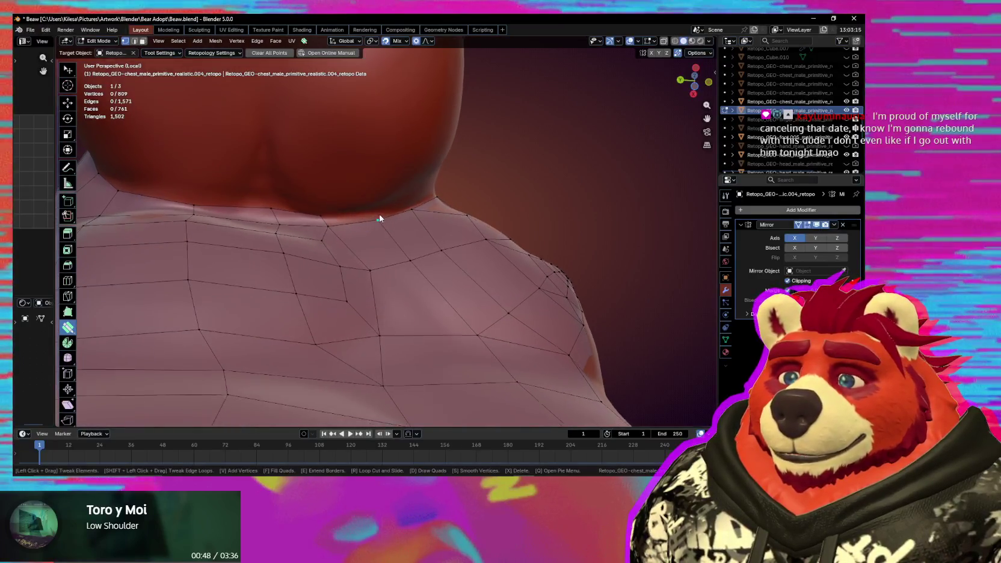
{"action": "left_click", "coordinate": [359, 205], "text": "ctrl"}
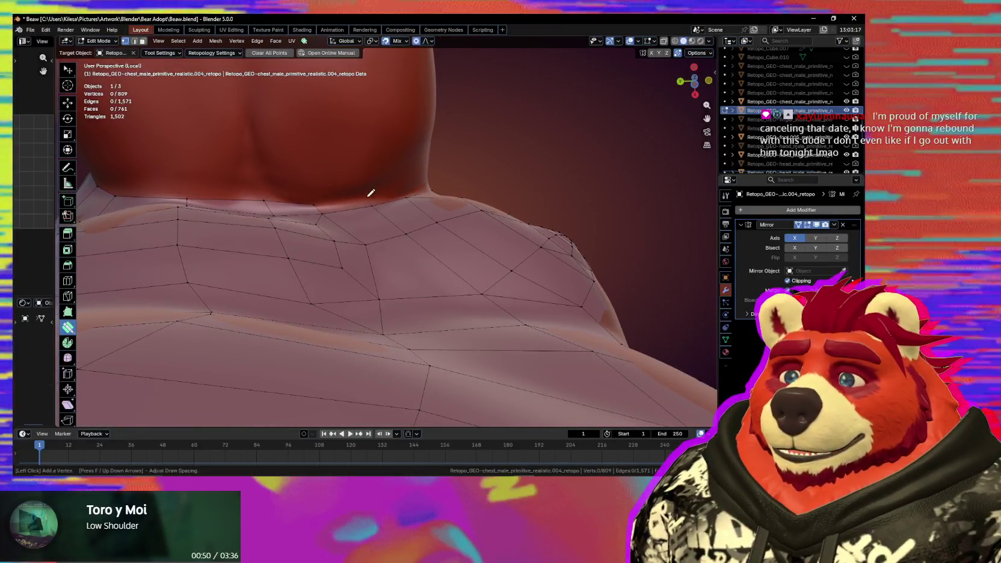
{"action": "mouse_move", "coordinate": [389, 210]}
{"action": "middle_mouse_down"}
{"action": "mouse_move", "coordinate": [310, 229]}
{"action": "mouse_move", "coordinate": [341, 263]}
{"action": "mouse_move", "coordinate": [356, 252]}
{"action": "mouse_move", "coordinate": [351, 263]}
{"action": "mouse_move", "coordinate": [332, 259]}
{"action": "middle_mouse_up"}
Add vertices and quads to close the gap between chest and arm.
{"action": "left_click", "coordinate": [341, 248], "text": "ctrl"}
{"action": "left_click", "coordinate": [334, 263]}
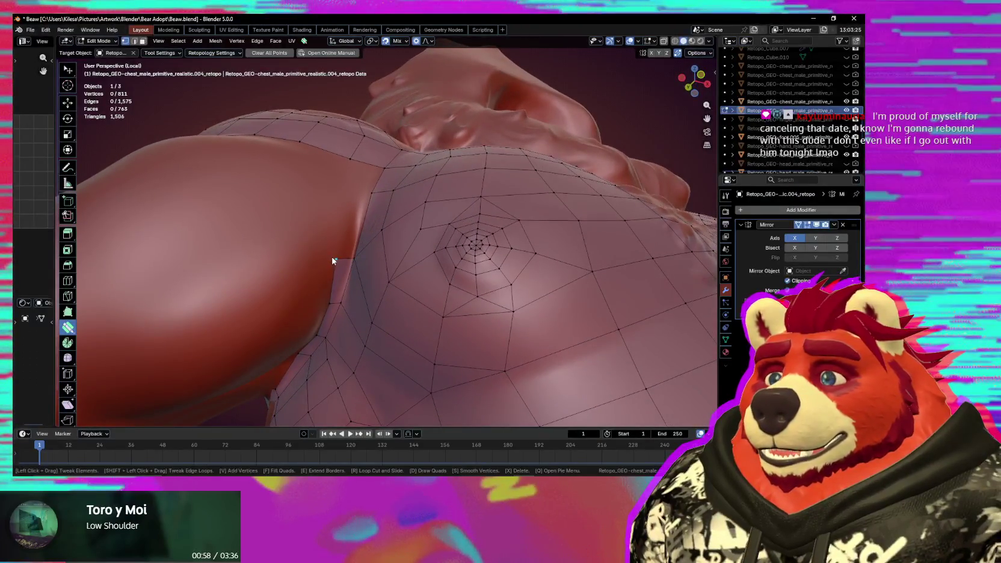
{"action": "left_click_drag", "start_coordinate": [340, 256], "coordinate": [341, 256]}
{"action": "mouse_move", "coordinate": [341, 257]}
{"action": "middle_mouse_down"}
{"action": "mouse_move", "coordinate": [346, 264]}
{"action": "mouse_move", "coordinate": [346, 215]}
{"action": "middle_mouse_up"}
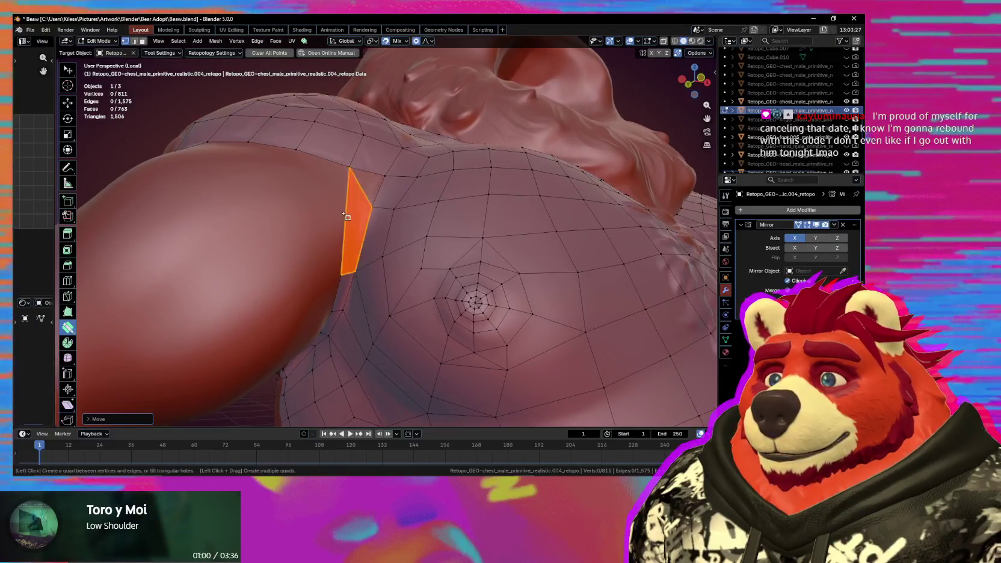
{"action": "left_click", "coordinate": [360, 204], "text": "ctrl"}
{"action": "mouse_move", "coordinate": [361, 203]}
{"action": "middle_mouse_down"}
{"action": "mouse_move", "coordinate": [335, 248]}
{"action": "mouse_move", "coordinate": [357, 250]}
{"action": "middle_mouse_up"}
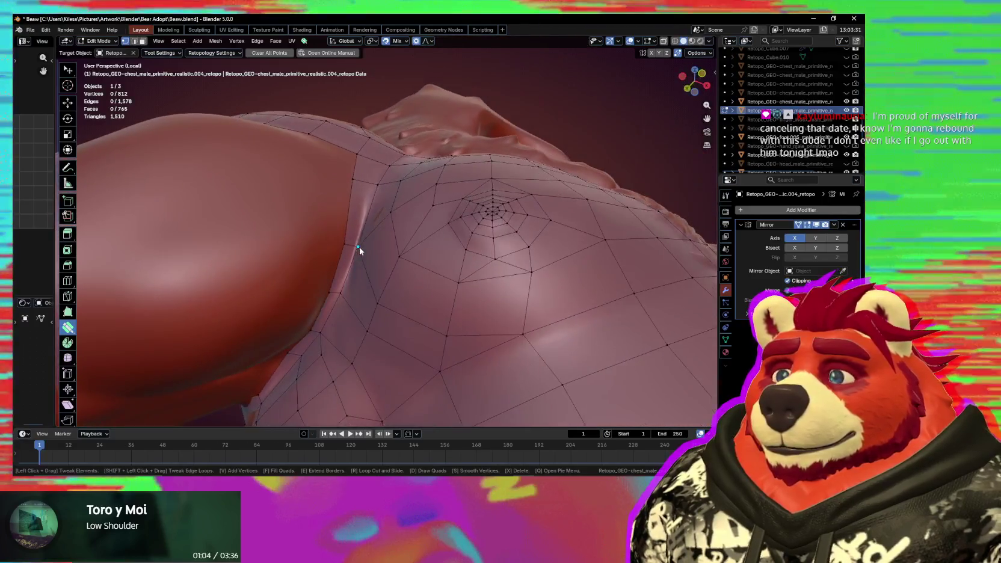
Pull chest-border vertices into the chest-arm crease and adjust a neck-border vertex.
{"action": "mouse_move", "coordinate": [363, 249]}
{"action": "left_mouse_down"}
{"action": "mouse_move", "coordinate": [371, 262]}
{"action": "mouse_move", "coordinate": [346, 257]}
{"action": "left_mouse_up"}
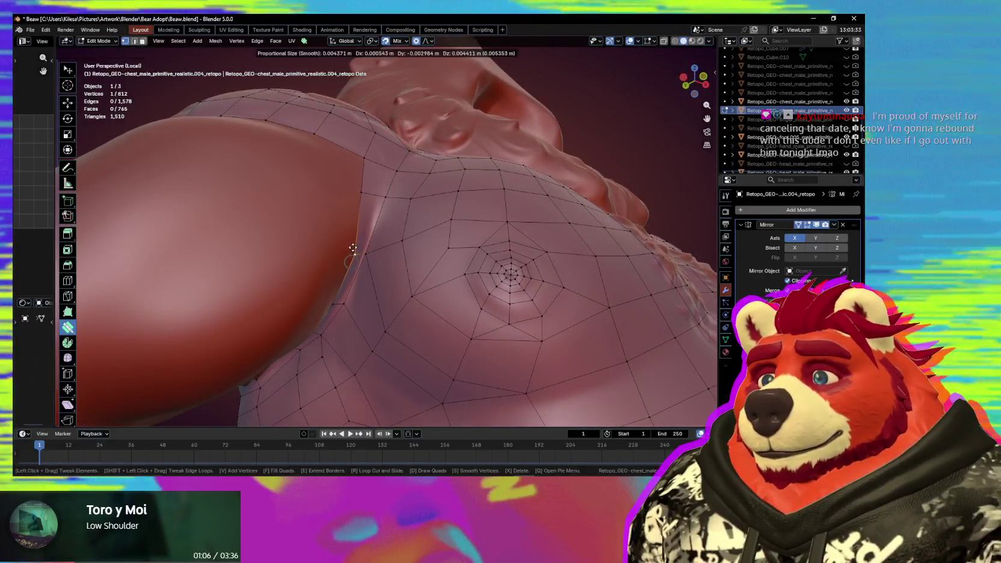
{"action": "middle_click_drag", "start_coordinate": [346, 256], "coordinate": [348, 258]}
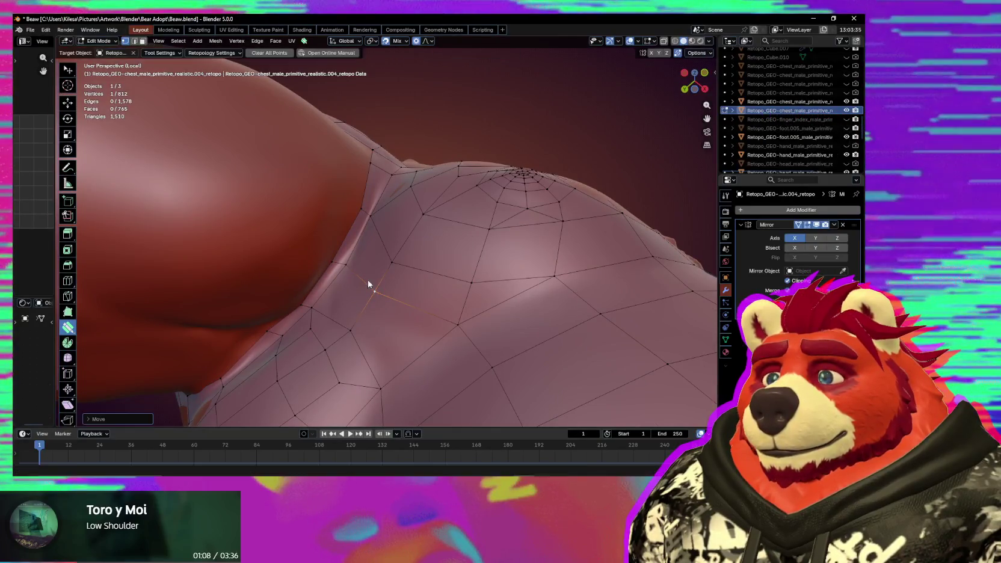
{"action": "left_click_drag", "start_coordinate": [347, 258], "coordinate": [370, 286]}
{"action": "middle_click_drag", "start_coordinate": [370, 286], "coordinate": [368, 232]}
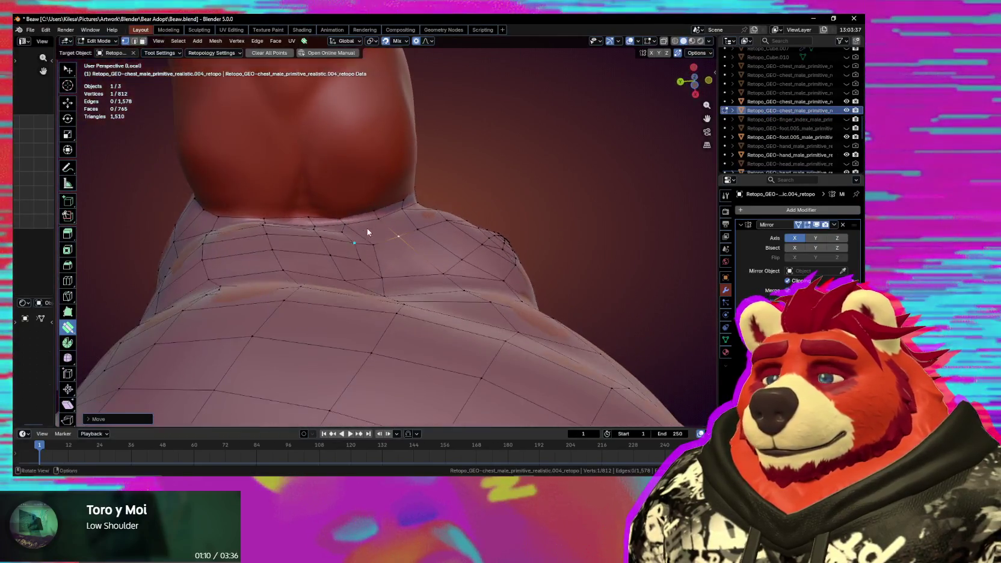
{"action": "left_click_drag", "start_coordinate": [373, 209], "coordinate": [379, 216]}
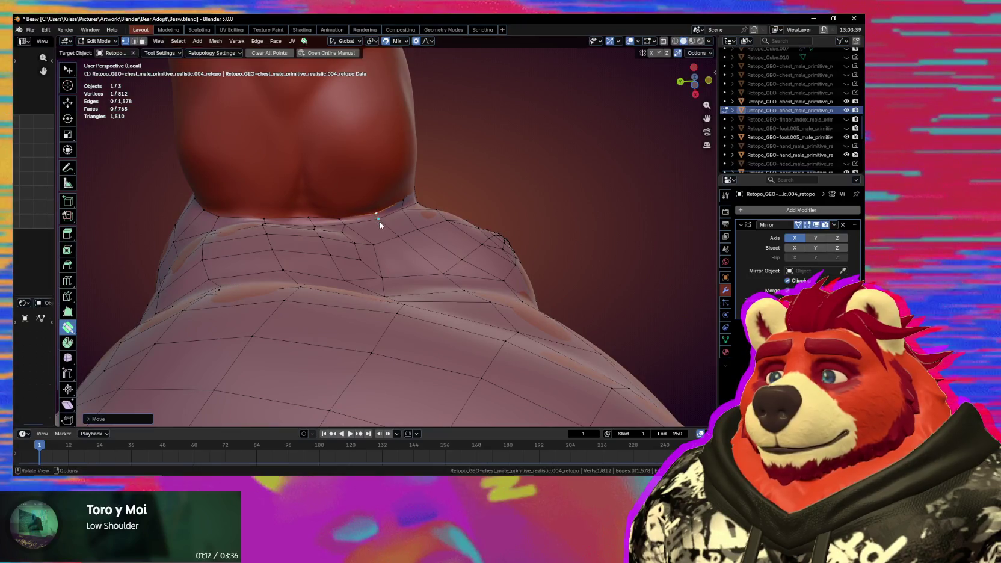
{"action": "middle_click_drag", "start_coordinate": [380, 216], "coordinate": [351, 273]}
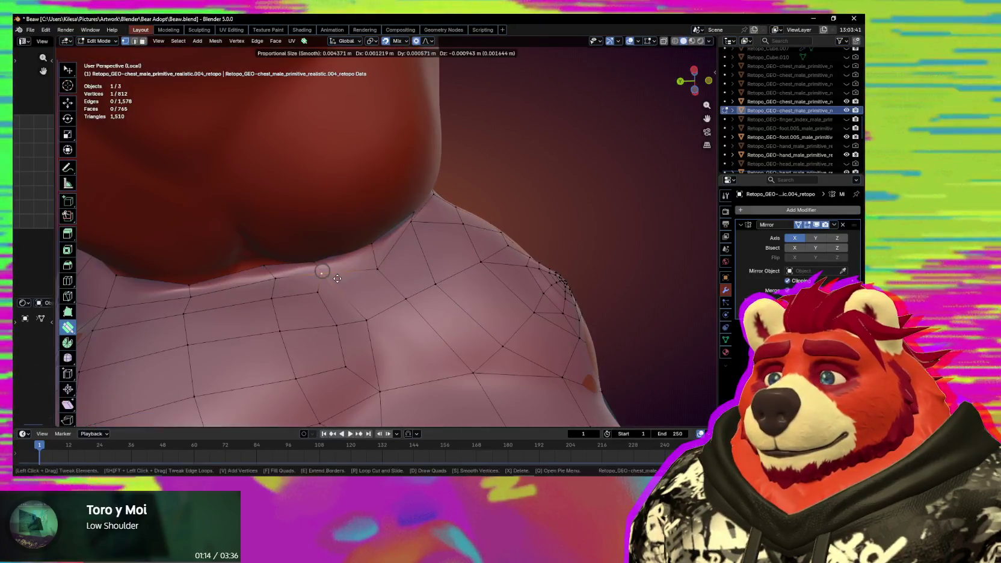
Reshape the neck border loop and shoulder edge with proportional editing.
{"action": "left_click_drag", "start_coordinate": [284, 284], "coordinate": [271, 283]}
{"action": "left_click_drag", "start_coordinate": [188, 302], "coordinate": [183, 291]}
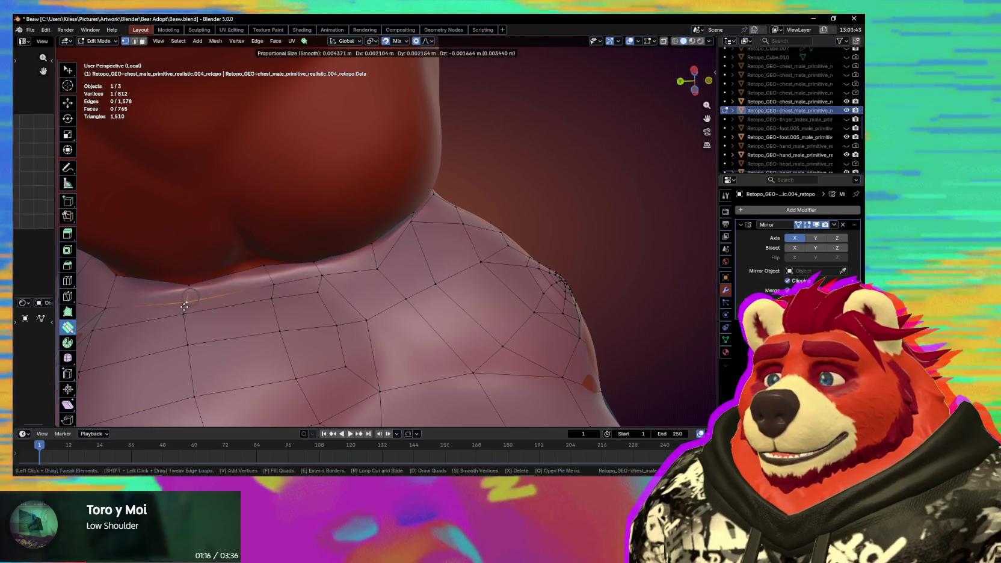
{"action": "middle_click_drag", "start_coordinate": [279, 279], "coordinate": [308, 237]}
{"action": "left_click_drag", "start_coordinate": [308, 236], "coordinate": [373, 221]}
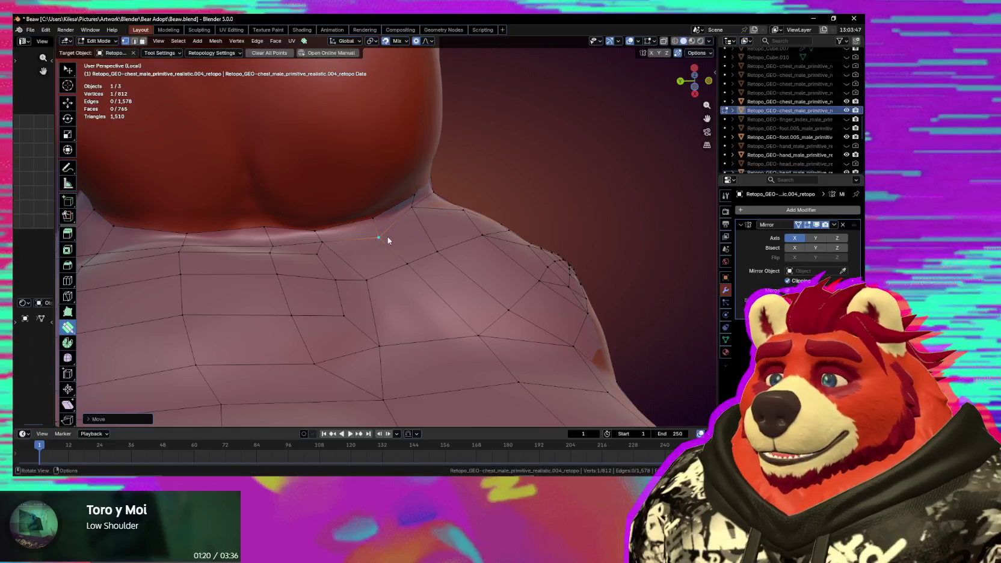
{"action": "mouse_move", "coordinate": [409, 214]}
{"action": "middle_mouse_down"}
{"action": "mouse_move", "coordinate": [393, 248]}
{"action": "mouse_move", "coordinate": [373, 257]}
{"action": "middle_mouse_up"}
{"action": "left_click_drag", "start_coordinate": [373, 257], "coordinate": [375, 234]}
{"action": "middle_click_drag", "start_coordinate": [381, 234], "coordinate": [374, 273]}
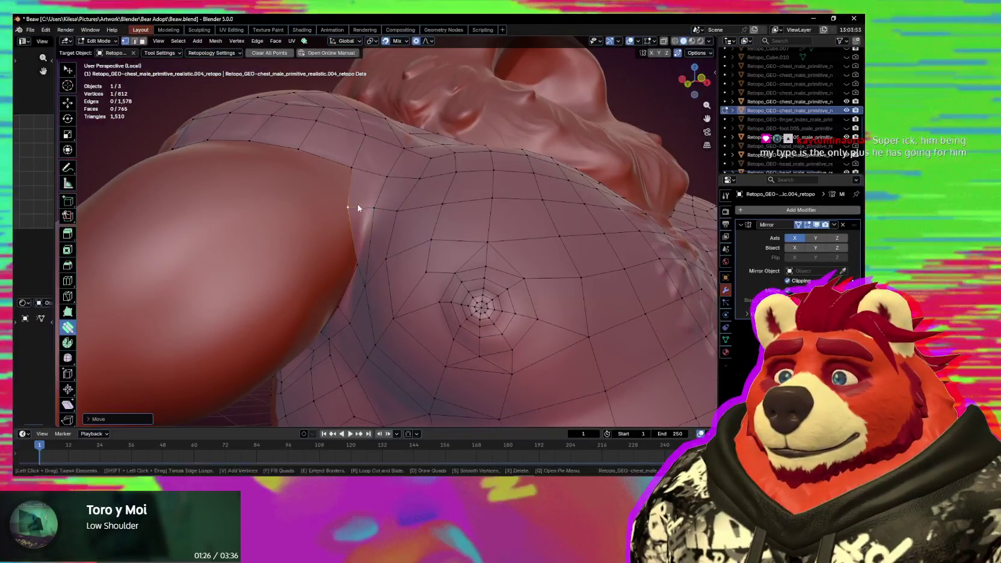
Nudge chest vertices into place on the sculpt.
{"action": "mouse_move", "coordinate": [346, 223]}
{"action": "middle_mouse_down"}
{"action": "mouse_move", "coordinate": [335, 257]}
{"action": "mouse_move", "coordinate": [444, 232]}
{"action": "mouse_move", "coordinate": [456, 286]}
{"action": "mouse_move", "coordinate": [331, 269]}
{"action": "mouse_move", "coordinate": [335, 243]}
{"action": "middle_mouse_up"}
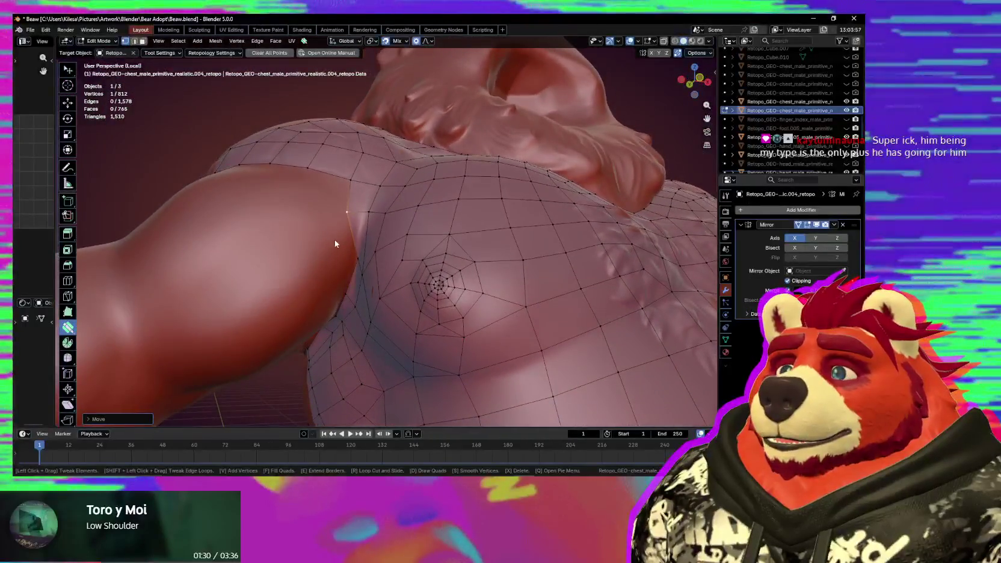
{"action": "left_click_drag", "start_coordinate": [362, 211], "coordinate": [379, 223]}
{"action": "mouse_move", "coordinate": [379, 223]}
{"action": "middle_mouse_down"}
{"action": "mouse_move", "coordinate": [404, 239]}
{"action": "mouse_move", "coordinate": [387, 283]}
{"action": "mouse_move", "coordinate": [391, 314]}
{"action": "middle_mouse_up"}
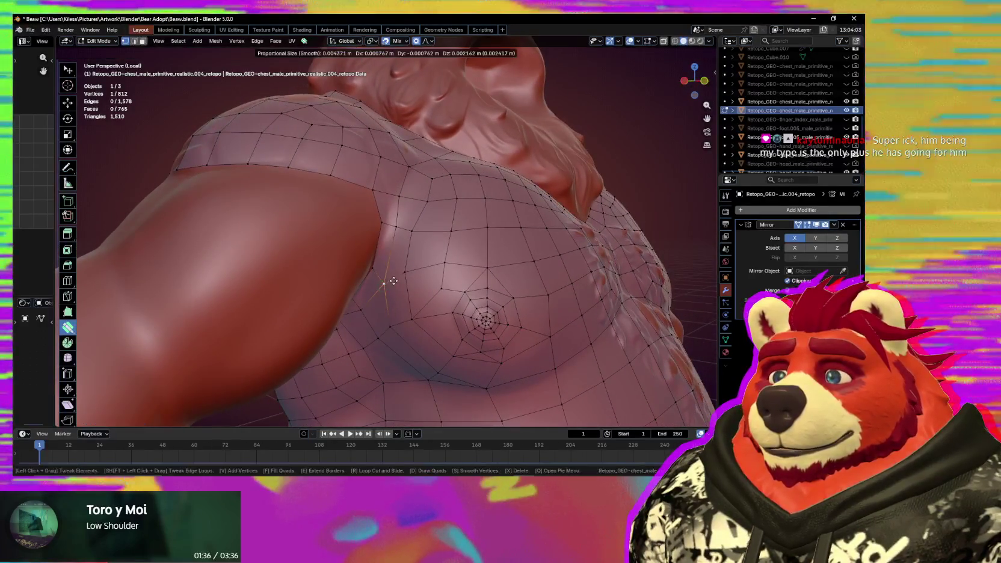
{"action": "middle_click_drag", "start_coordinate": [373, 266], "coordinate": [377, 234]}
{"action": "left_click_drag", "start_coordinate": [372, 243], "coordinate": [373, 243]}
{"action": "middle_click_drag", "start_coordinate": [373, 243], "coordinate": [372, 287]}
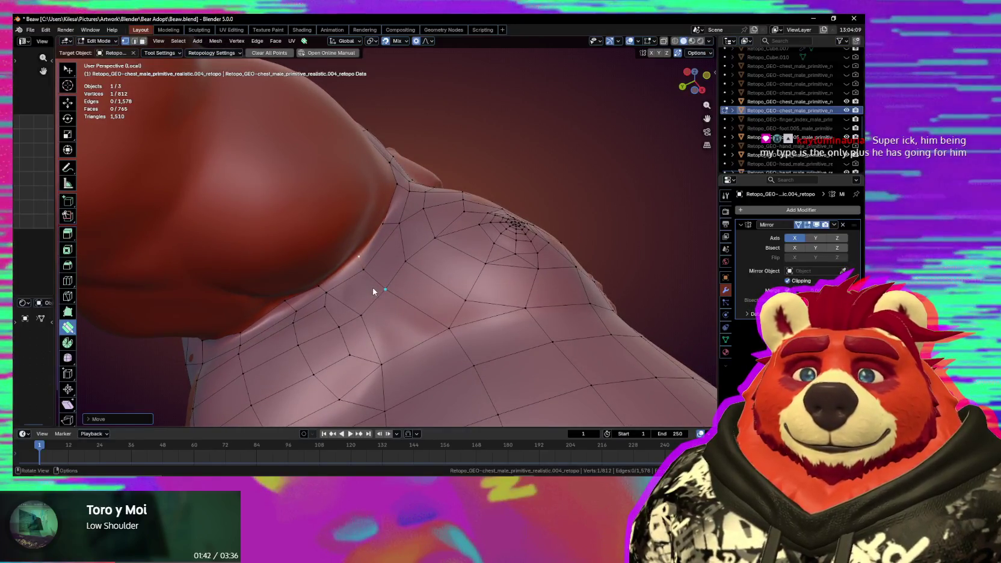
Move neck-border vertices onto the neck surface.
{"action": "left_click", "coordinate": [370, 293]}
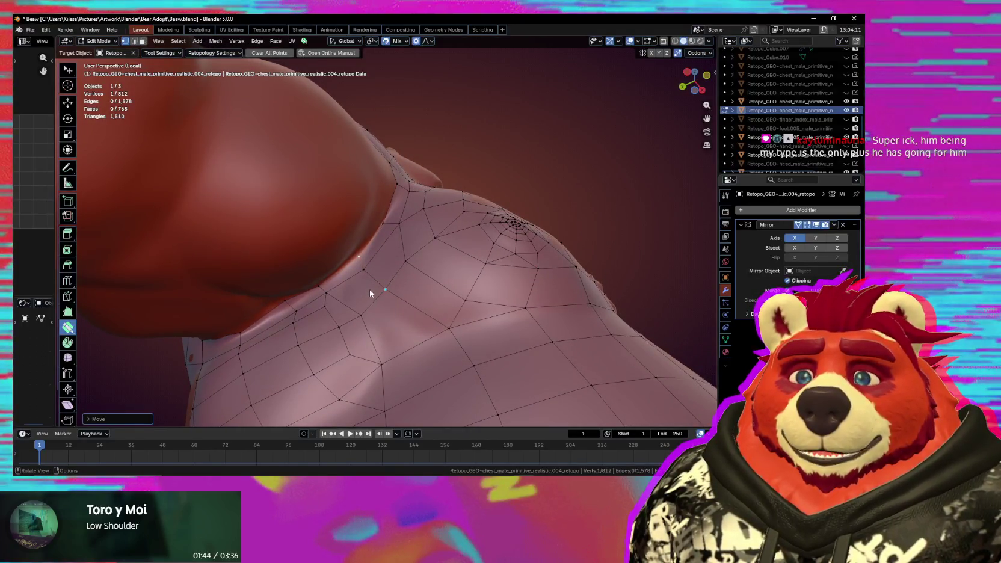
{"action": "mouse_move", "coordinate": [363, 314]}
{"action": "middle_mouse_down"}
{"action": "mouse_move", "coordinate": [377, 298]}
{"action": "mouse_move", "coordinate": [321, 300]}
{"action": "middle_mouse_up"}
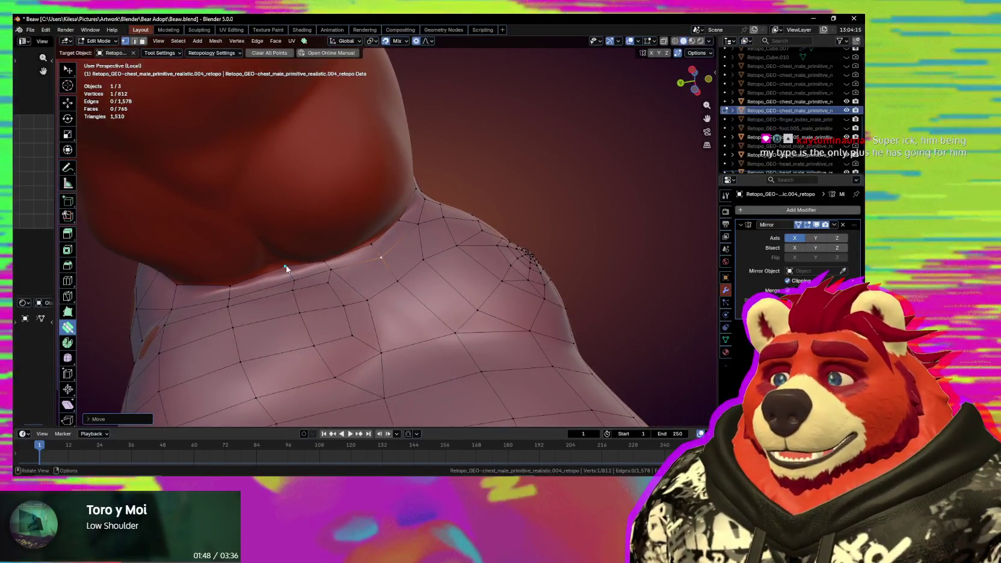
{"action": "left_click", "coordinate": [287, 268]}
{"action": "left_click_drag", "start_coordinate": [328, 271], "coordinate": [335, 278]}
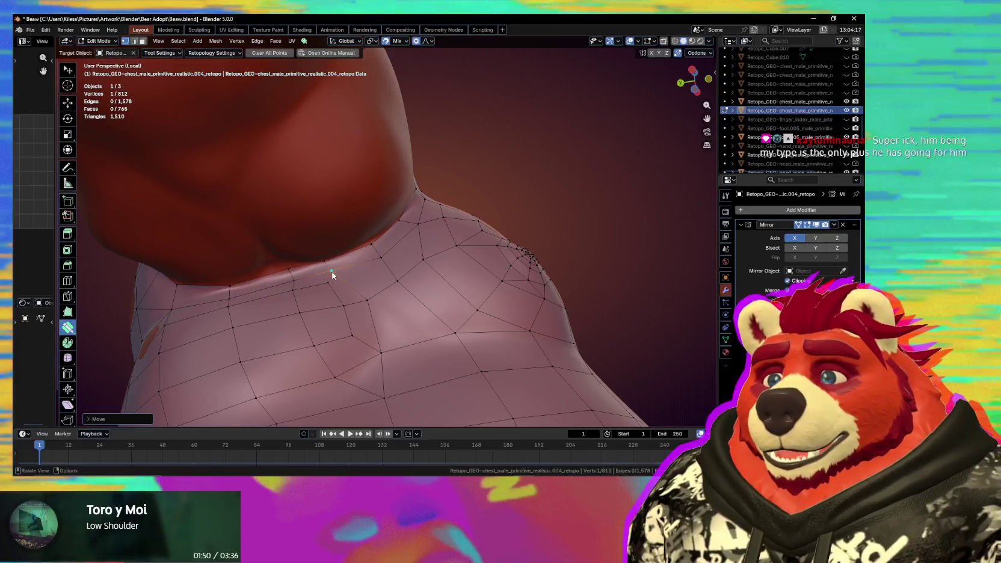
{"action": "middle_click_drag", "start_coordinate": [324, 291], "coordinate": [365, 302]}
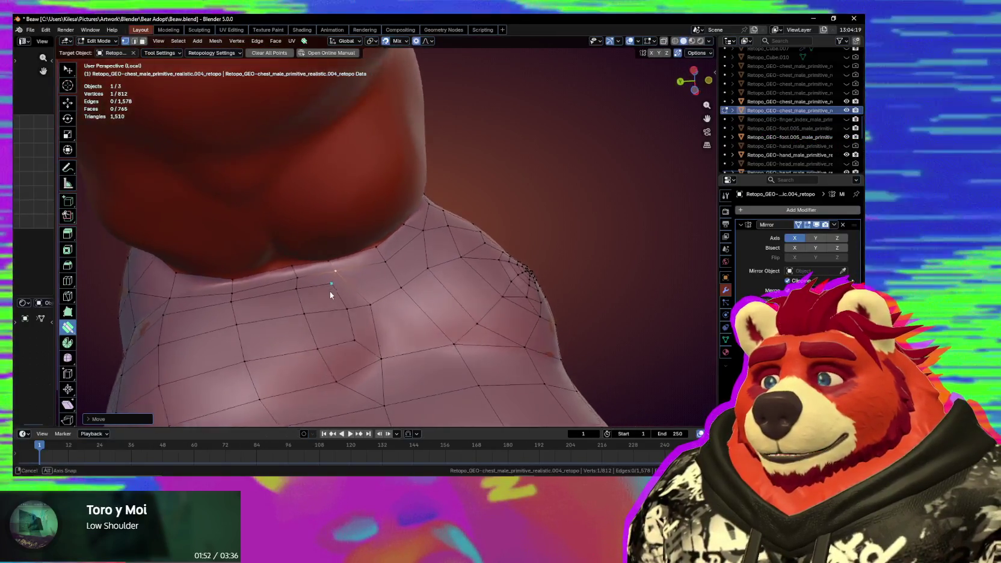
{"action": "middle_click_drag", "start_coordinate": [271, 259], "coordinate": [273, 261]}
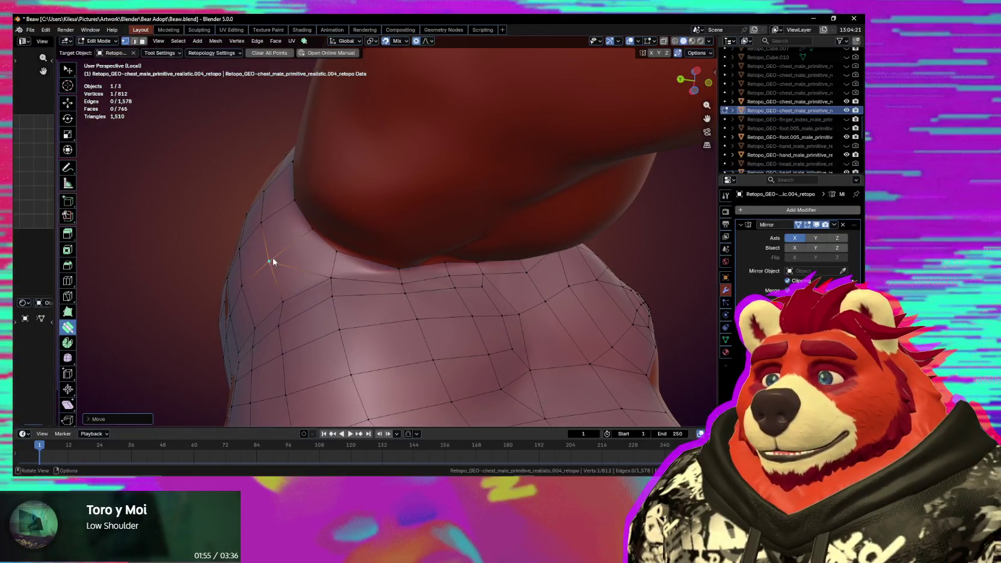
{"action": "middle_click_drag", "start_coordinate": [402, 296], "coordinate": [395, 313]}
Pull shoulder and armpit vertices into place with soft falloff.
{"action": "left_click_drag", "start_coordinate": [396, 313], "coordinate": [429, 313]}
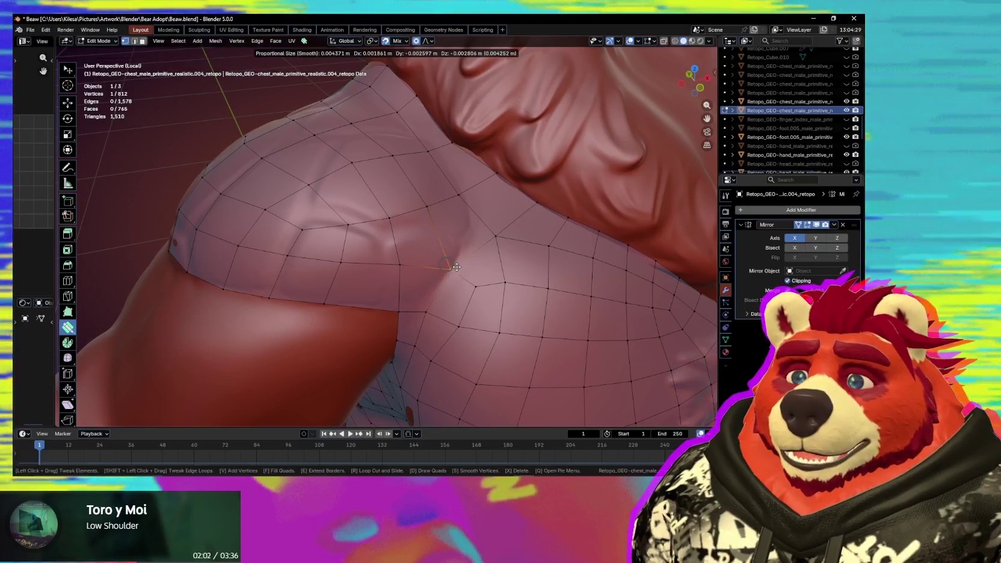
{"action": "mouse_move", "coordinate": [460, 268]}
{"action": "middle_mouse_down"}
{"action": "mouse_move", "coordinate": [474, 260]}
{"action": "mouse_move", "coordinate": [450, 253]}
{"action": "middle_mouse_up"}
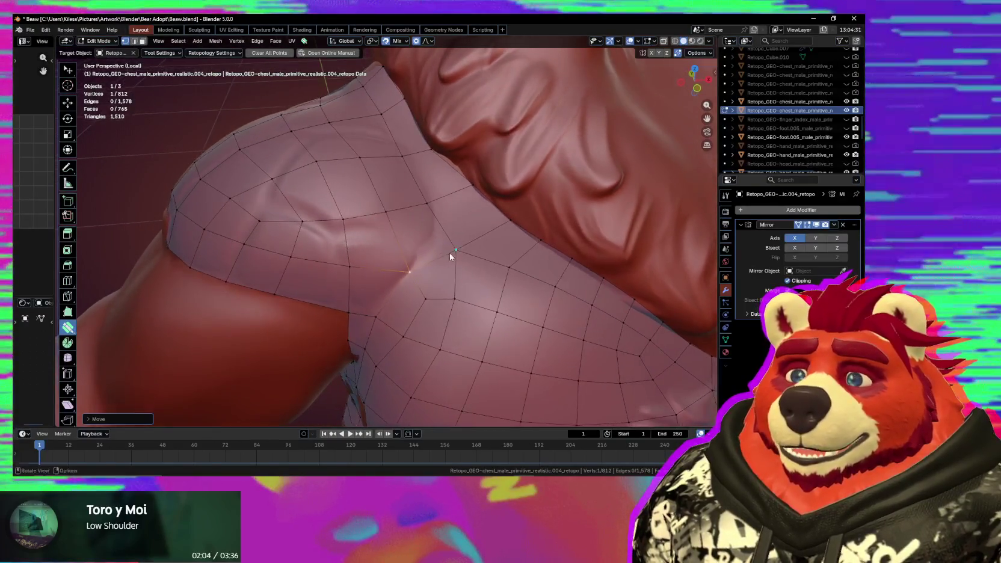
{"action": "left_click_drag", "start_coordinate": [444, 251], "coordinate": [445, 253]}
{"action": "mouse_move", "coordinate": [447, 273]}
{"action": "middle_mouse_down"}
{"action": "mouse_move", "coordinate": [415, 276]}
{"action": "mouse_move", "coordinate": [452, 280]}
{"action": "middle_mouse_up"}
{"action": "left_click_drag", "start_coordinate": [451, 280], "coordinate": [452, 267]}
{"action": "left_click_drag", "start_coordinate": [509, 293], "coordinate": [510, 293]}
{"action": "mouse_move", "coordinate": [490, 326]}
{"action": "middle_mouse_down"}
{"action": "mouse_move", "coordinate": [457, 328]}
{"action": "mouse_move", "coordinate": [518, 301]}
{"action": "mouse_move", "coordinate": [473, 272]}
{"action": "middle_mouse_up"}
{"action": "key", "text": "shift+s"}
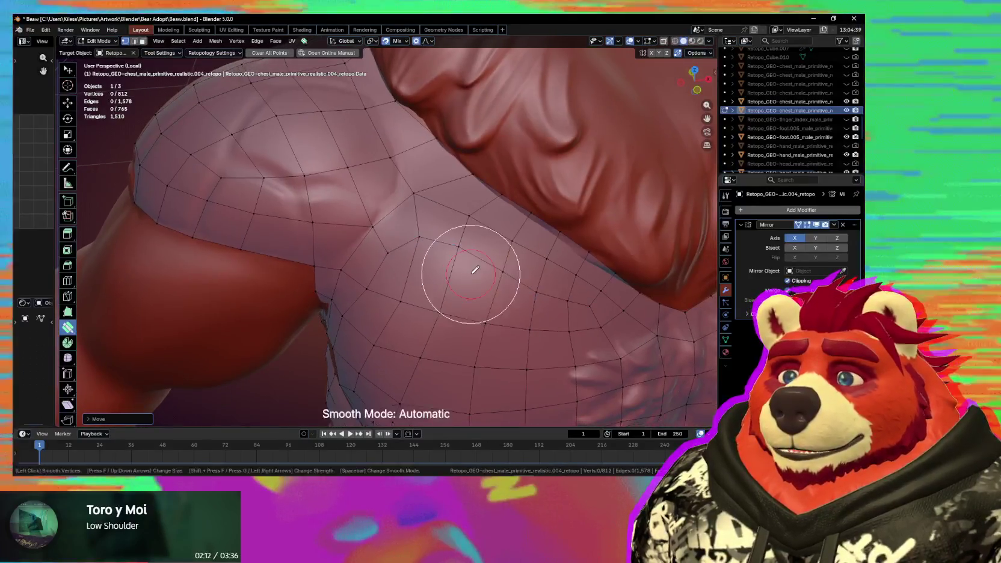
Smooth the shoulder quads, then drag the shoulder border loop into a new ring on the upper arm.
{"action": "left_click_drag", "start_coordinate": [425, 213], "coordinate": [447, 273]}
{"action": "mouse_move", "coordinate": [446, 272]}
{"action": "middle_mouse_down"}
{"action": "mouse_move", "coordinate": [469, 273]}
{"action": "mouse_move", "coordinate": [516, 300]}
{"action": "mouse_move", "coordinate": [541, 277]}
{"action": "middle_mouse_up"}
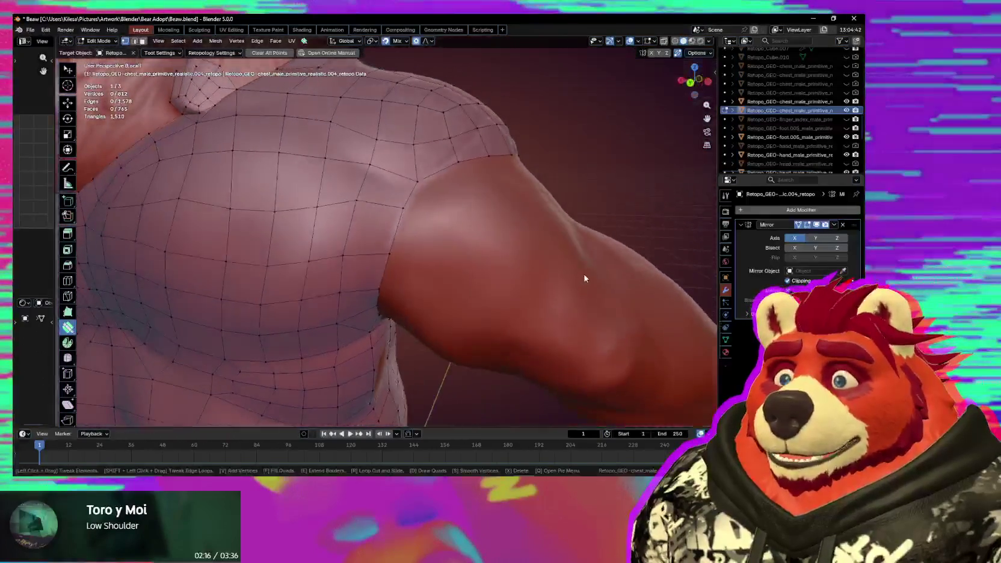
{"action": "mouse_move", "coordinate": [496, 244]}
{"action": "middle_mouse_down"}
{"action": "mouse_move", "coordinate": [490, 224]}
{"action": "mouse_move", "coordinate": [496, 269]}
{"action": "mouse_move", "coordinate": [369, 255]}
{"action": "mouse_move", "coordinate": [349, 230]}
{"action": "mouse_move", "coordinate": [367, 239]}
{"action": "middle_mouse_up"}
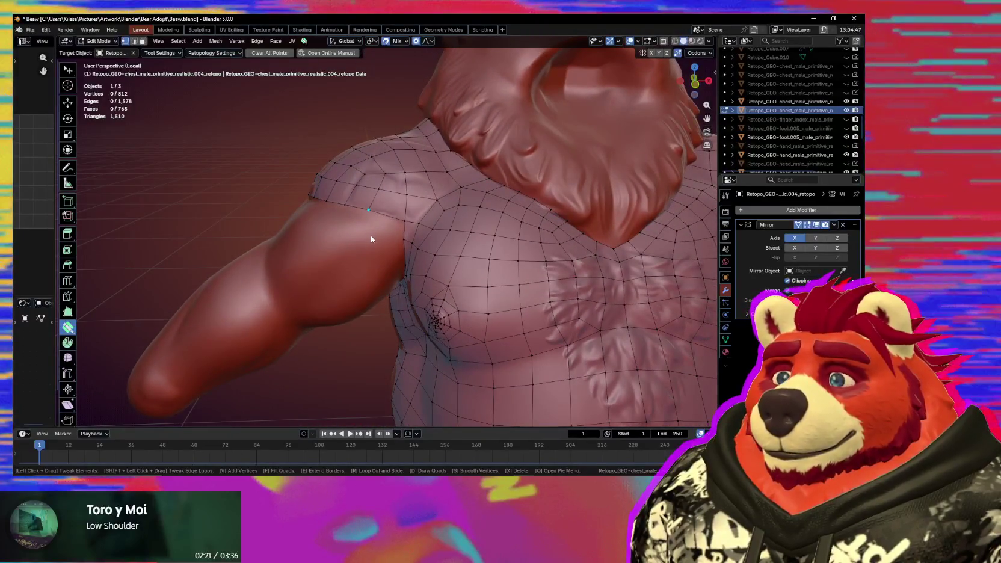
{"action": "key", "text": "space"}
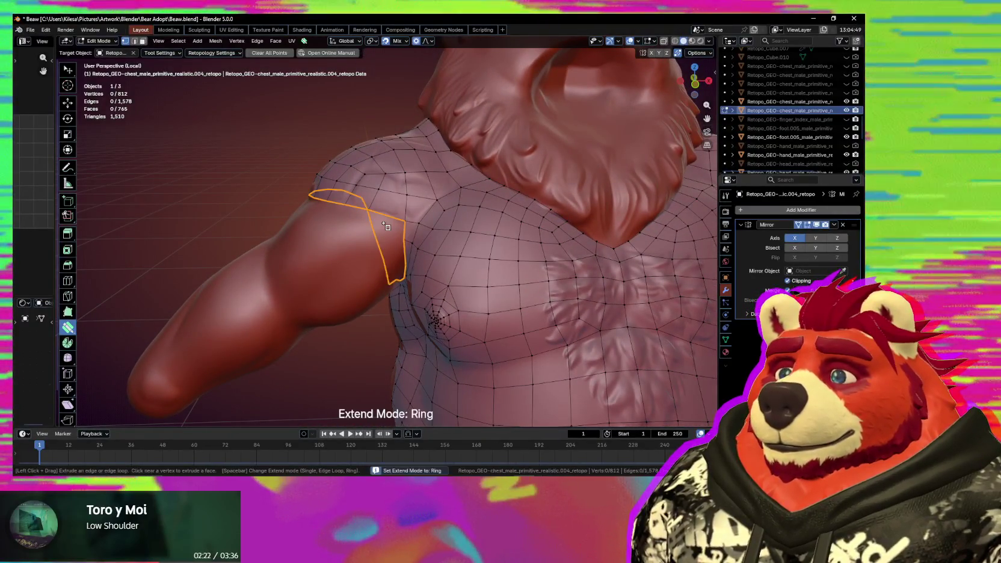
{"action": "mouse_move", "coordinate": [379, 232]}
{"action": "middle_mouse_down"}
{"action": "mouse_move", "coordinate": [394, 225]}
{"action": "mouse_move", "coordinate": [404, 179]}
{"action": "mouse_move", "coordinate": [420, 189]}
{"action": "mouse_move", "coordinate": [364, 273]}
{"action": "middle_mouse_up"}
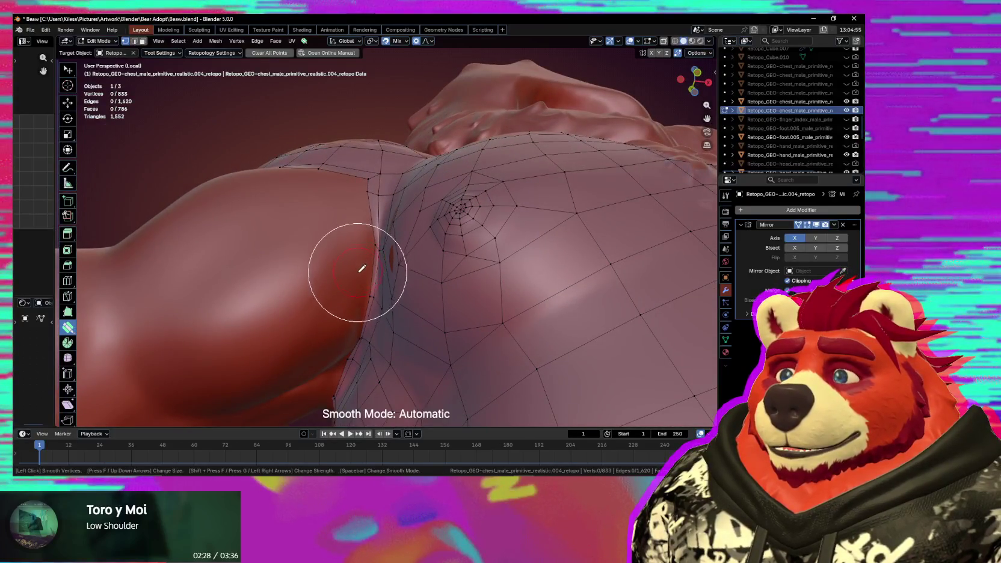
Pull armpit vertices into the crease so they hug the body.
{"action": "middle_click_drag", "start_coordinate": [388, 249], "coordinate": [334, 270]}
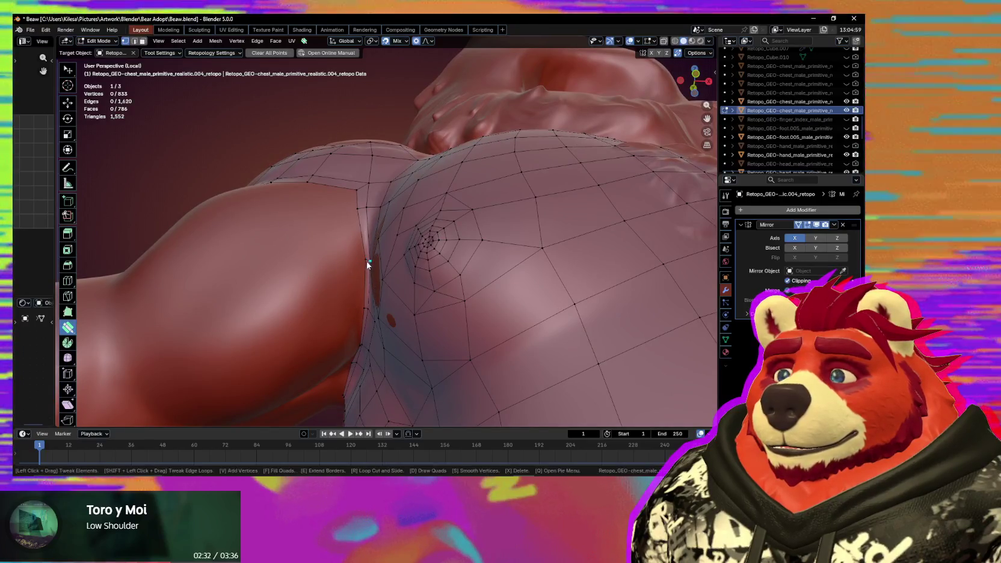
{"action": "left_click_drag", "start_coordinate": [366, 264], "coordinate": [361, 261]}
{"action": "mouse_move", "coordinate": [347, 262]}
{"action": "middle_mouse_down"}
{"action": "mouse_move", "coordinate": [360, 294]}
{"action": "mouse_move", "coordinate": [375, 242]}
{"action": "mouse_move", "coordinate": [368, 296]}
{"action": "mouse_move", "coordinate": [368, 255]}
{"action": "middle_mouse_up"}
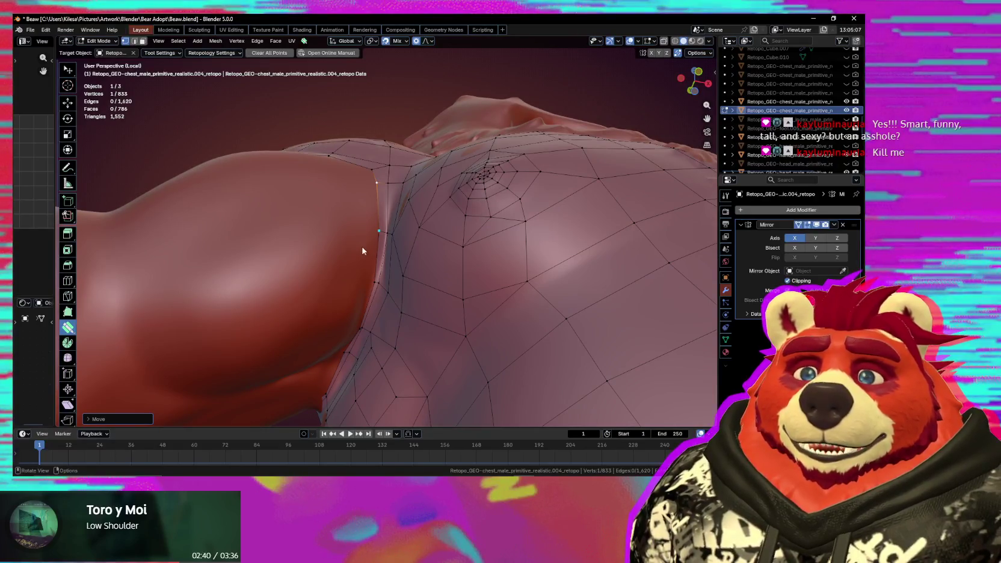
{"action": "middle_click_drag", "start_coordinate": [357, 282], "coordinate": [377, 260]}
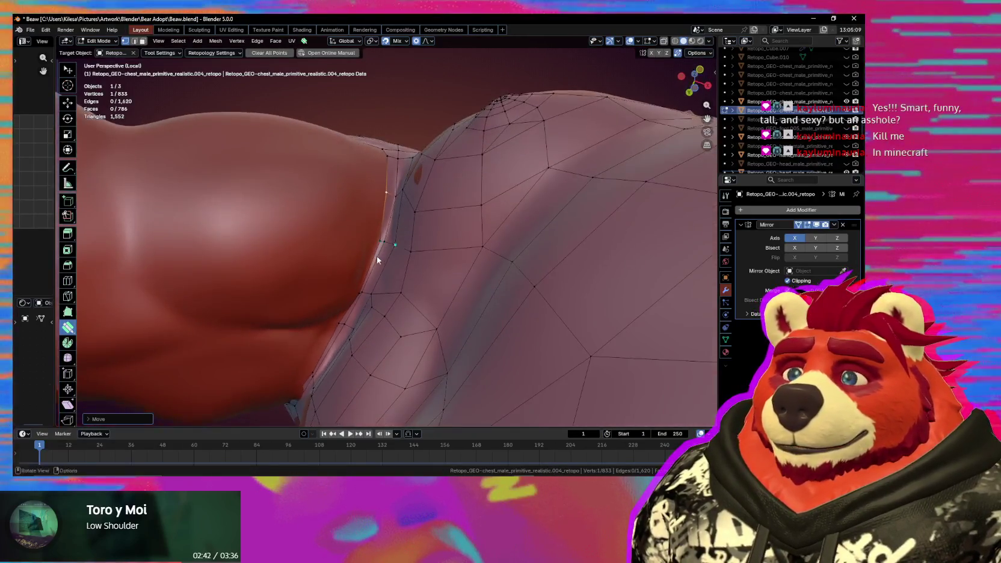
{"action": "left_click_drag", "start_coordinate": [370, 242], "coordinate": [363, 240]}
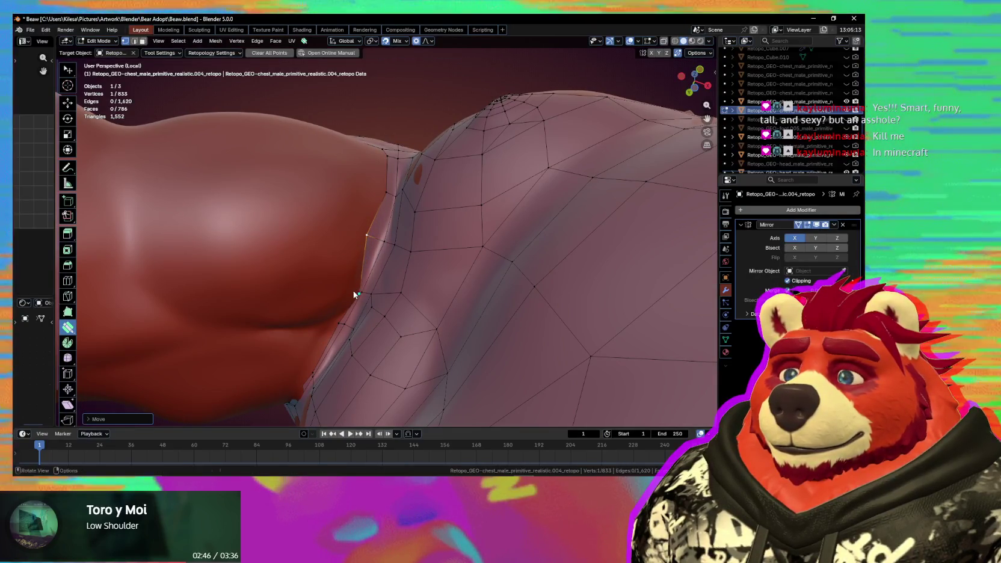
{"action": "middle_click_drag", "start_coordinate": [348, 295], "coordinate": [379, 285]}
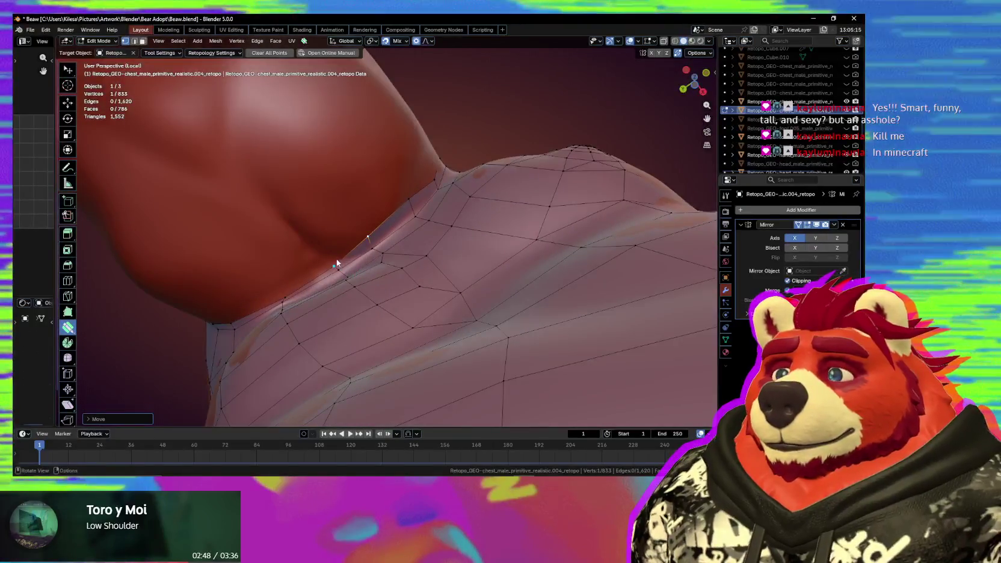
{"action": "mouse_move", "coordinate": [336, 262]}
{"action": "left_mouse_down"}
{"action": "mouse_move", "coordinate": [272, 273]}
{"action": "mouse_move", "coordinate": [280, 276]}
{"action": "left_mouse_up"}
Adjust arm-band and shoulder-band vertices, then extend the arm border by another ring.
{"action": "middle_click_drag", "start_coordinate": [281, 277], "coordinate": [430, 275]}
{"action": "mouse_move", "coordinate": [430, 275]}
{"action": "left_mouse_down"}
{"action": "mouse_move", "coordinate": [429, 254]}
{"action": "mouse_move", "coordinate": [441, 244]}
{"action": "left_mouse_up"}
{"action": "left_click_drag", "start_coordinate": [439, 201], "coordinate": [450, 204]}
{"action": "middle_click_drag", "start_coordinate": [468, 272], "coordinate": [456, 328]}
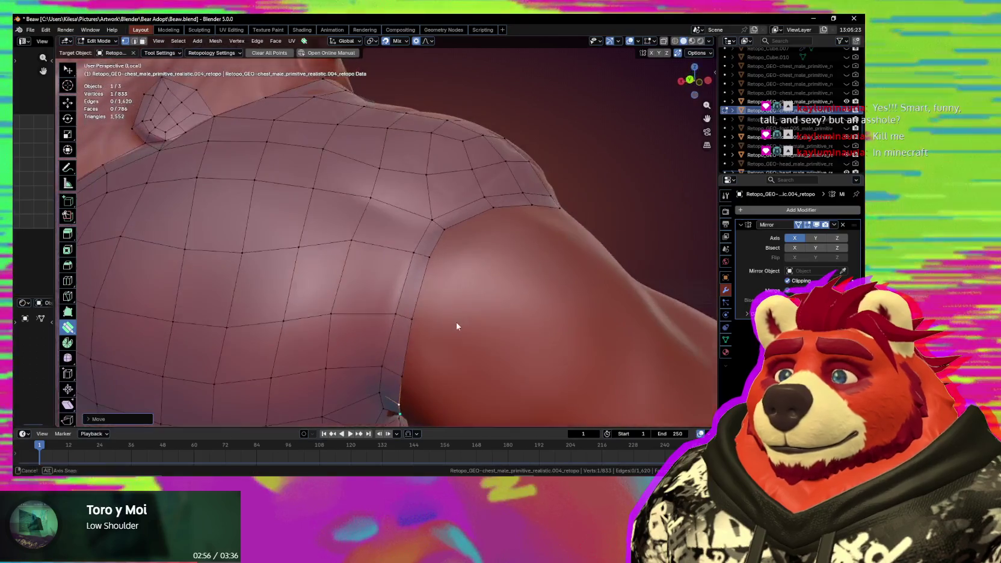
{"action": "mouse_move", "coordinate": [413, 319]}
{"action": "left_mouse_down"}
{"action": "mouse_move", "coordinate": [418, 297]}
{"action": "mouse_move", "coordinate": [422, 312]}
{"action": "left_mouse_up"}
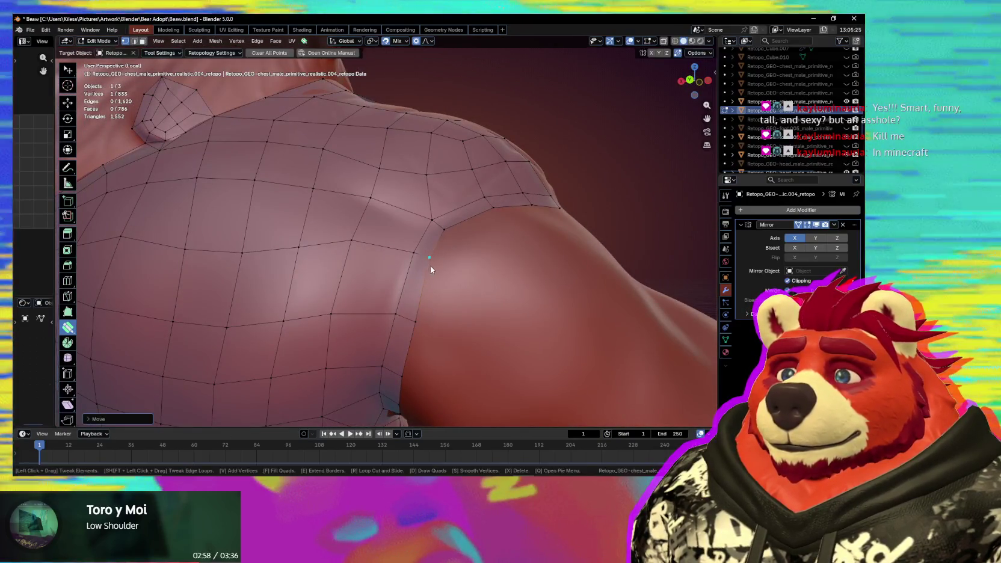
{"action": "middle_click_drag", "start_coordinate": [444, 253], "coordinate": [380, 302]}
{"action": "middle_click_drag", "start_coordinate": [377, 305], "coordinate": [341, 235]}
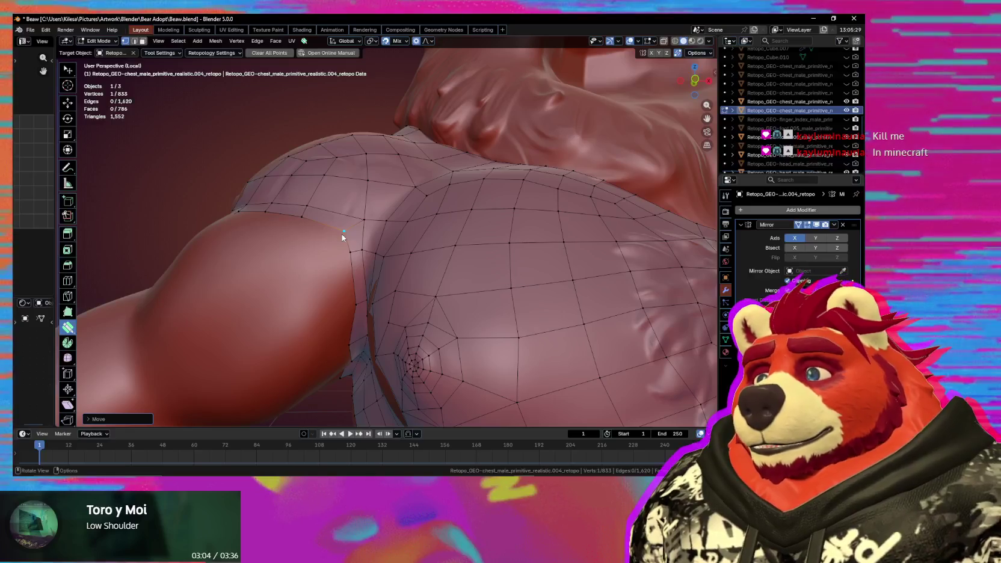
{"action": "mouse_move", "coordinate": [342, 234]}
{"action": "middle_mouse_down"}
{"action": "mouse_move", "coordinate": [434, 257]}
{"action": "mouse_move", "coordinate": [372, 237]}
{"action": "middle_mouse_up"}
{"action": "key", "text": "space"}
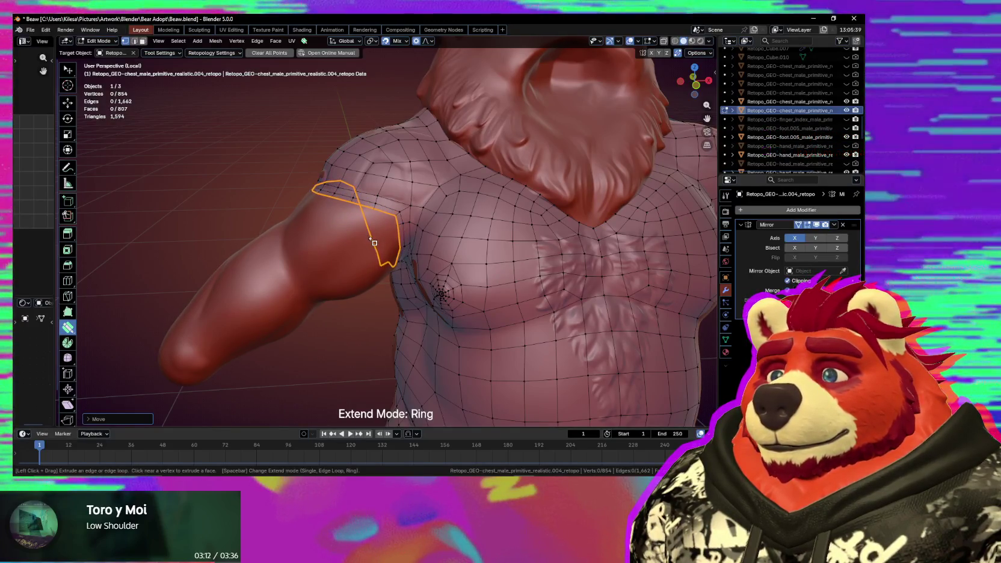
Smooth the new arm rows, pull arm-border vertices toward the body, and align neck-edge vertices with the collar.
{"action": "middle_click_drag", "start_coordinate": [368, 246], "coordinate": [359, 223]}
{"action": "key", "text": "s"}
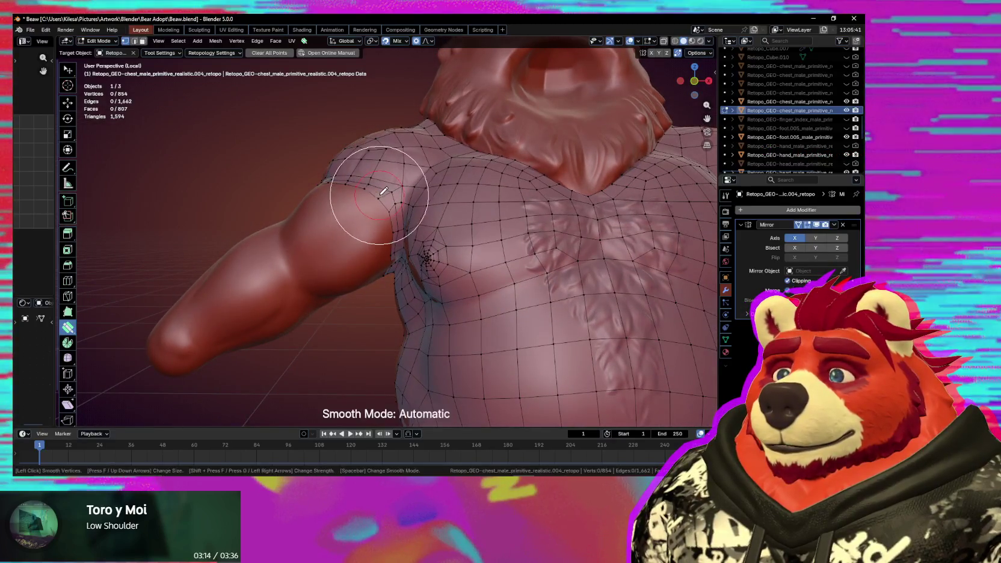
{"action": "mouse_move", "coordinate": [372, 246]}
{"action": "middle_mouse_down"}
{"action": "mouse_move", "coordinate": [377, 228]}
{"action": "mouse_move", "coordinate": [385, 238]}
{"action": "middle_mouse_up"}
{"action": "mouse_move", "coordinate": [388, 215]}
{"action": "left_mouse_down"}
{"action": "mouse_move", "coordinate": [374, 219]}
{"action": "mouse_move", "coordinate": [385, 215]}
{"action": "left_mouse_up"}
{"action": "mouse_move", "coordinate": [394, 260]}
{"action": "left_mouse_down"}
{"action": "mouse_move", "coordinate": [376, 259]}
{"action": "mouse_move", "coordinate": [367, 290]}
{"action": "left_mouse_up"}
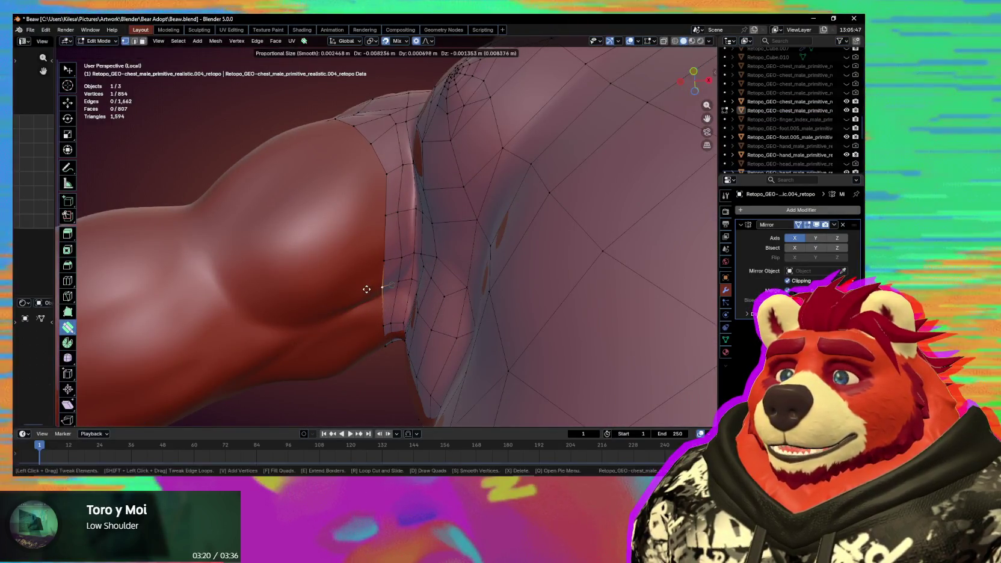
{"action": "mouse_move", "coordinate": [368, 325]}
{"action": "middle_mouse_down"}
{"action": "mouse_move", "coordinate": [498, 288]}
{"action": "mouse_move", "coordinate": [488, 284]}
{"action": "middle_mouse_up"}
{"action": "mouse_move", "coordinate": [363, 240]}
{"action": "left_mouse_down"}
{"action": "mouse_move", "coordinate": [347, 226]}
{"action": "mouse_move", "coordinate": [375, 231]}
{"action": "mouse_move", "coordinate": [379, 252]}
{"action": "mouse_move", "coordinate": [407, 249]}
{"action": "left_mouse_up"}
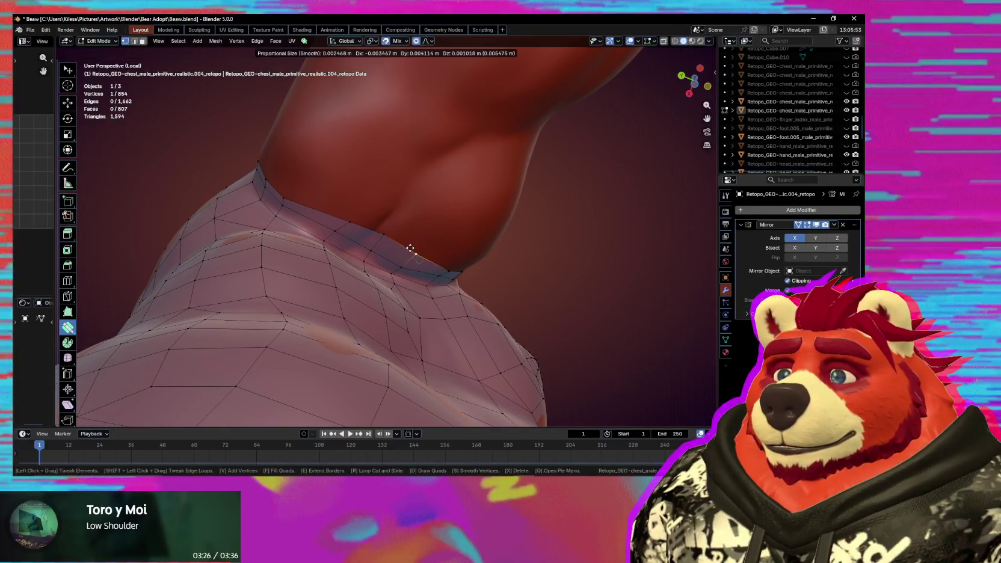
Pull neck-edge and shoulder vertices into place over the shoulder.
{"action": "mouse_move", "coordinate": [405, 254]}
{"action": "middle_mouse_down"}
{"action": "mouse_move", "coordinate": [346, 208]}
{"action": "mouse_move", "coordinate": [381, 221]}
{"action": "mouse_move", "coordinate": [419, 211]}
{"action": "mouse_move", "coordinate": [379, 257]}
{"action": "middle_mouse_up"}
{"action": "left_click_drag", "start_coordinate": [379, 257], "coordinate": [397, 252]}
{"action": "left_click_drag", "start_coordinate": [429, 203], "coordinate": [440, 215]}
{"action": "middle_click_drag", "start_coordinate": [485, 215], "coordinate": [418, 242]}
{"action": "left_click_drag", "start_coordinate": [384, 260], "coordinate": [397, 265]}
{"action": "mouse_move", "coordinate": [424, 231]}
{"action": "middle_mouse_down"}
{"action": "mouse_move", "coordinate": [377, 260]}
{"action": "mouse_move", "coordinate": [320, 214]}
{"action": "mouse_move", "coordinate": [342, 247]}
{"action": "mouse_move", "coordinate": [321, 191]}
{"action": "middle_mouse_up"}
{"action": "left_click_drag", "start_coordinate": [321, 191], "coordinate": [294, 184]}
{"action": "mouse_move", "coordinate": [318, 199]}
{"action": "middle_mouse_down"}
{"action": "mouse_move", "coordinate": [353, 236]}
{"action": "mouse_move", "coordinate": [364, 209]}
{"action": "middle_mouse_up"}
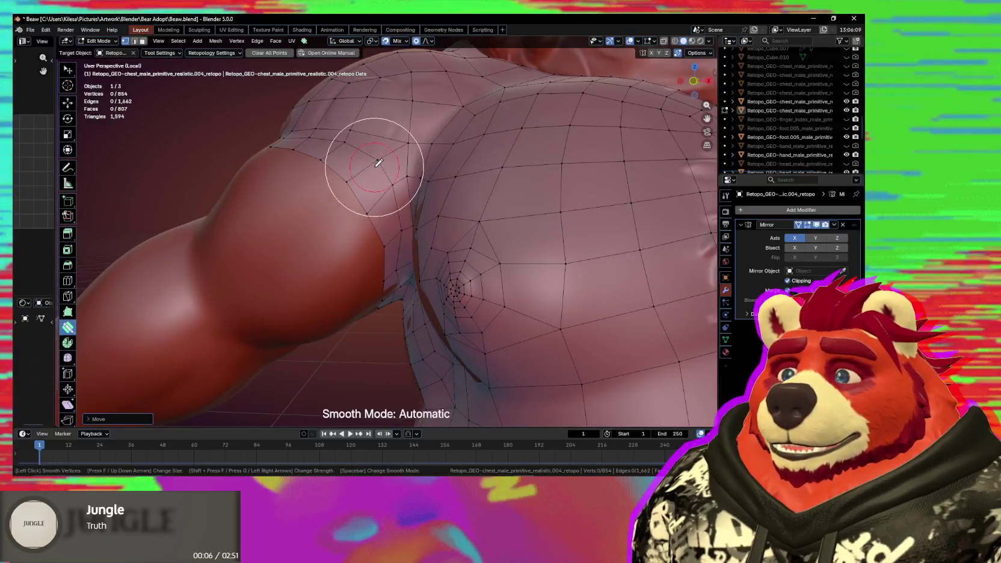
Smooth the shoulder quads and drag arm-border and shoulder-border vertices into place.
{"action": "mouse_move", "coordinate": [356, 251]}
{"action": "middle_mouse_down"}
{"action": "mouse_move", "coordinate": [357, 228]}
{"action": "mouse_move", "coordinate": [369, 235]}
{"action": "middle_mouse_up"}
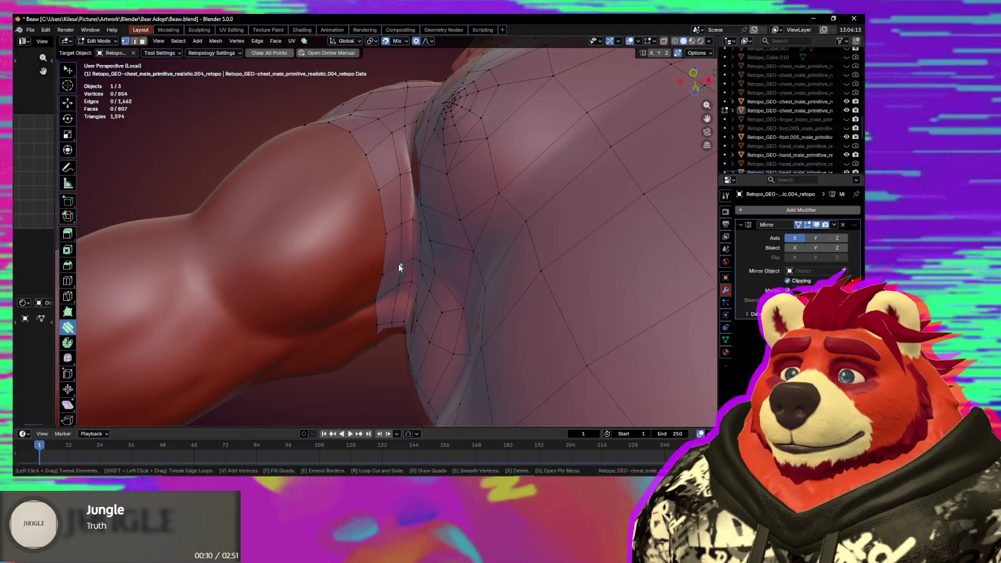
{"action": "middle_click_drag", "start_coordinate": [398, 267], "coordinate": [371, 219]}
{"action": "key", "text": "s"}
{"action": "left_click_drag", "start_coordinate": [391, 206], "coordinate": [389, 212]}
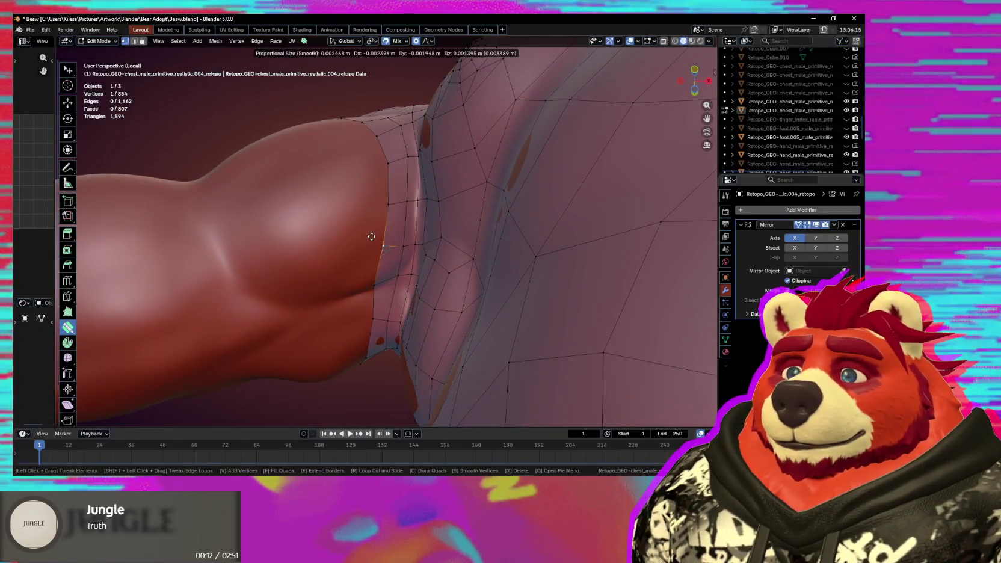
{"action": "mouse_move", "coordinate": [389, 212]}
{"action": "middle_mouse_down"}
{"action": "mouse_move", "coordinate": [395, 244]}
{"action": "mouse_move", "coordinate": [510, 261]}
{"action": "mouse_move", "coordinate": [554, 293]}
{"action": "mouse_move", "coordinate": [440, 176]}
{"action": "middle_mouse_up"}
{"action": "left_click_drag", "start_coordinate": [423, 162], "coordinate": [423, 162]}
{"action": "mouse_move", "coordinate": [422, 162]}
{"action": "middle_mouse_down"}
{"action": "mouse_move", "coordinate": [427, 244]}
{"action": "mouse_move", "coordinate": [389, 286]}
{"action": "mouse_move", "coordinate": [437, 304]}
{"action": "middle_mouse_up"}
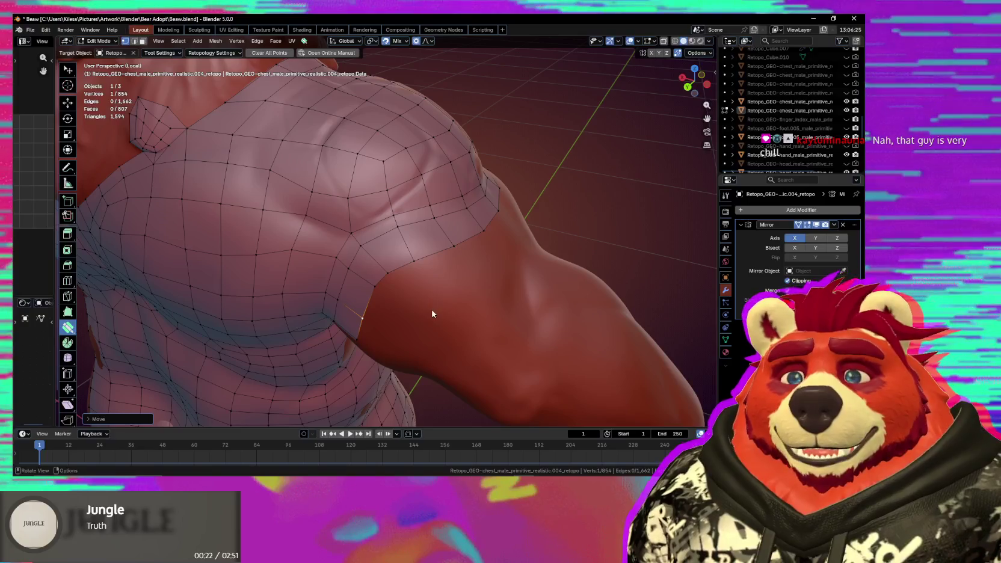
{"action": "mouse_move", "coordinate": [427, 327]}
{"action": "middle_mouse_down"}
{"action": "mouse_move", "coordinate": [355, 289]}
{"action": "mouse_move", "coordinate": [438, 290]}
{"action": "middle_mouse_up"}
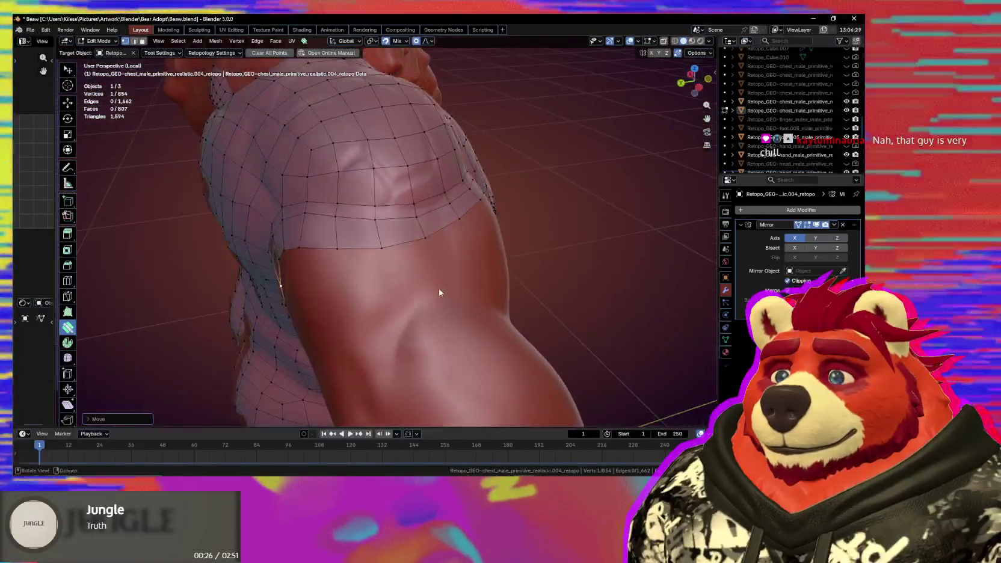
{"action": "middle_click_drag", "start_coordinate": [362, 284], "coordinate": [440, 262]}
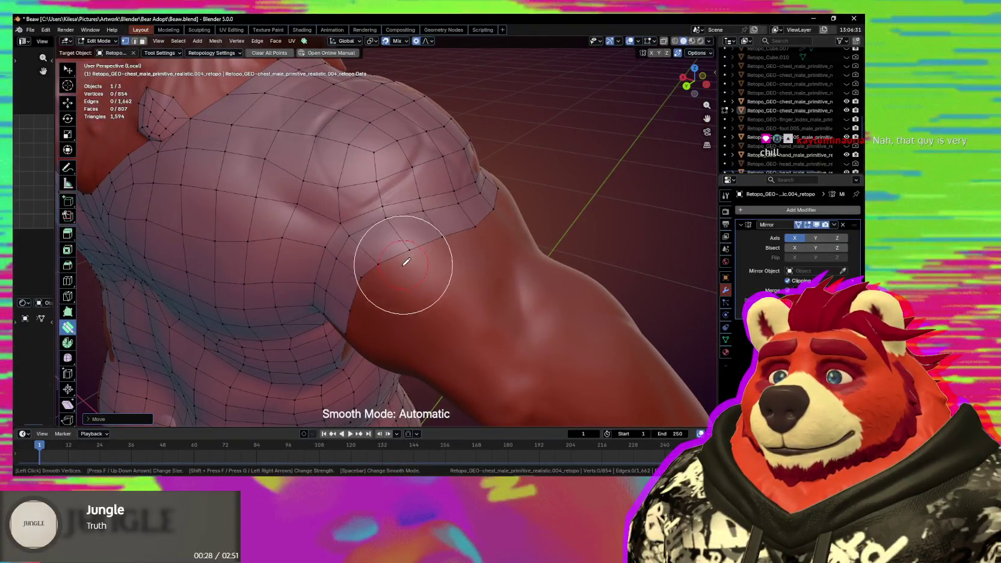
{"action": "left_click_drag", "start_coordinate": [402, 259], "coordinate": [393, 247]}
{"action": "mouse_move", "coordinate": [395, 248]}
{"action": "middle_mouse_down"}
{"action": "mouse_move", "coordinate": [280, 242]}
{"action": "mouse_move", "coordinate": [327, 260]}
{"action": "middle_mouse_up"}
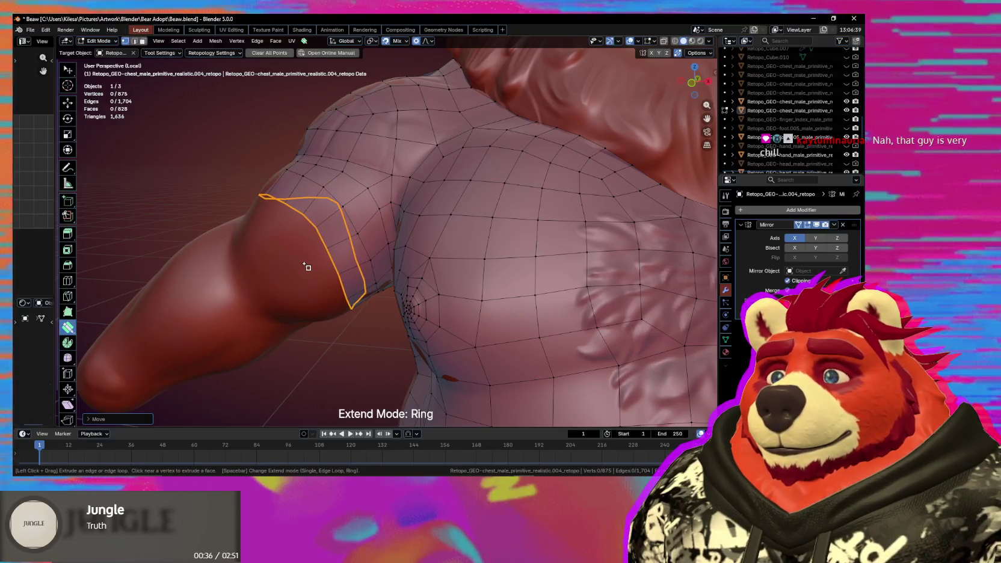
Extend a new ring of faces down the upper arm, undoing an accidental shoulder vertex move.
{"action": "mouse_move", "coordinate": [306, 269]}
{"action": "middle_mouse_down"}
{"action": "mouse_move", "coordinate": [366, 267]}
{"action": "mouse_move", "coordinate": [306, 269]}
{"action": "middle_mouse_up"}
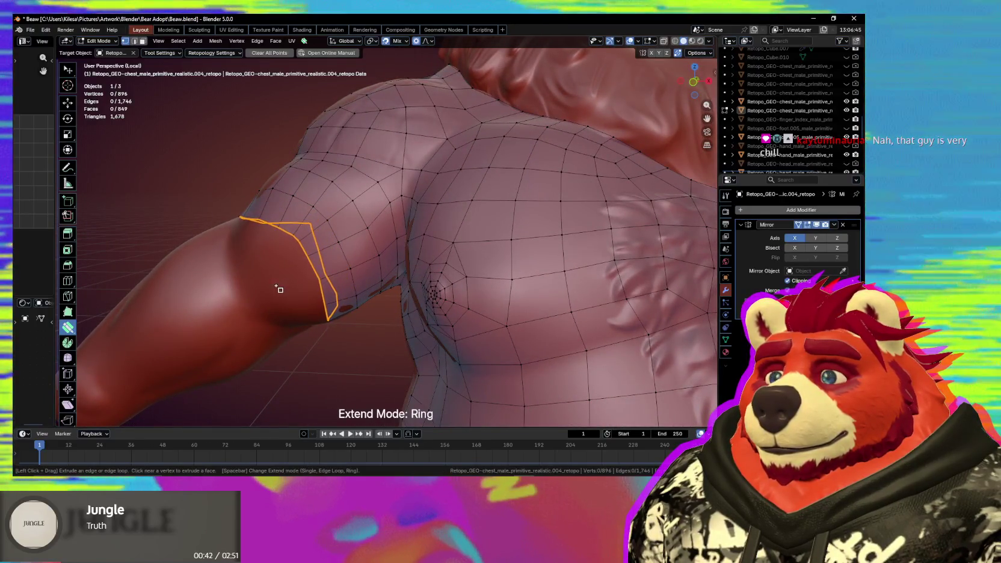
{"action": "left_click", "coordinate": [273, 291]}
{"action": "mouse_move", "coordinate": [274, 295]}
{"action": "middle_mouse_down"}
{"action": "mouse_move", "coordinate": [357, 308]}
{"action": "mouse_move", "coordinate": [446, 303]}
{"action": "middle_mouse_up"}
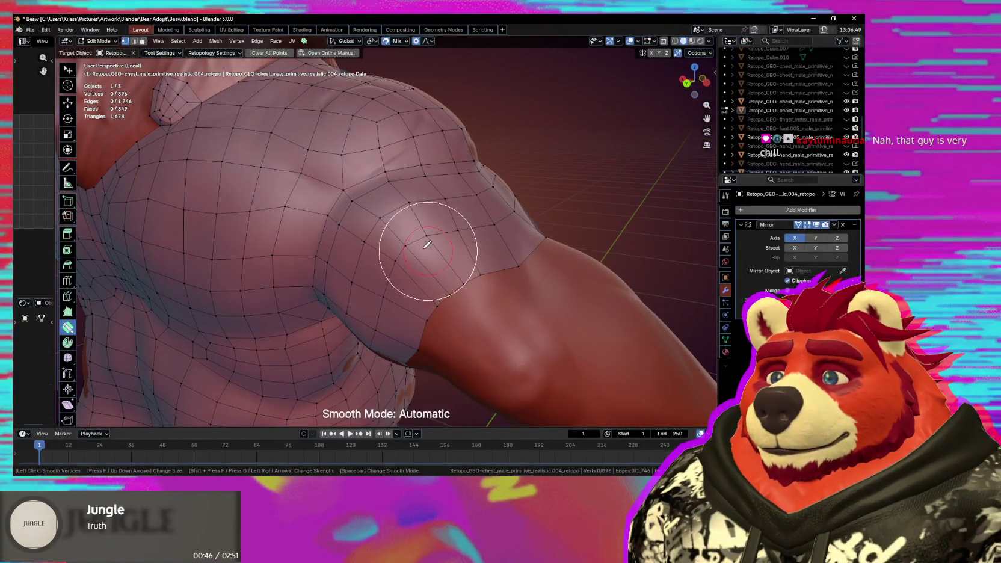
{"action": "mouse_move", "coordinate": [483, 220]}
{"action": "middle_mouse_down"}
{"action": "mouse_move", "coordinate": [396, 275]}
{"action": "mouse_move", "coordinate": [305, 289]}
{"action": "mouse_move", "coordinate": [338, 269]}
{"action": "middle_mouse_up"}
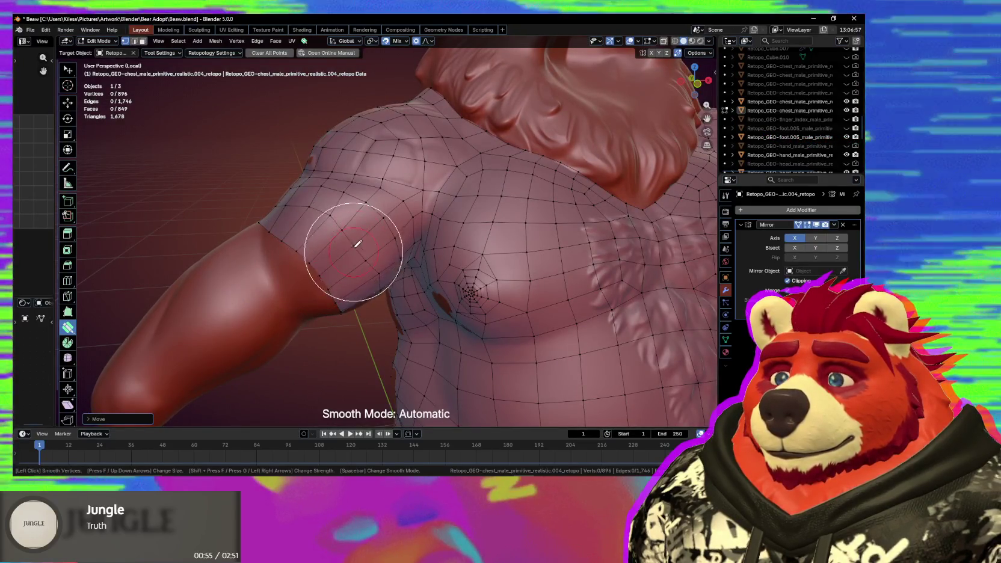
{"action": "middle_click_drag", "start_coordinate": [362, 279], "coordinate": [311, 277]}
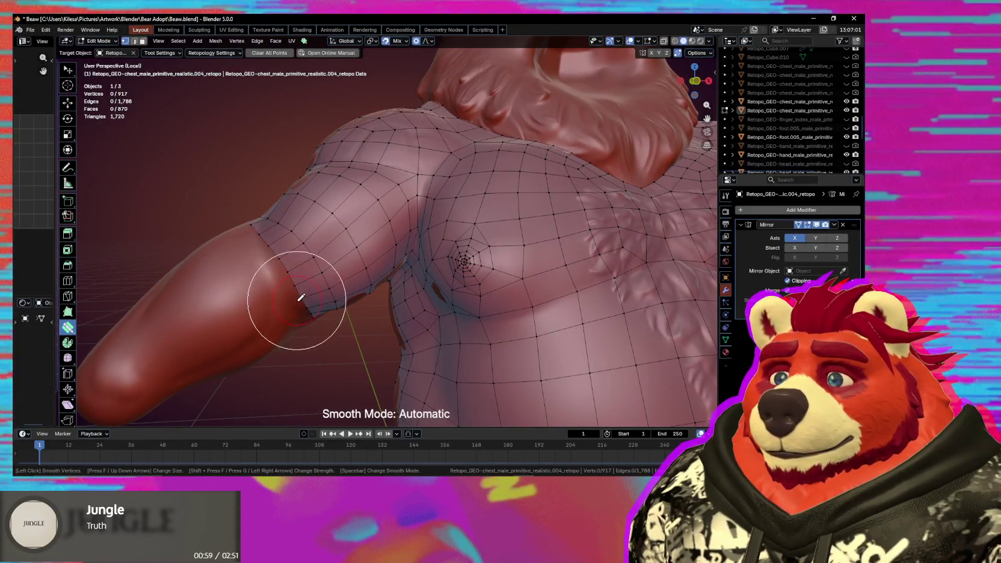
{"action": "middle_click_drag", "start_coordinate": [295, 216], "coordinate": [348, 268]}
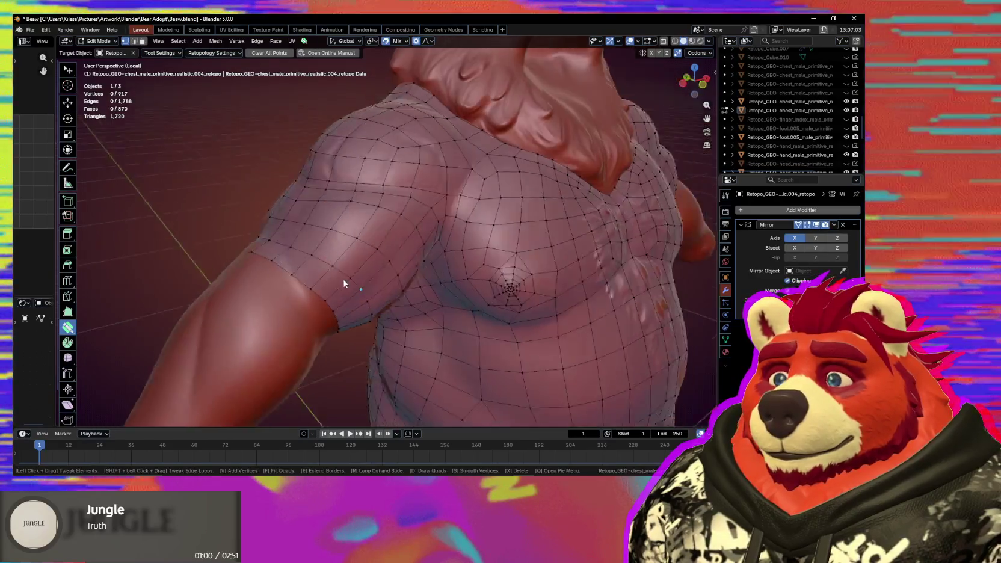
{"action": "key", "text": "ctrl+z"}
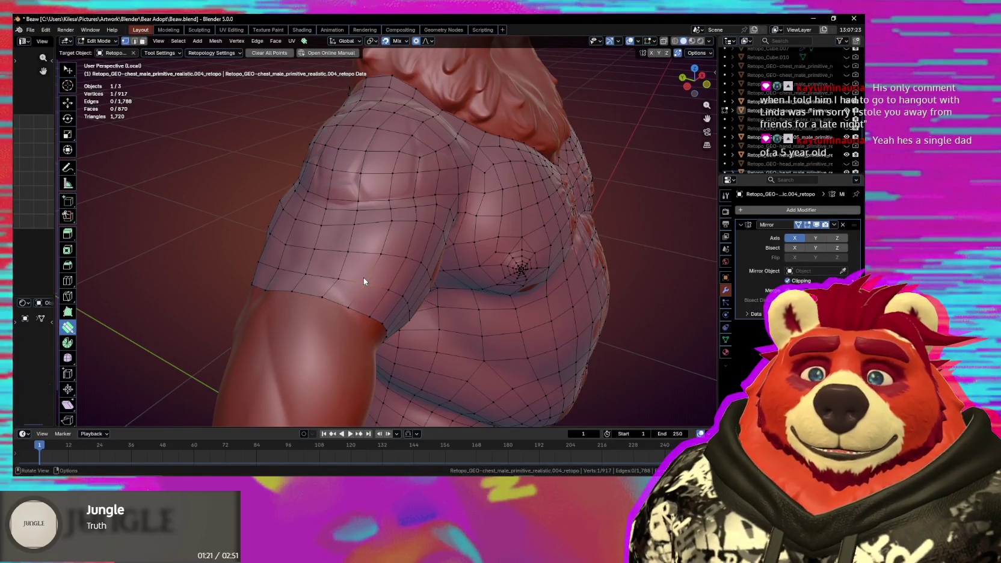
Smooth the shoulder and upper-arm vertices, checking from side and front views.
{"action": "middle_click_drag", "start_coordinate": [382, 271], "coordinate": [411, 280]}
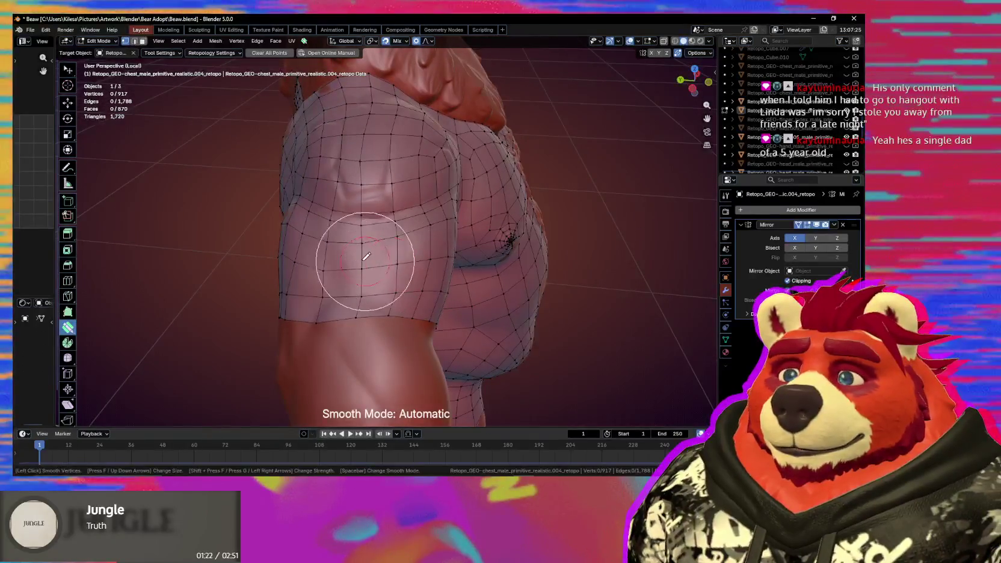
{"action": "middle_click_drag", "start_coordinate": [306, 262], "coordinate": [391, 268]}
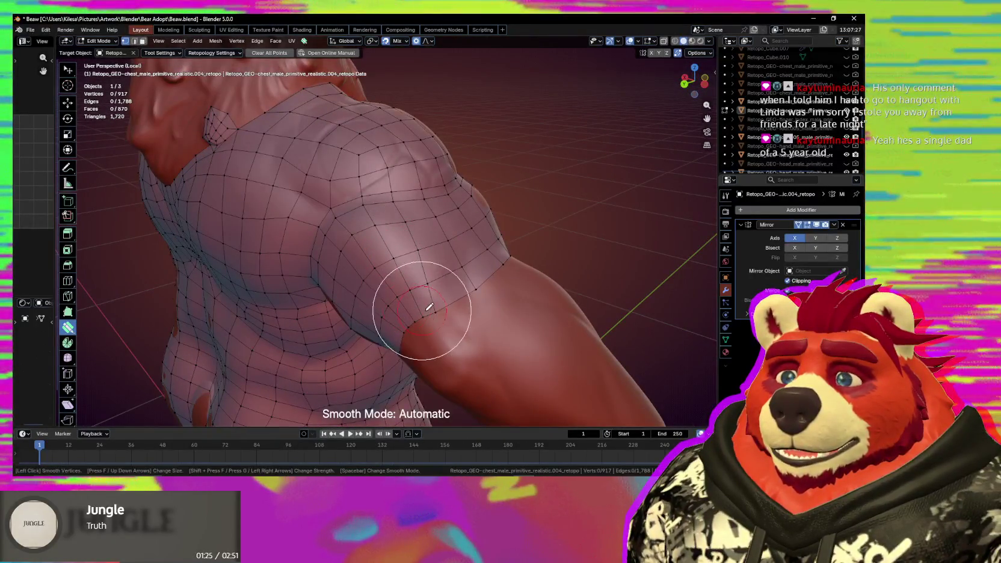
{"action": "mouse_move", "coordinate": [438, 320]}
{"action": "middle_mouse_down"}
{"action": "mouse_move", "coordinate": [475, 270]}
{"action": "mouse_move", "coordinate": [473, 292]}
{"action": "mouse_move", "coordinate": [473, 271]}
{"action": "mouse_move", "coordinate": [447, 235]}
{"action": "mouse_move", "coordinate": [379, 234]}
{"action": "middle_mouse_up"}
{"action": "key", "text": "shift"}
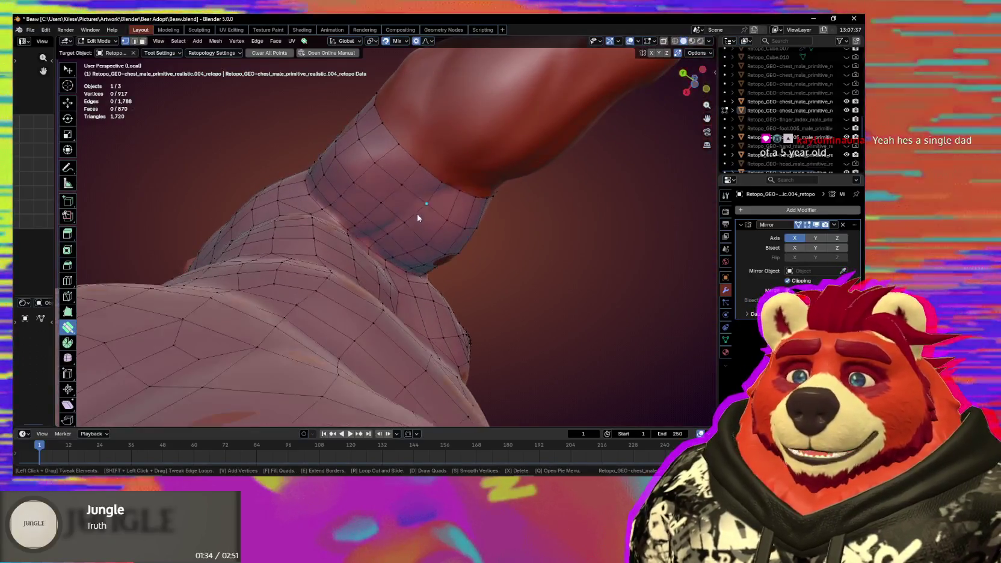
{"action": "key", "text": "s"}
{"action": "mouse_move", "coordinate": [473, 219]}
{"action": "middle_mouse_down"}
{"action": "mouse_move", "coordinate": [397, 239]}
{"action": "mouse_move", "coordinate": [352, 303]}
{"action": "middle_mouse_up"}
{"action": "mouse_move", "coordinate": [319, 233]}
{"action": "middle_mouse_down"}
{"action": "mouse_move", "coordinate": [339, 289]}
{"action": "mouse_move", "coordinate": [279, 290]}
{"action": "mouse_move", "coordinate": [376, 300]}
{"action": "middle_mouse_up"}
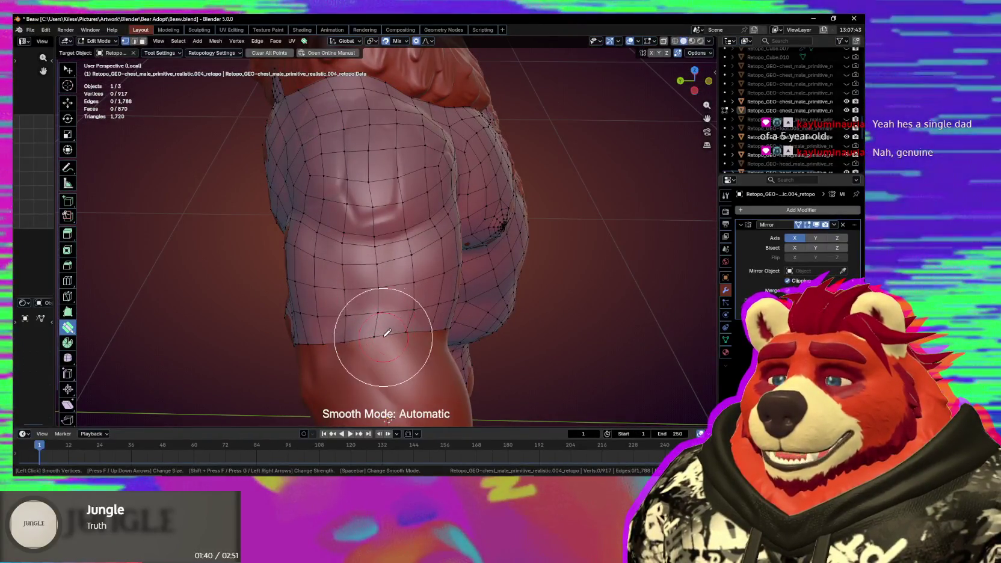
{"action": "mouse_move", "coordinate": [364, 355]}
{"action": "middle_mouse_down"}
{"action": "mouse_move", "coordinate": [419, 330]}
{"action": "mouse_move", "coordinate": [432, 337]}
{"action": "mouse_move", "coordinate": [328, 307]}
{"action": "mouse_move", "coordinate": [368, 296]}
{"action": "mouse_move", "coordinate": [354, 295]}
{"action": "middle_mouse_up"}
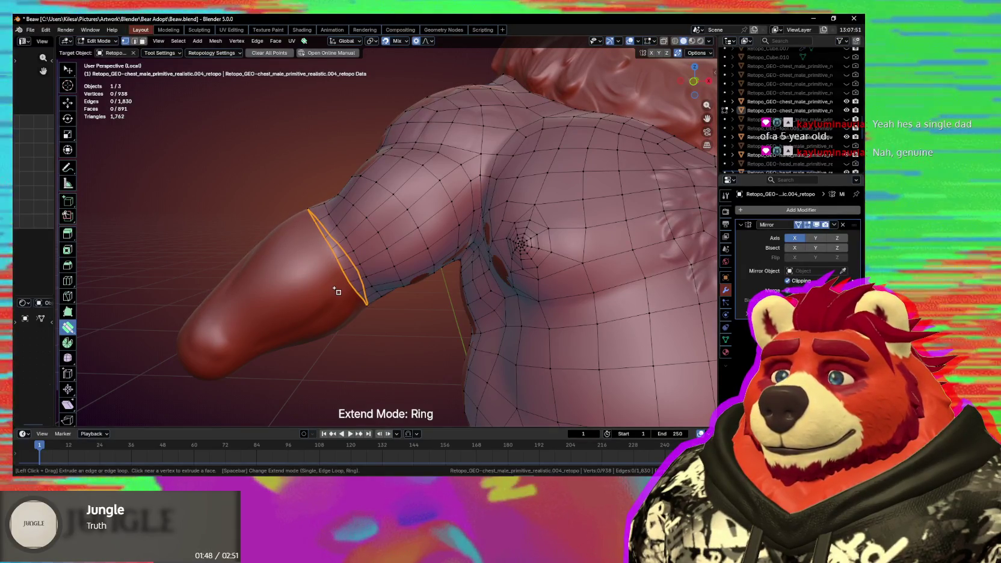
Extend several more rings of faces down the arm toward its red tip.
{"action": "key", "text": "e"}
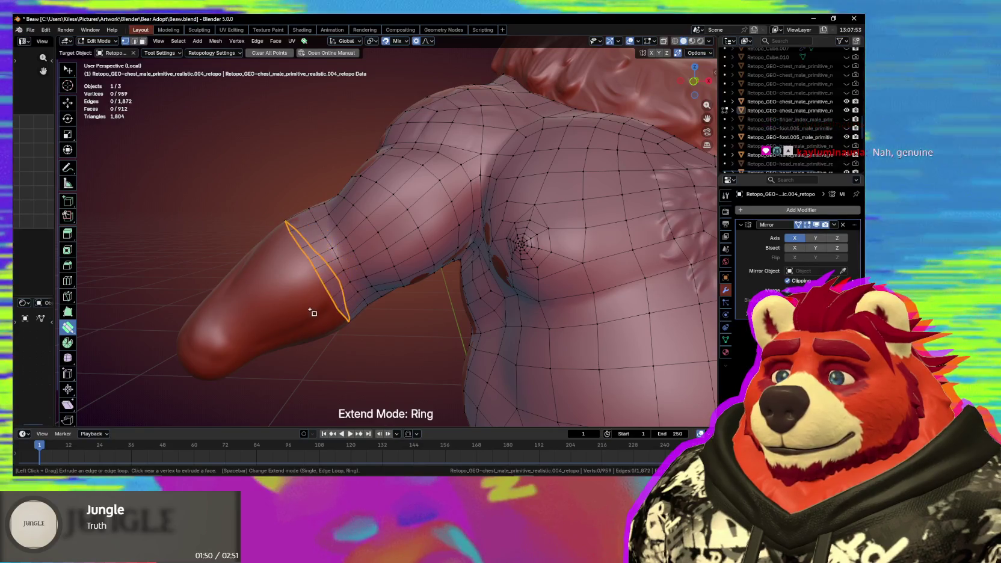
{"action": "left_click", "coordinate": [312, 312]}
{"action": "key", "text": "e"}
{"action": "left_click", "coordinate": [306, 318]}
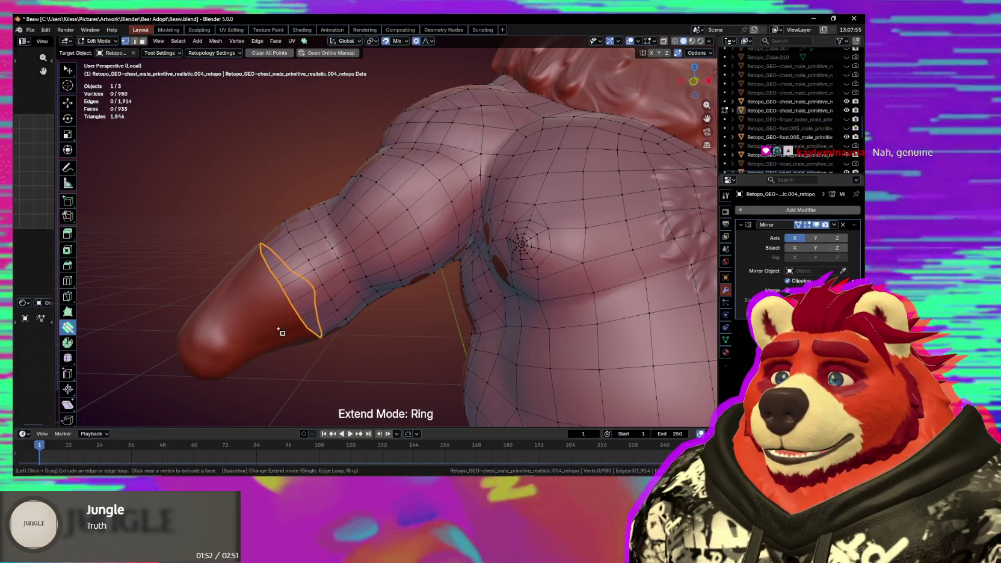
{"action": "middle_click_drag", "start_coordinate": [290, 332], "coordinate": [348, 306], "text": "shift"}
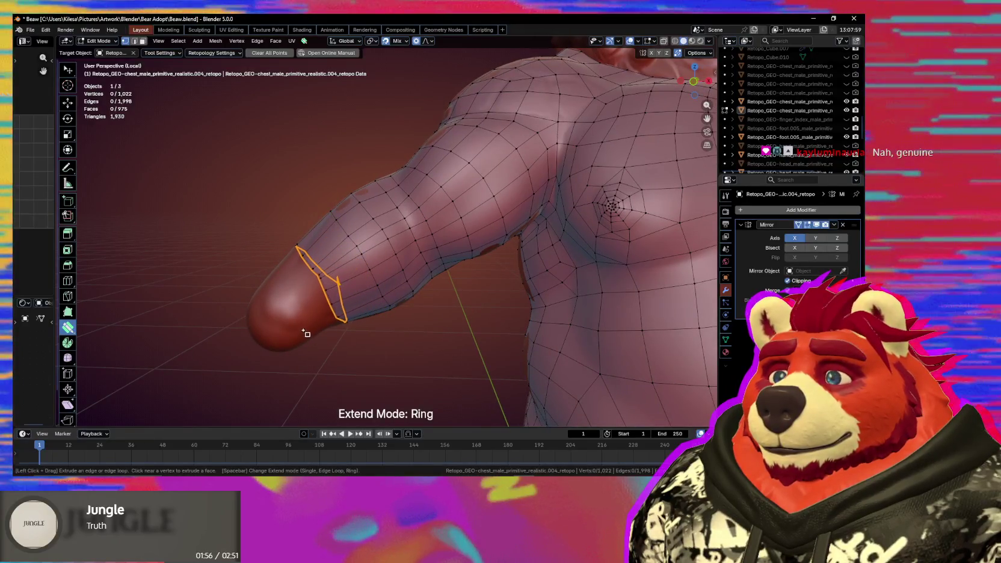
Smooth the new arm rings while orbiting around the arm end.
{"action": "key", "text": "shift"}
{"action": "mouse_move", "coordinate": [306, 295]}
{"action": "middle_mouse_down"}
{"action": "mouse_move", "coordinate": [370, 276]}
{"action": "mouse_move", "coordinate": [442, 302]}
{"action": "mouse_move", "coordinate": [458, 292]}
{"action": "middle_mouse_up"}
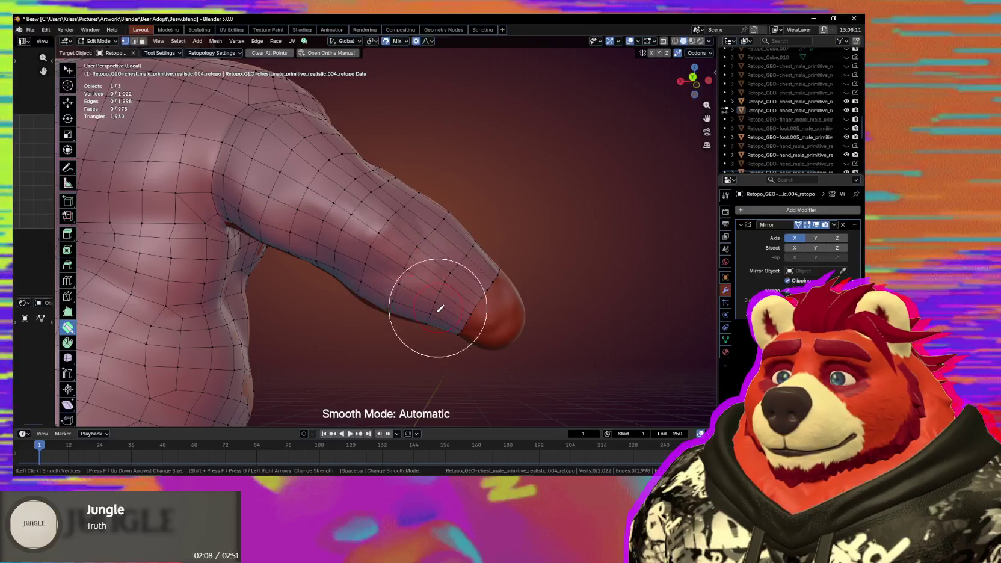
{"action": "middle_click_drag", "start_coordinate": [317, 259], "coordinate": [412, 232]}
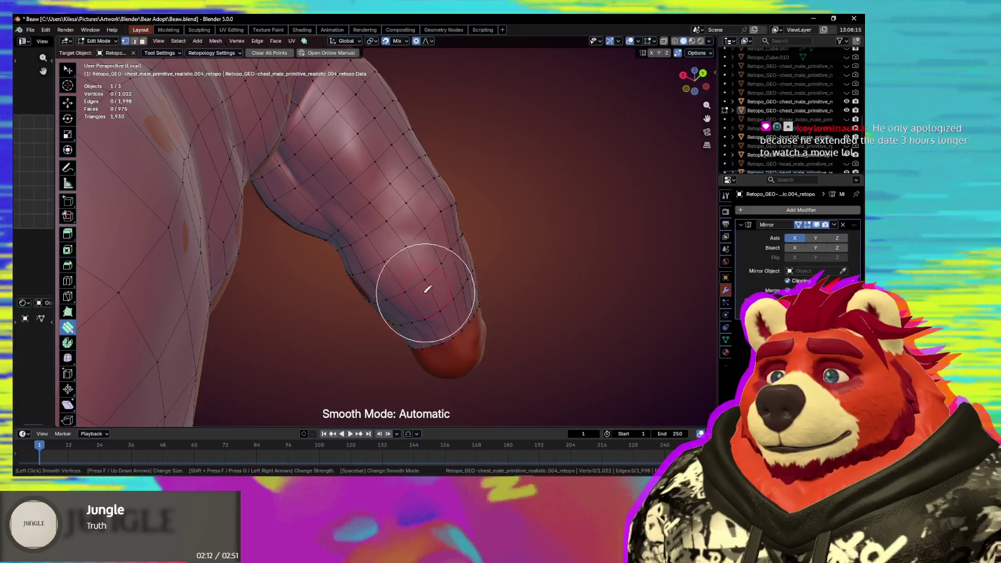
{"action": "middle_click_drag", "start_coordinate": [424, 212], "coordinate": [407, 259]}
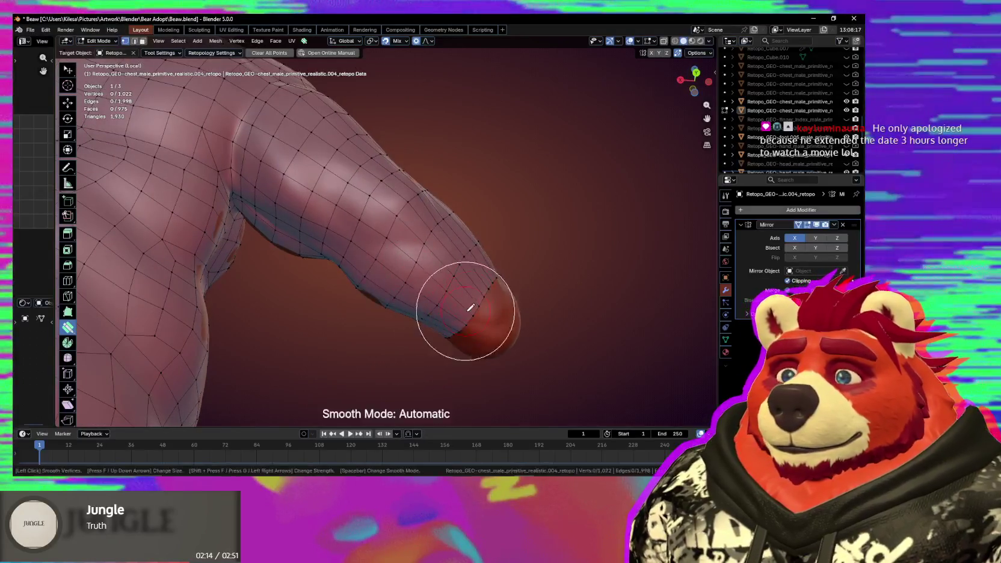
{"action": "mouse_move", "coordinate": [458, 289]}
{"action": "middle_mouse_down"}
{"action": "mouse_move", "coordinate": [427, 273]}
{"action": "mouse_move", "coordinate": [419, 297]}
{"action": "mouse_move", "coordinate": [431, 285]}
{"action": "middle_mouse_up"}
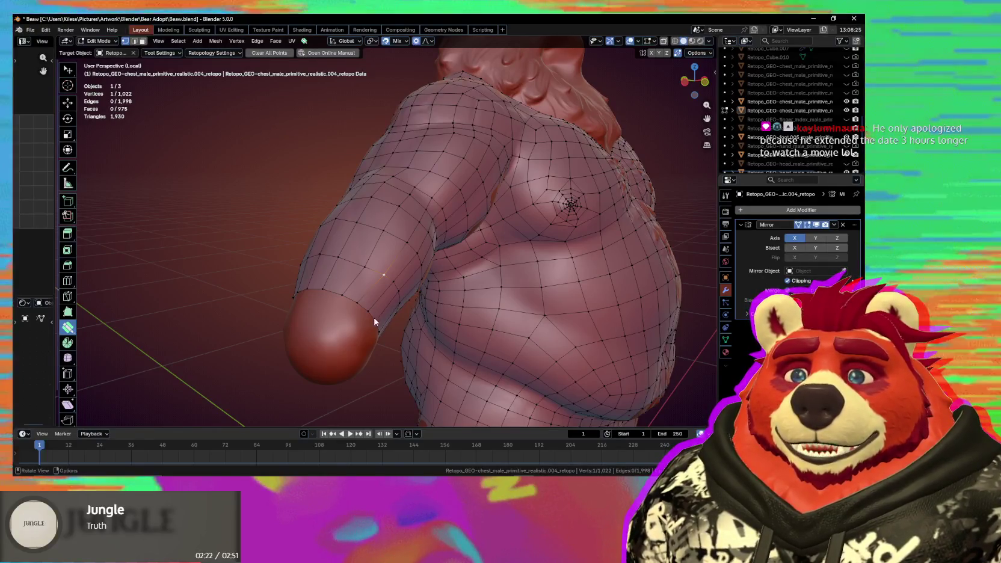
{"action": "mouse_move", "coordinate": [417, 315]}
{"action": "middle_mouse_down"}
{"action": "mouse_move", "coordinate": [353, 319]}
{"action": "mouse_move", "coordinate": [421, 306]}
{"action": "middle_mouse_up"}
Select a shortest path of faces around the upper arm and shoulder.
{"action": "key", "text": "shift"}
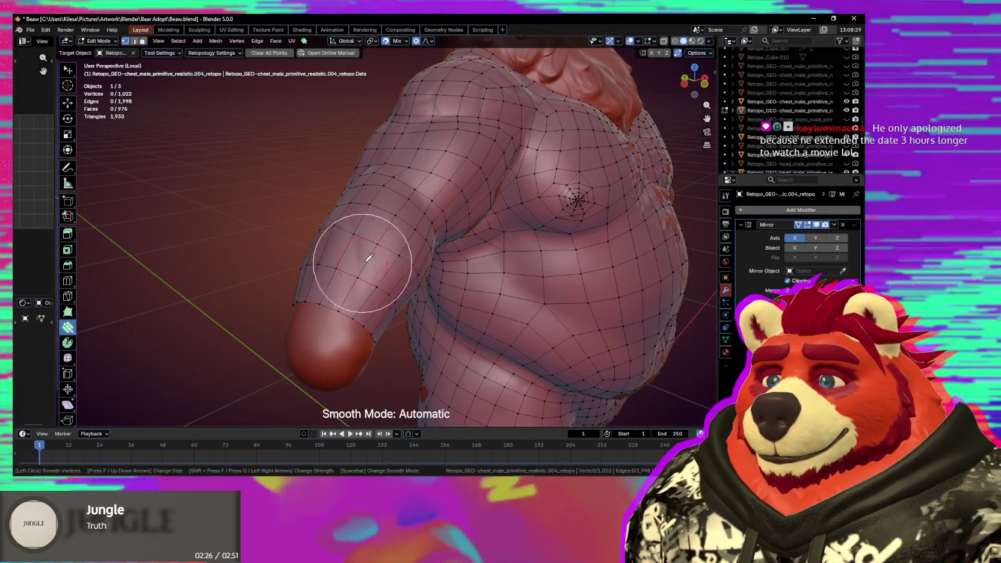
{"action": "middle_click_drag", "start_coordinate": [339, 240], "coordinate": [365, 220]}
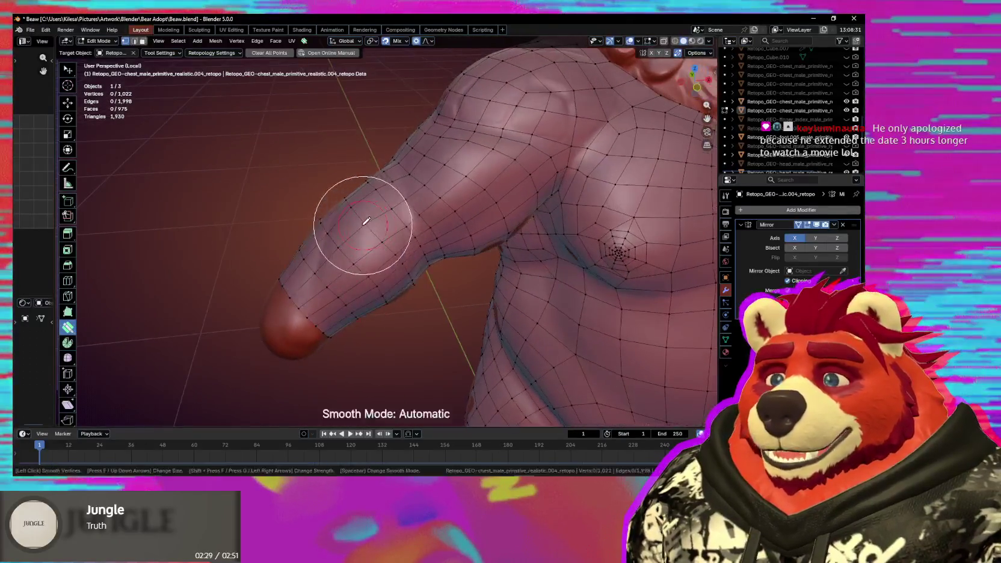
{"action": "mouse_move", "coordinate": [363, 314]}
{"action": "middle_mouse_down"}
{"action": "mouse_move", "coordinate": [361, 254]}
{"action": "mouse_move", "coordinate": [368, 272]}
{"action": "mouse_move", "coordinate": [424, 261]}
{"action": "mouse_move", "coordinate": [401, 229]}
{"action": "mouse_move", "coordinate": [426, 312]}
{"action": "mouse_move", "coordinate": [405, 251]}
{"action": "mouse_move", "coordinate": [382, 248]}
{"action": "mouse_move", "coordinate": [398, 209]}
{"action": "middle_mouse_up"}
{"action": "left_click", "coordinate": [398, 264], "text": "ctrl"}
{"action": "mouse_move", "coordinate": [398, 265]}
{"action": "middle_mouse_down"}
{"action": "mouse_move", "coordinate": [335, 229]}
{"action": "mouse_move", "coordinate": [378, 267]}
{"action": "middle_mouse_up"}
{"action": "mouse_move", "coordinate": [462, 237]}
{"action": "middle_mouse_down"}
{"action": "mouse_move", "coordinate": [413, 209]}
{"action": "mouse_move", "coordinate": [423, 281]}
{"action": "mouse_move", "coordinate": [574, 313]}
{"action": "mouse_move", "coordinate": [506, 342]}
{"action": "mouse_move", "coordinate": [483, 314]}
{"action": "middle_mouse_up"}
{"action": "left_click", "coordinate": [420, 261], "text": "ctrl"}
Circle-select the rest of the upper-arm band and inset it to add loops.
{"action": "key", "text": "c"}
{"action": "key", "text": "i"}
{"action": "left_click", "coordinate": [564, 311]}
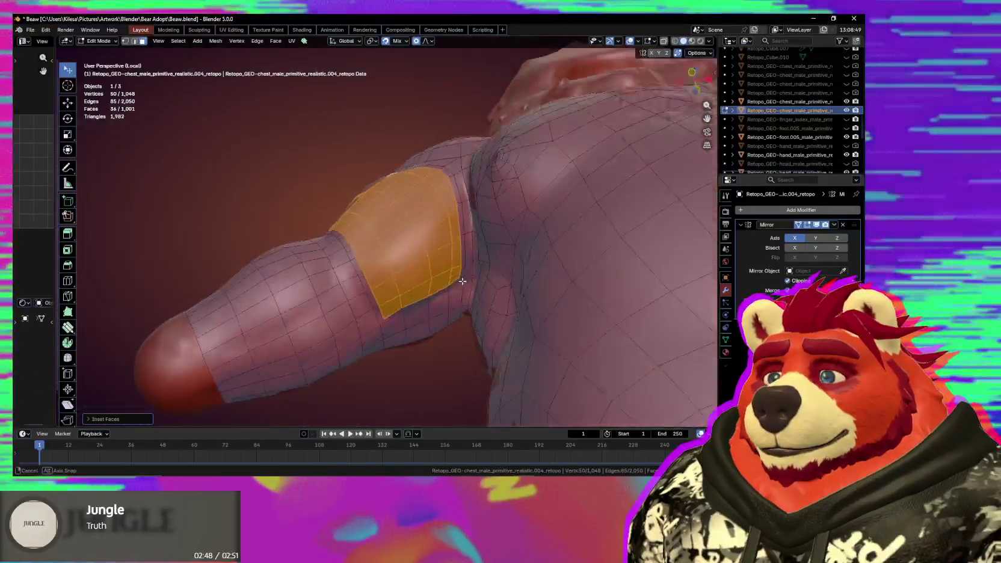
Smooth the retopology around the new arm ring, reaching 1,001 faces.
{"action": "middle_click_drag", "start_coordinate": [431, 286], "coordinate": [426, 271]}
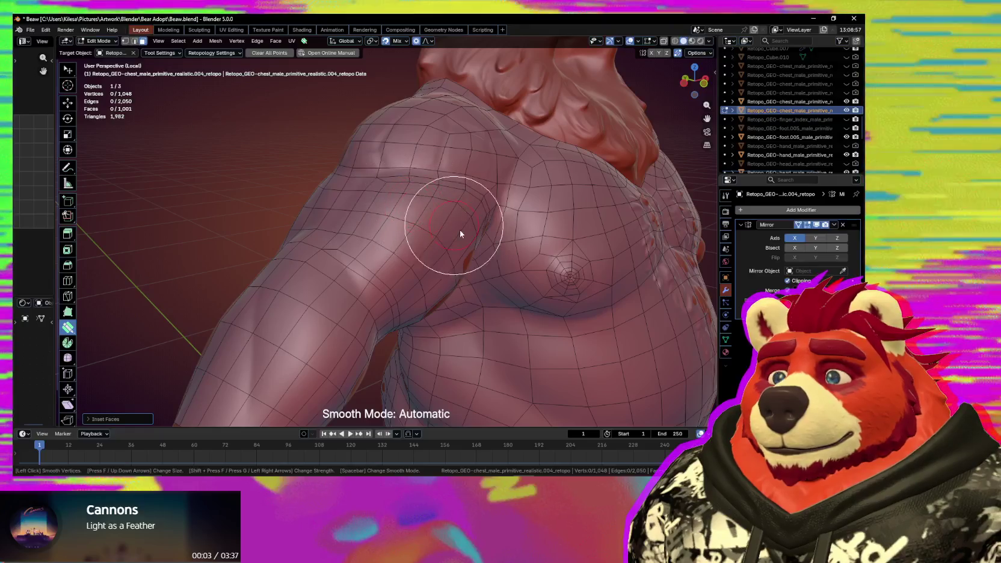
{"action": "middle_click_drag", "start_coordinate": [457, 229], "coordinate": [403, 192]}
{"action": "mouse_move", "coordinate": [462, 234]}
{"action": "middle_mouse_down"}
{"action": "mouse_move", "coordinate": [440, 234]}
{"action": "mouse_move", "coordinate": [372, 282]}
{"action": "middle_mouse_up"}
{"action": "middle_click_drag", "start_coordinate": [387, 321], "coordinate": [393, 279]}
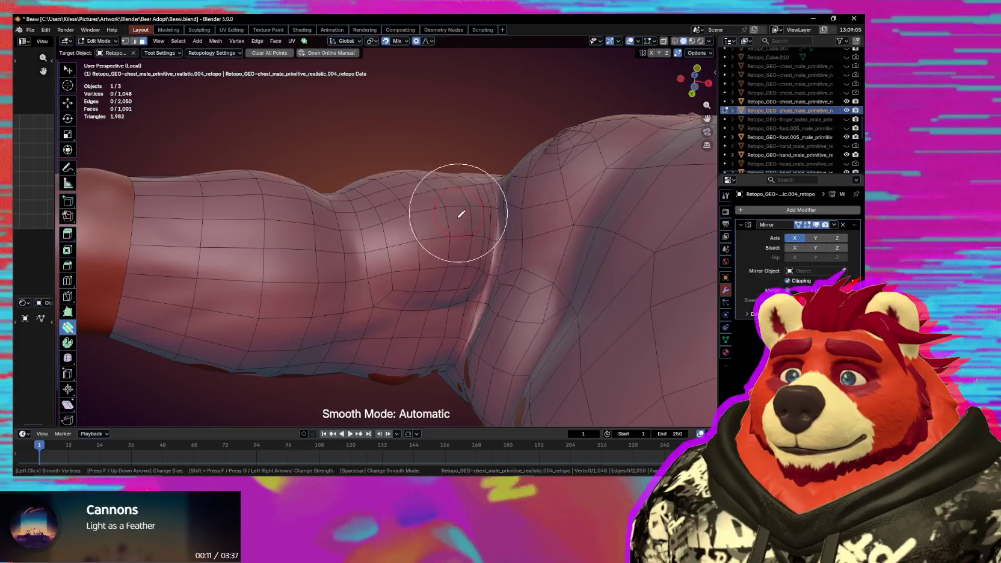
{"action": "middle_click_drag", "start_coordinate": [464, 263], "coordinate": [449, 224]}
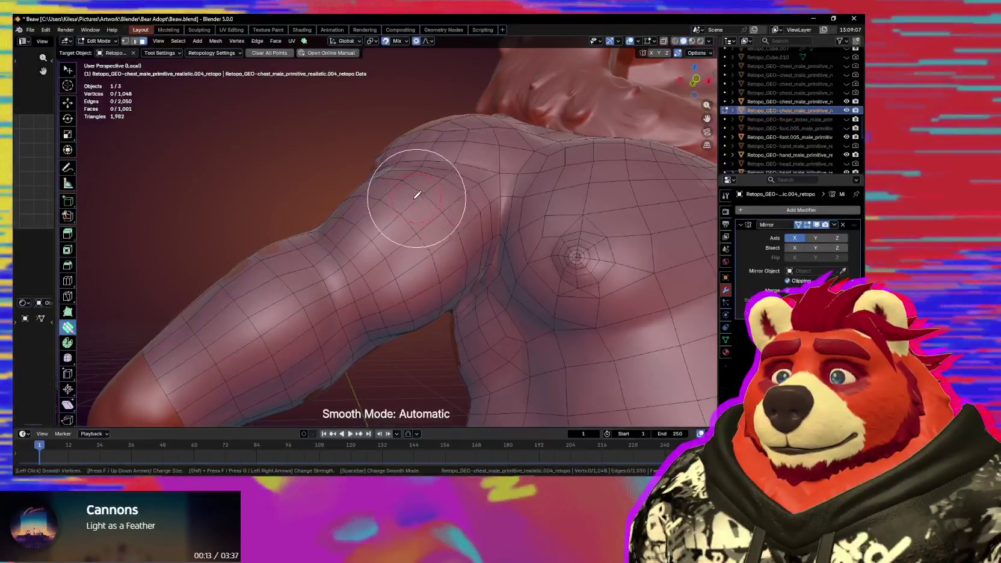
{"action": "middle_click_drag", "start_coordinate": [417, 194], "coordinate": [458, 259]}
{"action": "mouse_move", "coordinate": [415, 288]}
{"action": "middle_mouse_down"}
{"action": "mouse_move", "coordinate": [401, 265]}
{"action": "mouse_move", "coordinate": [367, 281]}
{"action": "middle_mouse_up"}
{"action": "middle_click_drag", "start_coordinate": [406, 315], "coordinate": [384, 241]}
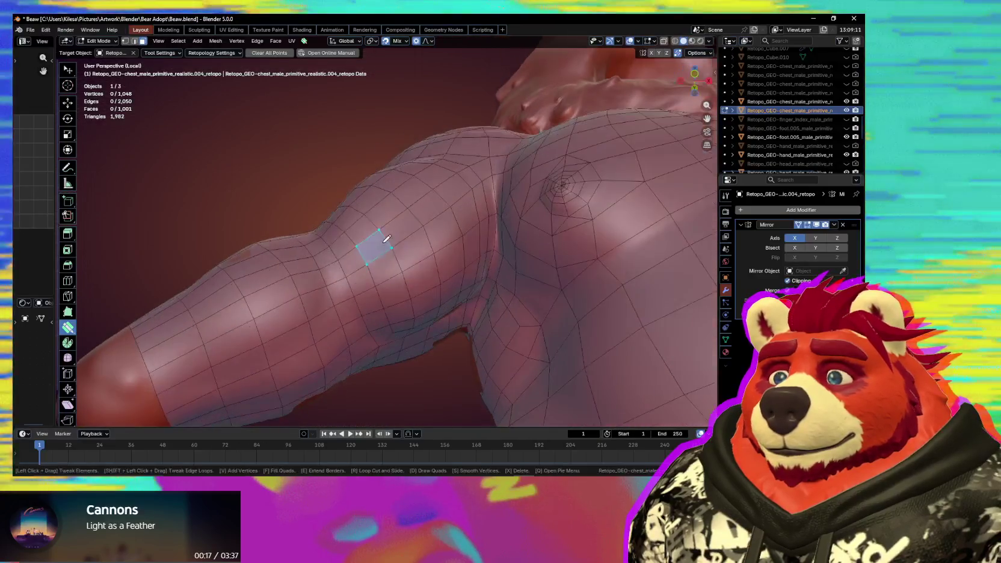
{"action": "key", "text": "s"}
{"action": "mouse_move", "coordinate": [413, 290]}
{"action": "middle_mouse_down"}
{"action": "mouse_move", "coordinate": [405, 327]}
{"action": "mouse_move", "coordinate": [416, 294]}
{"action": "mouse_move", "coordinate": [331, 284]}
{"action": "middle_mouse_up"}
{"action": "scroll", "coordinate": [416, 294], "scroll_direction": "down", "scroll_amount": 5}
{"action": "scroll", "coordinate": [346, 286], "scroll_direction": "down", "scroll_amount": 3}
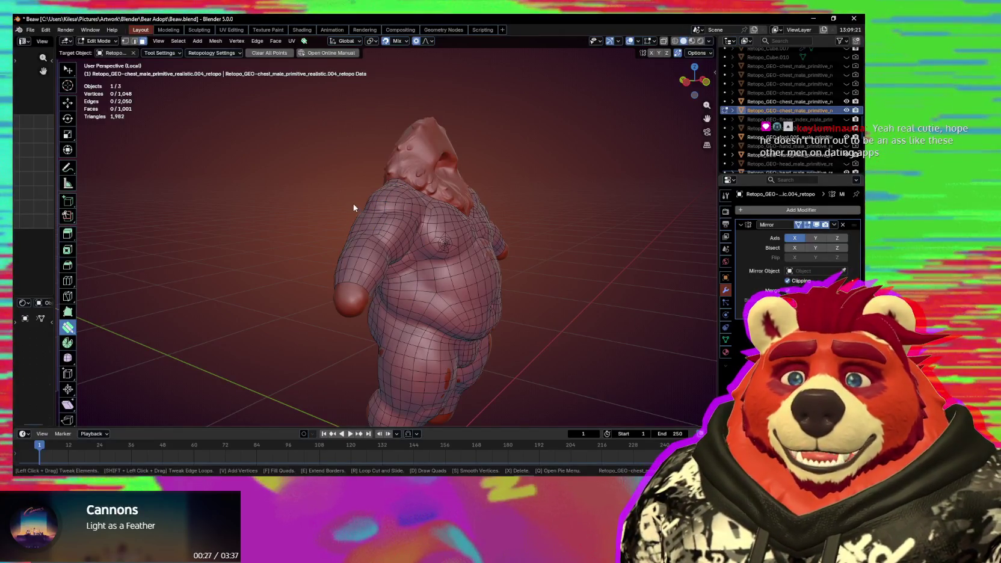
{"action": "mouse_move", "coordinate": [363, 249]}
{"action": "middle_mouse_down"}
{"action": "mouse_move", "coordinate": [419, 263]}
{"action": "mouse_move", "coordinate": [440, 223]}
{"action": "mouse_move", "coordinate": [463, 264]}
{"action": "mouse_move", "coordinate": [461, 232]}
{"action": "middle_mouse_up"}
Select a block of faces along the lower arm.
{"action": "scroll", "coordinate": [419, 263], "scroll_direction": "up", "scroll_amount": 3}
{"action": "scroll", "coordinate": [427, 268], "scroll_direction": "up", "scroll_amount": 2}
{"action": "scroll", "coordinate": [432, 274], "scroll_direction": "up", "scroll_amount": 3}
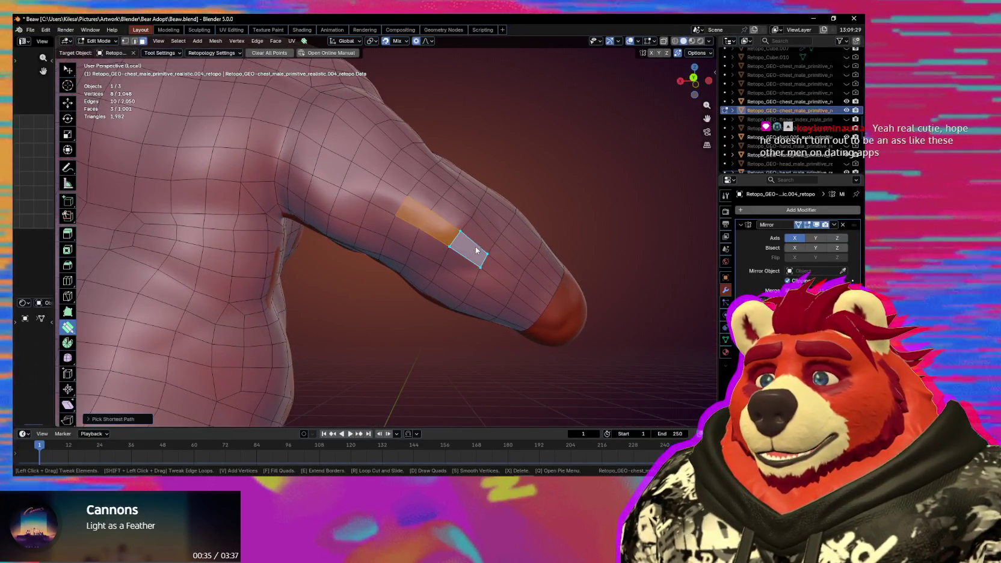
{"action": "left_click", "coordinate": [475, 251]}
{"action": "mouse_move", "coordinate": [476, 250]}
{"action": "middle_mouse_down"}
{"action": "mouse_move", "coordinate": [484, 243]}
{"action": "mouse_move", "coordinate": [467, 258]}
{"action": "middle_mouse_up"}
{"action": "left_click", "coordinate": [498, 221]}
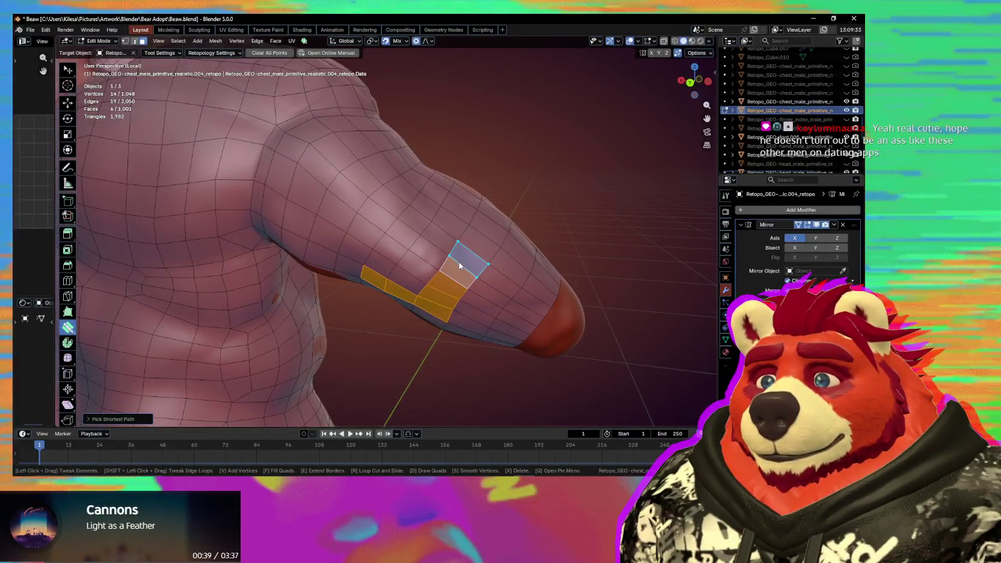
{"action": "left_click_drag", "start_coordinate": [465, 256], "coordinate": [412, 216]}
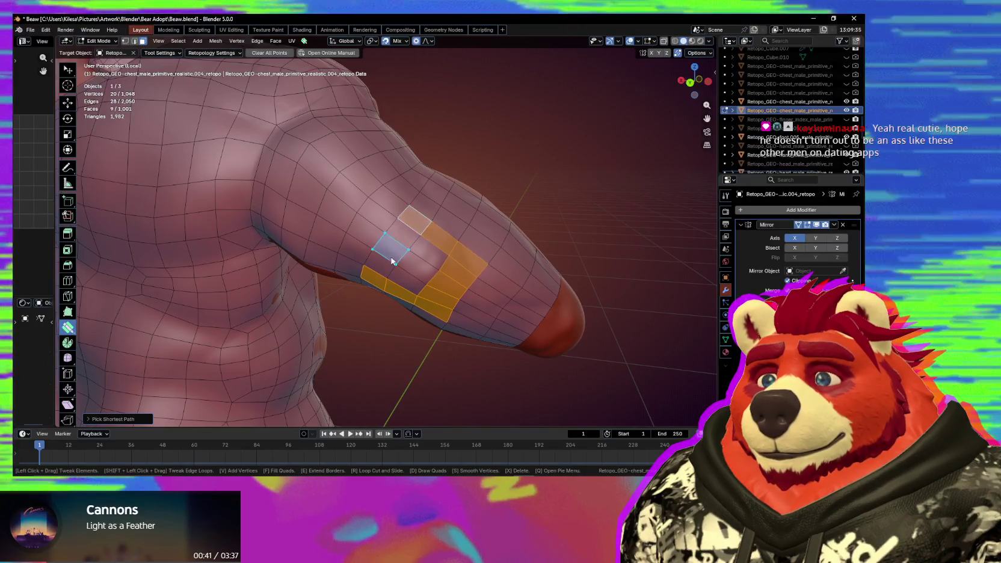
{"action": "mouse_move", "coordinate": [478, 292]}
{"action": "middle_mouse_down"}
{"action": "mouse_move", "coordinate": [488, 271]}
{"action": "mouse_move", "coordinate": [523, 279]}
{"action": "middle_mouse_up"}
Inset the forearm block and smooth the faces around it, reaching 1,017 faces.
{"action": "key", "text": "i"}
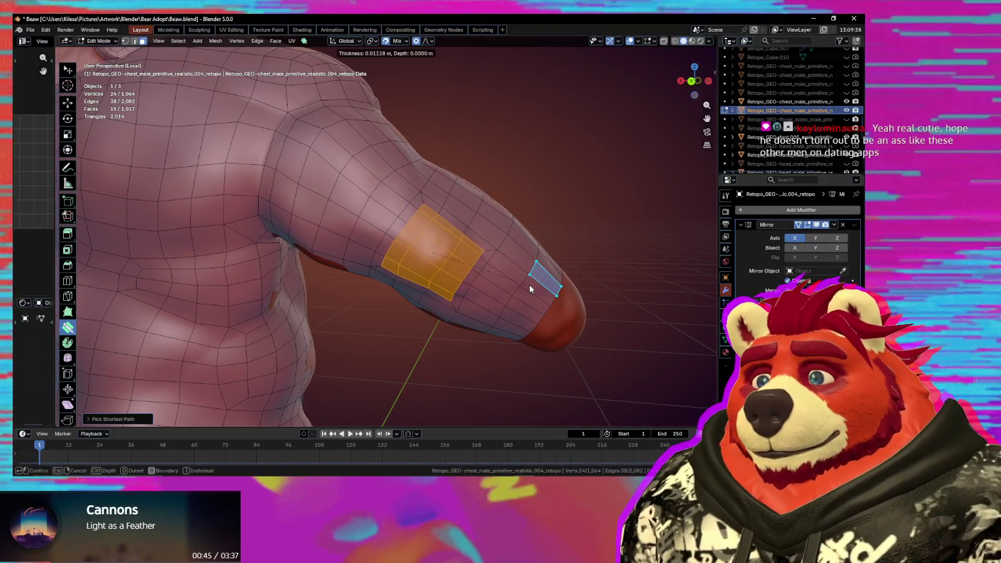
{"action": "left_click", "coordinate": [529, 285]}
{"action": "middle_click_drag", "start_coordinate": [529, 285], "coordinate": [433, 227]}
{"action": "mouse_move", "coordinate": [432, 228]}
{"action": "left_mouse_down"}
{"action": "mouse_move", "coordinate": [437, 262]}
{"action": "mouse_move", "coordinate": [450, 204]}
{"action": "left_mouse_up"}
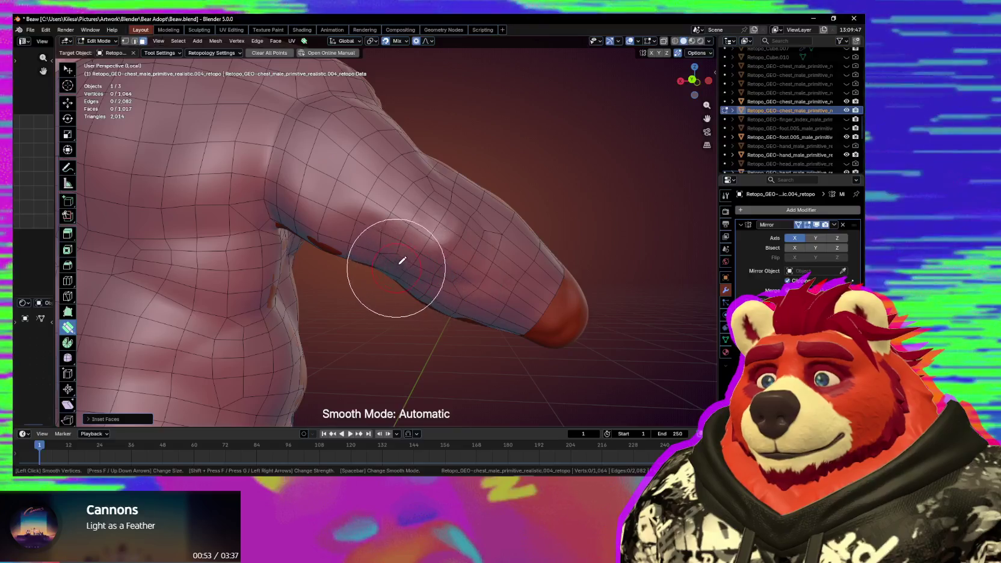
{"action": "mouse_move", "coordinate": [459, 287]}
{"action": "middle_mouse_down"}
{"action": "mouse_move", "coordinate": [441, 297]}
{"action": "mouse_move", "coordinate": [480, 306]}
{"action": "mouse_move", "coordinate": [453, 342]}
{"action": "mouse_move", "coordinate": [348, 358]}
{"action": "mouse_move", "coordinate": [306, 335]}
{"action": "mouse_move", "coordinate": [384, 273]}
{"action": "mouse_move", "coordinate": [508, 259]}
{"action": "mouse_move", "coordinate": [612, 277]}
{"action": "mouse_move", "coordinate": [397, 286]}
{"action": "middle_mouse_up"}
{"action": "scroll", "coordinate": [413, 236], "scroll_direction": "down", "scroll_amount": 5}
{"action": "scroll", "coordinate": [375, 292], "scroll_direction": "up", "scroll_amount": 5}
Smooth the leg retopology vertices and fill a couple of new quads on the leg.
{"action": "key", "text": "s"}
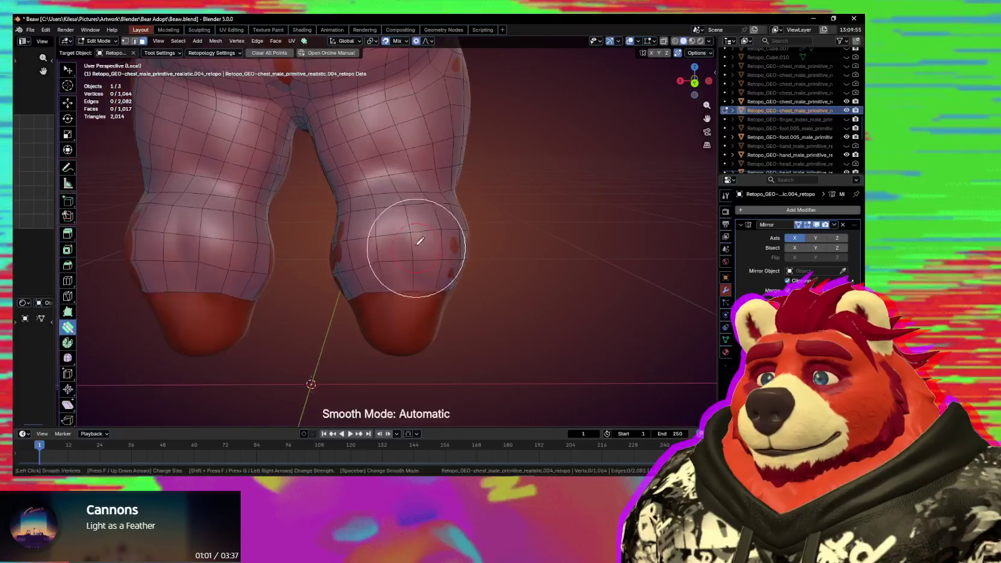
{"action": "left_click", "coordinate": [364, 241]}
{"action": "mouse_move", "coordinate": [364, 241]}
{"action": "middle_mouse_down"}
{"action": "mouse_move", "coordinate": [386, 257]}
{"action": "mouse_move", "coordinate": [413, 223]}
{"action": "mouse_move", "coordinate": [401, 256]}
{"action": "mouse_move", "coordinate": [328, 235]}
{"action": "mouse_move", "coordinate": [348, 154]}
{"action": "middle_mouse_up"}
{"action": "key", "text": "s"}
{"action": "left_click", "coordinate": [440, 223]}
{"action": "key", "text": "s"}
{"action": "key", "text": "s"}
{"action": "mouse_move", "coordinate": [338, 226]}
{"action": "middle_mouse_down"}
{"action": "mouse_move", "coordinate": [313, 243]}
{"action": "mouse_move", "coordinate": [356, 229]}
{"action": "mouse_move", "coordinate": [368, 310]}
{"action": "mouse_move", "coordinate": [576, 310]}
{"action": "mouse_move", "coordinate": [411, 269]}
{"action": "mouse_move", "coordinate": [369, 327]}
{"action": "middle_mouse_up"}
{"action": "left_click", "coordinate": [314, 244]}
{"action": "left_click", "coordinate": [347, 248]}
Zoom and orbit to the back of the neck and shoulder.
{"action": "scroll", "coordinate": [354, 253], "scroll_direction": "down", "scroll_amount": 5}
{"action": "scroll", "coordinate": [368, 310], "scroll_direction": "up", "scroll_amount": 3}
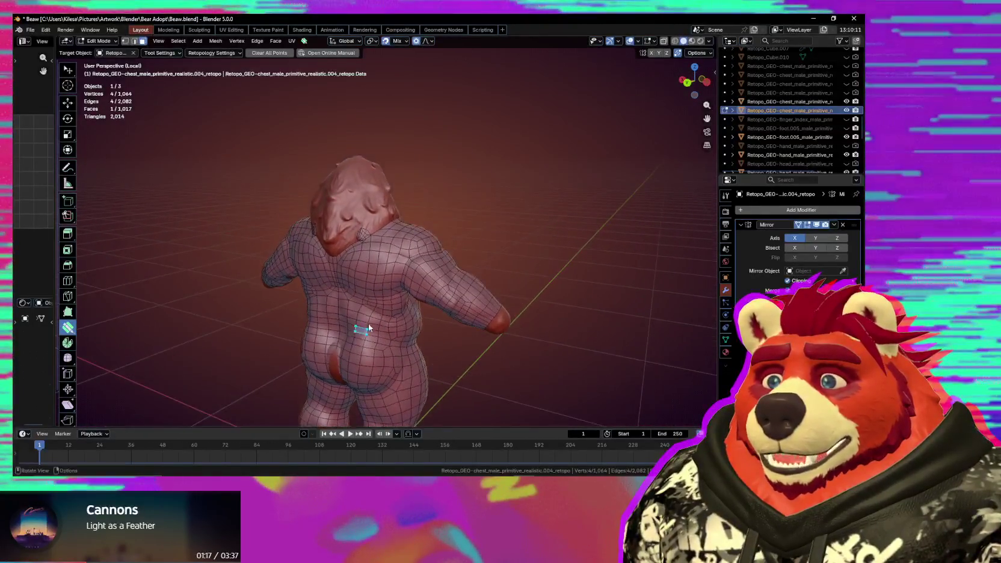
{"action": "scroll", "coordinate": [368, 327], "scroll_direction": "up", "scroll_amount": 5}
{"action": "mouse_move", "coordinate": [360, 271]}
{"action": "middle_mouse_down"}
{"action": "mouse_move", "coordinate": [420, 295]}
{"action": "mouse_move", "coordinate": [403, 279]}
{"action": "middle_mouse_up"}
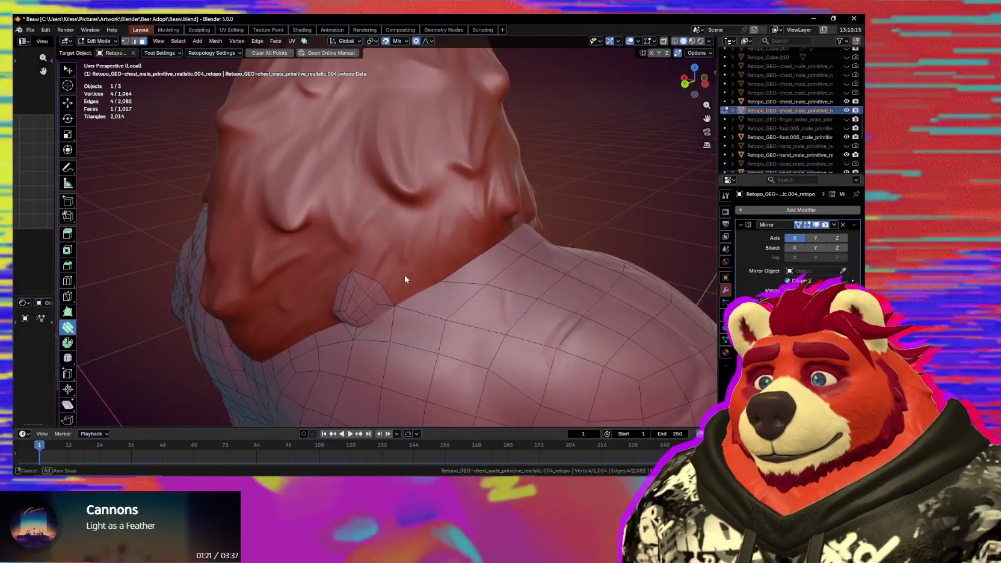
Fill the neck–shoulder border strip with quads and add a vertex near the neck.
{"action": "mouse_move", "coordinate": [474, 247]}
{"action": "middle_mouse_down"}
{"action": "mouse_move", "coordinate": [439, 259]}
{"action": "mouse_move", "coordinate": [457, 223]}
{"action": "mouse_move", "coordinate": [475, 220]}
{"action": "mouse_move", "coordinate": [381, 216]}
{"action": "mouse_move", "coordinate": [458, 223]}
{"action": "middle_mouse_up"}
{"action": "left_click", "coordinate": [451, 248]}
{"action": "left_click", "coordinate": [451, 215]}
{"action": "left_click_drag", "start_coordinate": [457, 223], "coordinate": [425, 256]}
{"action": "mouse_move", "coordinate": [425, 257]}
{"action": "middle_mouse_down"}
{"action": "mouse_move", "coordinate": [488, 236]}
{"action": "mouse_move", "coordinate": [371, 279]}
{"action": "mouse_move", "coordinate": [383, 277]}
{"action": "middle_mouse_up"}
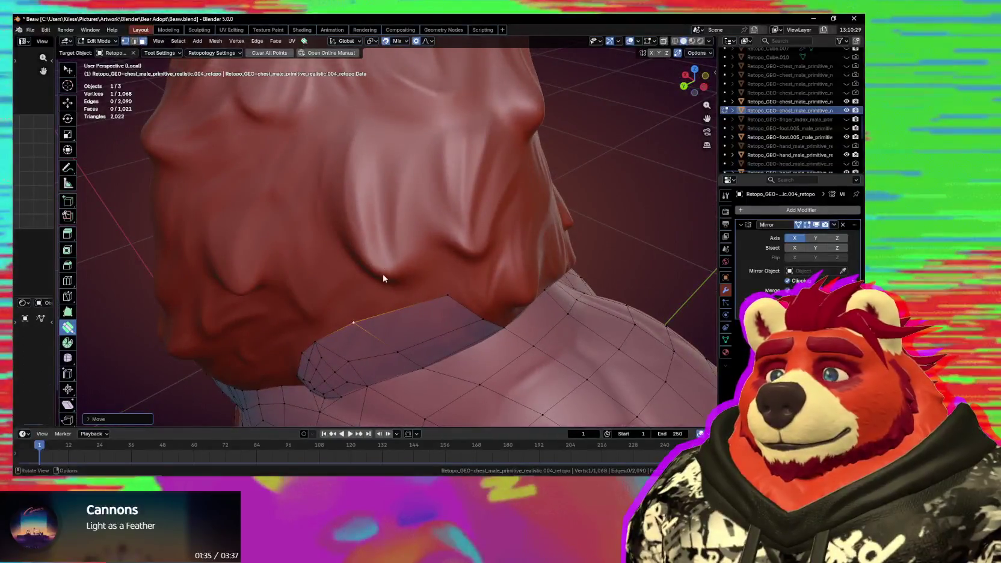
Place four vertices around a neck fur tuft and build a quad from them.
{"action": "left_click", "coordinate": [366, 255]}
{"action": "left_click", "coordinate": [377, 265]}
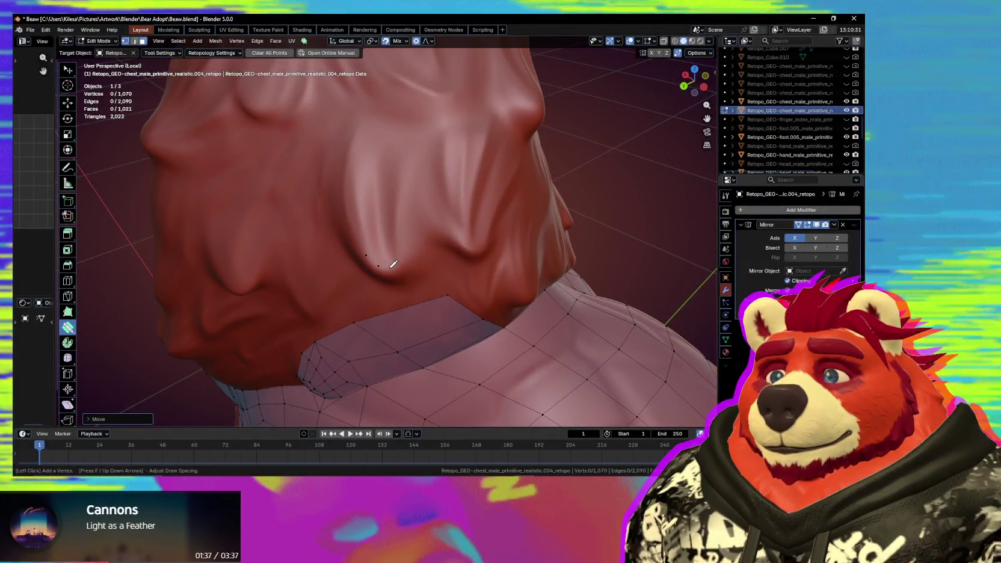
{"action": "left_click", "coordinate": [389, 268]}
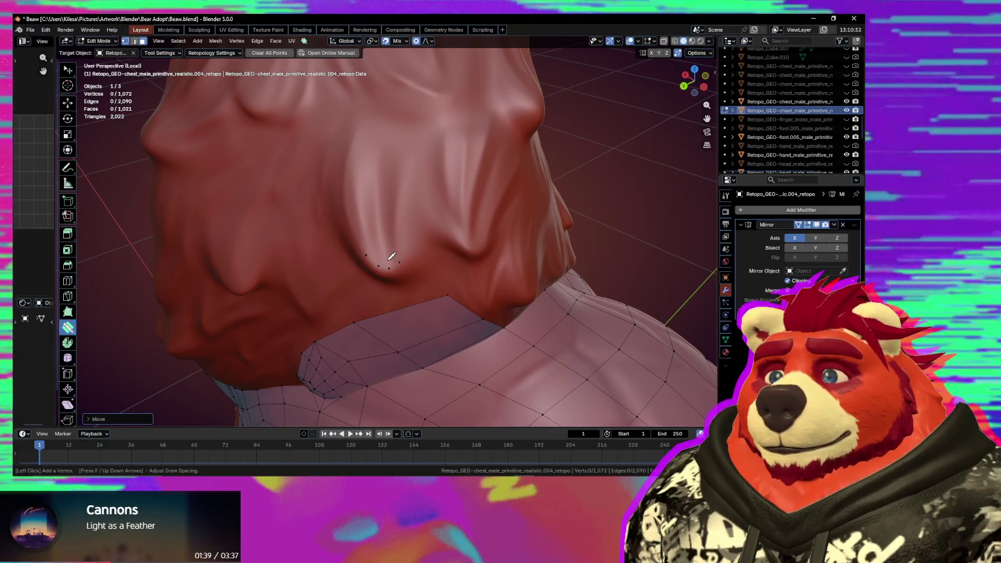
{"action": "left_click", "coordinate": [387, 262]}
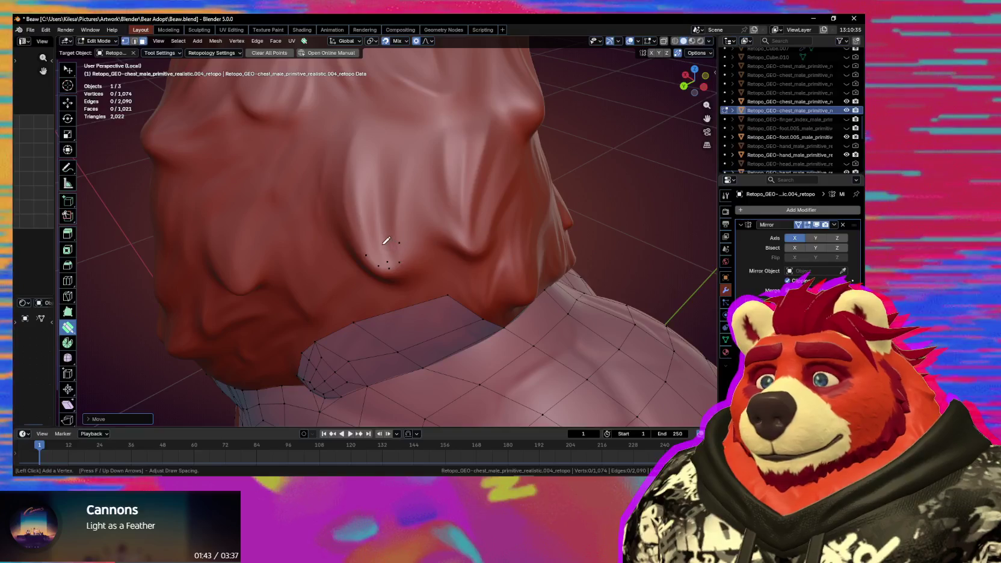
{"action": "scroll", "coordinate": [388, 267], "scroll_direction": "up", "scroll_amount": 2}
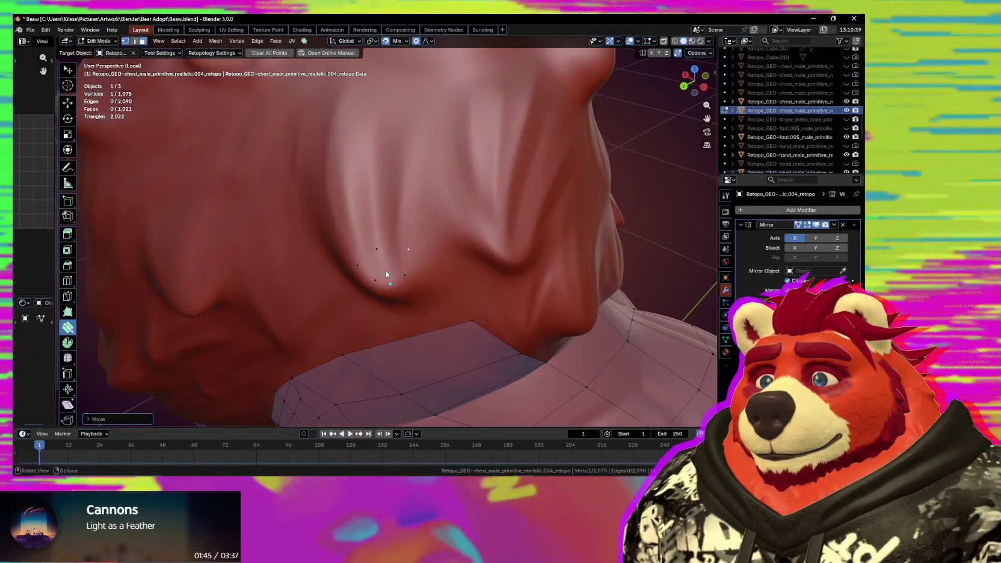
{"action": "left_click", "coordinate": [368, 267]}
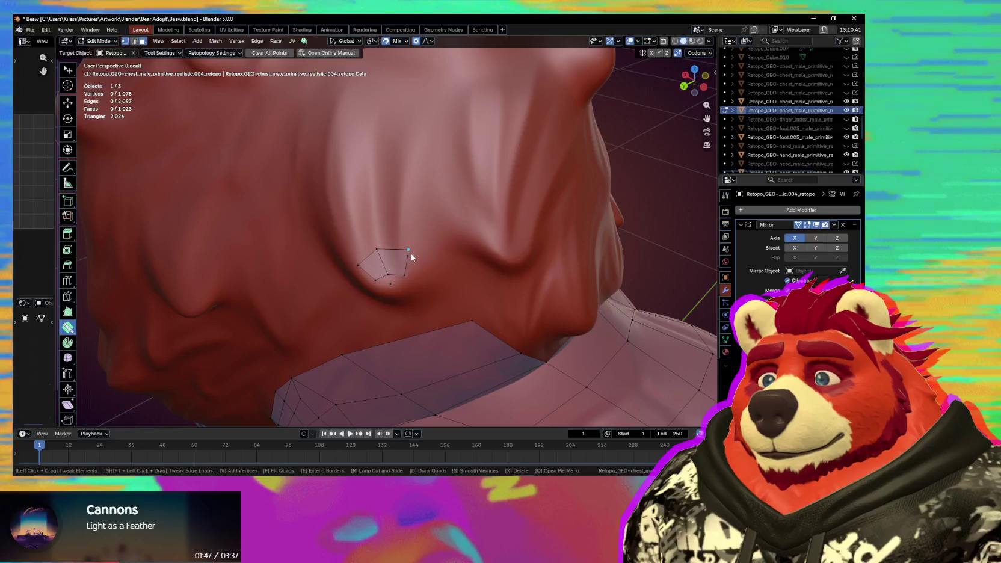
Reposition the tuft quad's vertices and add a vertex beside it.
{"action": "left_click_drag", "start_coordinate": [411, 251], "coordinate": [391, 247]}
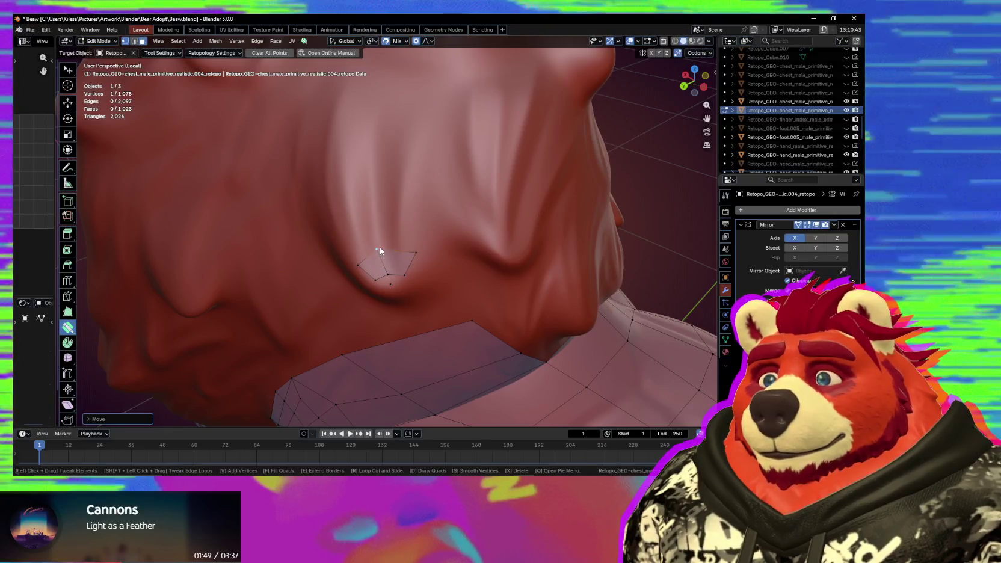
{"action": "right_click", "coordinate": [391, 248]}
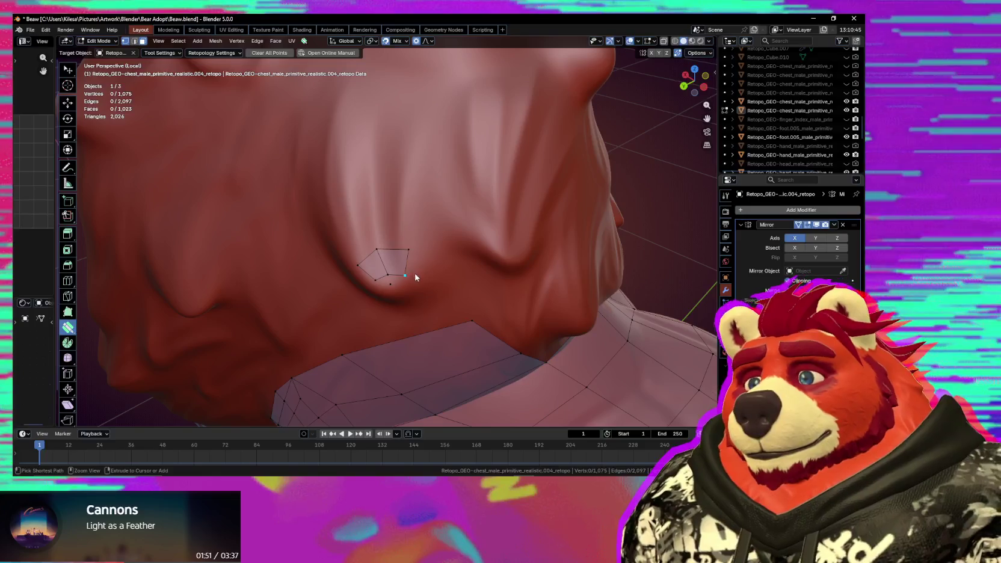
{"action": "left_click_drag", "start_coordinate": [384, 272], "coordinate": [378, 259]}
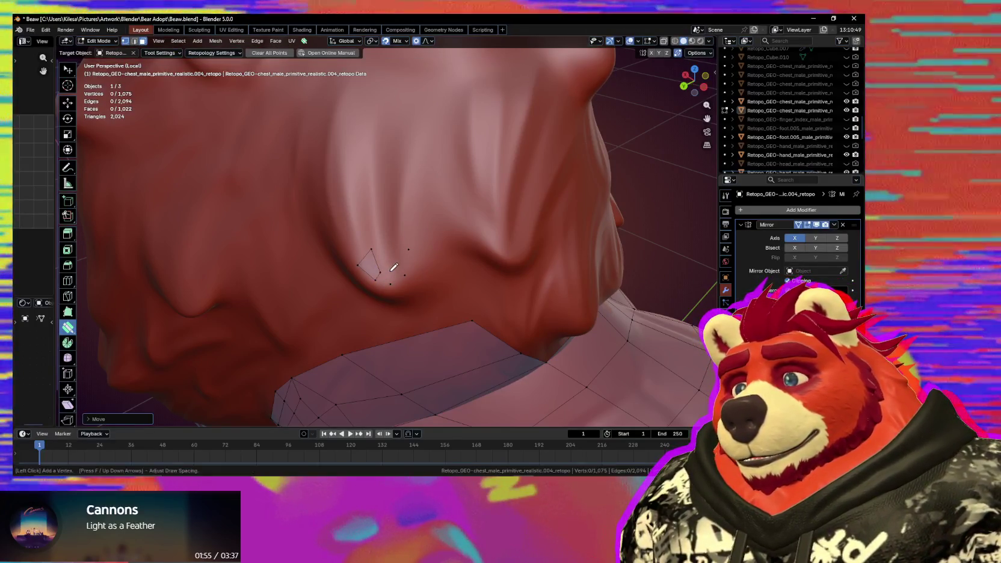
{"action": "left_click", "coordinate": [386, 244]}
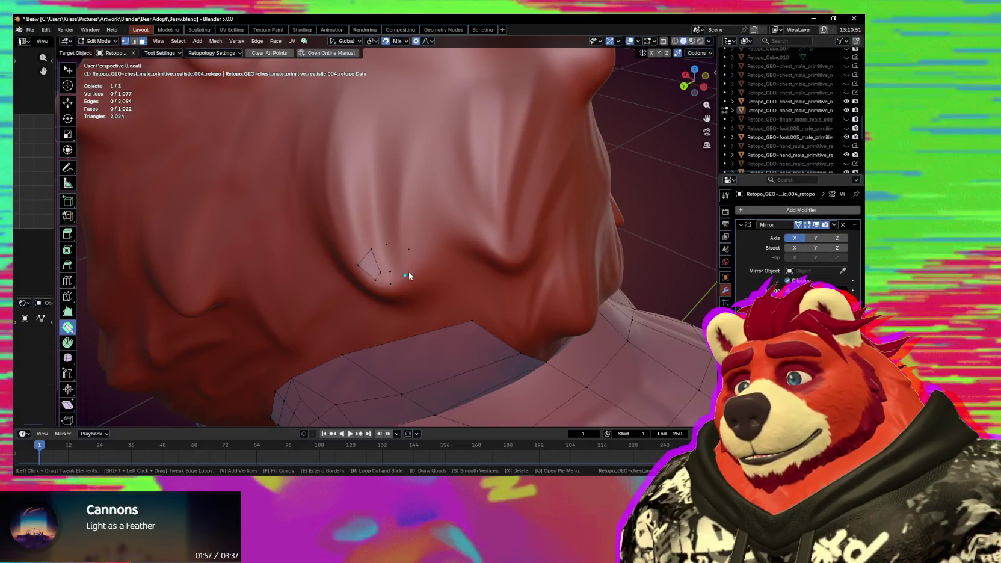
{"action": "left_click_drag", "start_coordinate": [408, 253], "coordinate": [418, 259]}
{"action": "scroll", "coordinate": [421, 262], "scroll_direction": "up", "scroll_amount": 3}
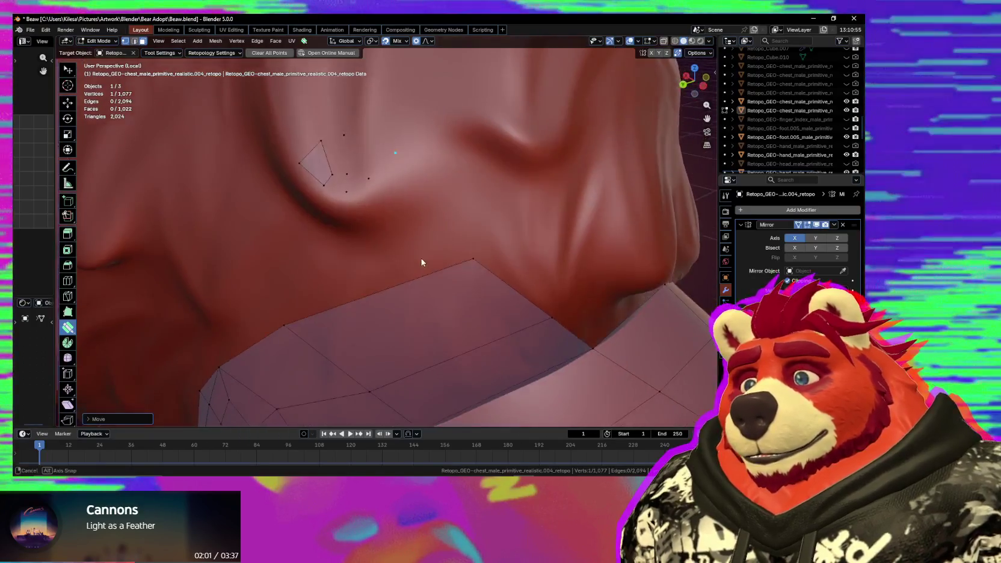
{"action": "middle_click_drag", "start_coordinate": [421, 262], "coordinate": [378, 293]}
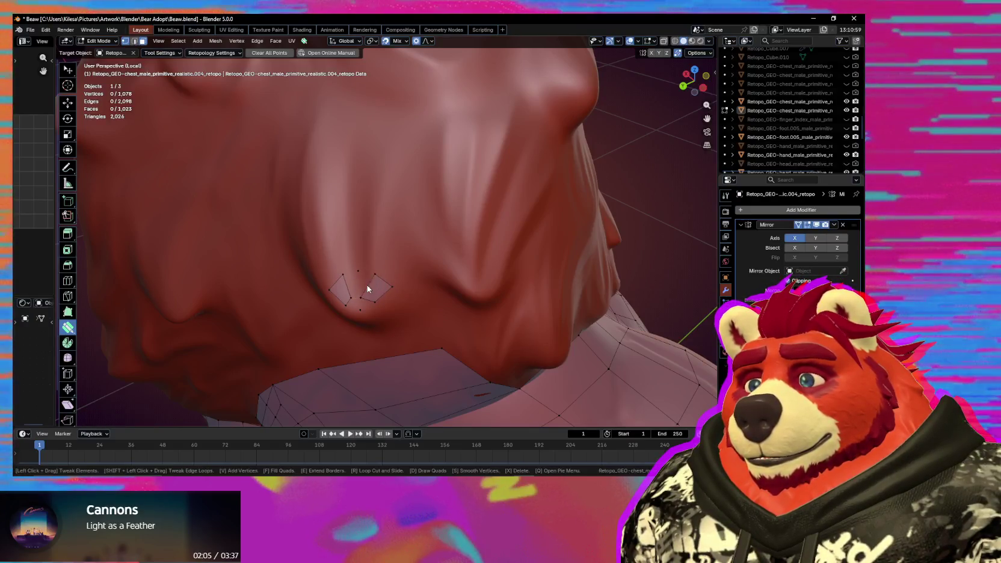
Delete the patch's right quad, tweak its vertices, and undo a stray fan of faces.
{"action": "key", "text": "x"}
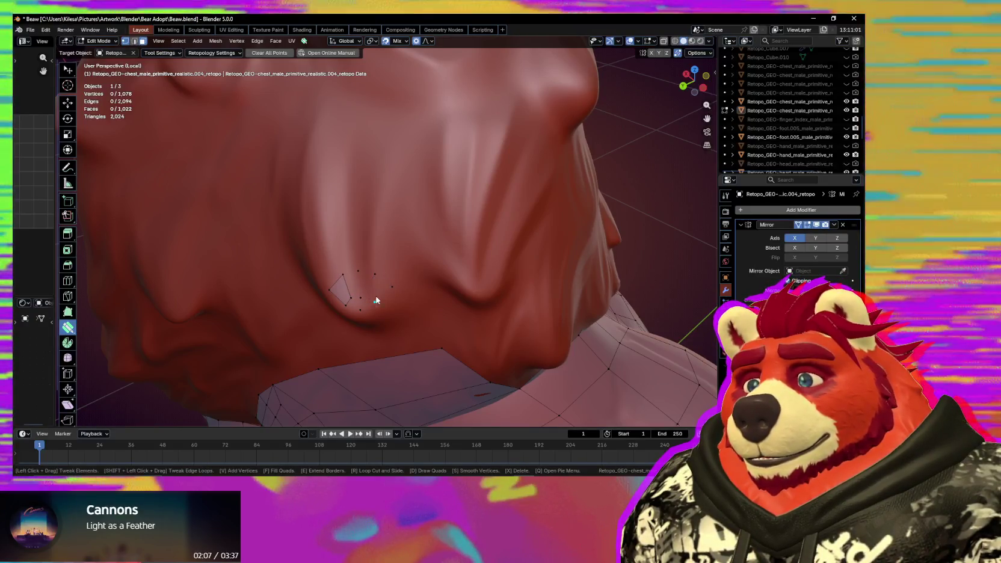
{"action": "key", "text": "d"}
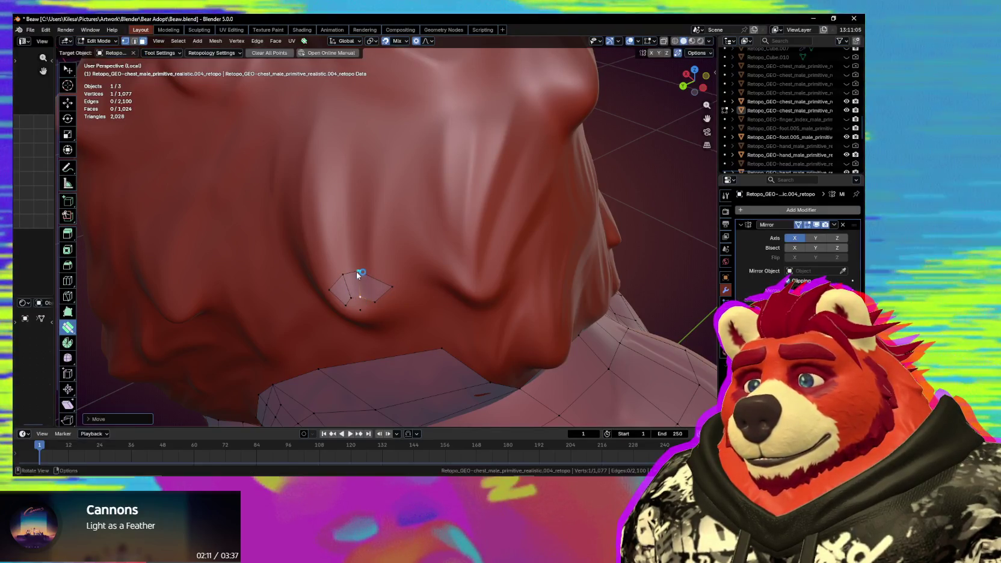
{"action": "left_click_drag", "start_coordinate": [358, 271], "coordinate": [365, 272]}
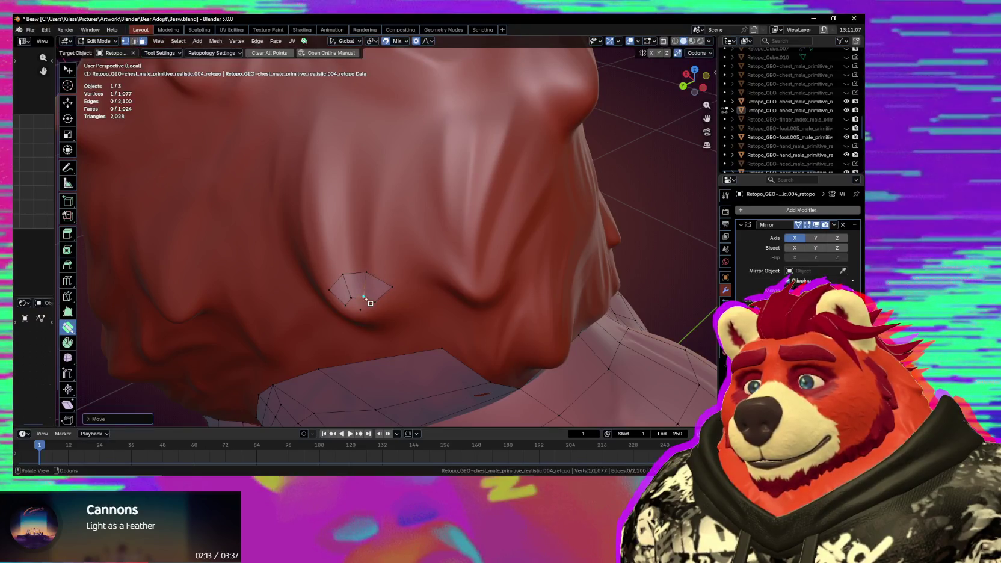
{"action": "scroll", "coordinate": [363, 311], "scroll_direction": "up", "scroll_amount": 2}
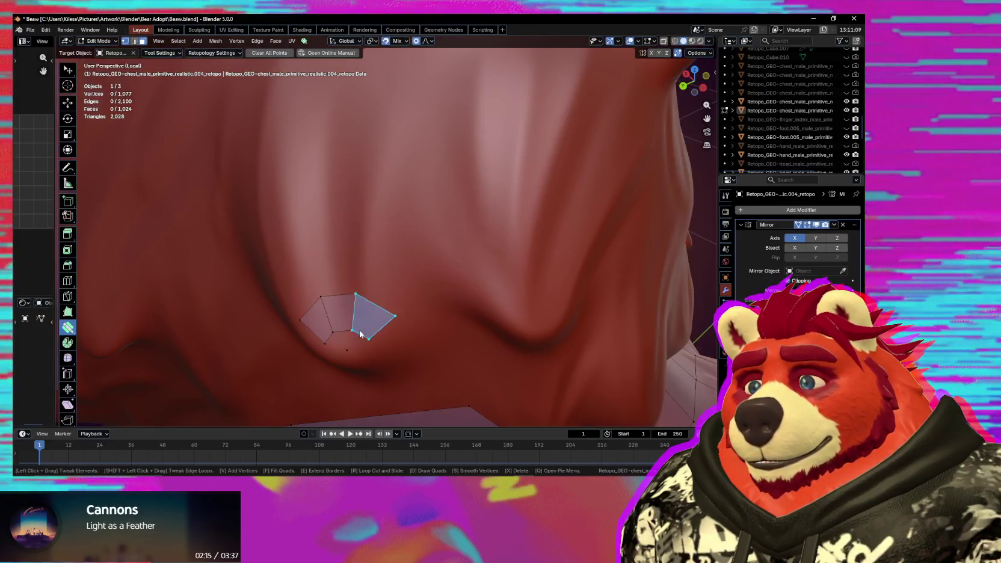
{"action": "left_click_drag", "start_coordinate": [342, 350], "coordinate": [339, 356]}
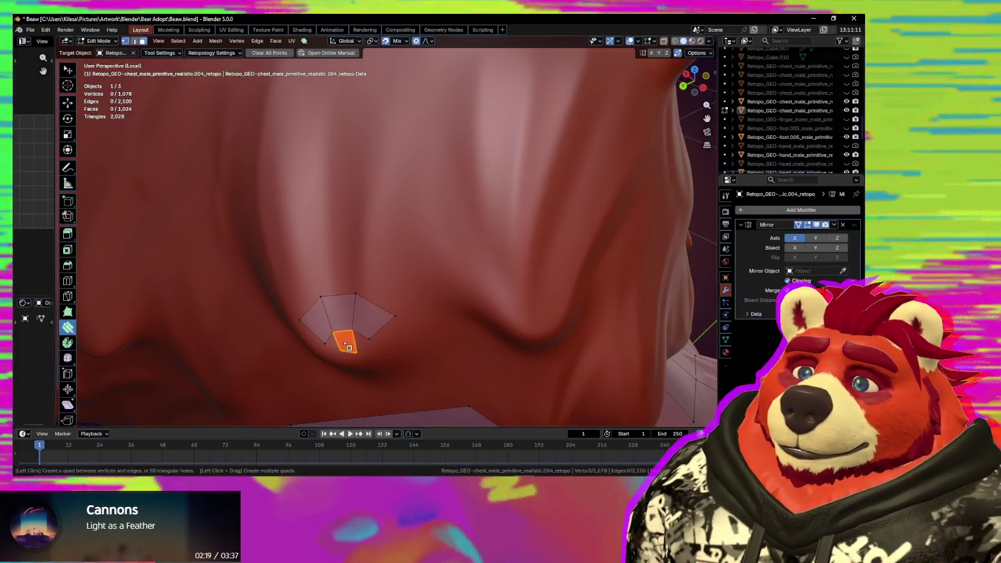
{"action": "left_click_drag", "start_coordinate": [346, 345], "coordinate": [342, 361]}
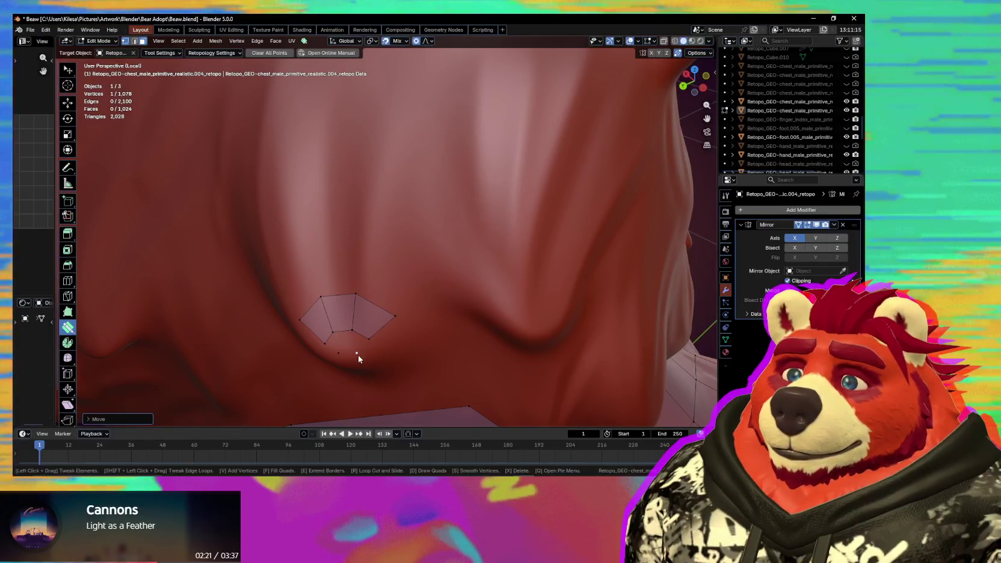
{"action": "key", "text": "d"}
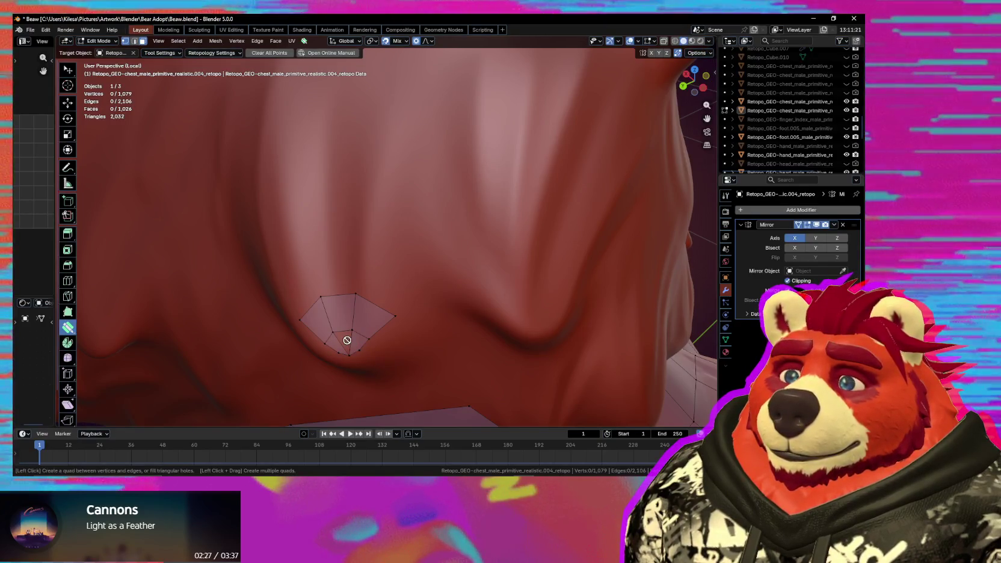
{"action": "left_click_drag", "start_coordinate": [335, 356], "coordinate": [366, 355]}
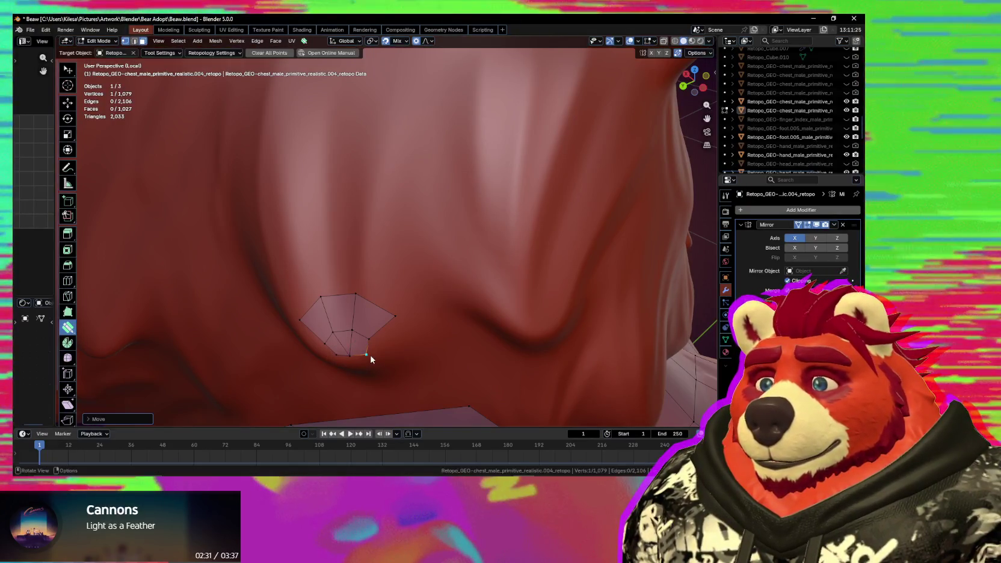
{"action": "key", "text": "ctrl+z"}
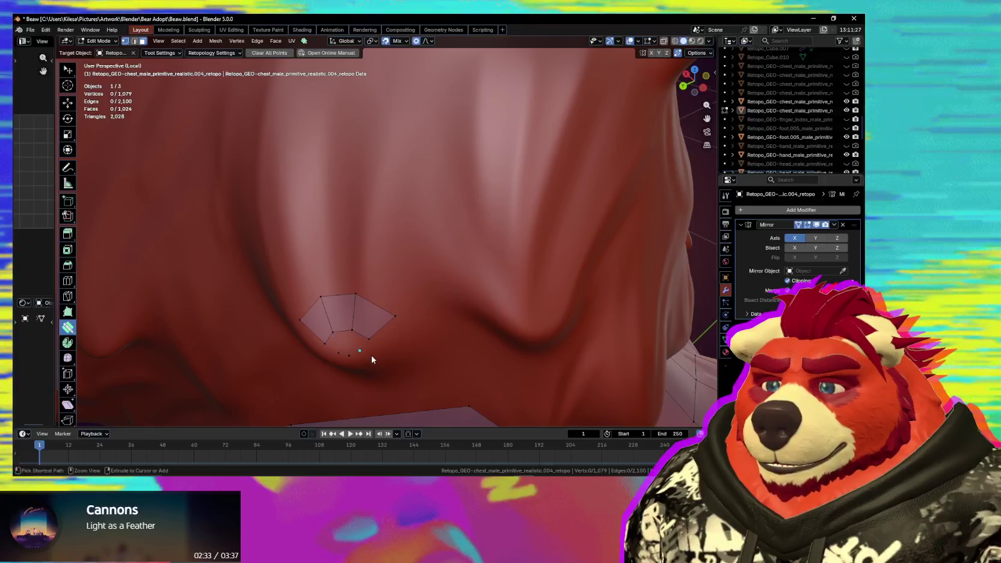
Merge away stray vertices, adjust the patch, then select the whole tuft patch.
{"action": "middle_click_drag", "start_coordinate": [372, 366], "coordinate": [397, 275]}
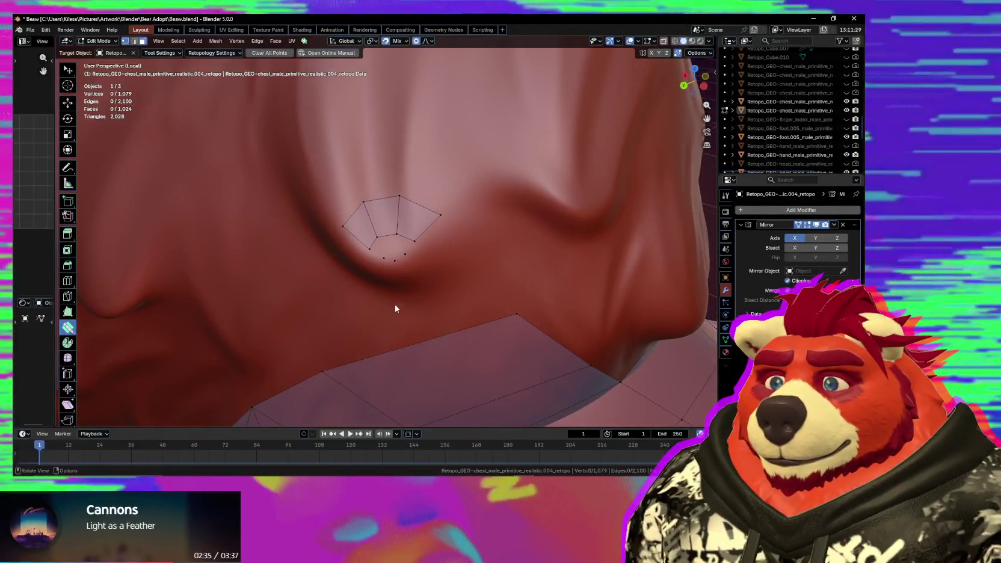
{"action": "left_click_drag", "start_coordinate": [397, 272], "coordinate": [401, 271]}
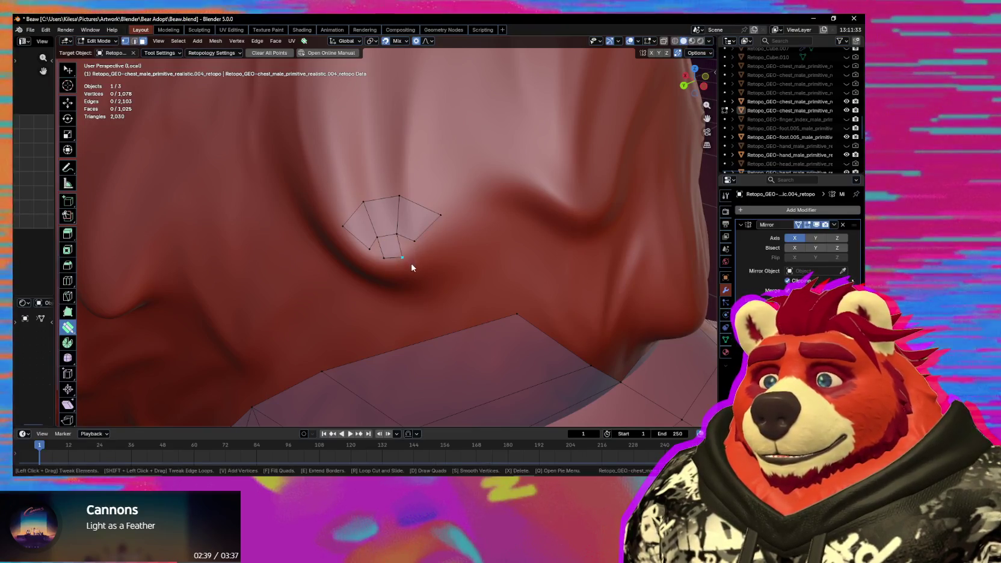
{"action": "mouse_move", "coordinate": [385, 260]}
{"action": "left_mouse_down"}
{"action": "mouse_move", "coordinate": [401, 257]}
{"action": "mouse_move", "coordinate": [387, 259]}
{"action": "left_mouse_up"}
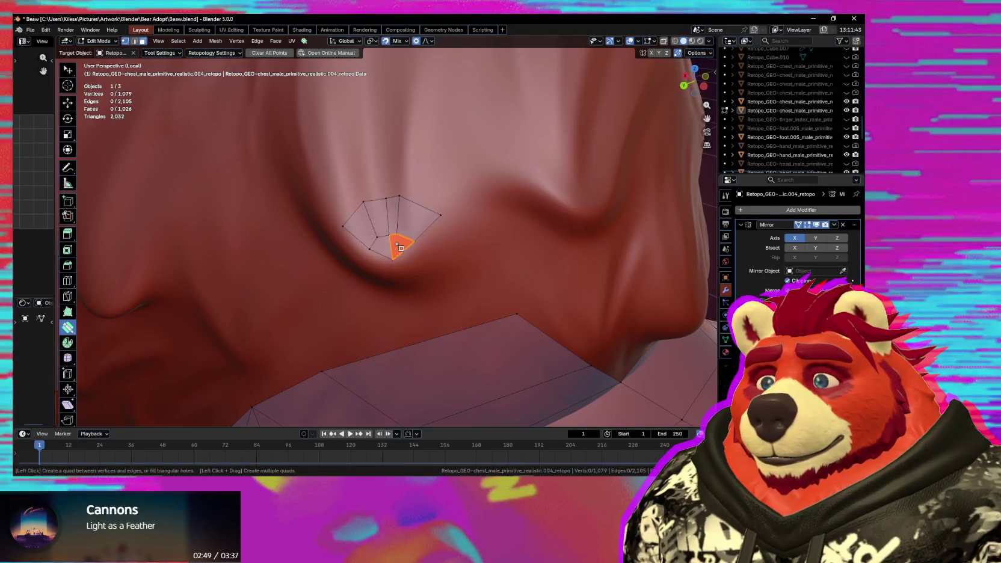
{"action": "left_click_drag", "start_coordinate": [405, 233], "coordinate": [405, 237]}
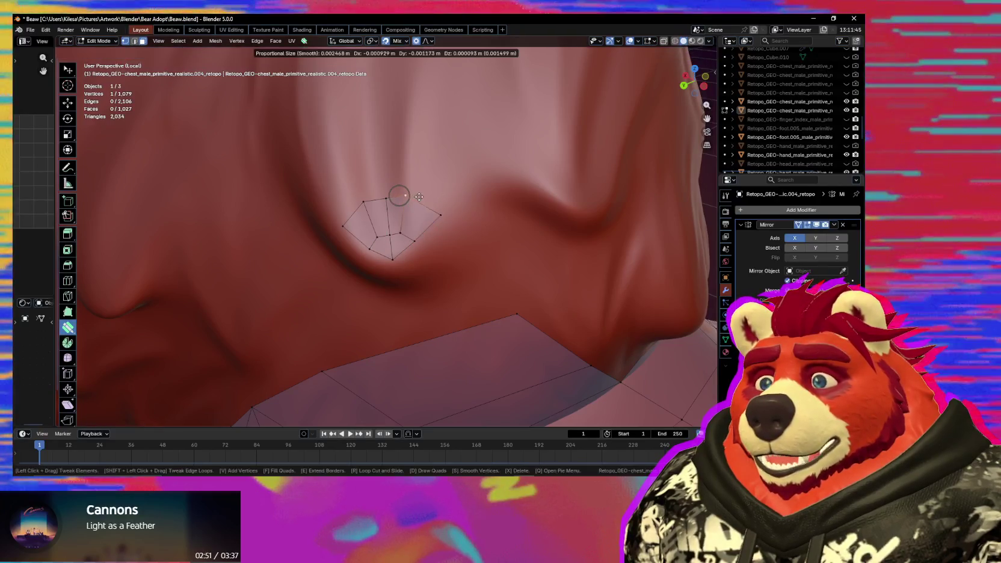
{"action": "middle_click_drag", "start_coordinate": [404, 236], "coordinate": [423, 262]}
{"action": "scroll", "coordinate": [423, 261], "scroll_direction": "up", "scroll_amount": 2}
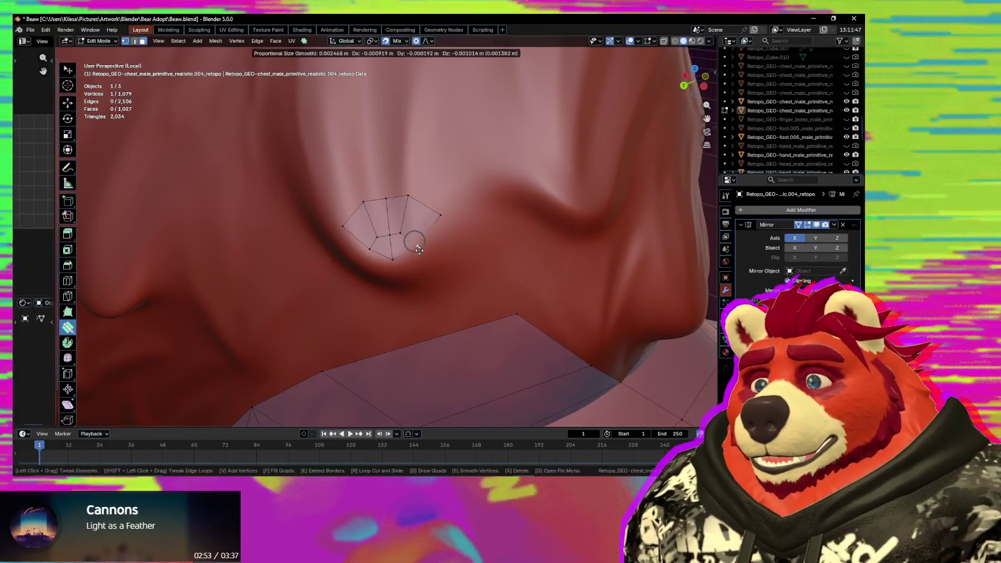
{"action": "mouse_move", "coordinate": [388, 269]}
{"action": "middle_mouse_down"}
{"action": "mouse_move", "coordinate": [338, 302]}
{"action": "mouse_move", "coordinate": [395, 291]}
{"action": "middle_mouse_up"}
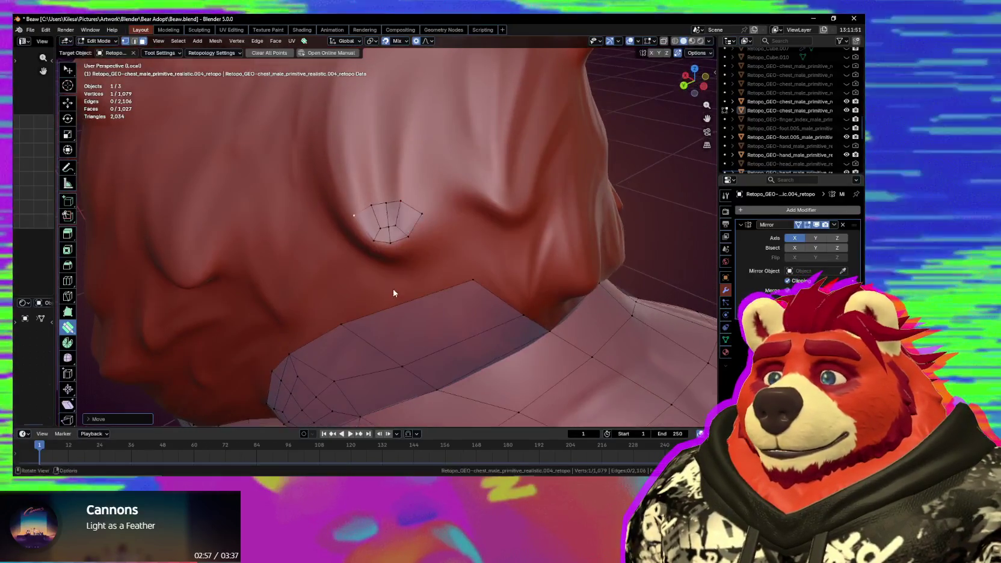
{"action": "key", "text": "w"}
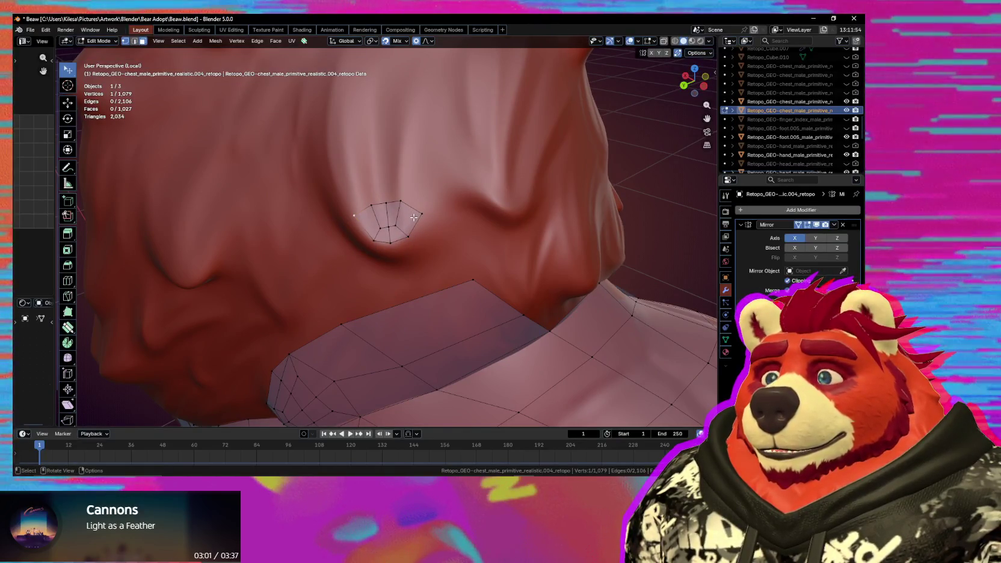
{"action": "left_click_drag", "start_coordinate": [403, 216], "coordinate": [384, 226]}
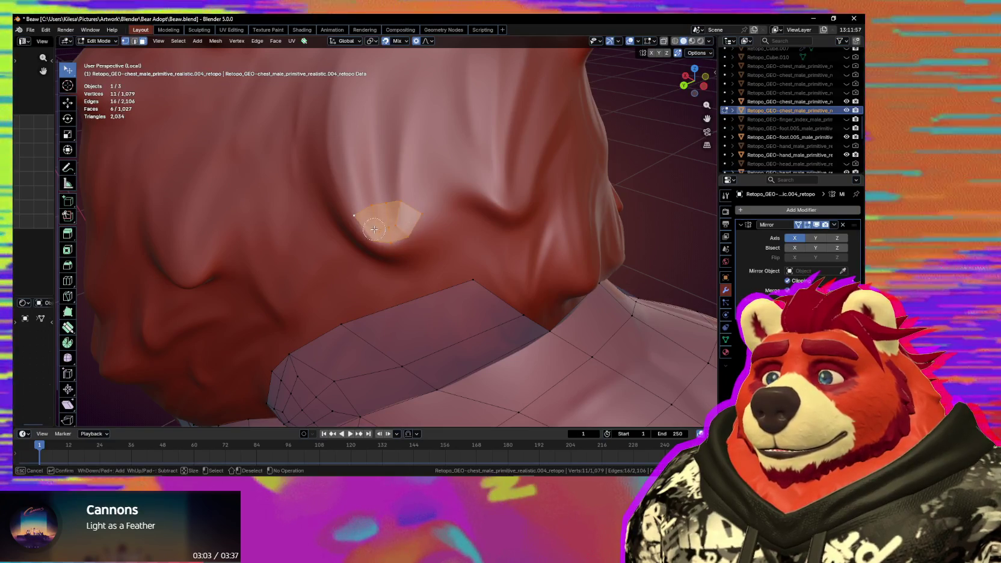
Duplicate the tuft patch beside the original and scale the copy.
{"action": "key", "text": "Escape"}
{"action": "middle_click_drag", "start_coordinate": [445, 232], "coordinate": [424, 232]}
{"action": "key", "text": "shift+d"}
{"action": "left_click", "coordinate": [535, 239]}
{"action": "key", "text": "s"}
{"action": "left_click", "coordinate": [518, 240]}
{"action": "middle_click_drag", "start_coordinate": [518, 240], "coordinate": [342, 228]}
Duplicate the patch again, move it onto a tuft, and select it.
{"action": "key", "text": "shift+d"}
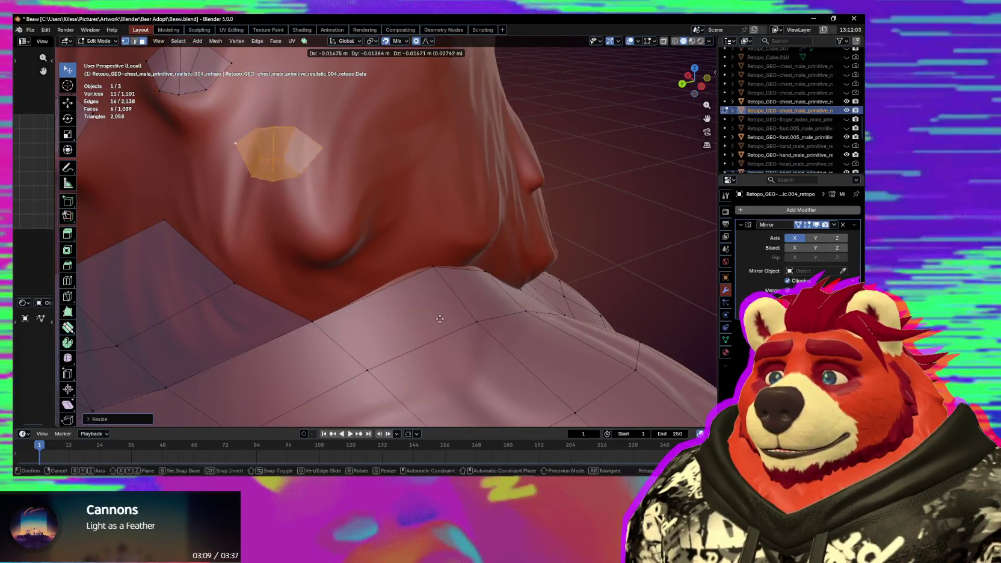
{"action": "left_click", "coordinate": [484, 376]}
{"action": "middle_click_drag", "start_coordinate": [472, 328], "coordinate": [438, 323]}
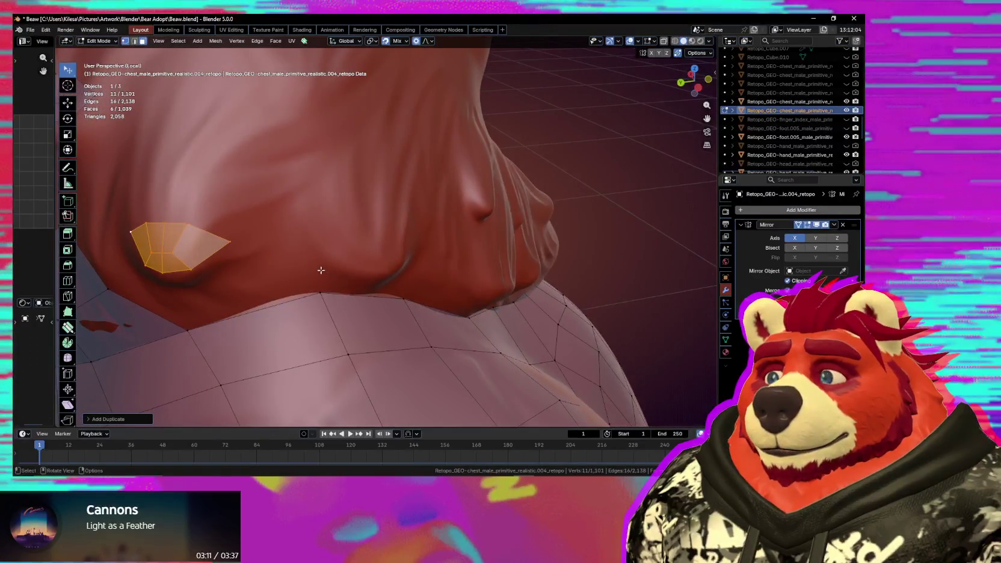
{"action": "key", "text": "g"}
{"action": "left_click", "coordinate": [230, 244]}
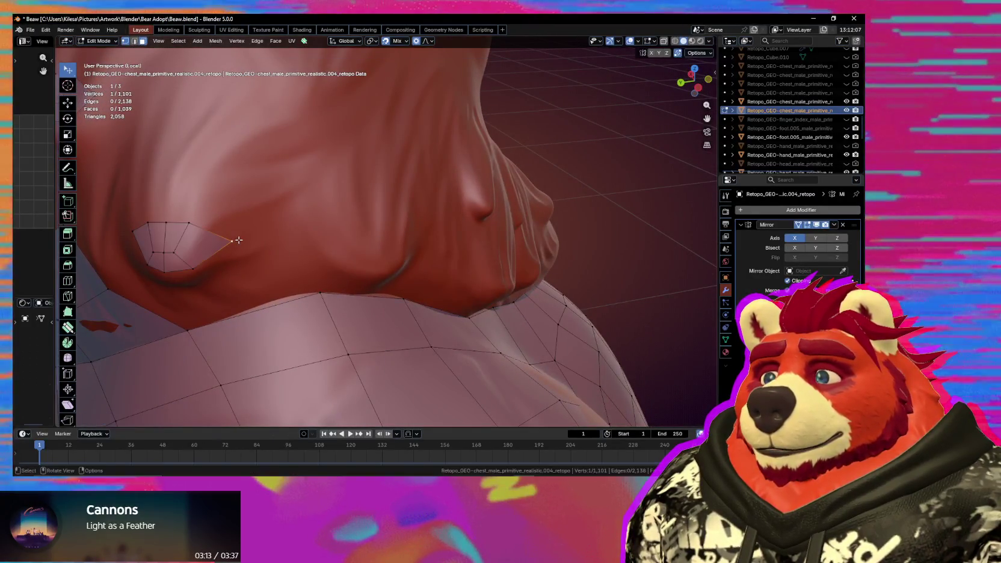
{"action": "middle_click_drag", "start_coordinate": [217, 238], "coordinate": [239, 237]}
{"action": "left_click_drag", "start_coordinate": [239, 237], "coordinate": [301, 241]}
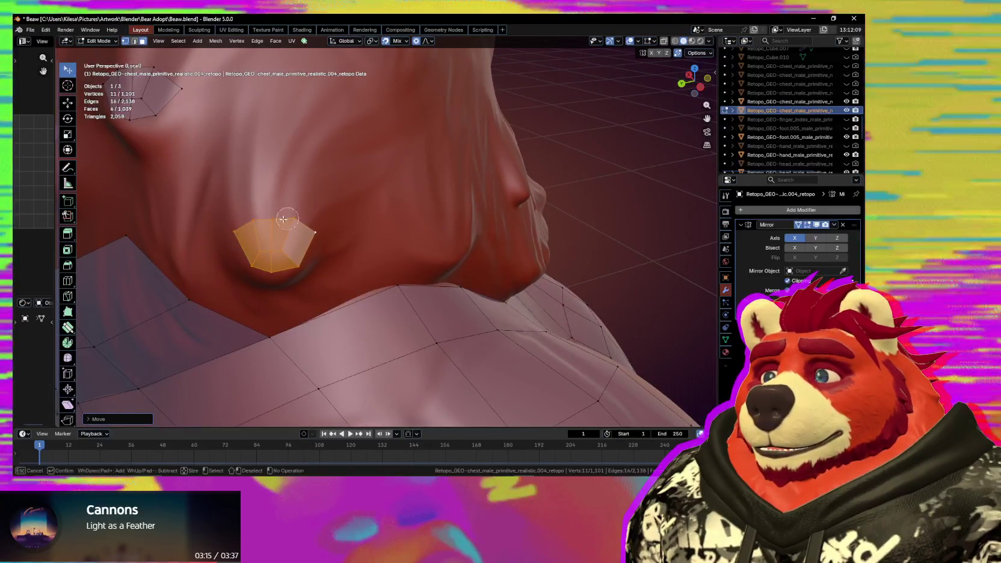
{"action": "key", "text": "Escape"}
{"action": "middle_click_drag", "start_coordinate": [319, 251], "coordinate": [324, 255]}
Extrude a copy of the selected patch and move it to the next tuft.
{"action": "key", "text": "e"}
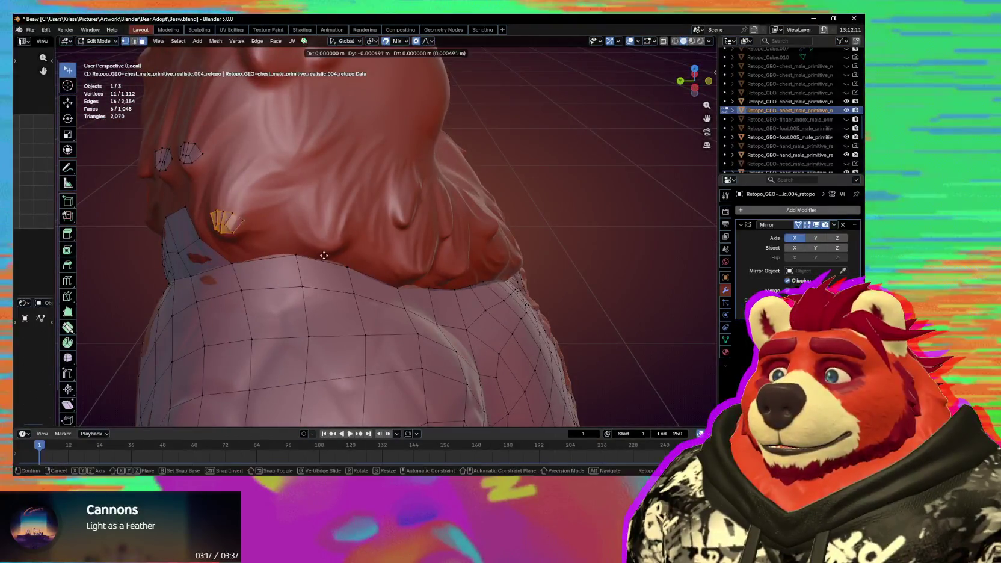
{"action": "key", "text": "g"}
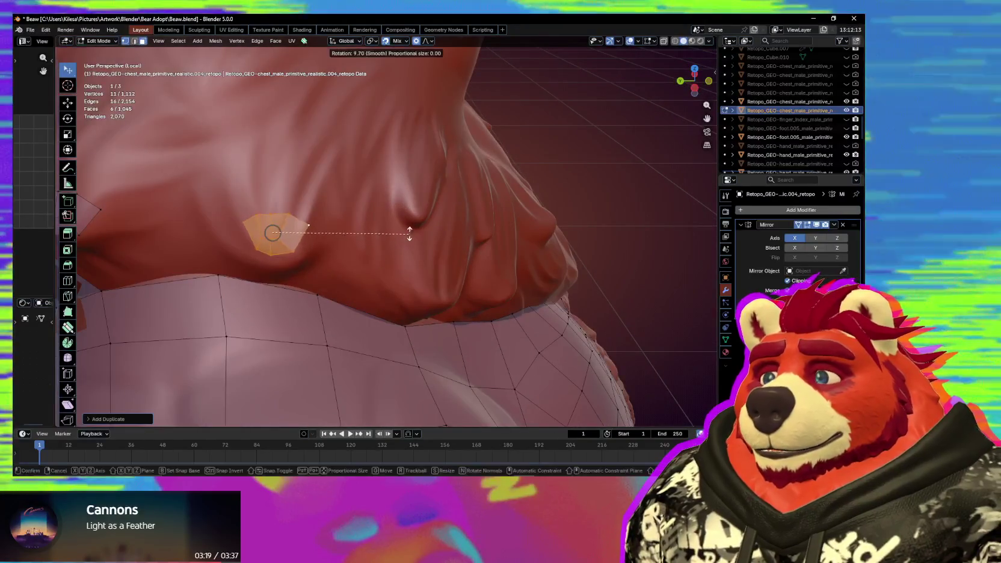
{"action": "left_click", "coordinate": [391, 230]}
{"action": "mouse_move", "coordinate": [391, 231]}
{"action": "middle_mouse_down"}
{"action": "mouse_move", "coordinate": [398, 271]}
{"action": "mouse_move", "coordinate": [380, 263]}
{"action": "mouse_move", "coordinate": [421, 259]}
{"action": "middle_mouse_up"}
Duplicate the patch once more, then scale and rotate the copy toward its tuft.
{"action": "key", "text": "shift+d"}
{"action": "middle_click_drag", "start_coordinate": [483, 259], "coordinate": [457, 259]}
{"action": "key", "text": "s"}
{"action": "left_click", "coordinate": [435, 261]}
{"action": "key", "text": "r"}
{"action": "left_click", "coordinate": [403, 280]}
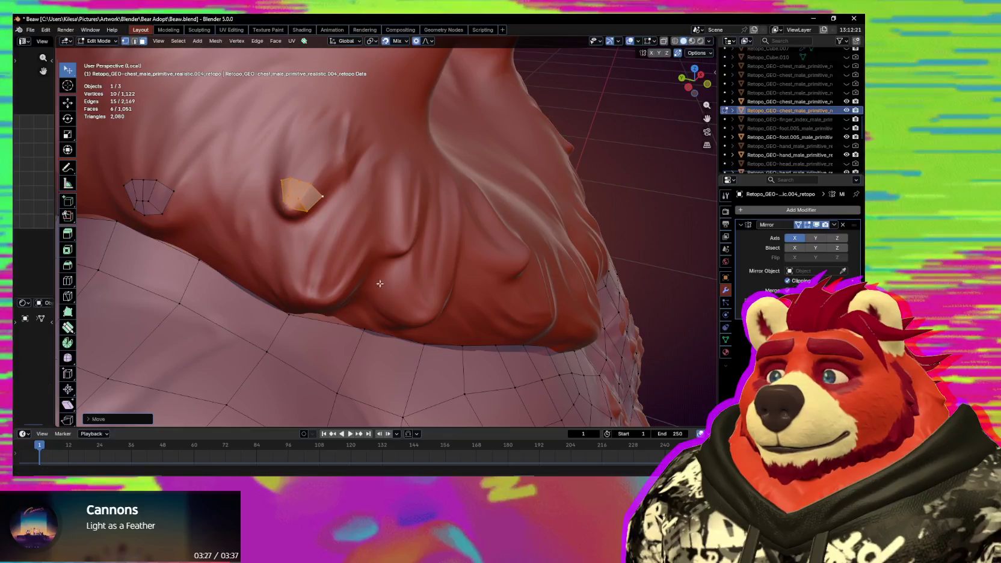
{"action": "middle_click_drag", "start_coordinate": [403, 279], "coordinate": [344, 302]}
{"action": "scroll", "coordinate": [343, 302], "scroll_direction": "up", "scroll_amount": 3}
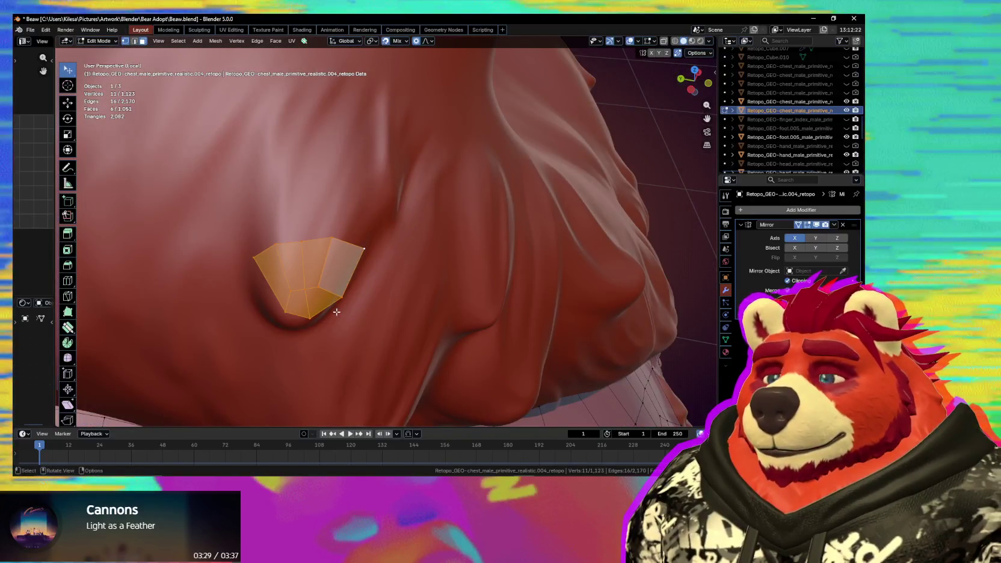
Rotate the patch to match the tuft and pull a corner vertex up-left with proportional falloff.
{"action": "key", "text": "r"}
{"action": "left_click", "coordinate": [367, 344]}
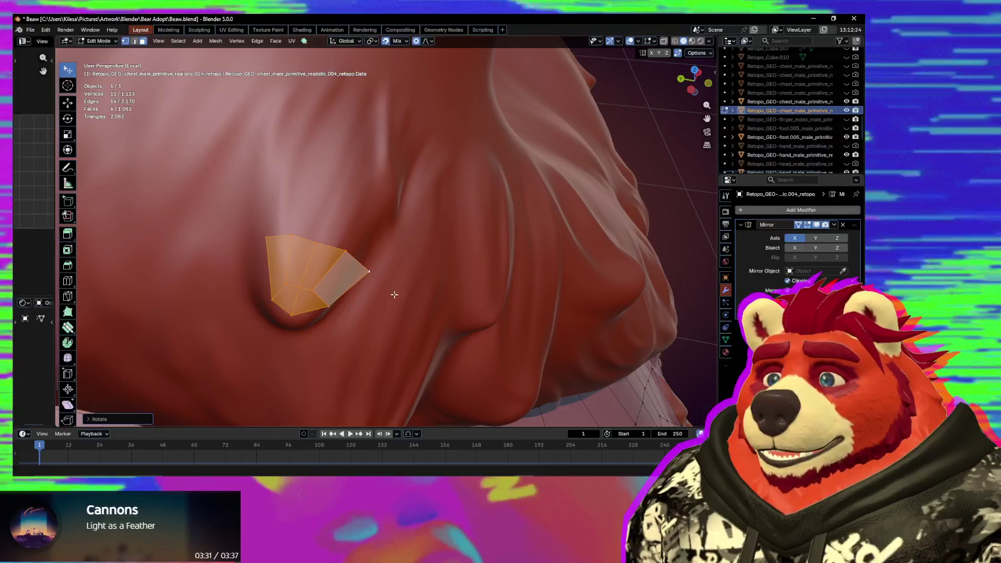
{"action": "left_click", "coordinate": [394, 294]}
{"action": "middle_click_drag", "start_coordinate": [394, 294], "coordinate": [355, 218]}
{"action": "key", "text": "g"}
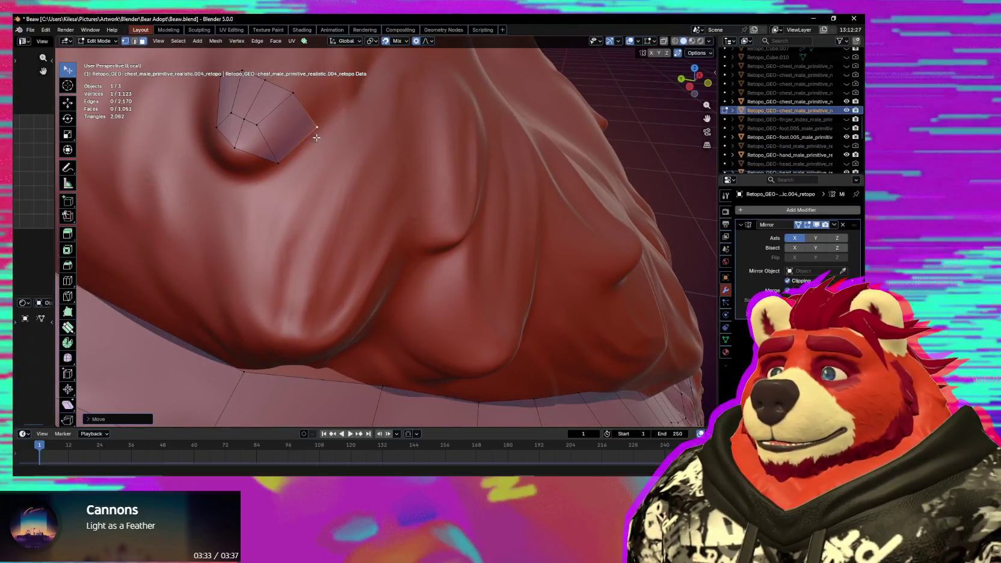
{"action": "left_click", "coordinate": [303, 125]}
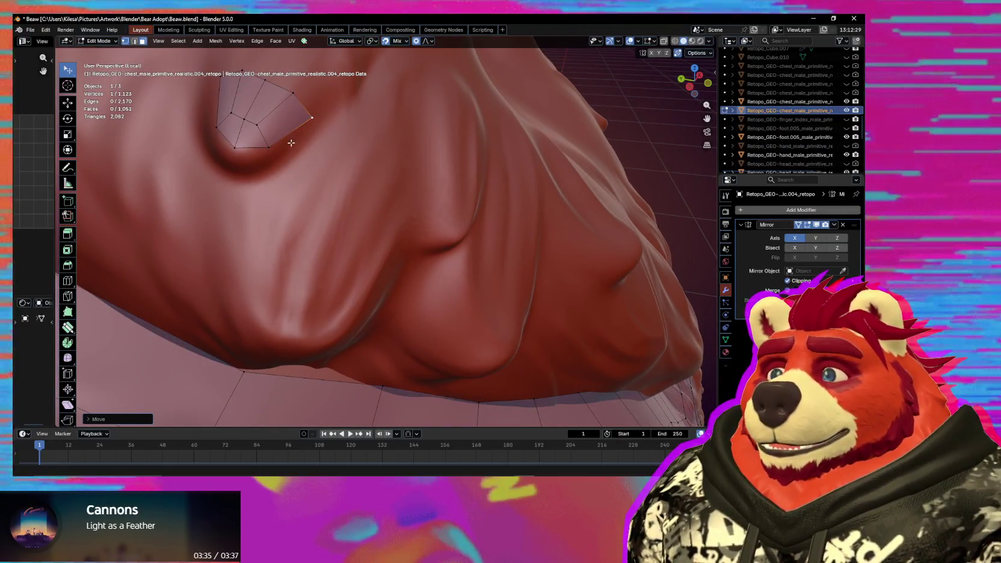
{"action": "middle_click_drag", "start_coordinate": [303, 125], "coordinate": [280, 133]}
{"action": "key", "text": "Escape"}
Move the patch onto the lower tuft and resize it to cover the tuft.
{"action": "mouse_move", "coordinate": [317, 167]}
{"action": "middle_mouse_down"}
{"action": "mouse_move", "coordinate": [352, 261]}
{"action": "mouse_move", "coordinate": [369, 278]}
{"action": "middle_mouse_up"}
{"action": "key", "text": "g"}
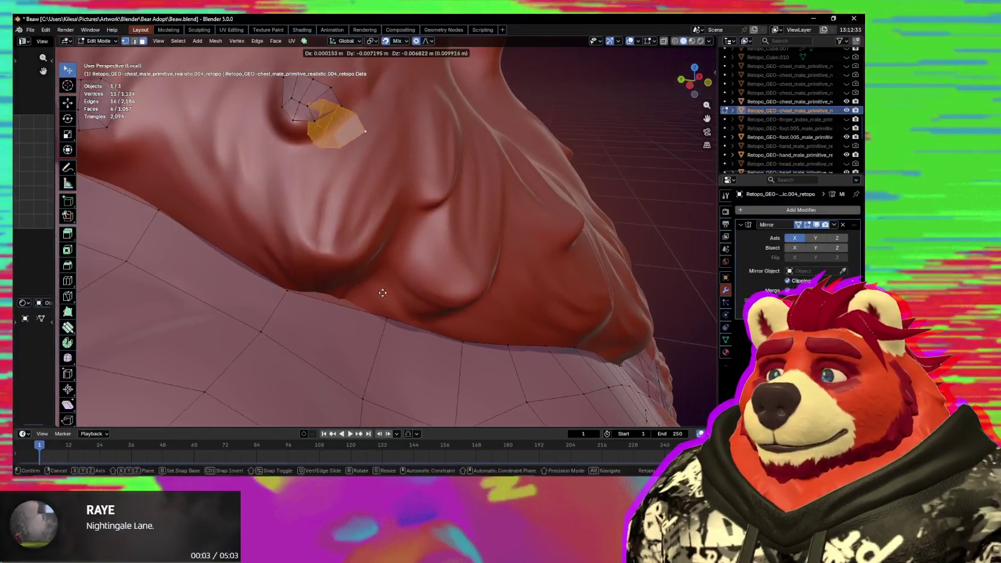
{"action": "left_click", "coordinate": [387, 382]}
{"action": "key", "text": "s"}
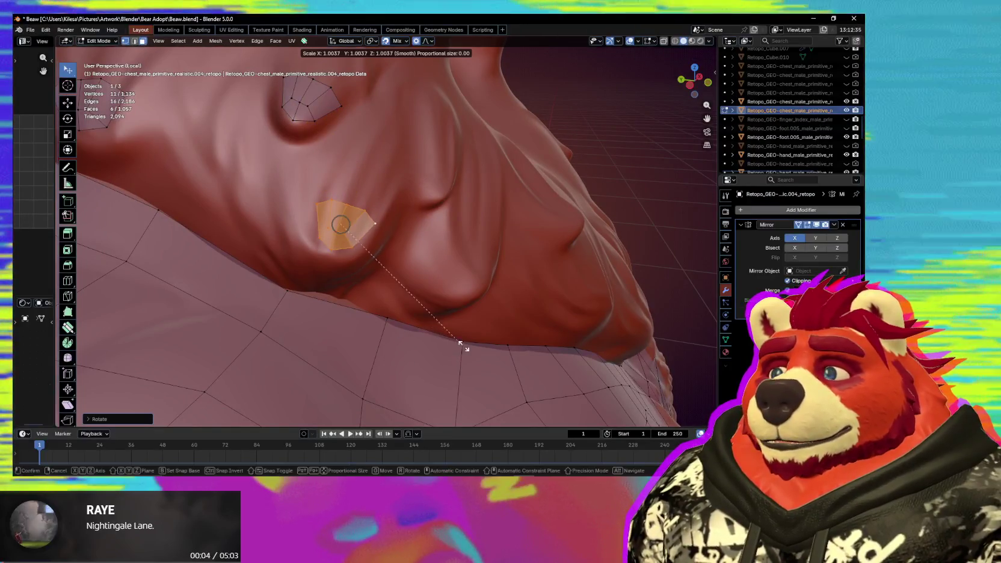
{"action": "left_click", "coordinate": [507, 358]}
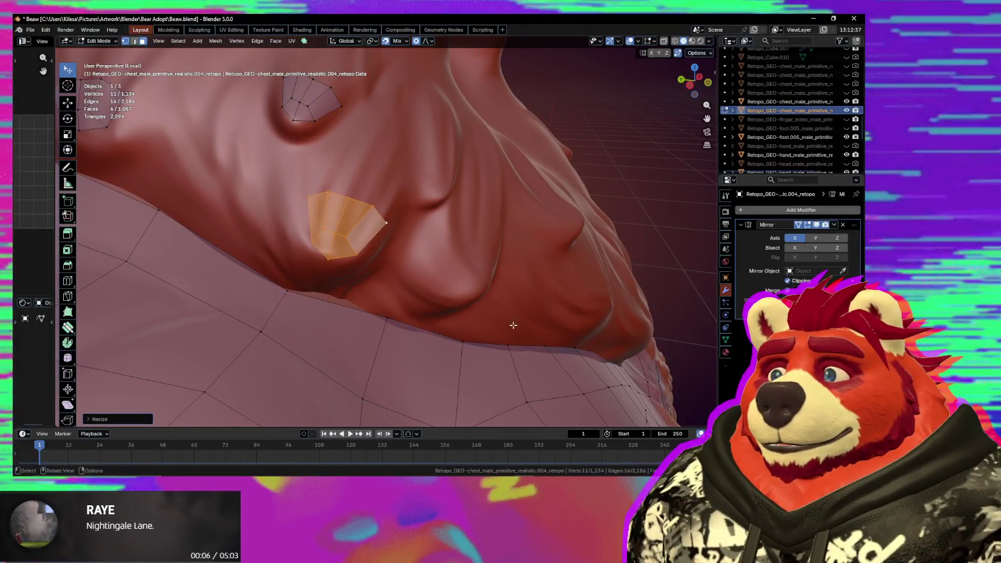
{"action": "key", "text": "s"}
{"action": "left_click", "coordinate": [490, 301]}
{"action": "mouse_move", "coordinate": [490, 301]}
{"action": "middle_mouse_down"}
{"action": "mouse_move", "coordinate": [484, 312]}
{"action": "mouse_move", "coordinate": [404, 331]}
{"action": "mouse_move", "coordinate": [326, 299]}
{"action": "middle_mouse_up"}
Duplicate the tuft patch, then rotate, scale and move the copy onto a ruff fur tuft.
{"action": "scroll", "coordinate": [328, 298], "scroll_direction": "up", "scroll_amount": 1}
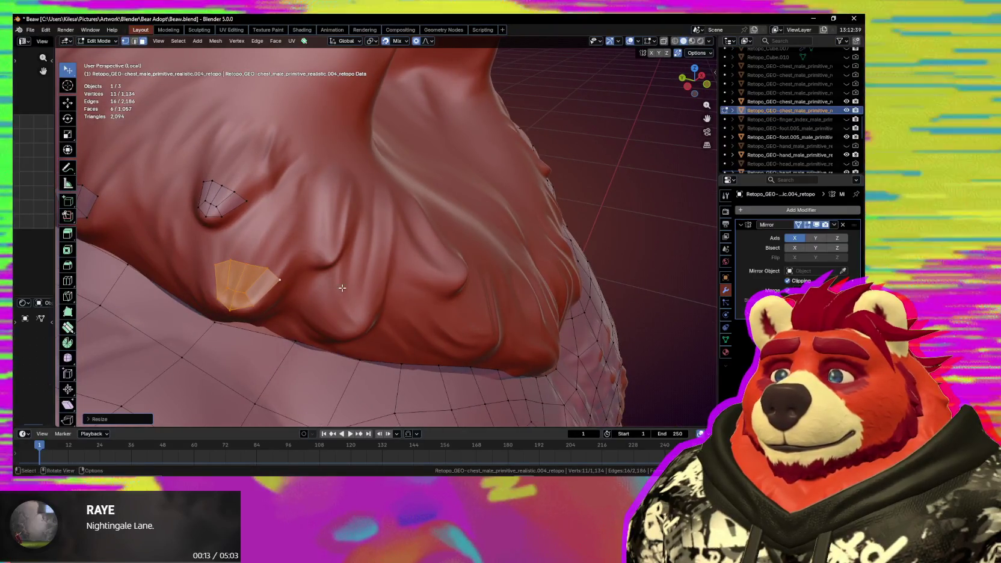
{"action": "scroll", "coordinate": [336, 289], "scroll_direction": "up", "scroll_amount": 1}
{"action": "key", "text": "shift+d"}
{"action": "left_click", "coordinate": [442, 226]}
{"action": "key", "text": "r"}
{"action": "left_click", "coordinate": [457, 223]}
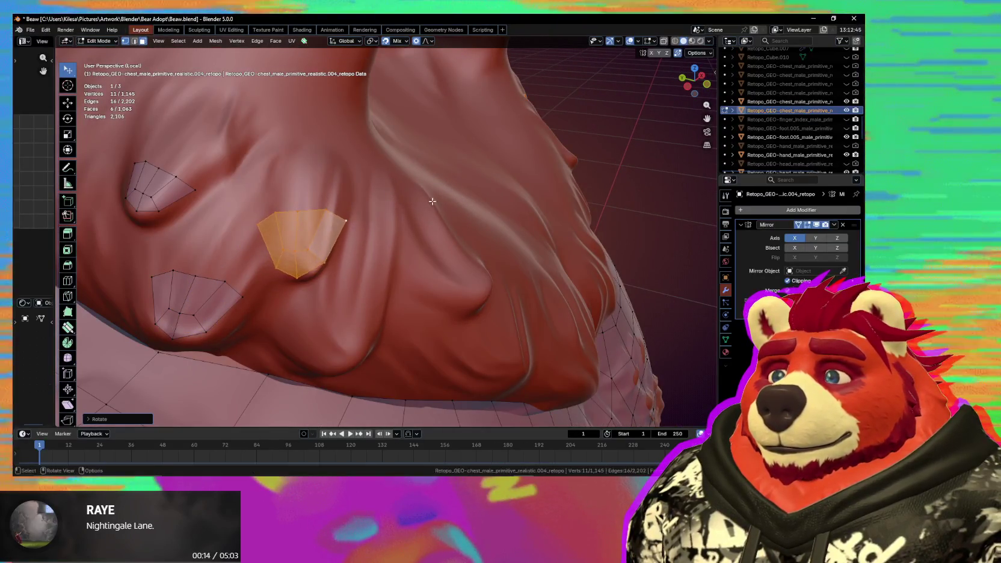
{"action": "key", "text": "s"}
{"action": "left_click", "coordinate": [401, 223]}
{"action": "key", "text": "g"}
{"action": "left_click", "coordinate": [397, 234]}
Pull a vertex of the copied patch onto the tuft edge and reselect the patch.
{"action": "middle_click_drag", "start_coordinate": [397, 234], "coordinate": [366, 208]}
{"action": "left_click", "coordinate": [313, 207]}
{"action": "key", "text": "g"}
{"action": "left_click", "coordinate": [313, 208]}
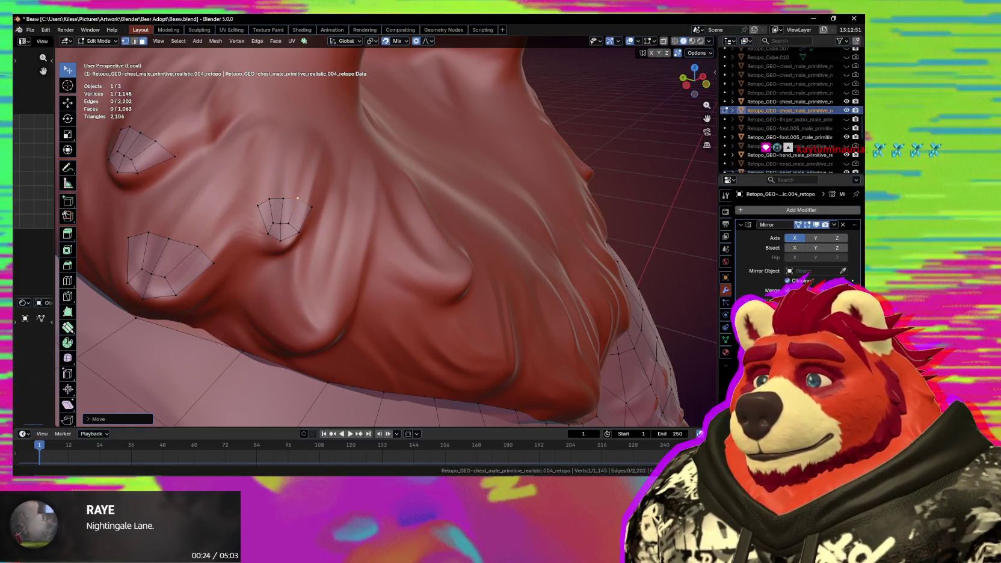
{"action": "left_click", "coordinate": [260, 206]}
{"action": "key", "text": "Escape"}
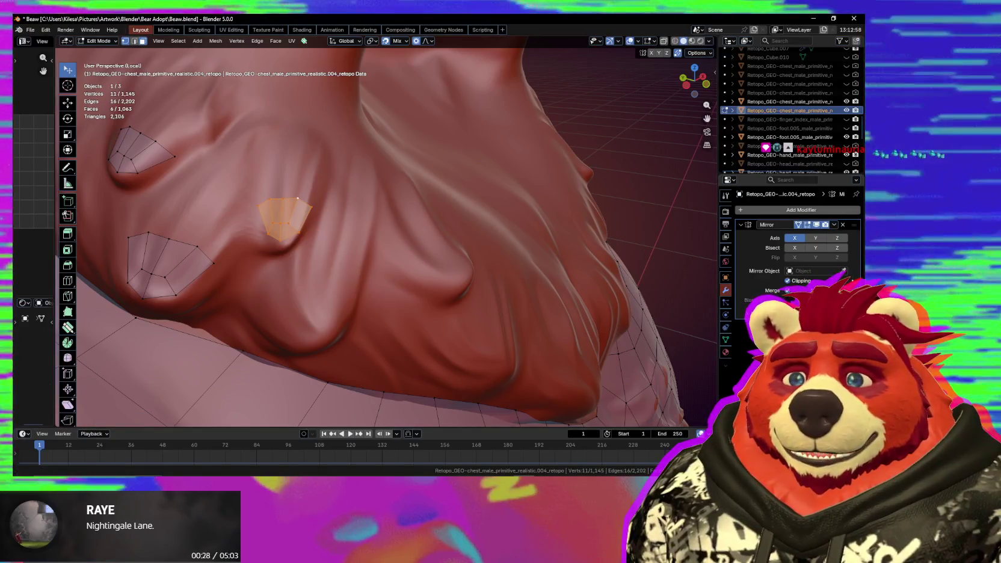
Duplicate the patch again, rotating and positioning the copy over the next tuft.
{"action": "middle_click_drag", "start_coordinate": [322, 332], "coordinate": [370, 287], "text": "shift"}
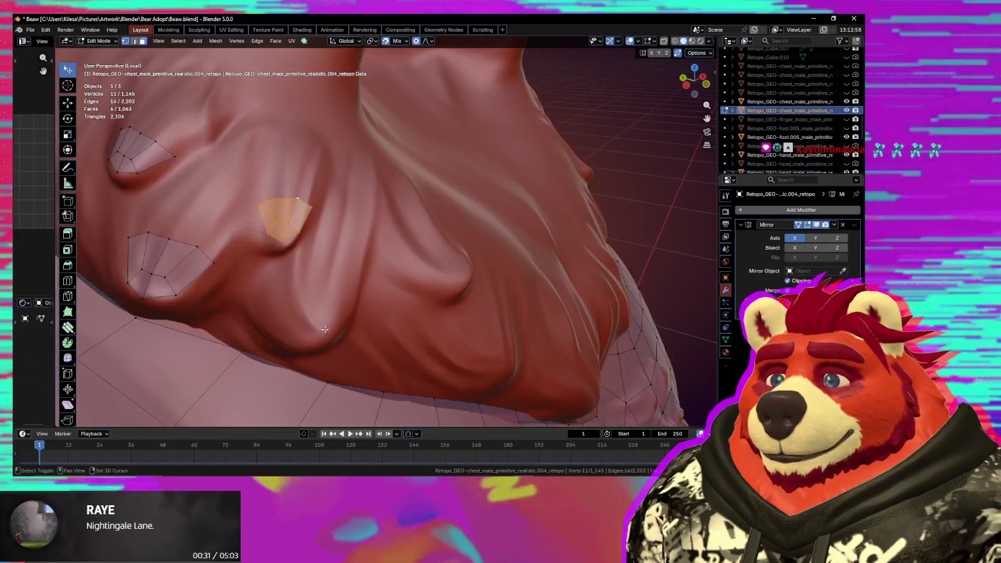
{"action": "key", "text": "shift+d"}
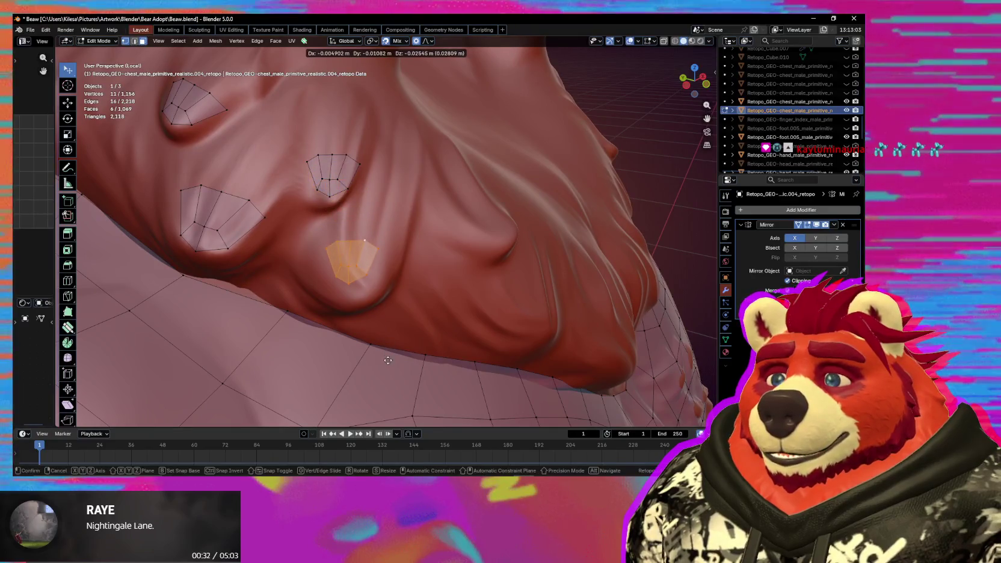
{"action": "left_click", "coordinate": [388, 360]}
{"action": "key", "text": "r"}
{"action": "left_click", "coordinate": [475, 378]}
{"action": "key", "text": "g"}
{"action": "left_click", "coordinate": [470, 347]}
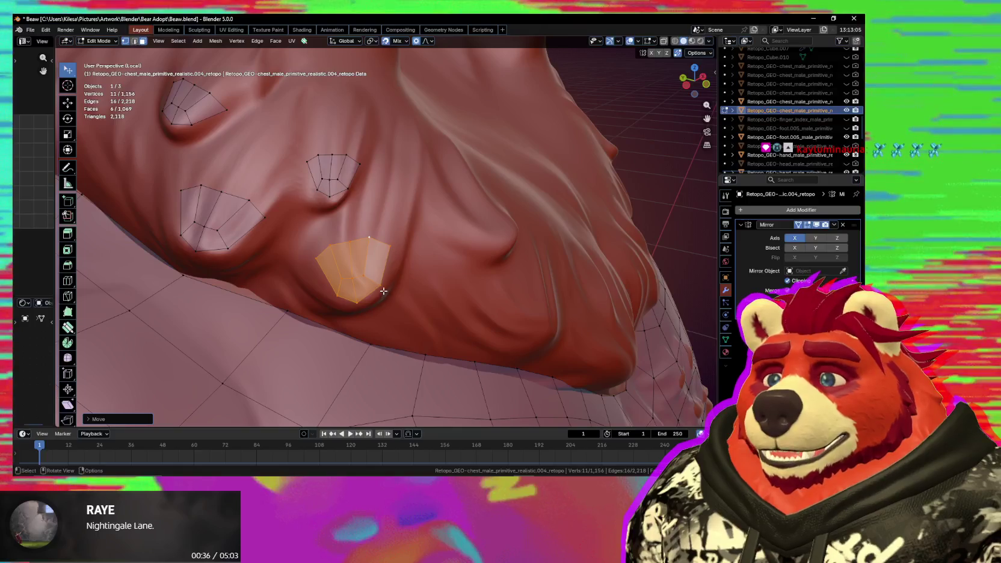
Nudge a vertex and an edge of the new patch over the tuft, then select the connected patch.
{"action": "left_click", "coordinate": [362, 300]}
{"action": "key", "text": "g"}
{"action": "left_click", "coordinate": [351, 293]}
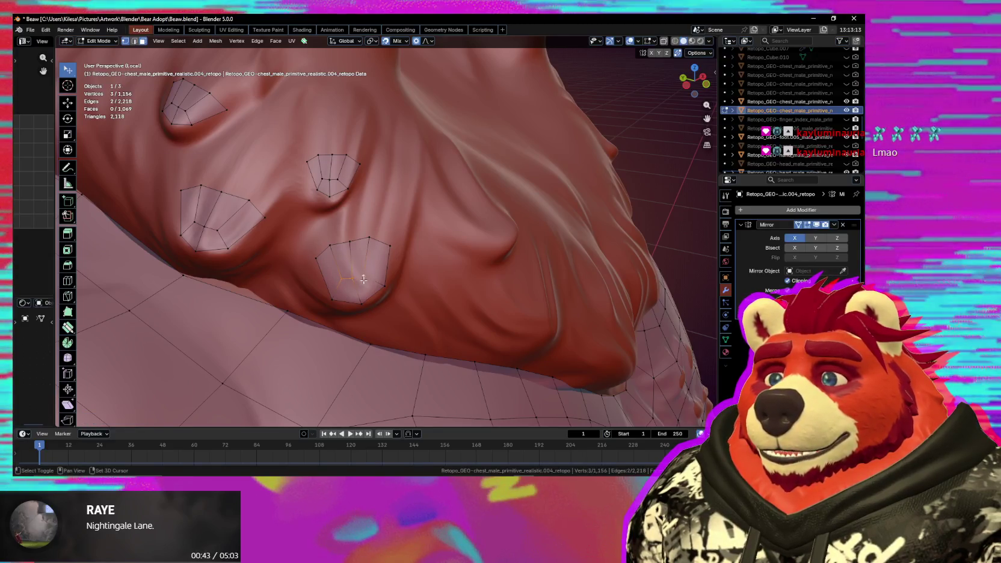
{"action": "key", "text": "g"}
{"action": "left_click", "coordinate": [369, 288]}
{"action": "middle_click_drag", "start_coordinate": [468, 303], "coordinate": [403, 297]}
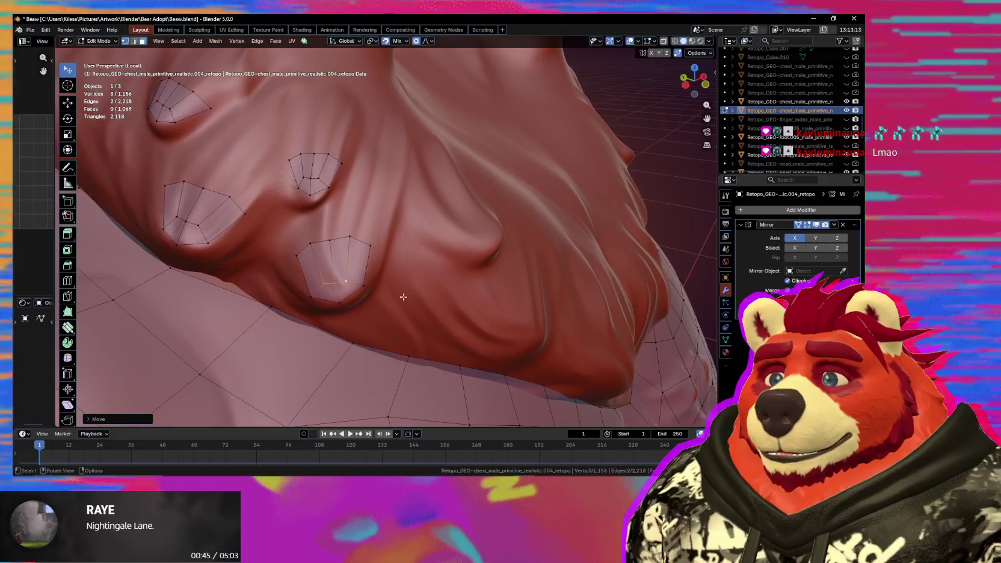
{"action": "key", "text": "l"}
{"action": "mouse_move", "coordinate": [362, 263]}
{"action": "middle_mouse_down"}
{"action": "mouse_move", "coordinate": [410, 297]}
{"action": "mouse_move", "coordinate": [367, 269]}
{"action": "mouse_move", "coordinate": [385, 289]}
{"action": "middle_mouse_up"}
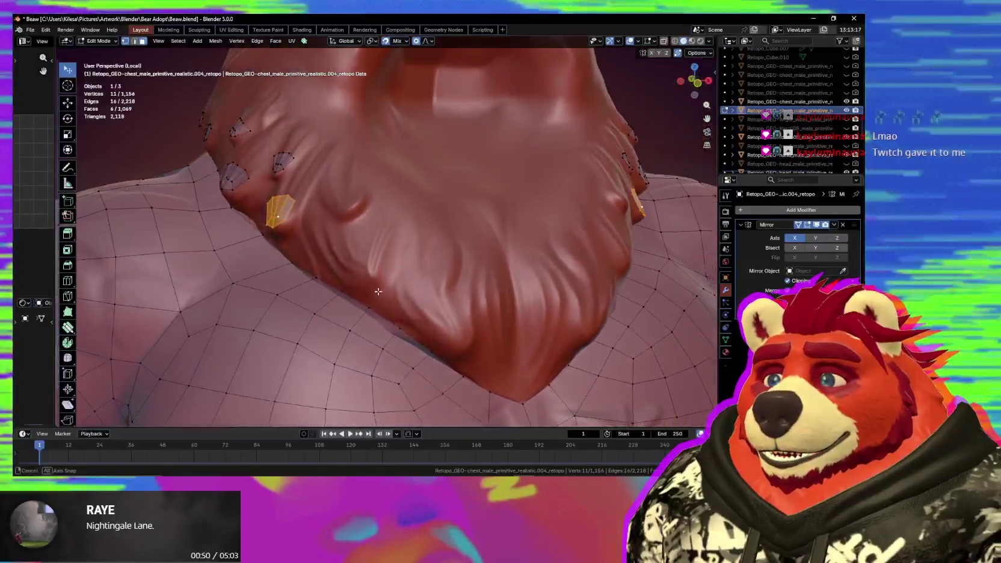
Make another copy under the chest ruff, rotated, shrunk and moved onto the tuft.
{"action": "scroll", "coordinate": [402, 302], "scroll_direction": "up", "scroll_amount": 4}
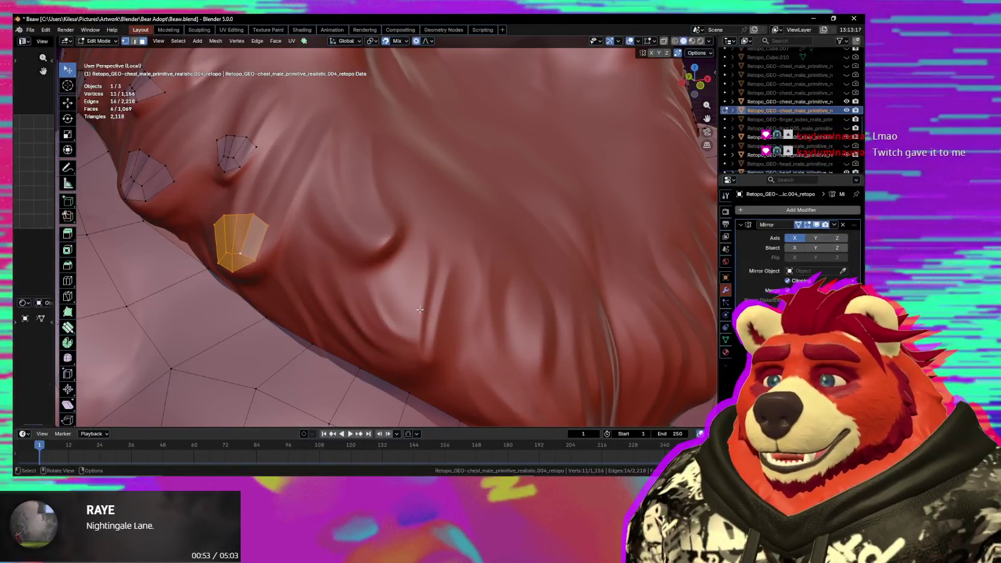
{"action": "middle_click_drag", "start_coordinate": [419, 309], "coordinate": [424, 300]}
{"action": "key", "text": "shift+d"}
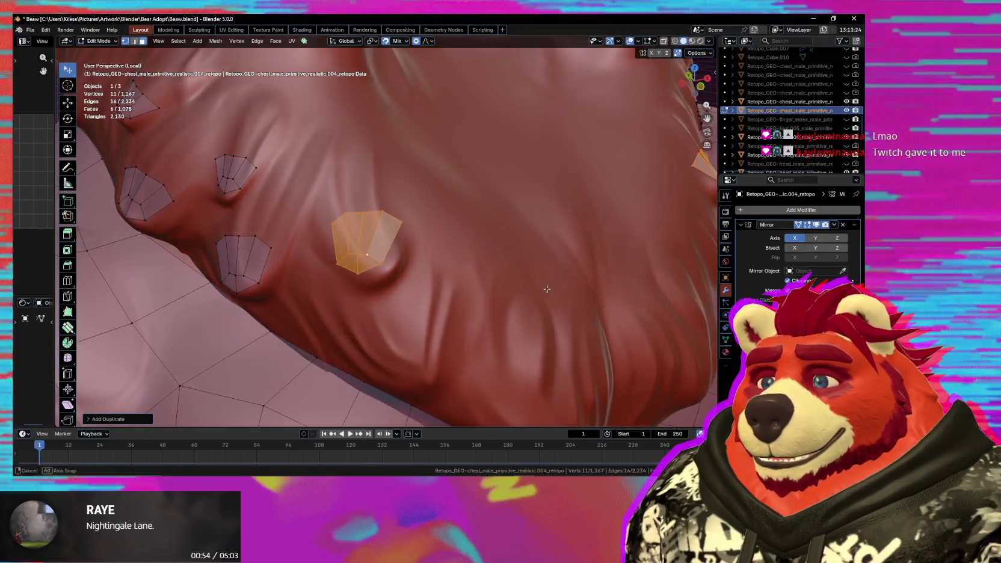
{"action": "key", "text": "r"}
{"action": "left_click", "coordinate": [469, 170]}
{"action": "key", "text": "s"}
{"action": "left_click", "coordinate": [520, 263]}
{"action": "key", "text": "g"}
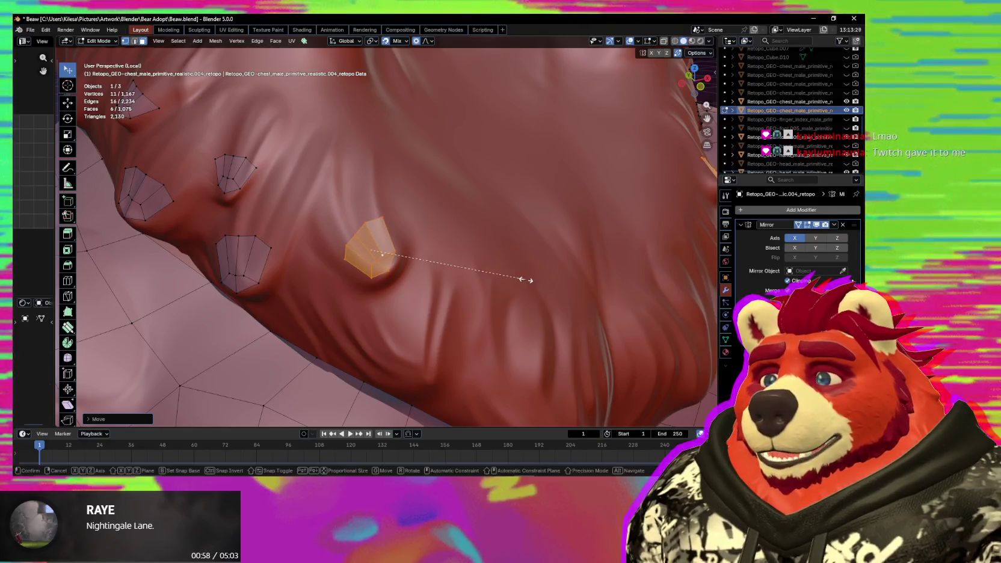
Pull this copy's corner vertex and neighbouring edge in to hug the tuft.
{"action": "left_click", "coordinate": [365, 225]}
{"action": "key", "text": "g"}
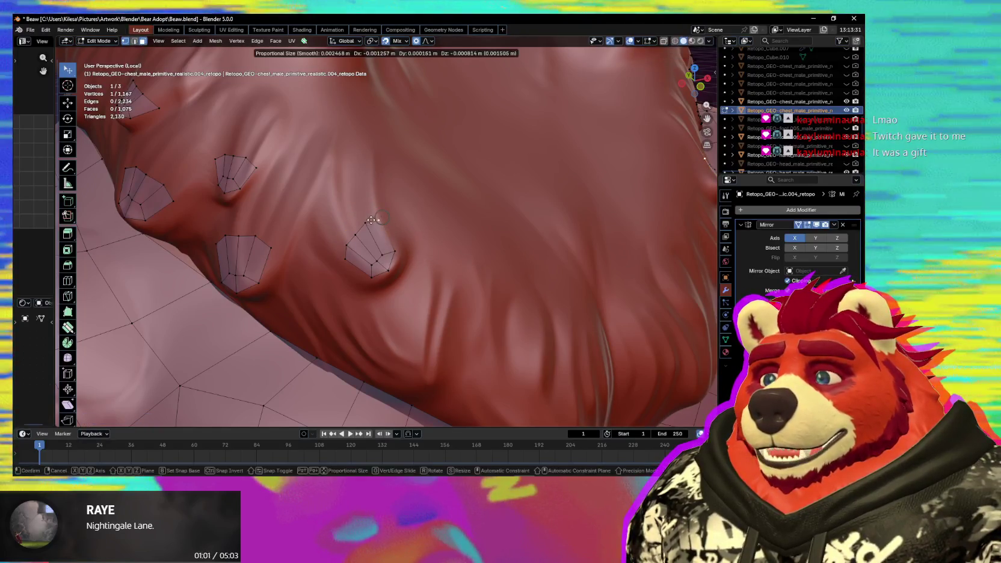
{"action": "left_click", "coordinate": [355, 237]}
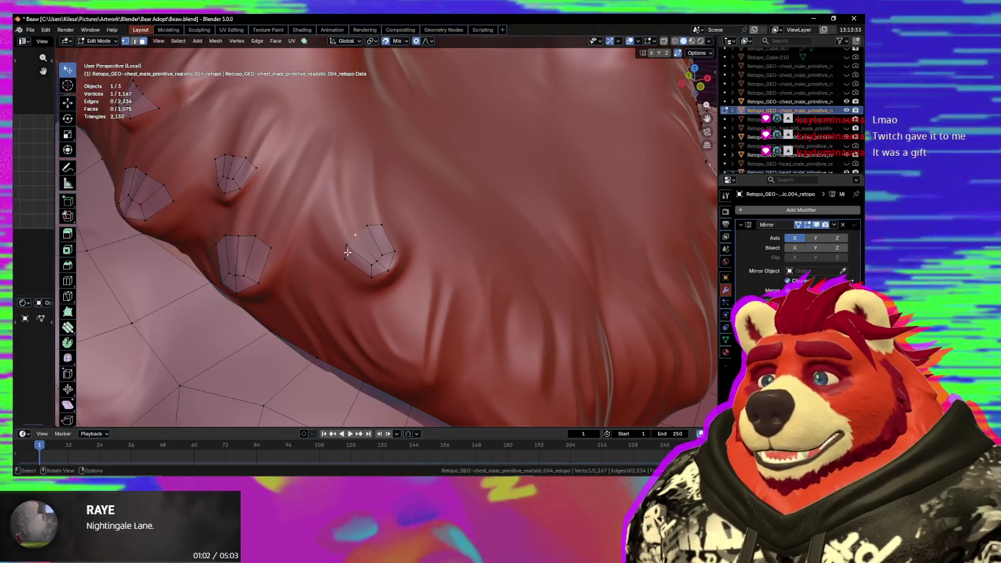
{"action": "key", "text": "g"}
{"action": "left_click", "coordinate": [365, 240]}
{"action": "left_click", "coordinate": [385, 227], "text": "shift"}
{"action": "key", "text": "g"}
{"action": "left_click", "coordinate": [387, 231]}
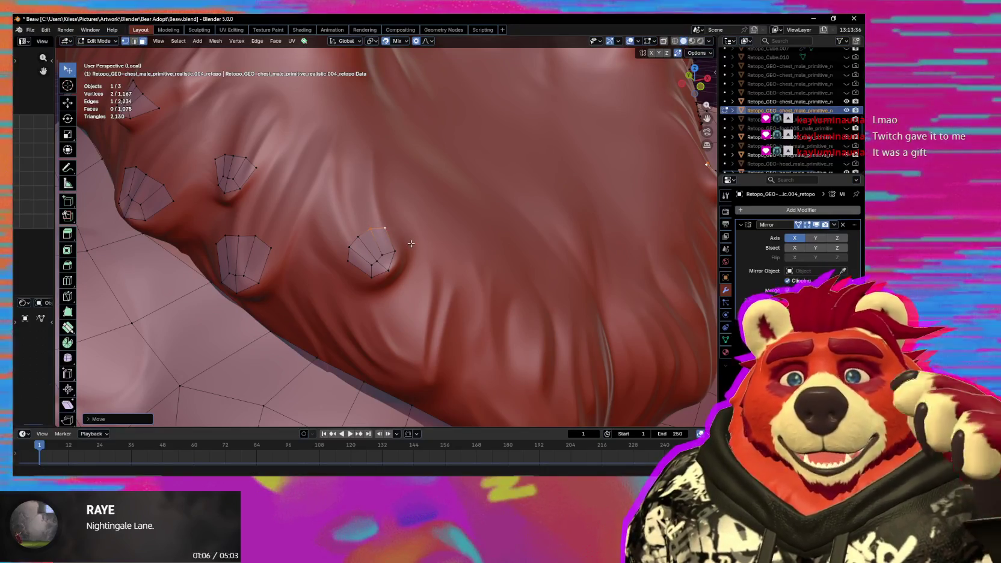
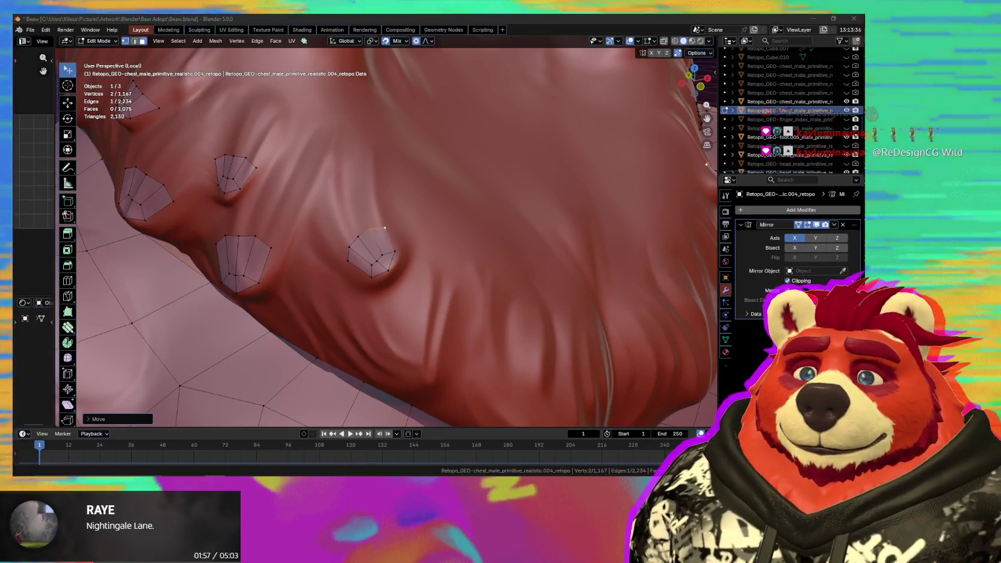
Orbit the chest patches slightly, then switch to the YouTube Music Desktop App window.
{"action": "middle_click_drag", "start_coordinate": [438, 241], "coordinate": [444, 268]}
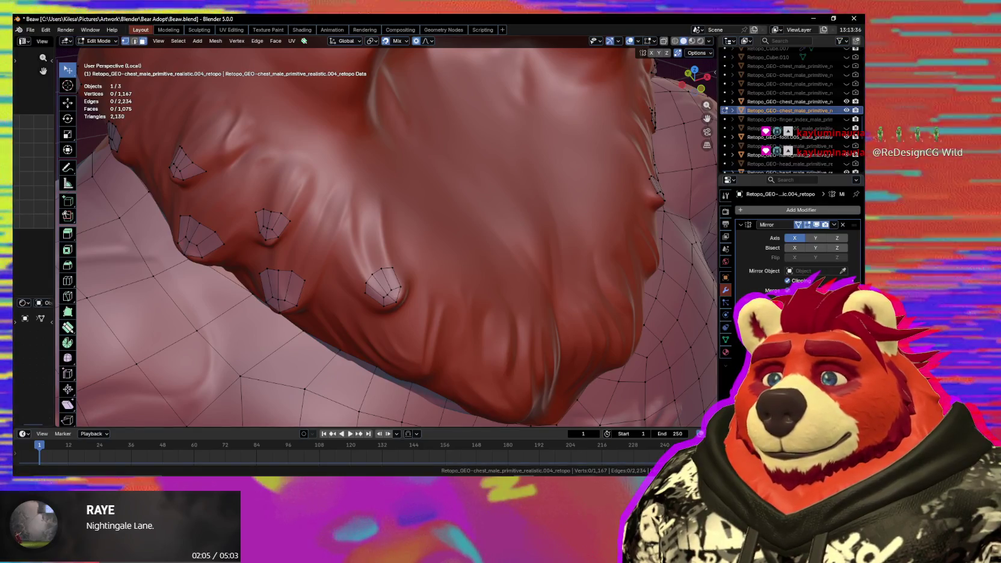
{"action": "key", "text": "alt+Tab"}
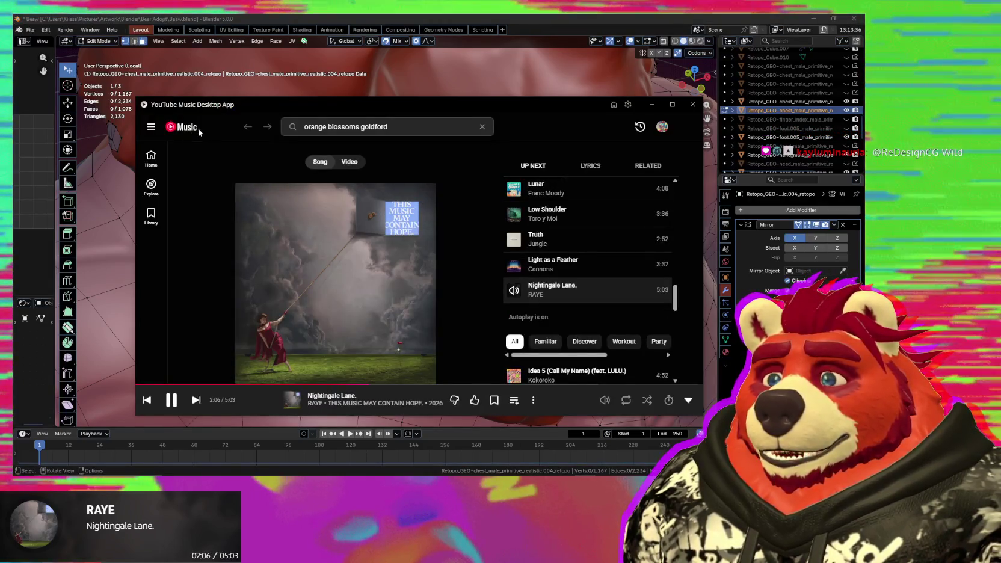
Play My Supermix from the music app's Home page, then return to Blender.
{"action": "left_click", "coordinate": [190, 134]}
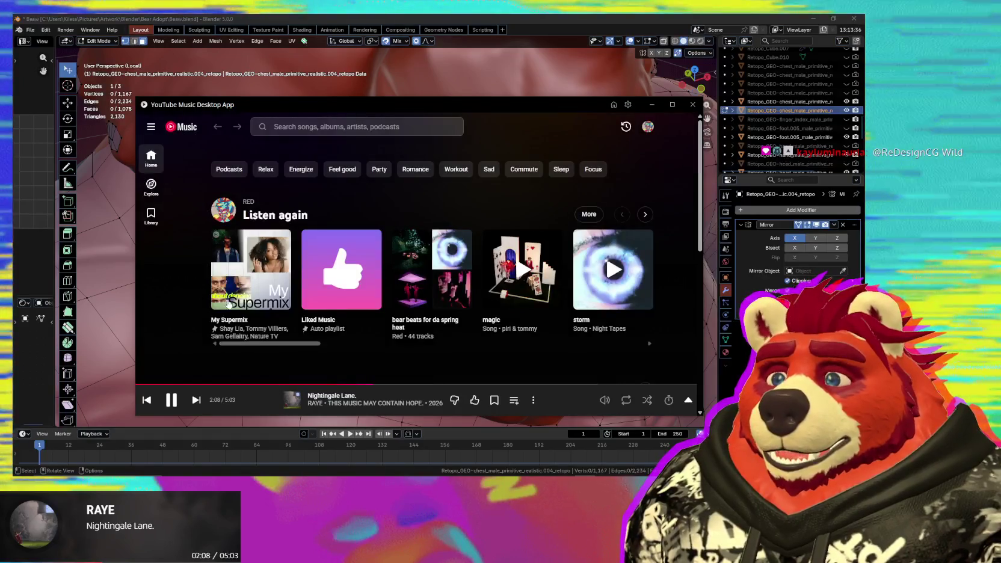
{"action": "left_click", "coordinate": [277, 295]}
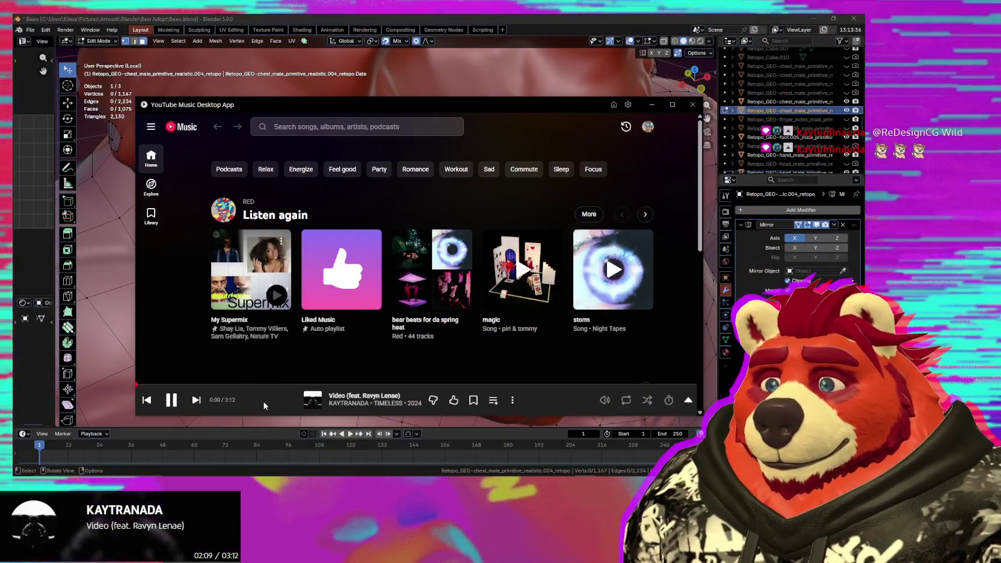
{"action": "left_click", "coordinate": [119, 256]}
Duplicate a small quad patch onto a fur tuft and scale it up.
{"action": "mouse_move", "coordinate": [361, 229]}
{"action": "middle_mouse_down"}
{"action": "mouse_move", "coordinate": [393, 212]}
{"action": "mouse_move", "coordinate": [410, 258]}
{"action": "mouse_move", "coordinate": [457, 265]}
{"action": "middle_mouse_up"}
{"action": "key", "text": "l"}
{"action": "key", "text": "shift+d"}
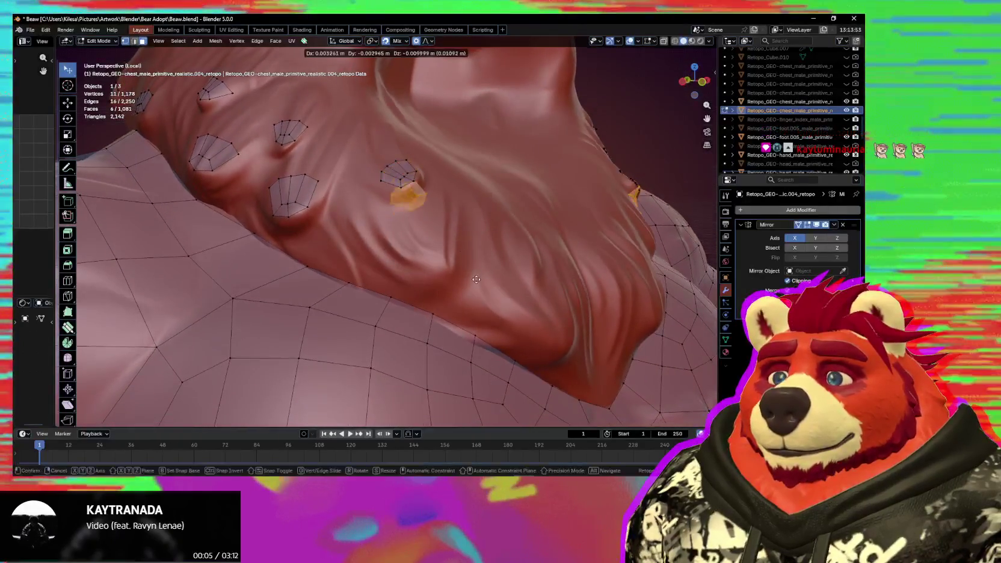
{"action": "left_click", "coordinate": [494, 327]}
{"action": "key", "text": "s"}
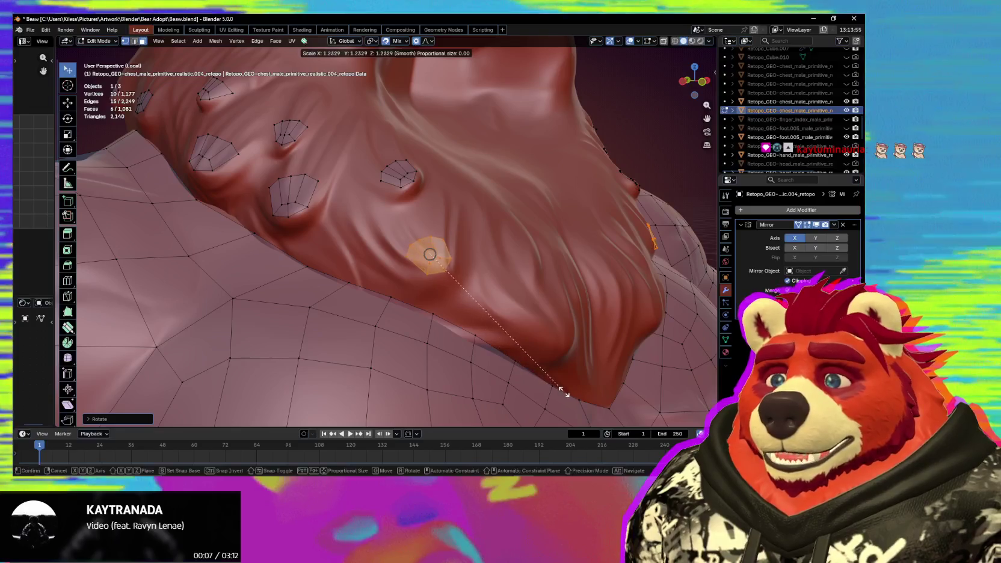
{"action": "left_click", "coordinate": [623, 410]}
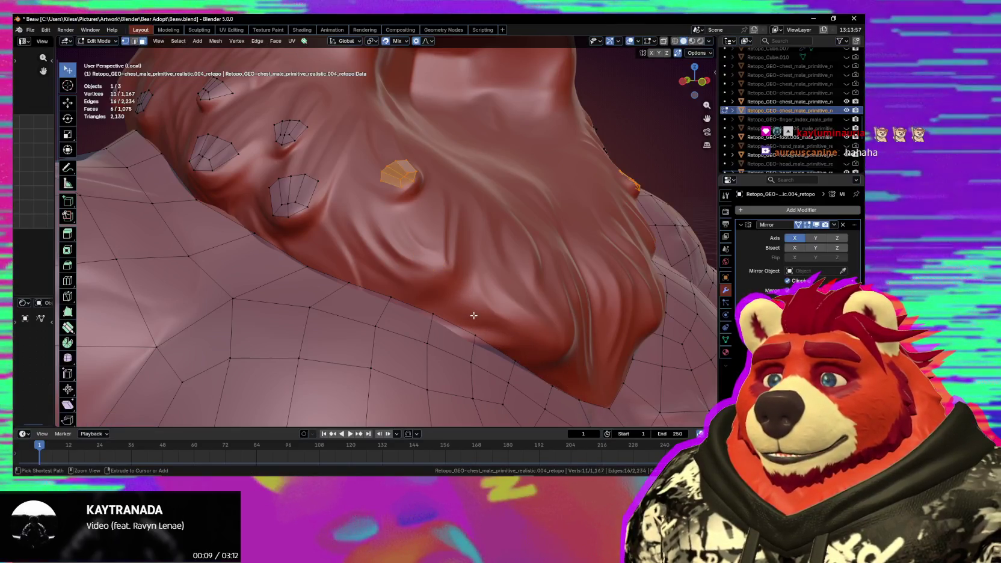
{"action": "middle_click_drag", "start_coordinate": [473, 315], "coordinate": [439, 279]}
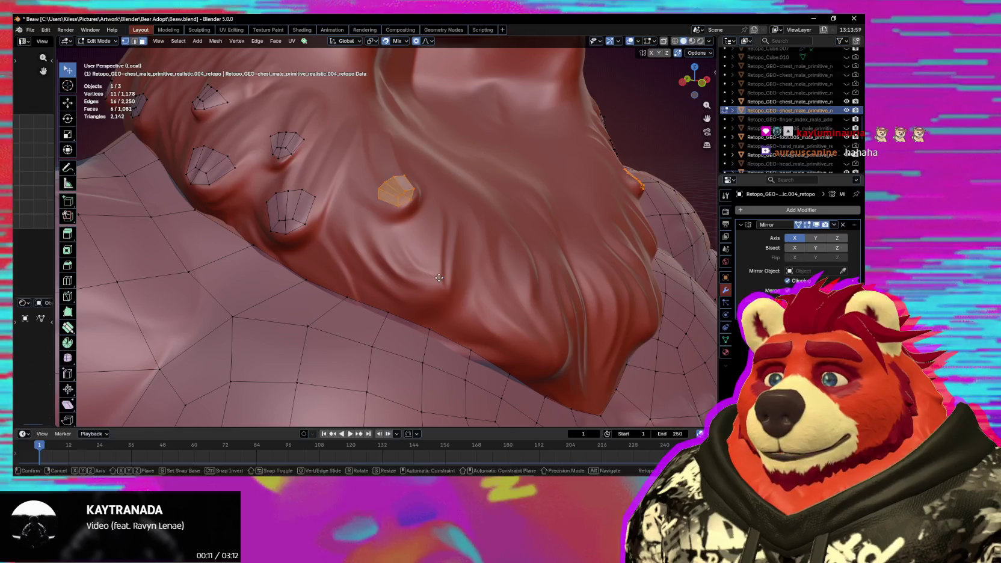
{"action": "left_click", "coordinate": [453, 341]}
Resize, rotate and reposition the copied patch to follow the tuft.
{"action": "key", "text": "s"}
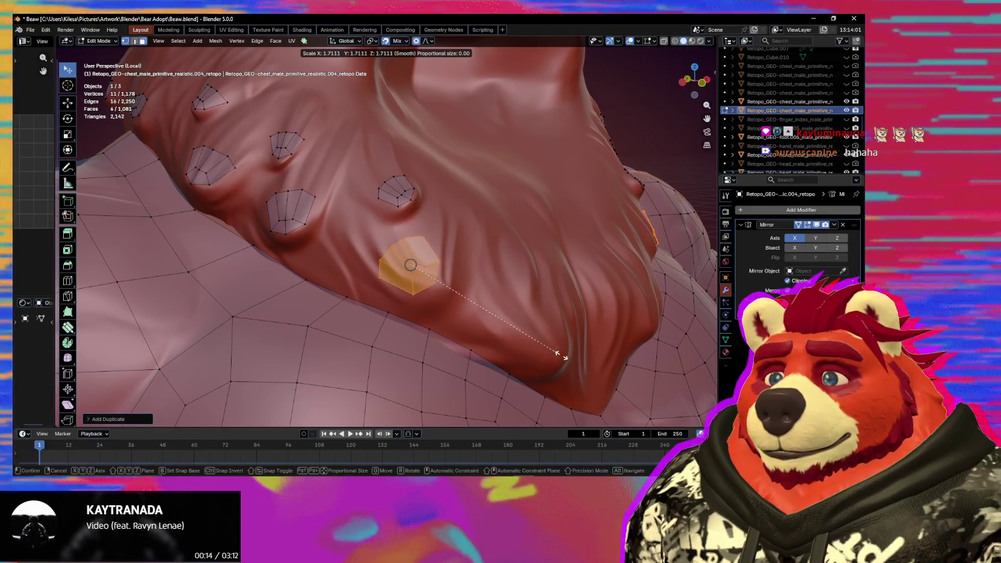
{"action": "left_click", "coordinate": [563, 356]}
{"action": "key", "text": "r"}
{"action": "left_click", "coordinate": [543, 373]}
{"action": "key", "text": "g"}
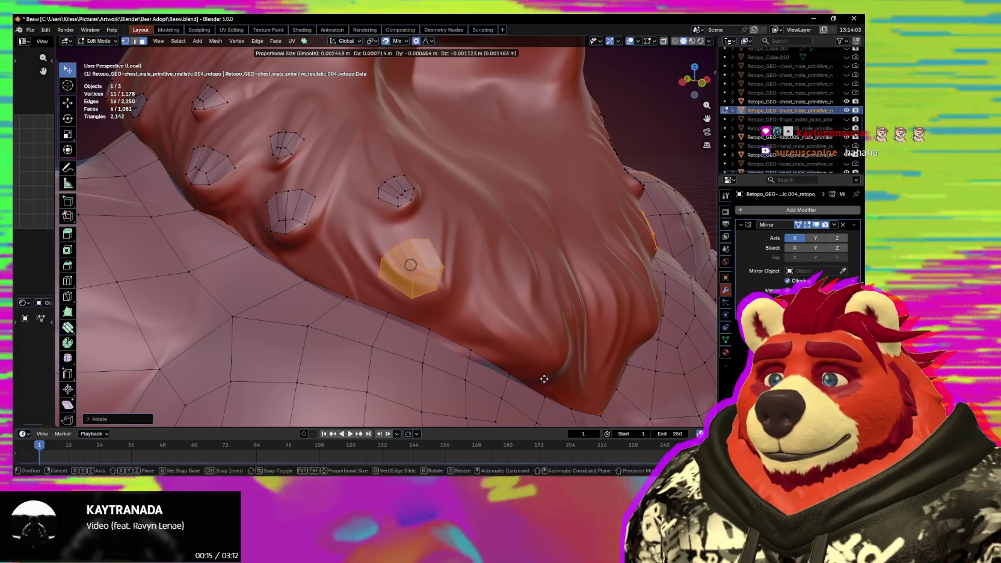
{"action": "left_click", "coordinate": [543, 378]}
{"action": "mouse_move", "coordinate": [525, 350]}
{"action": "middle_mouse_down"}
{"action": "mouse_move", "coordinate": [473, 360]}
{"action": "mouse_move", "coordinate": [457, 302]}
{"action": "mouse_move", "coordinate": [520, 323]}
{"action": "mouse_move", "coordinate": [444, 309]}
{"action": "mouse_move", "coordinate": [414, 322]}
{"action": "mouse_move", "coordinate": [396, 285]}
{"action": "middle_mouse_up"}
{"action": "key", "text": "g"}
{"action": "left_click", "coordinate": [520, 307]}
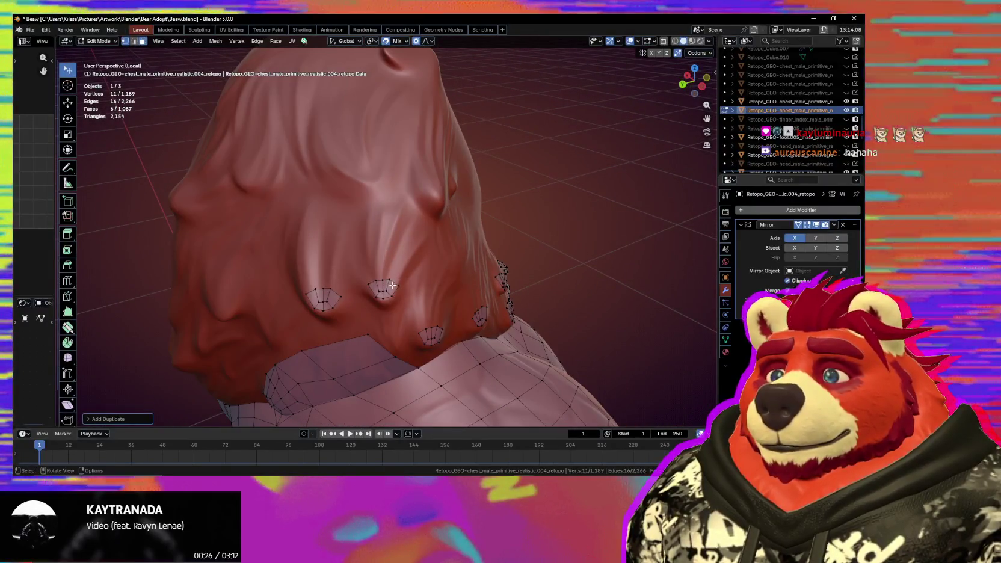
Paint-select patch vertices and drop a duplicate onto a tuft behind the head.
{"action": "key", "text": "c"}
{"action": "key", "text": "Escape"}
{"action": "mouse_move", "coordinate": [378, 291]}
{"action": "middle_mouse_down"}
{"action": "mouse_move", "coordinate": [329, 269]}
{"action": "mouse_move", "coordinate": [399, 225]}
{"action": "middle_mouse_up"}
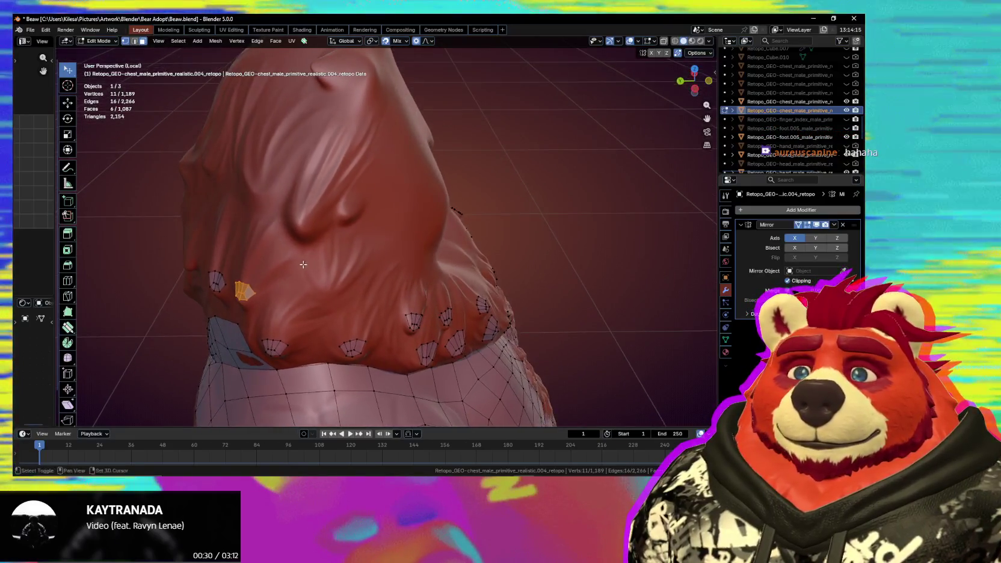
{"action": "key", "text": "shift+d"}
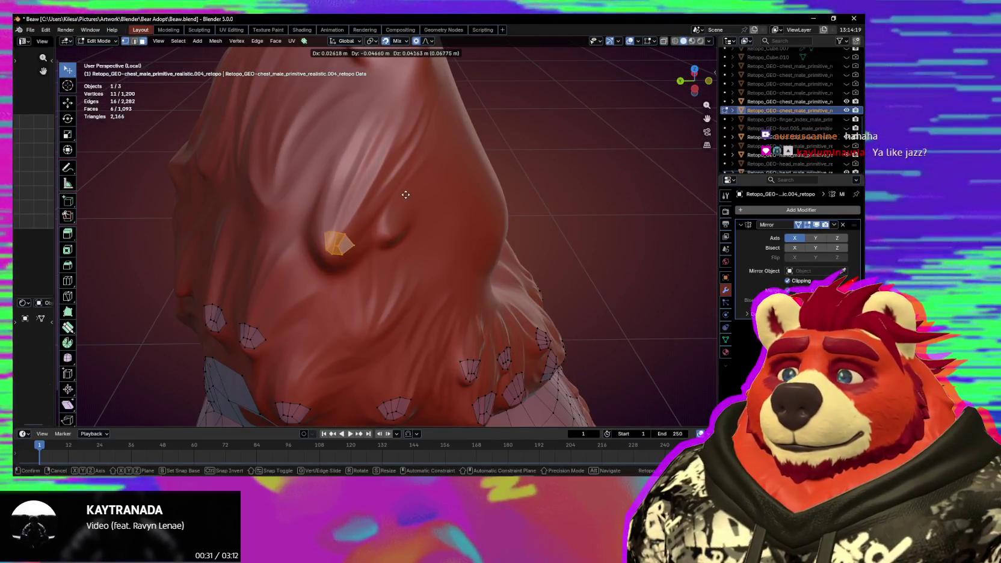
{"action": "left_click", "coordinate": [417, 231]}
Duplicate another patch copy, then scale, move and rotate it onto the next tuft.
{"action": "middle_click_drag", "start_coordinate": [304, 295], "coordinate": [334, 288]}
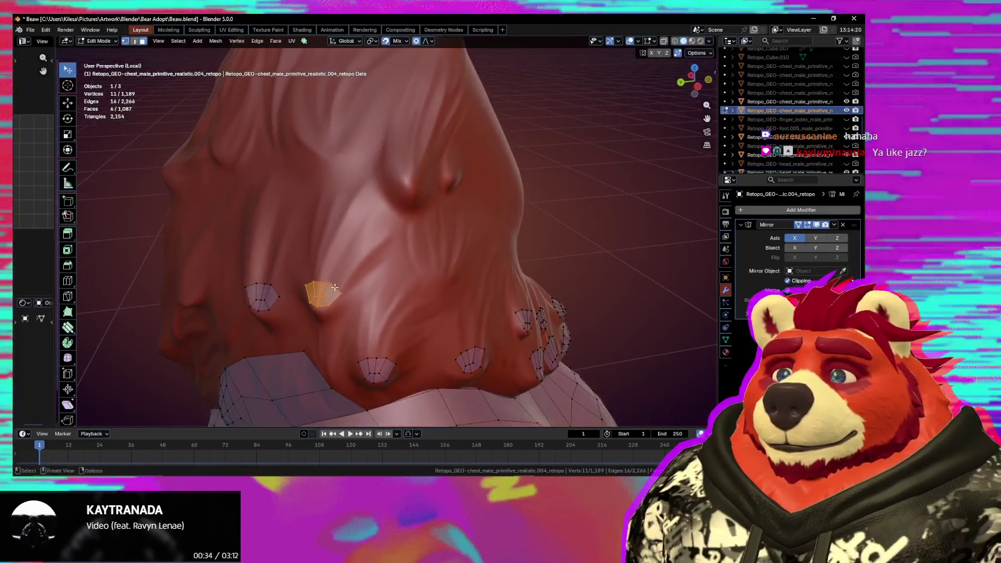
{"action": "key", "text": "shift+d"}
{"action": "left_click", "coordinate": [374, 233]}
{"action": "key", "text": "s"}
{"action": "key", "text": "s"}
{"action": "middle_click_drag", "start_coordinate": [383, 251], "coordinate": [397, 229]}
{"action": "key", "text": "g"}
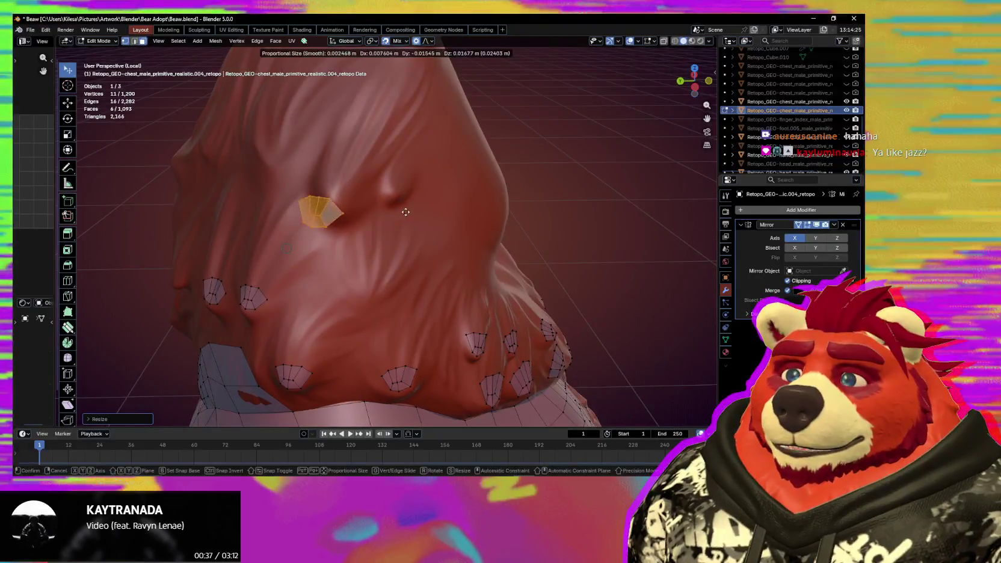
{"action": "left_click", "coordinate": [434, 192]}
{"action": "key", "text": "r"}
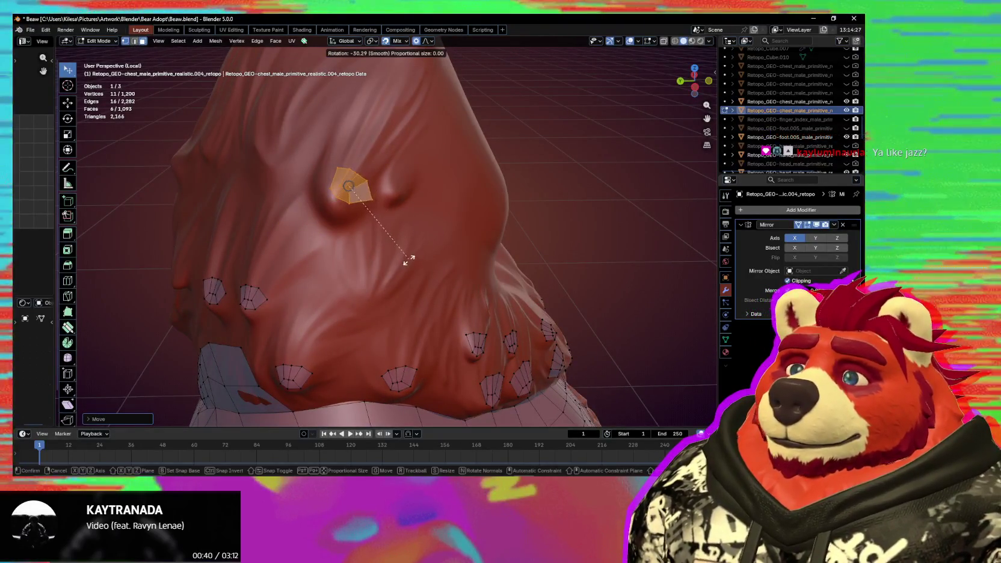
{"action": "mouse_move", "coordinate": [399, 261]}
{"action": "middle_mouse_down"}
{"action": "mouse_move", "coordinate": [394, 290]}
{"action": "mouse_move", "coordinate": [375, 270]}
{"action": "middle_mouse_up"}
{"action": "key", "text": "g"}
{"action": "left_click", "coordinate": [394, 289]}
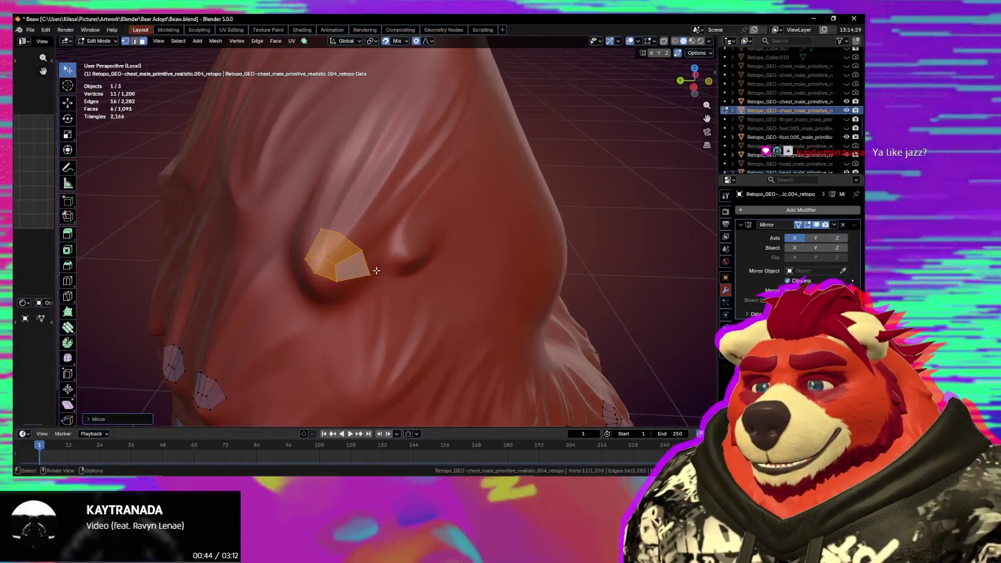
Move individual patch vertices, including a top-edge vertex, to hug the tuft.
{"action": "key", "text": "g"}
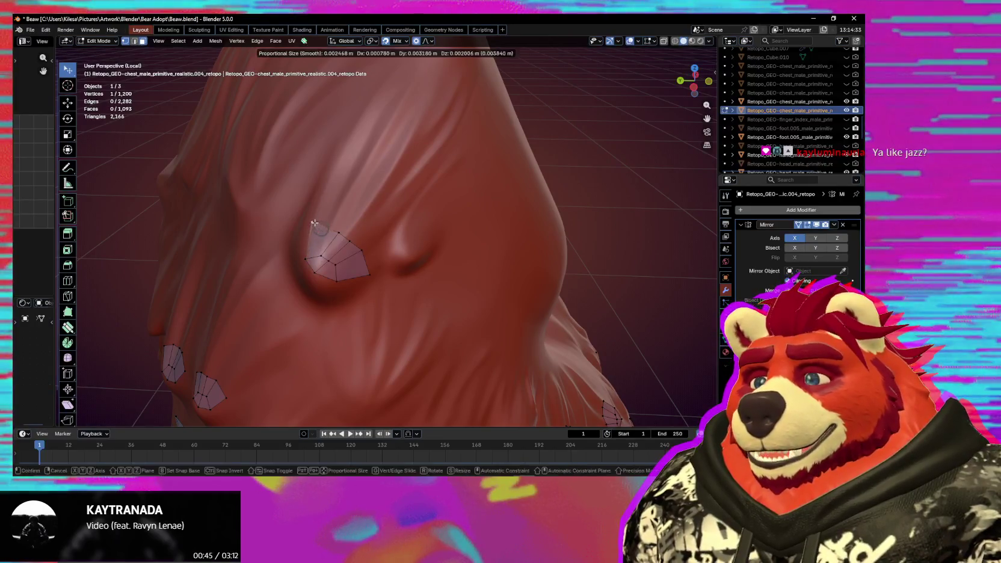
{"action": "left_click", "coordinate": [306, 264]}
{"action": "key", "text": "g"}
{"action": "left_click", "coordinate": [311, 276]}
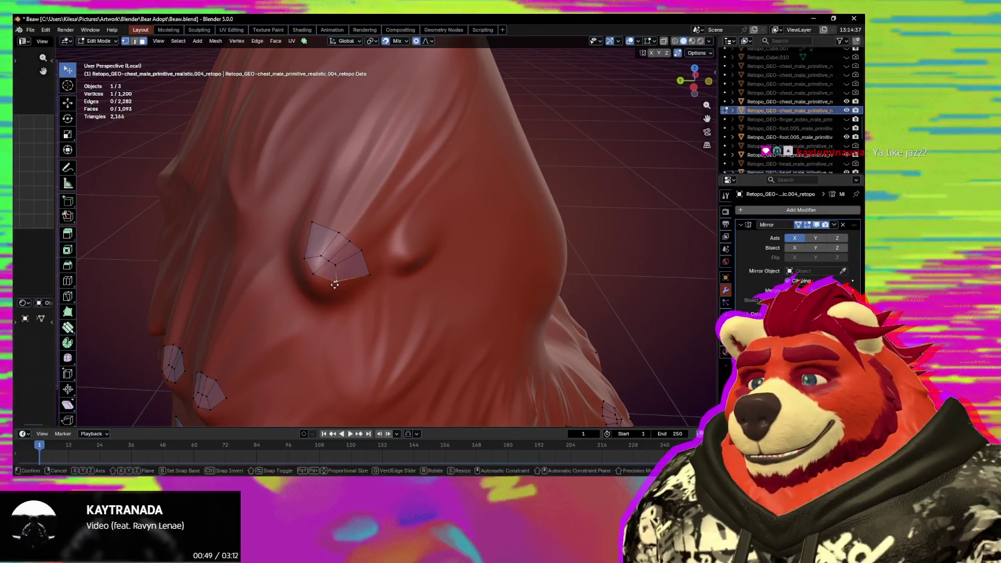
{"action": "left_click", "coordinate": [330, 278]}
{"action": "left_click", "coordinate": [304, 237]}
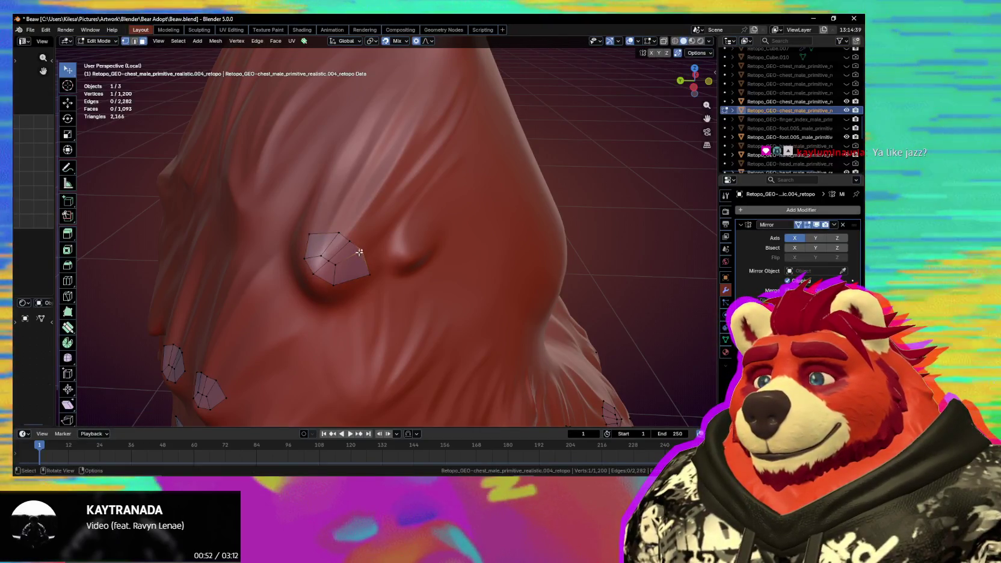
{"action": "mouse_move", "coordinate": [336, 239]}
{"action": "left_mouse_down"}
{"action": "mouse_move", "coordinate": [366, 263]}
{"action": "mouse_move", "coordinate": [355, 274]}
{"action": "left_mouse_up"}
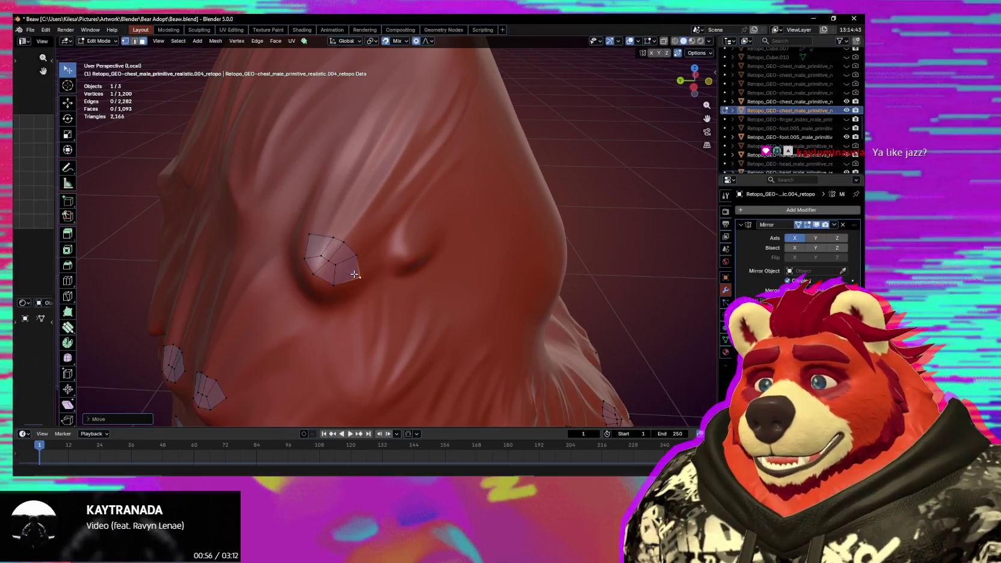
{"action": "middle_click_drag", "start_coordinate": [381, 272], "coordinate": [397, 274]}
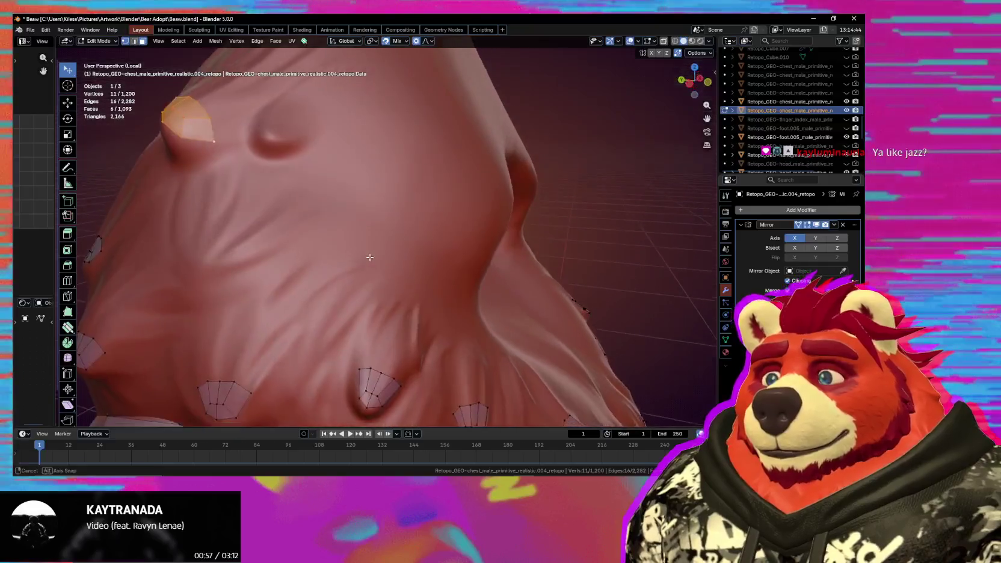
Duplicate a patch, shrink it, and move it onto a tuft on the head.
{"action": "key", "text": "shift+d"}
{"action": "key", "text": "s"}
{"action": "left_click", "coordinate": [423, 263]}
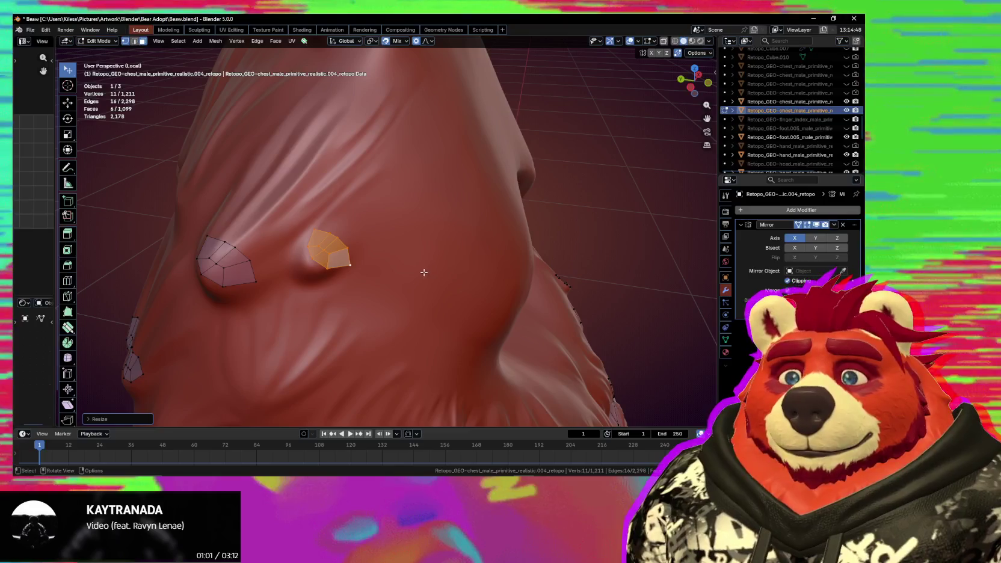
{"action": "left_click", "coordinate": [408, 267]}
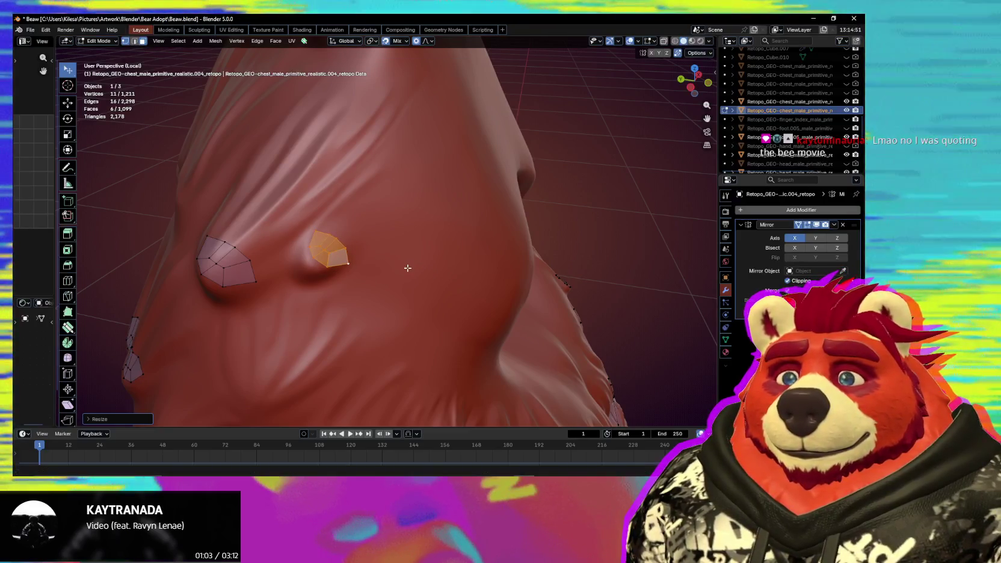
{"action": "key", "text": "g"}
{"action": "left_click", "coordinate": [397, 272]}
{"action": "mouse_move", "coordinate": [397, 272]}
{"action": "middle_mouse_down"}
{"action": "mouse_move", "coordinate": [335, 275]}
{"action": "mouse_move", "coordinate": [360, 316]}
{"action": "mouse_move", "coordinate": [442, 273]}
{"action": "mouse_move", "coordinate": [373, 267]}
{"action": "mouse_move", "coordinate": [388, 286]}
{"action": "mouse_move", "coordinate": [407, 286]}
{"action": "middle_mouse_up"}
{"action": "left_click", "coordinate": [390, 263]}
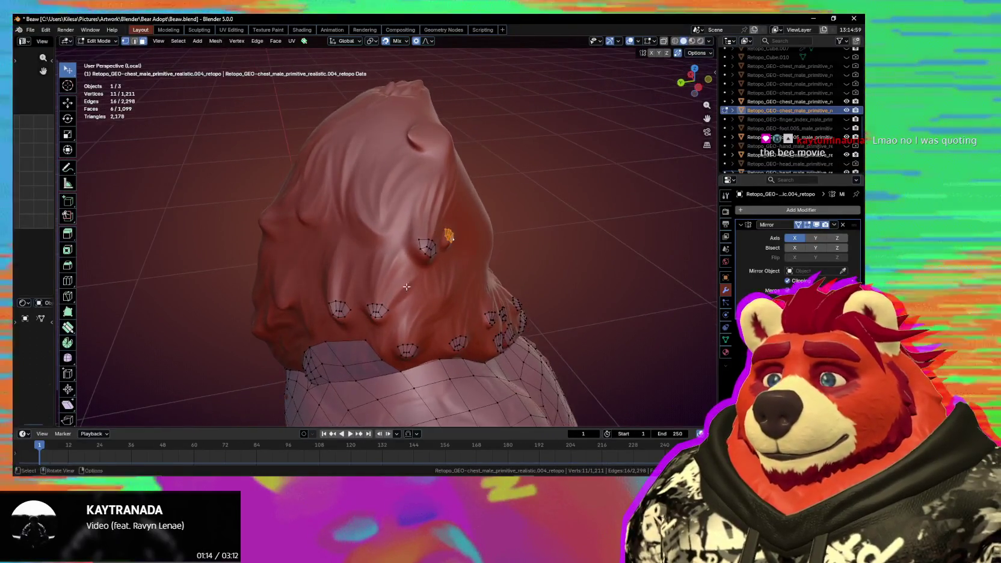
Place another patch copy on a neck tuft and enlarge it to cover the tuft.
{"action": "key", "text": "shift+d"}
{"action": "mouse_move", "coordinate": [431, 252]}
{"action": "middle_mouse_down"}
{"action": "mouse_move", "coordinate": [397, 261]}
{"action": "mouse_move", "coordinate": [414, 273]}
{"action": "middle_mouse_up"}
{"action": "left_click", "coordinate": [380, 237]}
{"action": "scroll", "coordinate": [414, 273], "scroll_direction": "up", "scroll_amount": 3}
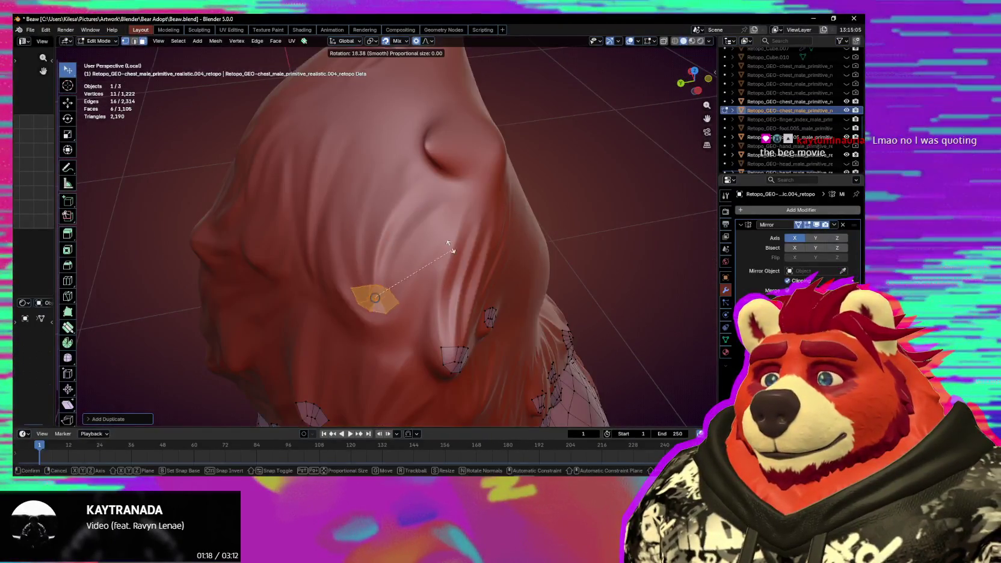
{"action": "middle_click_drag", "start_coordinate": [425, 233], "coordinate": [466, 249]}
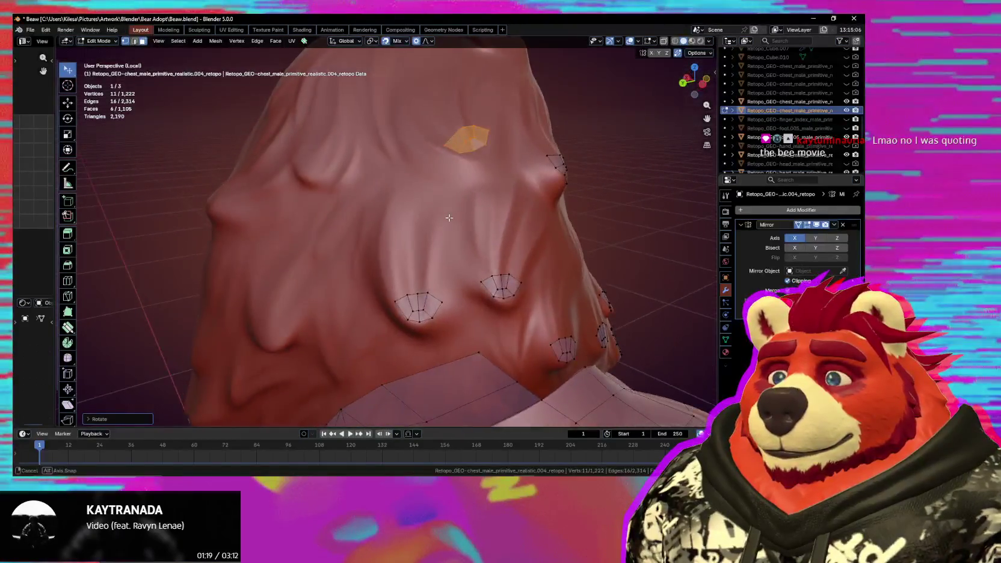
{"action": "key", "text": "s"}
{"action": "left_click", "coordinate": [507, 301]}
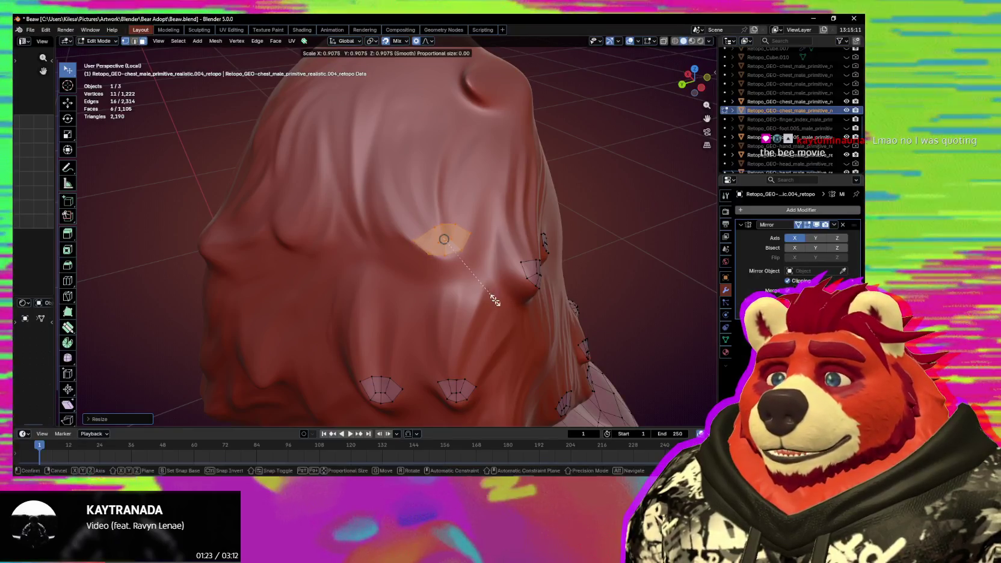
{"action": "left_click", "coordinate": [495, 300]}
{"action": "middle_click_drag", "start_coordinate": [495, 300], "coordinate": [467, 356]}
{"action": "key", "text": "shift+d"}
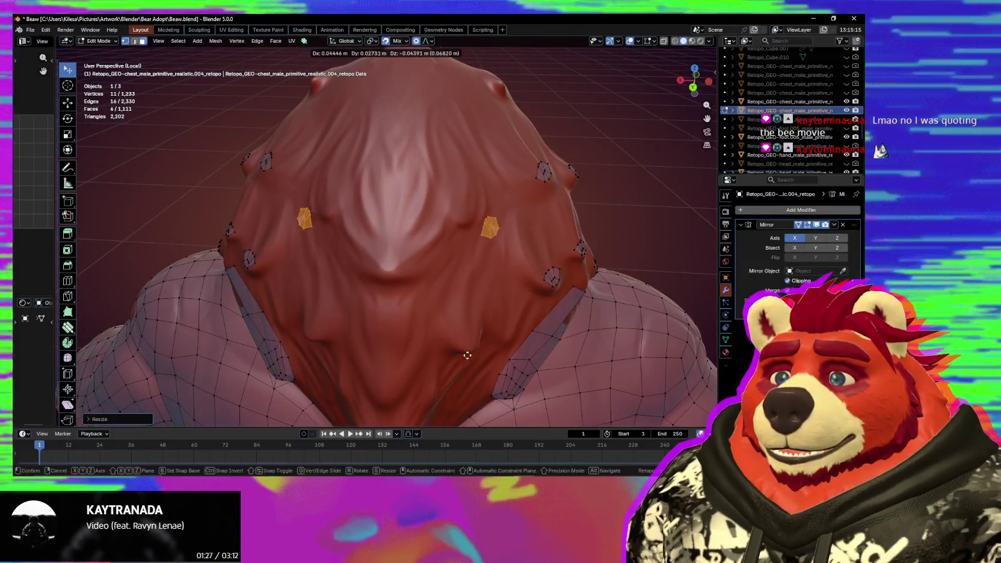
Position the duplicated patch on the chest tuft, rotating and moving it into place.
{"action": "mouse_move", "coordinate": [418, 402]}
{"action": "middle_mouse_down"}
{"action": "mouse_move", "coordinate": [406, 252]}
{"action": "mouse_move", "coordinate": [486, 338]}
{"action": "middle_mouse_up"}
{"action": "left_click", "coordinate": [486, 339]}
{"action": "scroll", "coordinate": [485, 339], "scroll_direction": "up", "scroll_amount": 2}
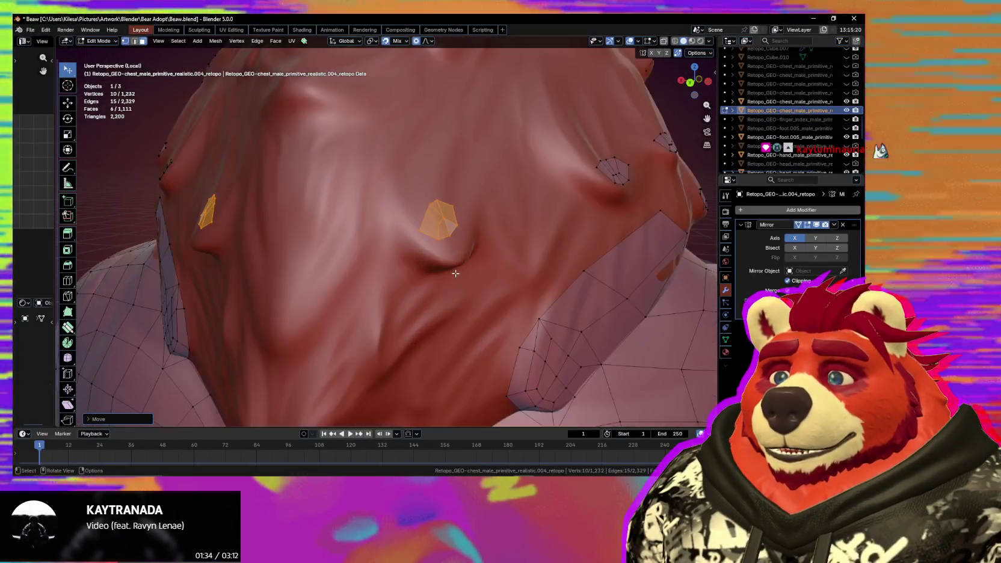
{"action": "scroll", "coordinate": [486, 339], "scroll_direction": "up", "scroll_amount": 1}
{"action": "scroll", "coordinate": [486, 338], "scroll_direction": "up", "scroll_amount": 2}
{"action": "key", "text": "r"}
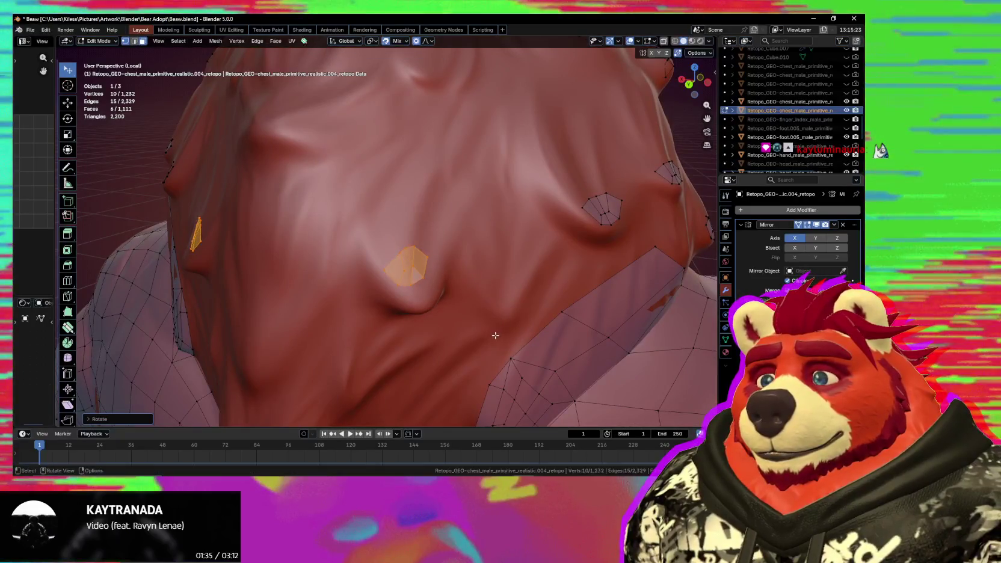
{"action": "key", "text": "g"}
{"action": "scroll", "coordinate": [503, 347], "scroll_direction": "up", "scroll_amount": 2}
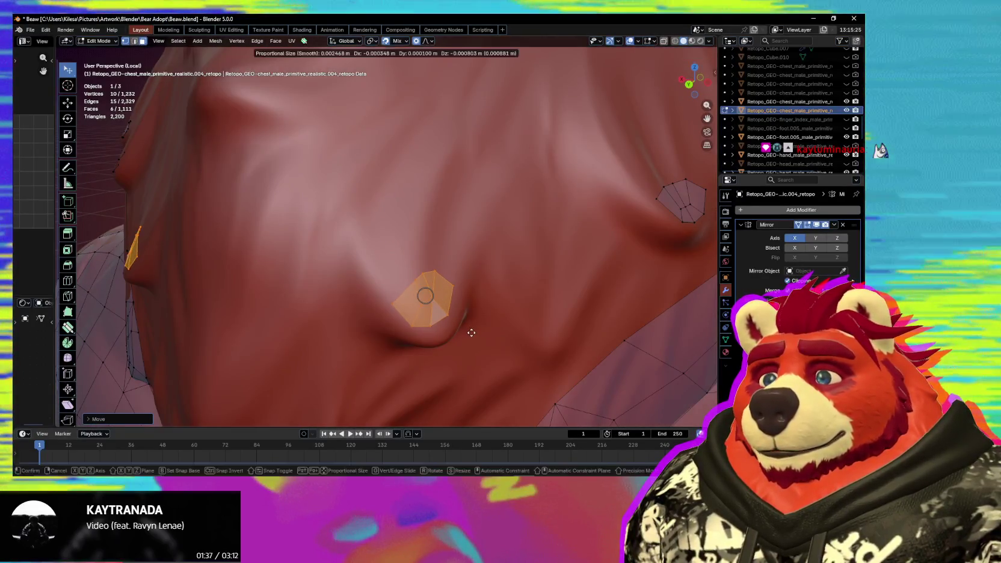
Move a patch vertex with smooth proportional falloff to follow the bump.
{"action": "left_click", "coordinate": [430, 283]}
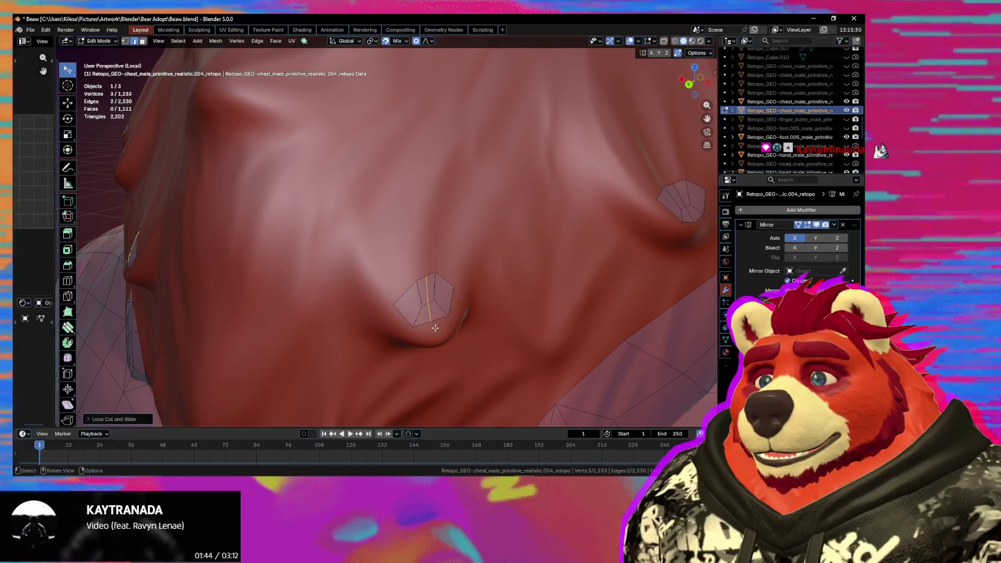
{"action": "left_click", "coordinate": [429, 303]}
{"action": "key", "text": "g"}
{"action": "left_click", "coordinate": [443, 303]}
{"action": "left_click", "coordinate": [461, 319]}
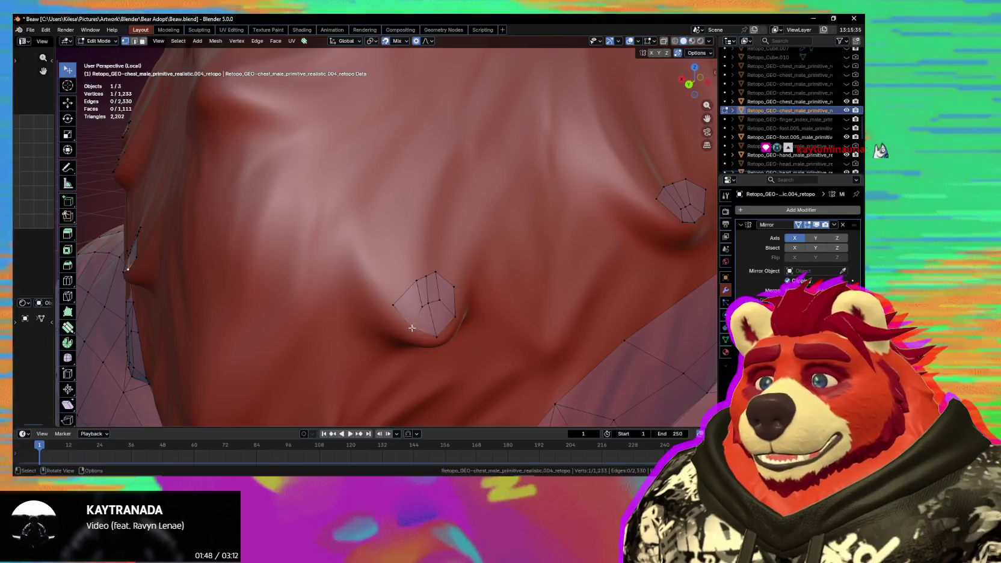
{"action": "left_click", "coordinate": [439, 300]}
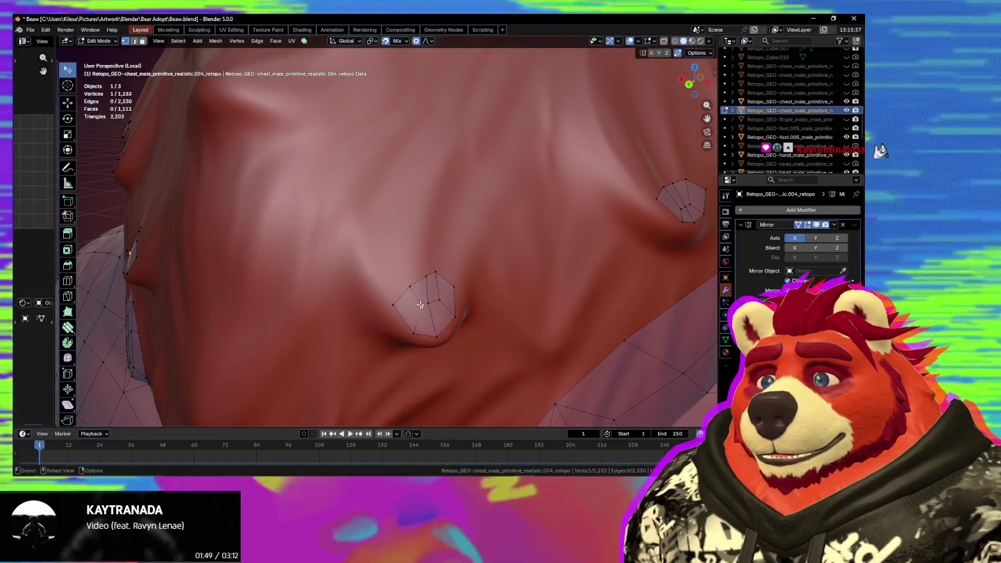
Nudge another patch vertex up and to the right to fit the bump.
{"action": "key", "text": "g"}
{"action": "left_click", "coordinate": [446, 300]}
{"action": "key", "text": "g"}
{"action": "left_click", "coordinate": [457, 288]}
{"action": "key", "text": "g"}
{"action": "left_click", "coordinate": [450, 282]}
{"action": "scroll", "coordinate": [450, 282], "scroll_direction": "down", "scroll_amount": 3}
{"action": "mouse_move", "coordinate": [450, 282]}
{"action": "middle_mouse_down"}
{"action": "mouse_move", "coordinate": [440, 284]}
{"action": "mouse_move", "coordinate": [432, 255]}
{"action": "middle_mouse_up"}
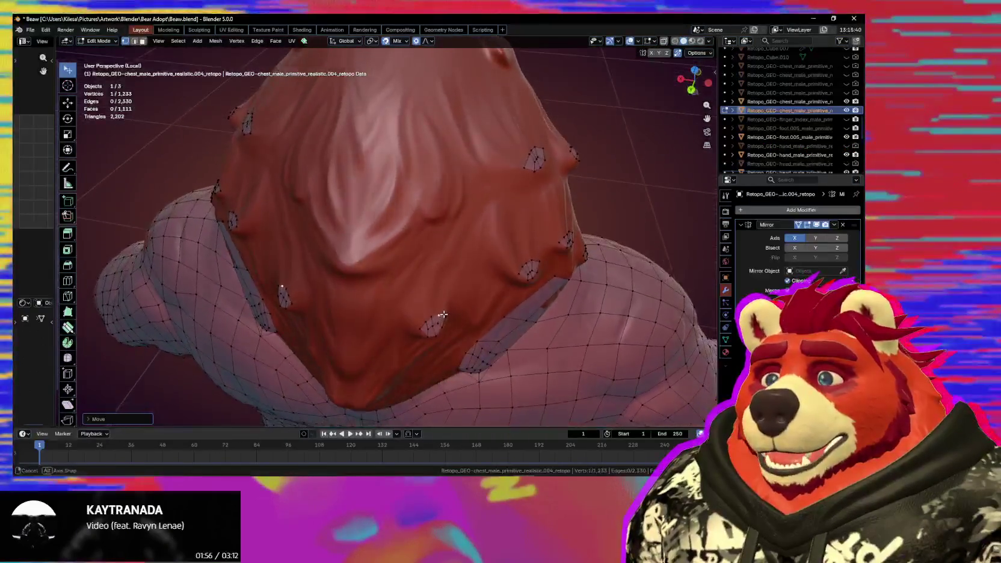
Select the patch faces covering the chest tuft.
{"action": "mouse_move", "coordinate": [431, 256]}
{"action": "middle_mouse_down"}
{"action": "mouse_move", "coordinate": [435, 293]}
{"action": "mouse_move", "coordinate": [418, 335]}
{"action": "middle_mouse_up"}
{"action": "scroll", "coordinate": [435, 293], "scroll_direction": "up", "scroll_amount": 4}
{"action": "left_click", "coordinate": [434, 299]}
{"action": "key", "text": "Escape"}
{"action": "scroll", "coordinate": [454, 263], "scroll_direction": "down", "scroll_amount": 2}
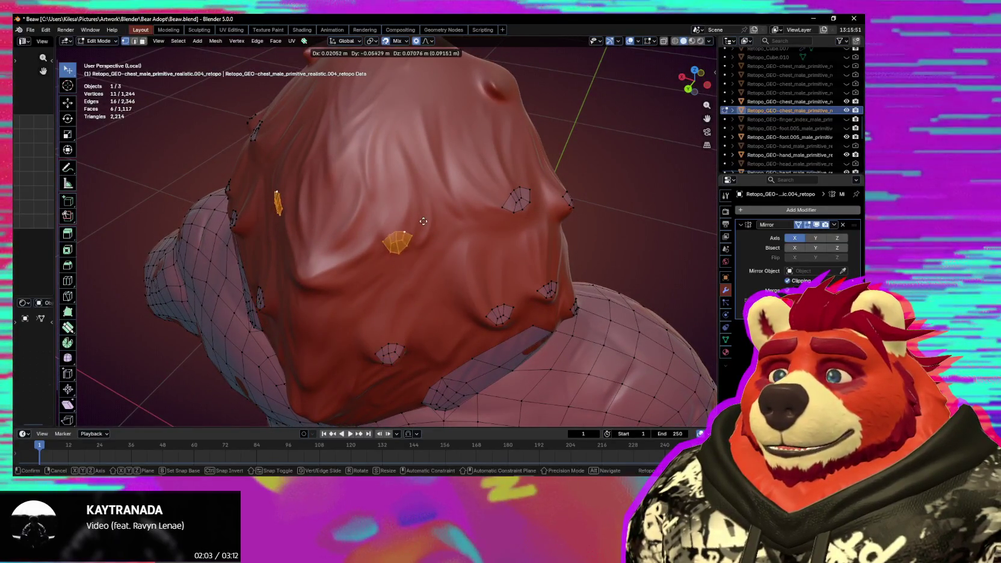
{"action": "scroll", "coordinate": [443, 272], "scroll_direction": "up", "scroll_amount": 2}
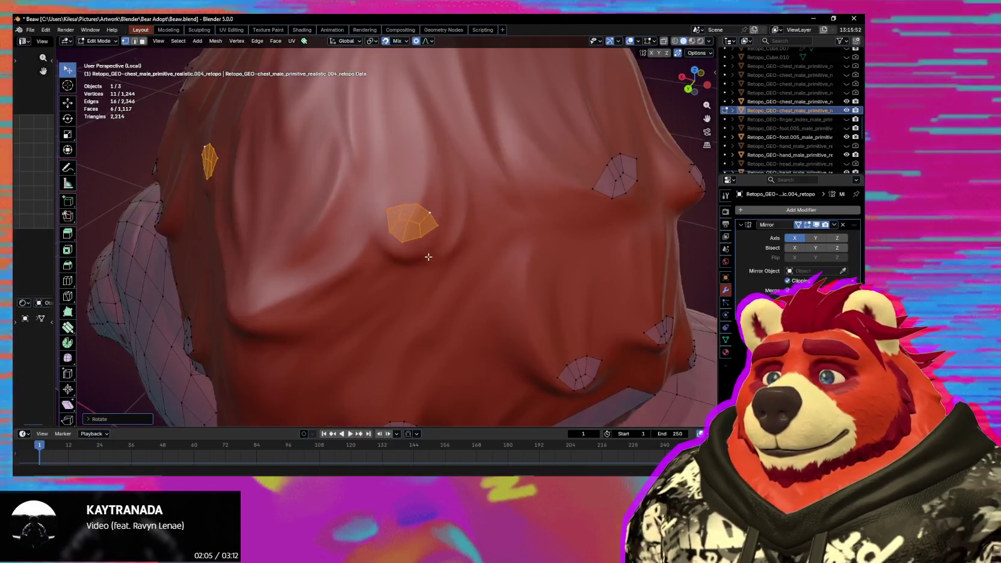
{"action": "scroll", "coordinate": [408, 258], "scroll_direction": "up", "scroll_amount": 1}
Adjust single vertices of the chest patch to sit on the tuft.
{"action": "left_click", "coordinate": [404, 257]}
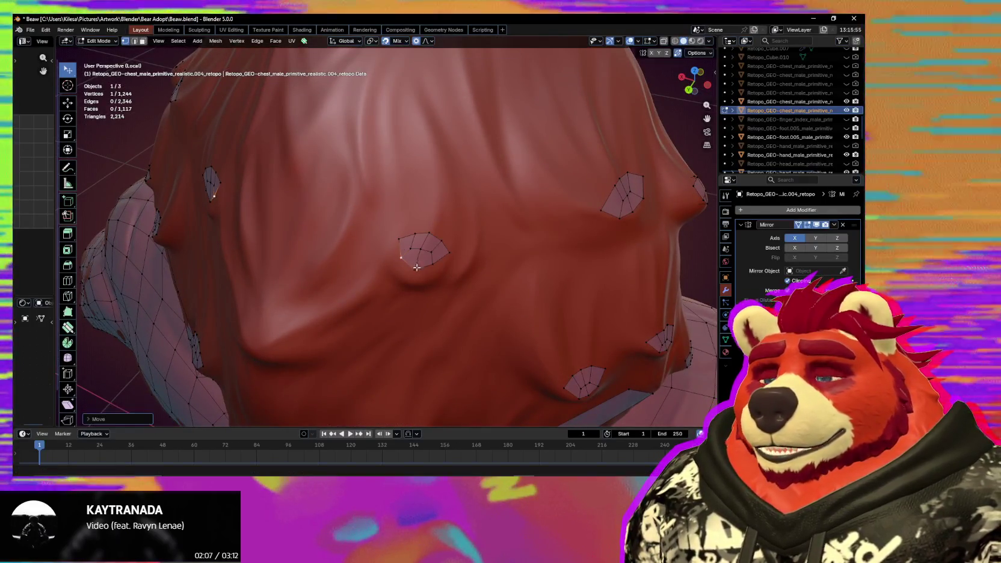
{"action": "mouse_move", "coordinate": [405, 257]}
{"action": "middle_mouse_down"}
{"action": "mouse_move", "coordinate": [425, 263]}
{"action": "mouse_move", "coordinate": [432, 223]}
{"action": "middle_mouse_up"}
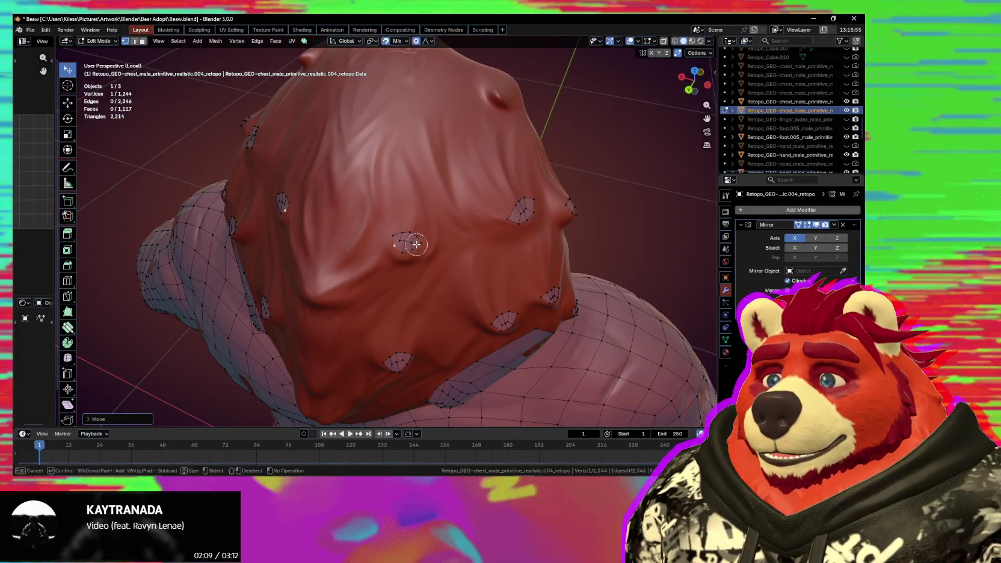
{"action": "middle_click_drag", "start_coordinate": [443, 266], "coordinate": [422, 266]}
{"action": "left_click", "coordinate": [422, 266]}
{"action": "left_click", "coordinate": [421, 264]}
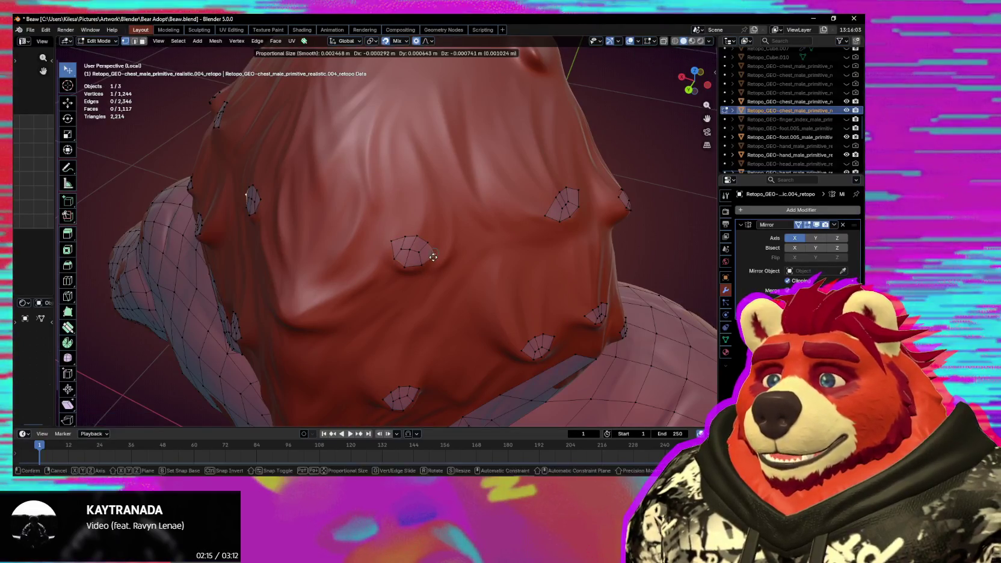
{"action": "left_click", "coordinate": [433, 258]}
{"action": "middle_click_drag", "start_coordinate": [433, 259], "coordinate": [455, 295]}
{"action": "scroll", "coordinate": [433, 262], "scroll_direction": "down", "scroll_amount": 3}
{"action": "scroll", "coordinate": [389, 284], "scroll_direction": "up", "scroll_amount": 4}
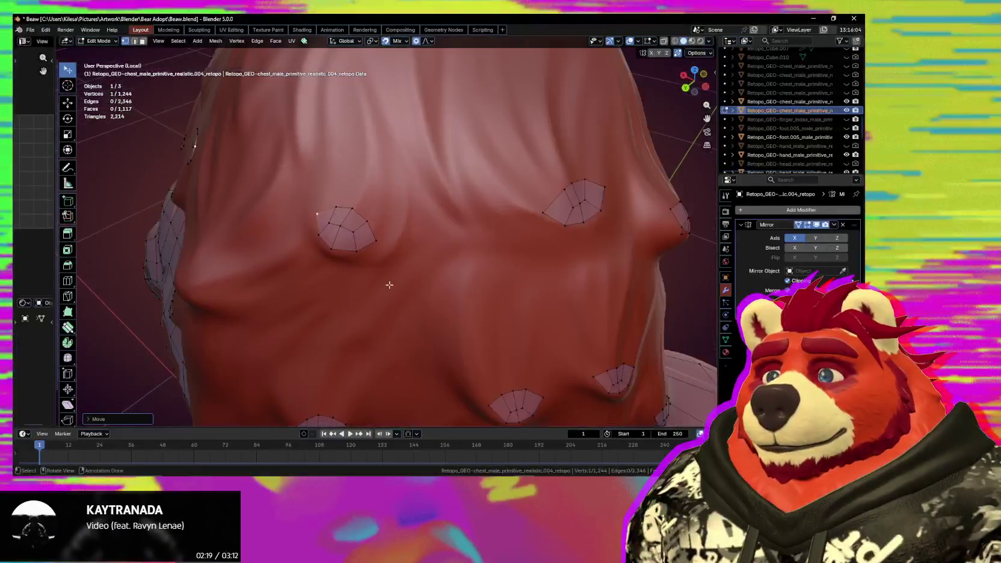
Select both chest patches, copy them, and delete the patch's extra vertex.
{"action": "left_click", "coordinate": [341, 229]}
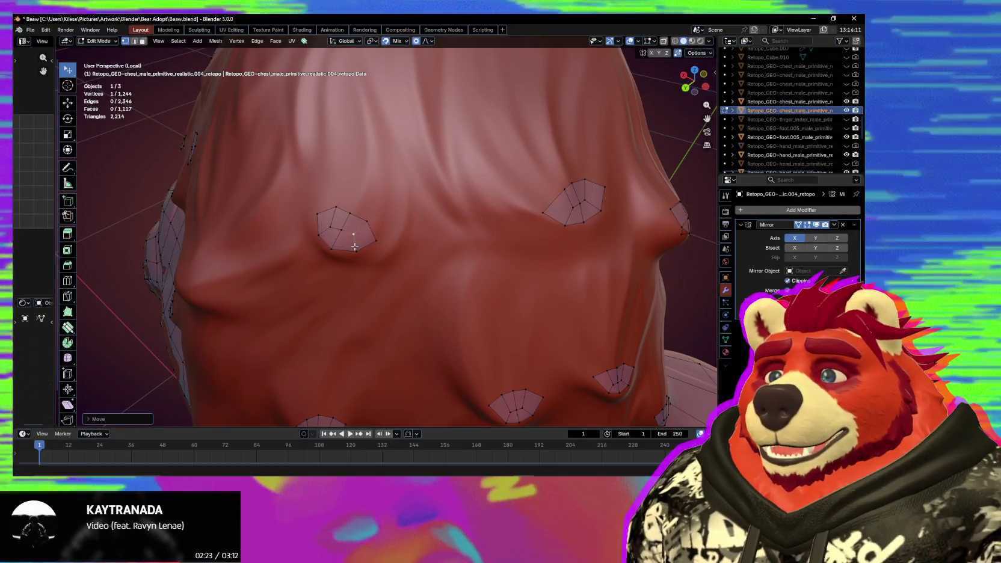
{"action": "middle_click_drag", "start_coordinate": [327, 222], "coordinate": [391, 248]}
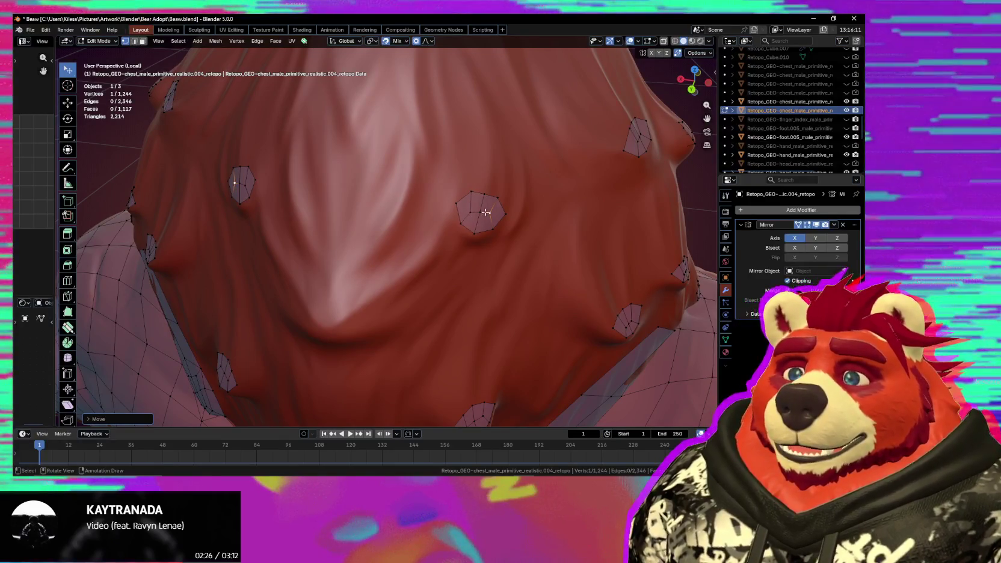
{"action": "key", "text": "l"}
{"action": "key", "text": "ctrl+l"}
{"action": "key", "text": "shift+d"}
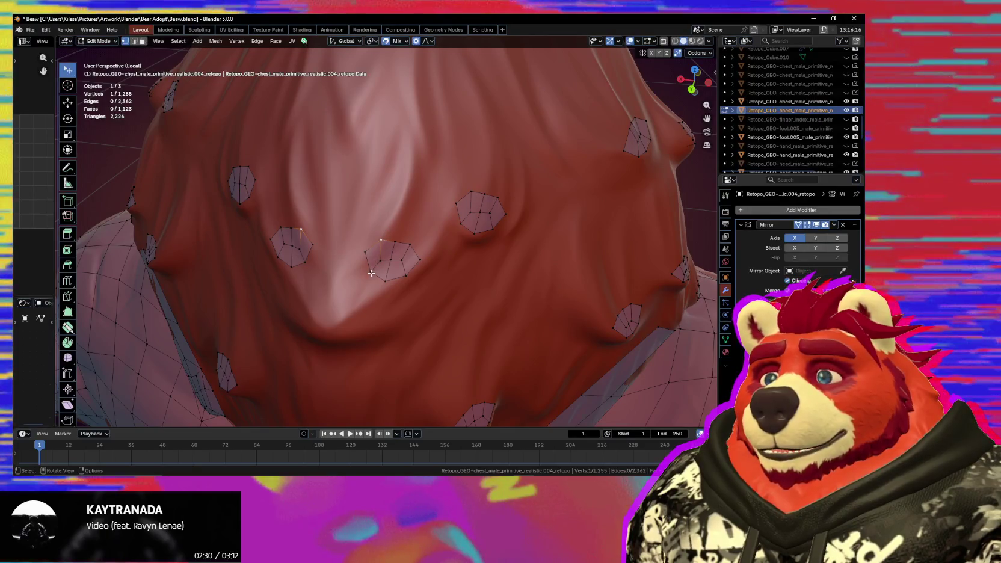
{"action": "key", "text": "ctrl+z"}
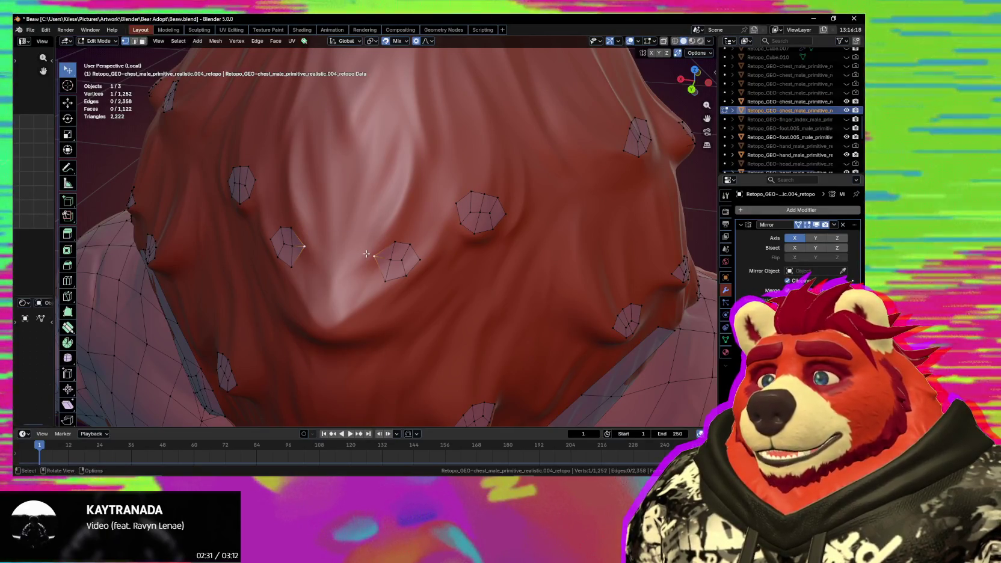
{"action": "key", "text": "x"}
{"action": "left_click", "coordinate": [366, 255]}
{"action": "mouse_move", "coordinate": [407, 272]}
{"action": "left_mouse_down"}
{"action": "mouse_move", "coordinate": [416, 255]}
{"action": "mouse_move", "coordinate": [406, 244]}
{"action": "mouse_move", "coordinate": [367, 286]}
{"action": "mouse_move", "coordinate": [349, 290]}
{"action": "left_mouse_up"}
Move and scale a patch to cover the pointed central chest tuft.
{"action": "middle_click_drag", "start_coordinate": [377, 296], "coordinate": [409, 276]}
{"action": "left_click_drag", "start_coordinate": [409, 277], "coordinate": [418, 288]}
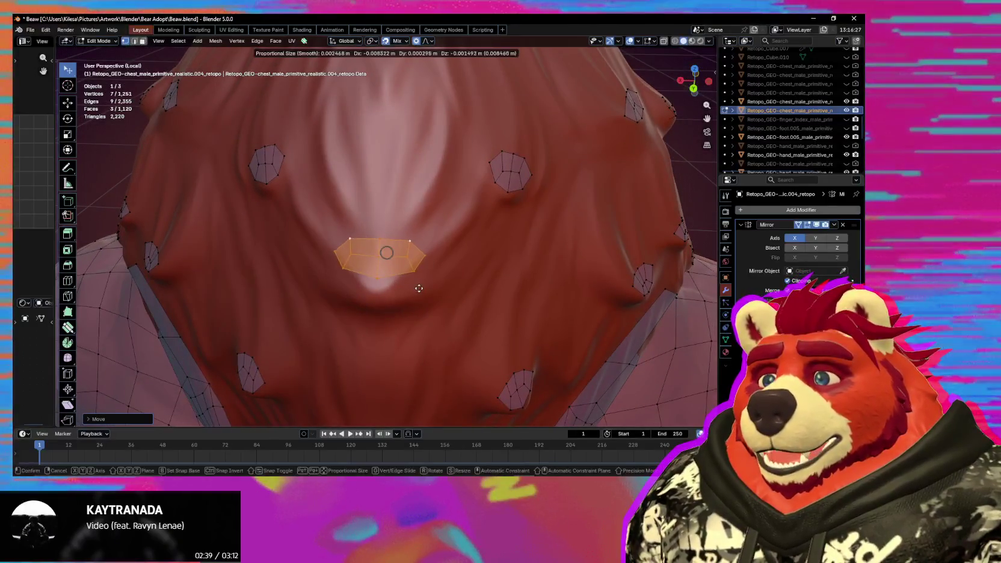
{"action": "key", "text": "s"}
{"action": "left_click", "coordinate": [469, 295]}
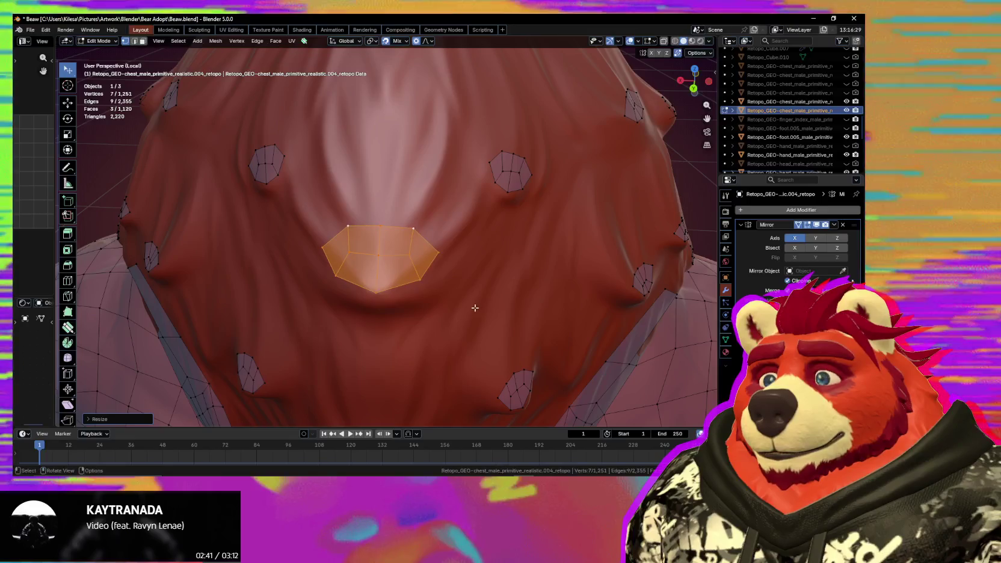
{"action": "scroll", "coordinate": [451, 307], "scroll_direction": "up", "scroll_amount": 4}
{"action": "scroll", "coordinate": [451, 307], "scroll_direction": "down", "scroll_amount": 4}
{"action": "key", "text": "g"}
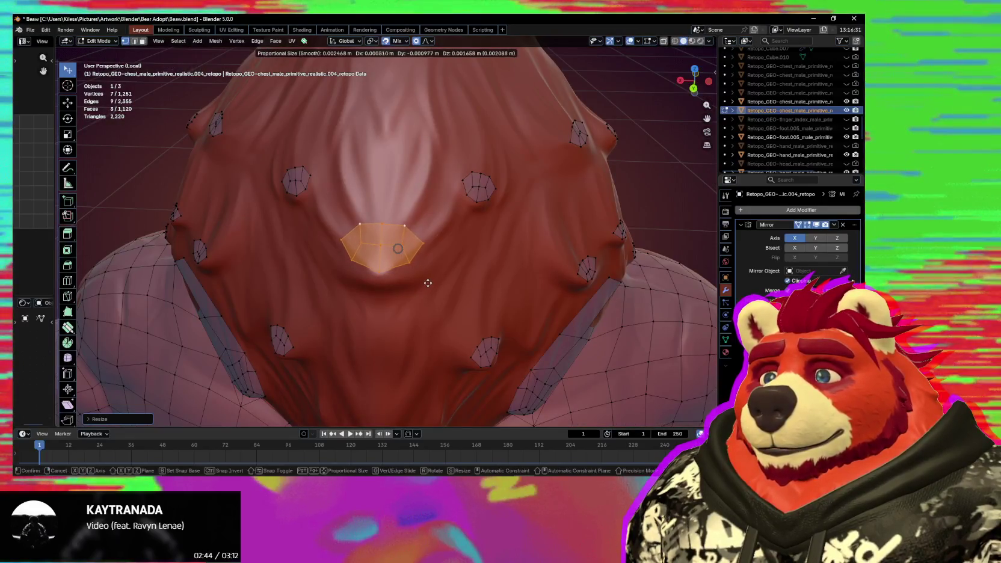
{"action": "left_click", "coordinate": [420, 283]}
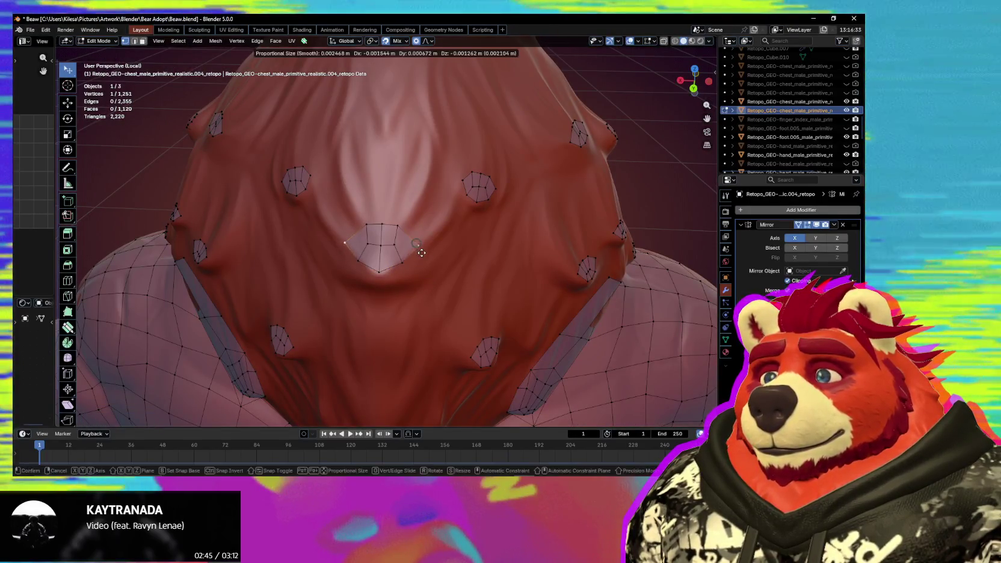
Slightly adjust an inner vertex of the central chest patch.
{"action": "left_click", "coordinate": [367, 244]}
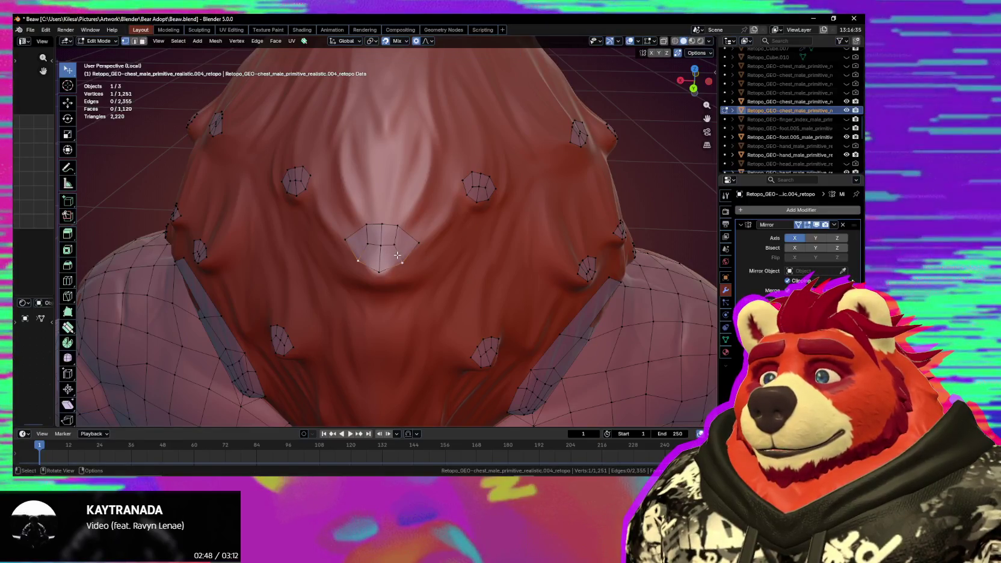
{"action": "left_click", "coordinate": [406, 254]}
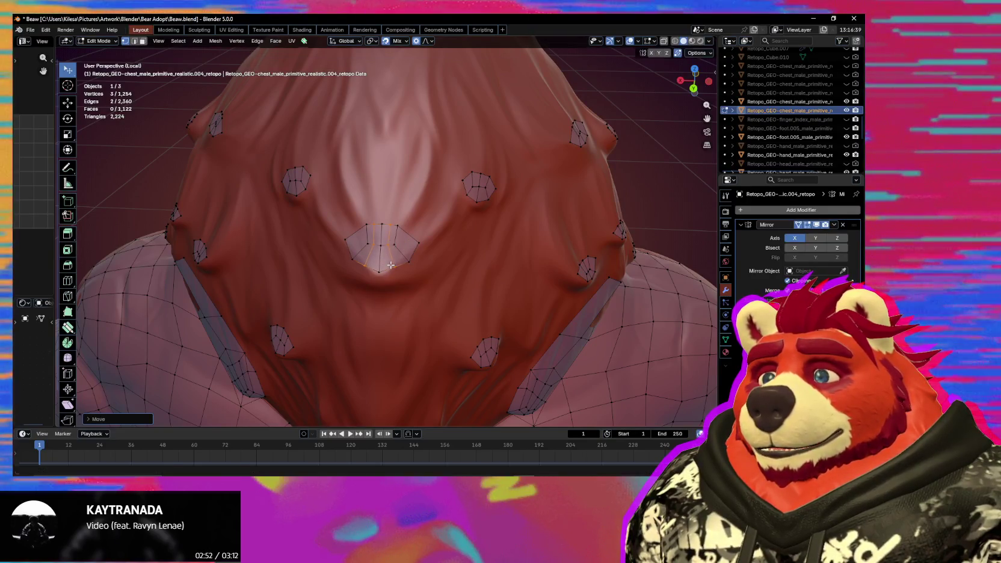
{"action": "scroll", "coordinate": [390, 264], "scroll_direction": "down", "scroll_amount": 3}
{"action": "scroll", "coordinate": [393, 256], "scroll_direction": "up", "scroll_amount": 2}
Extend the central chest patch with an extra row placed lower on the chest.
{"action": "key", "text": "l"}
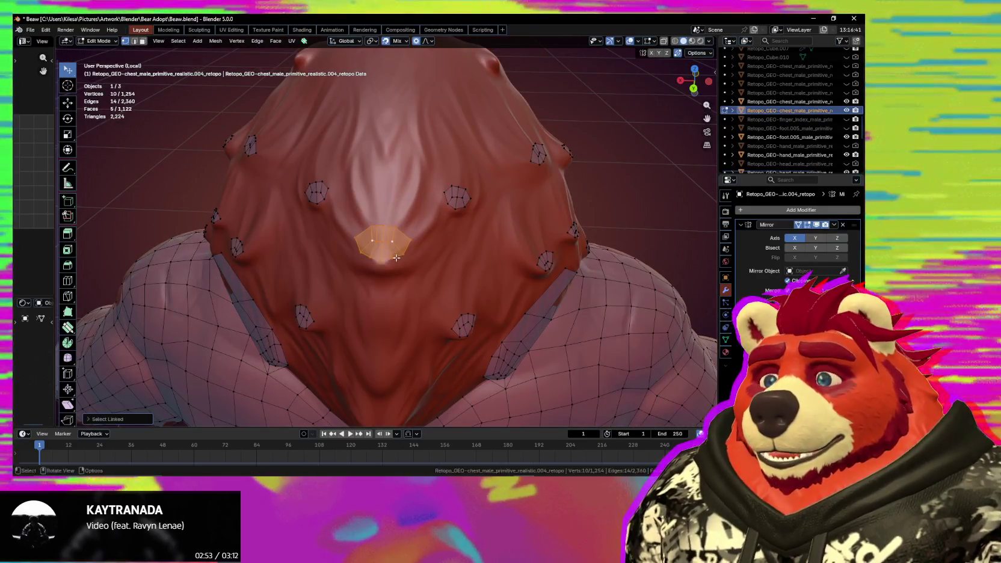
{"action": "middle_click_drag", "start_coordinate": [397, 247], "coordinate": [394, 206]}
{"action": "key", "text": "e"}
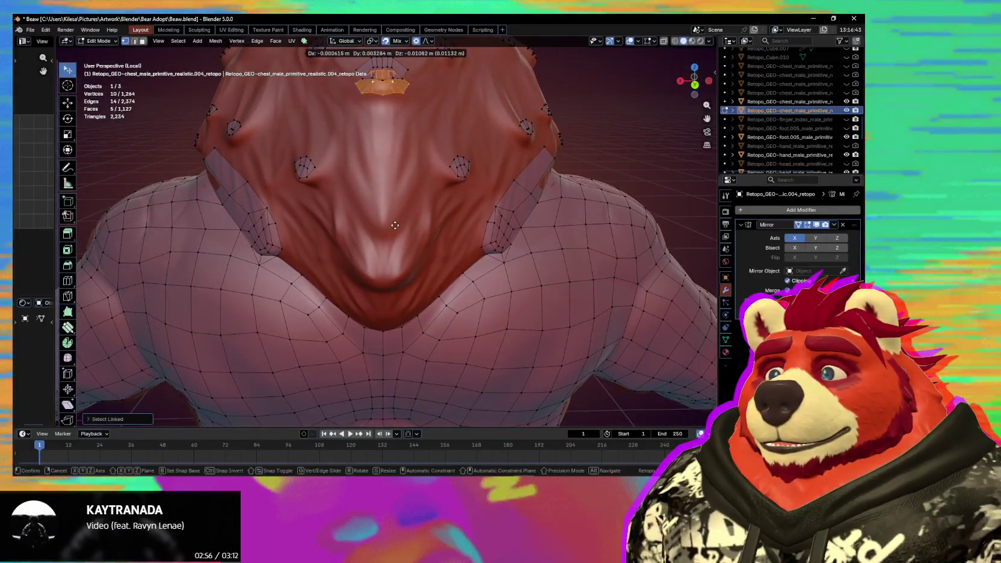
{"action": "left_click", "coordinate": [400, 307]}
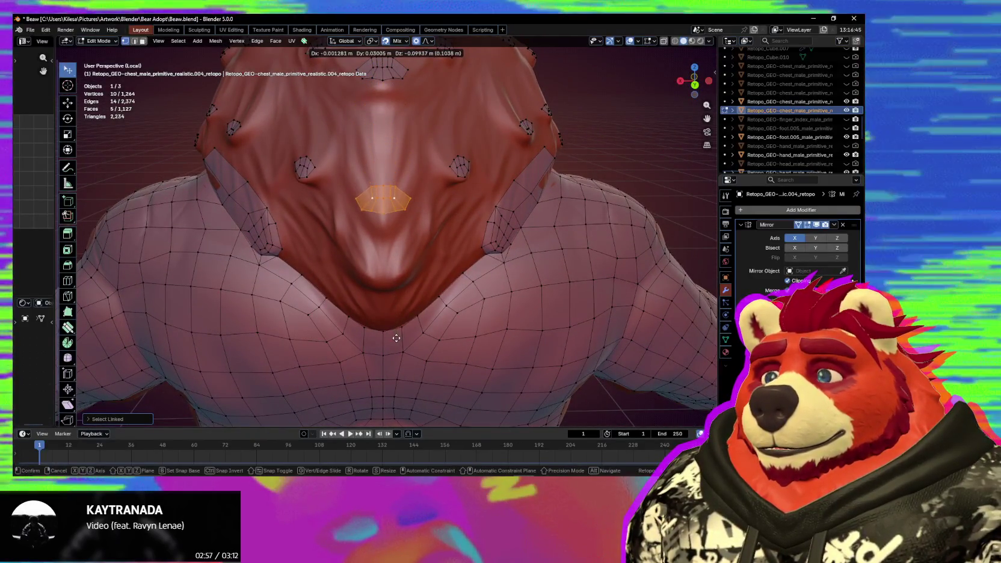
{"action": "middle_click_drag", "start_coordinate": [401, 307], "coordinate": [414, 297]}
{"action": "key", "text": "g"}
{"action": "left_click", "coordinate": [422, 289]}
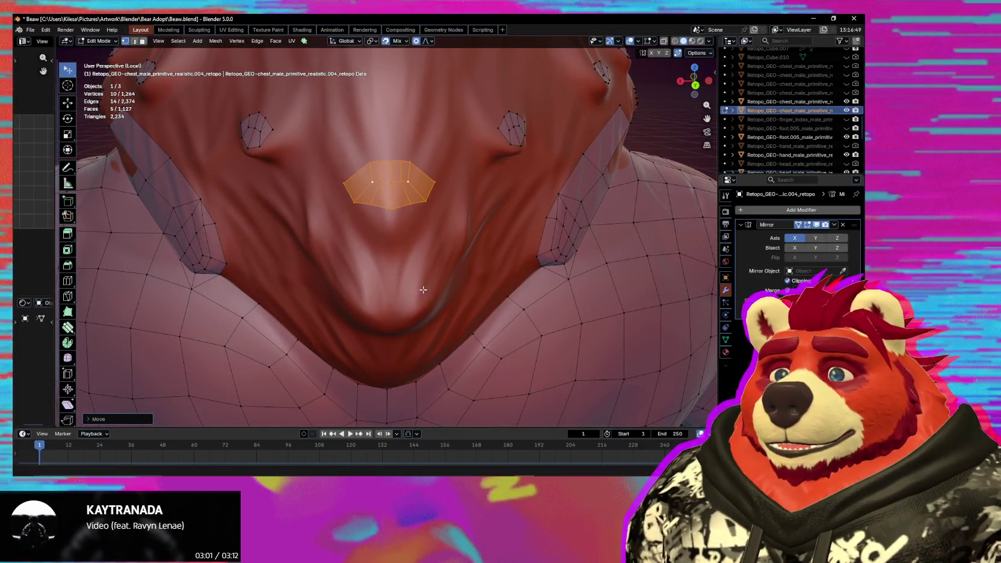
{"action": "middle_click_drag", "start_coordinate": [396, 264], "coordinate": [374, 255]}
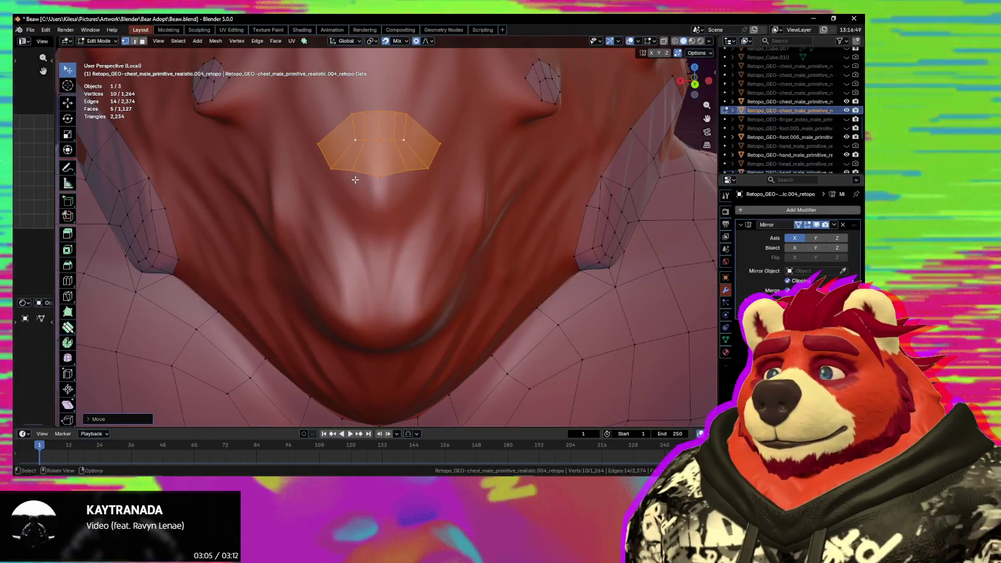
Select the lip-shaped patch and place its copy at the neck base.
{"action": "left_click", "coordinate": [379, 177]}
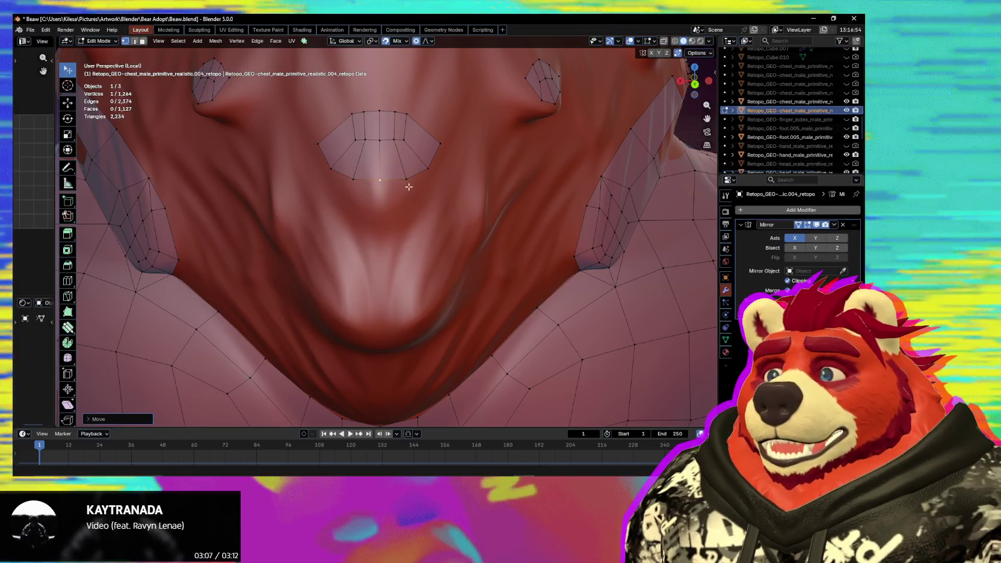
{"action": "key", "text": "ctrl+l"}
{"action": "middle_click_drag", "start_coordinate": [409, 187], "coordinate": [407, 237]}
{"action": "key", "text": "e"}
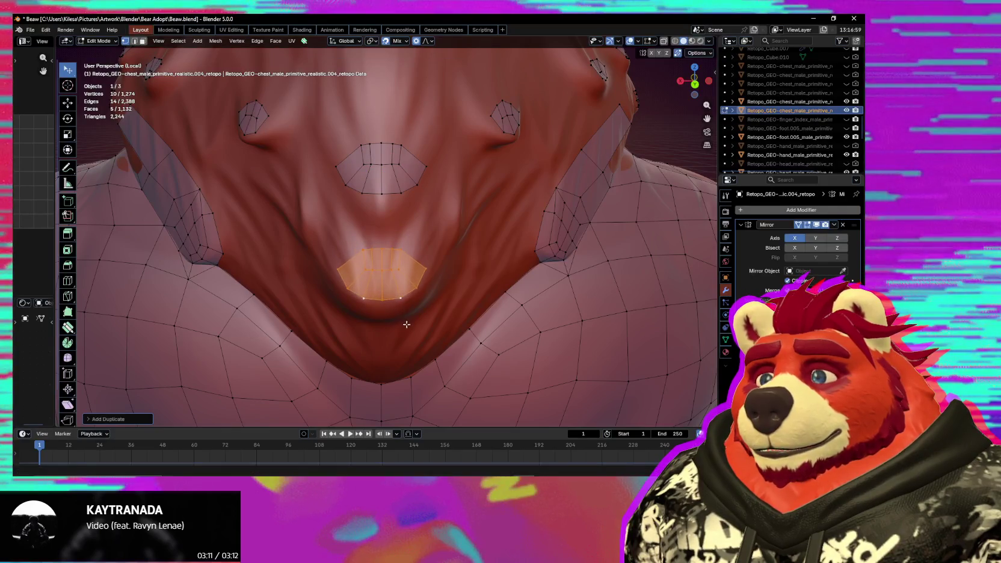
{"action": "middle_click_drag", "start_coordinate": [407, 324], "coordinate": [407, 297]}
{"action": "key", "text": "e"}
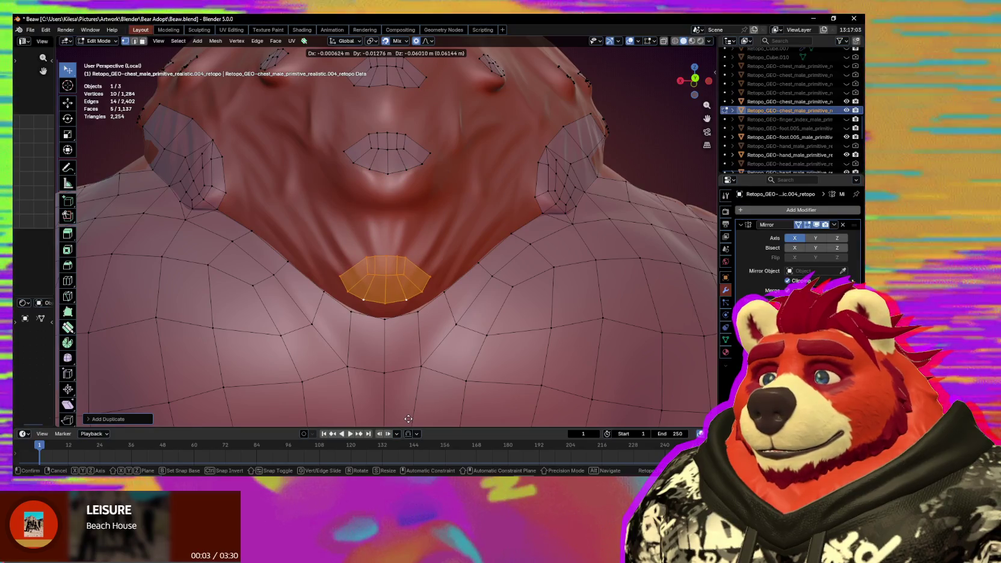
Join a border vertex of the copied patch to the neighbouring chest vertex with a filled face.
{"action": "left_click", "coordinate": [408, 418]}
{"action": "left_click", "coordinate": [400, 322]}
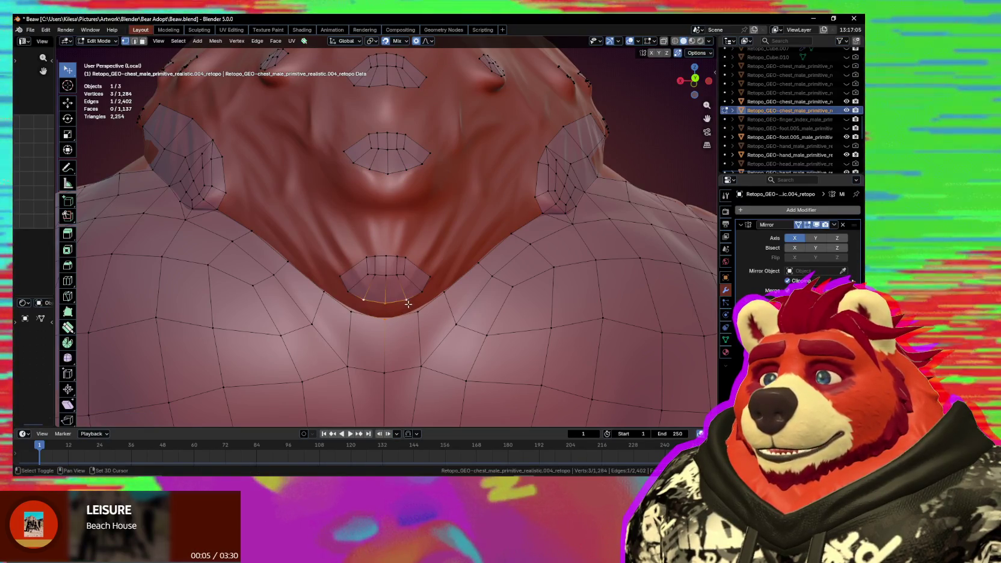
{"action": "left_click", "coordinate": [325, 291]}
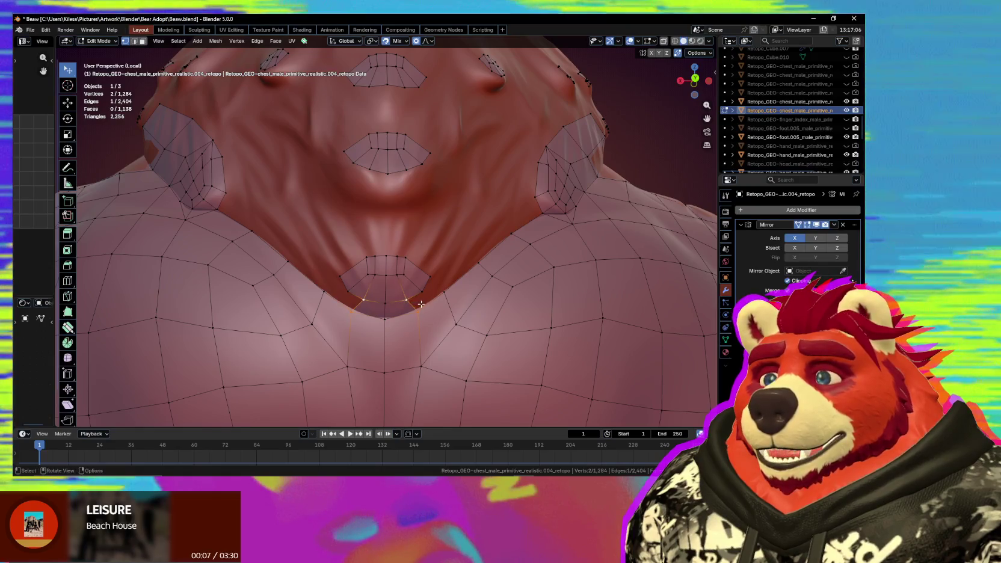
{"action": "left_click", "coordinate": [439, 294], "text": "shift"}
{"action": "key", "text": "j"}
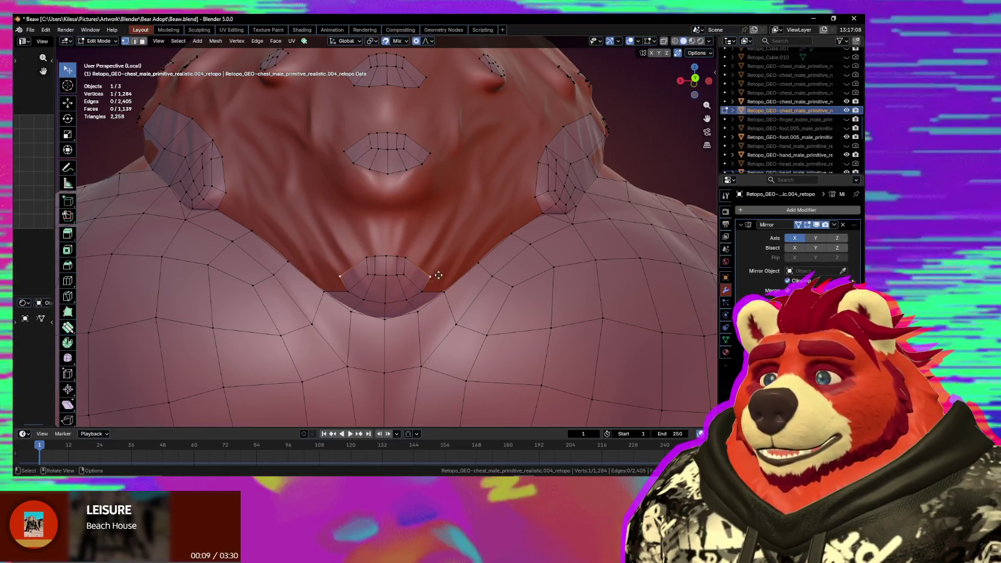
Nudge the patch's border and corner vertices down and outward to sit in the neck fold.
{"action": "left_click", "coordinate": [425, 285]}
{"action": "left_click", "coordinate": [404, 275]}
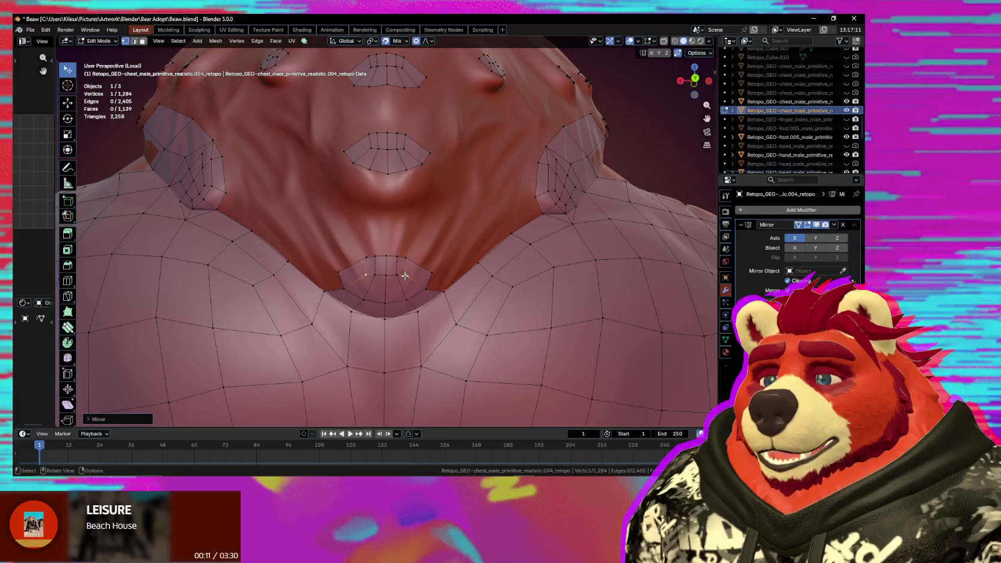
{"action": "left_click", "coordinate": [412, 263], "text": "shift"}
{"action": "left_click", "coordinate": [414, 263], "text": "shift"}
{"action": "key", "text": "g"}
{"action": "left_click", "coordinate": [404, 268]}
{"action": "left_click", "coordinate": [417, 277]}
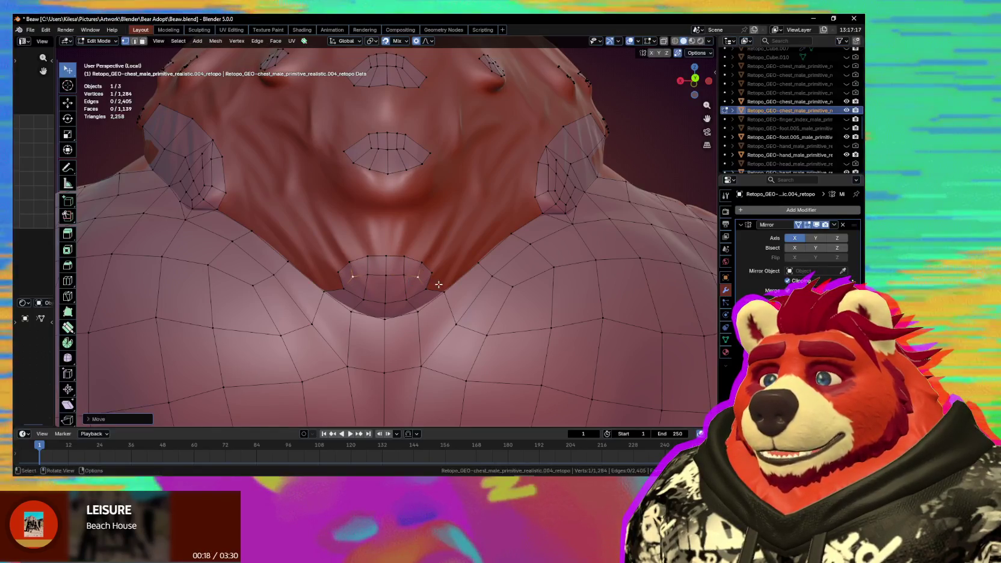
{"action": "middle_click_drag", "start_coordinate": [426, 288], "coordinate": [408, 275]}
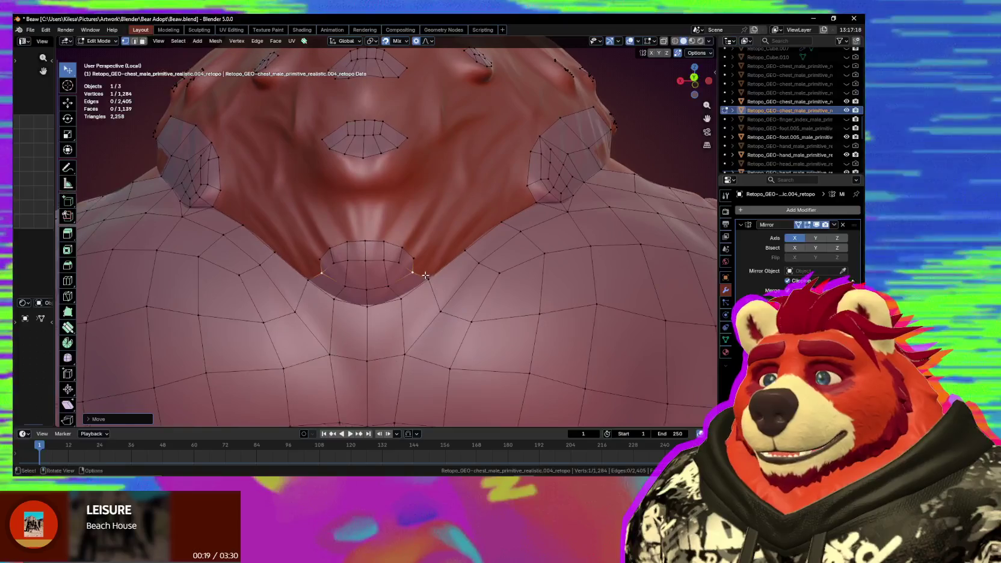
{"action": "key", "text": "g"}
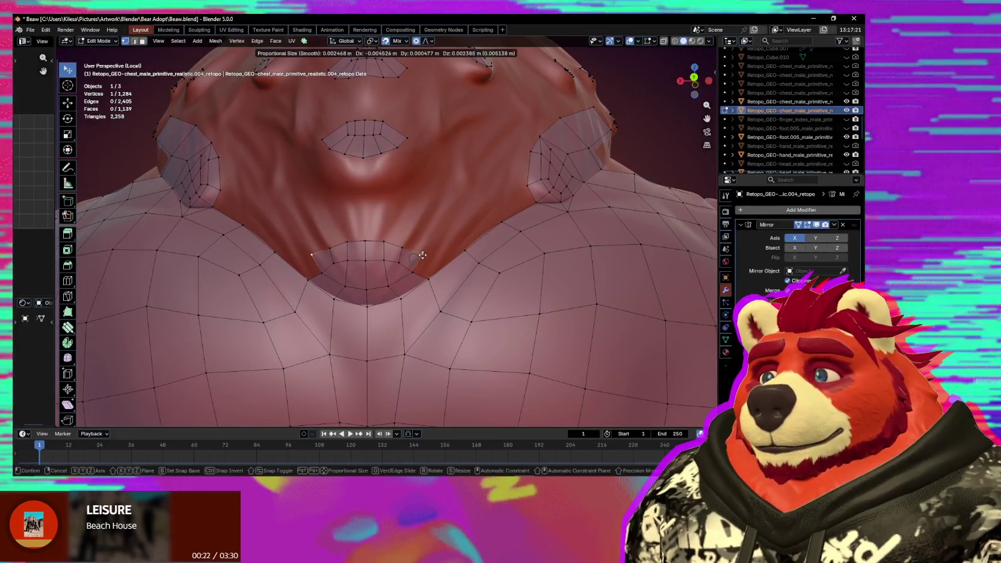
{"action": "left_click", "coordinate": [428, 270]}
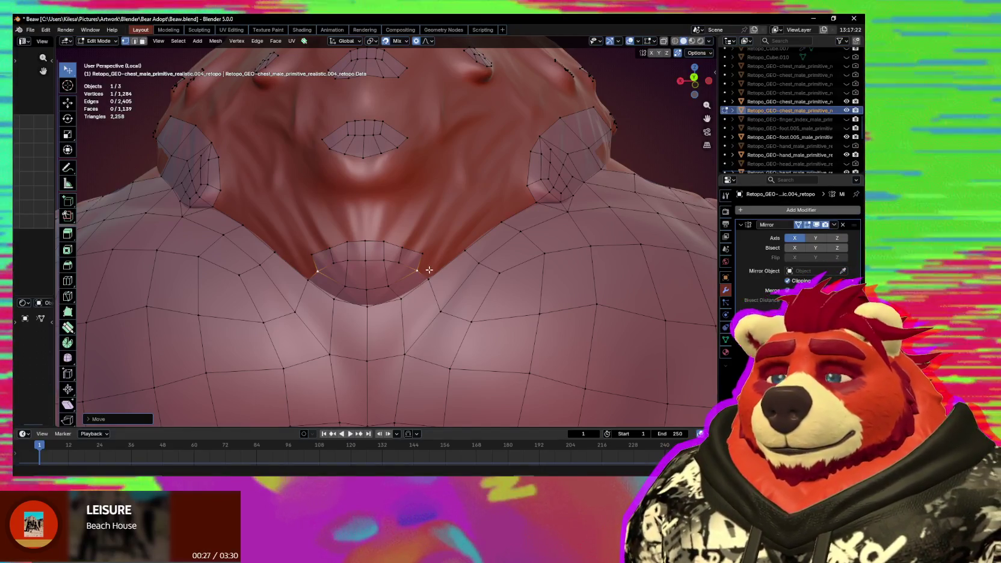
Check the neck from the side and move neck vertices up and right along the curve.
{"action": "key", "text": "KP_3"}
{"action": "middle_click_drag", "start_coordinate": [420, 278], "coordinate": [377, 266]}
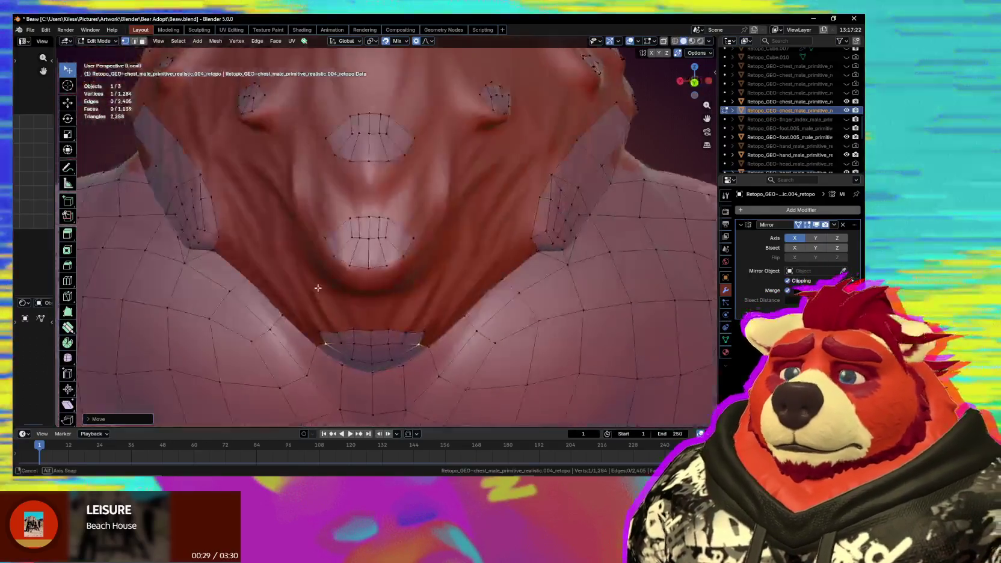
{"action": "key", "text": "g"}
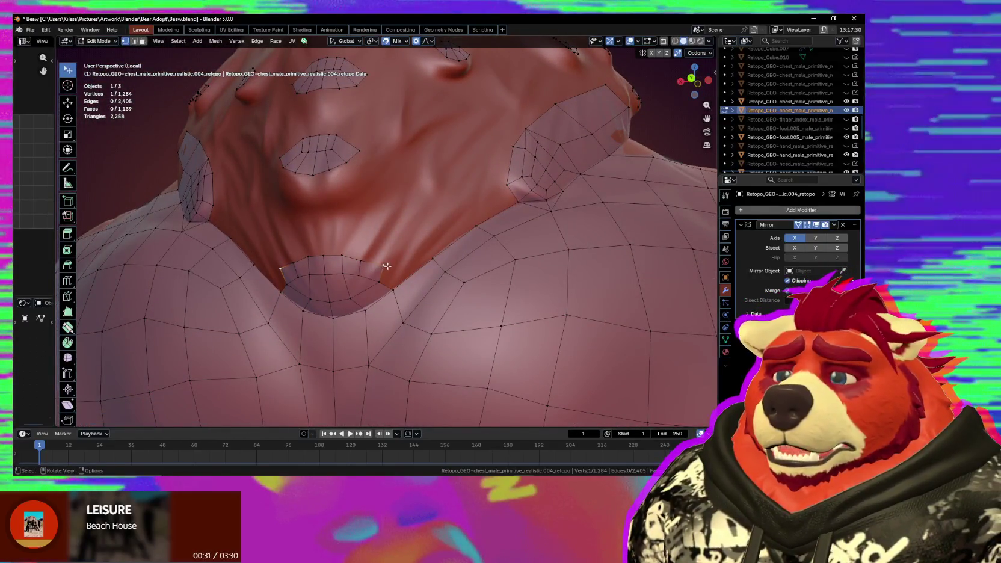
{"action": "left_click", "coordinate": [395, 261]}
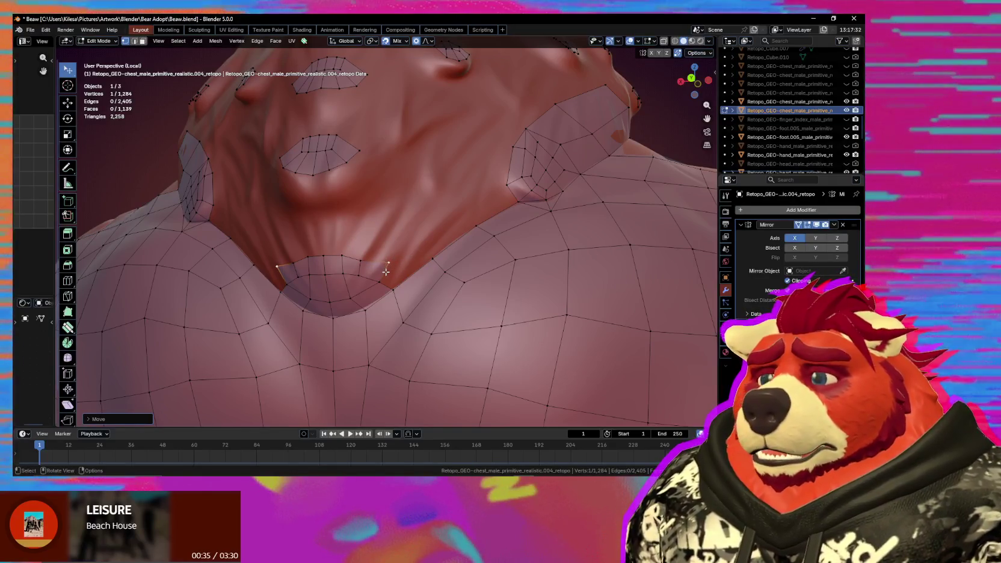
{"action": "middle_click_drag", "start_coordinate": [386, 268], "coordinate": [377, 225]}
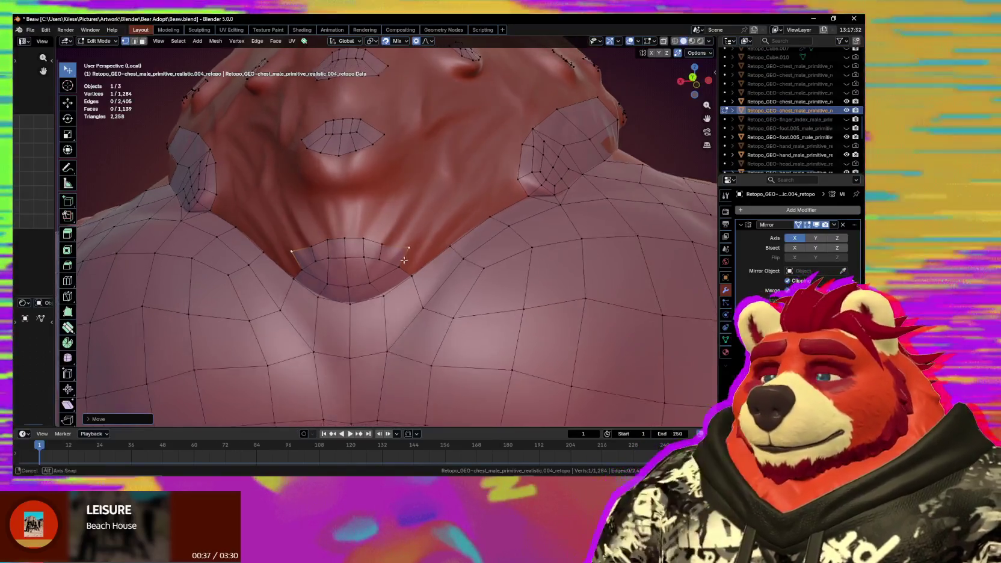
{"action": "key", "text": "g"}
{"action": "left_click", "coordinate": [413, 255]}
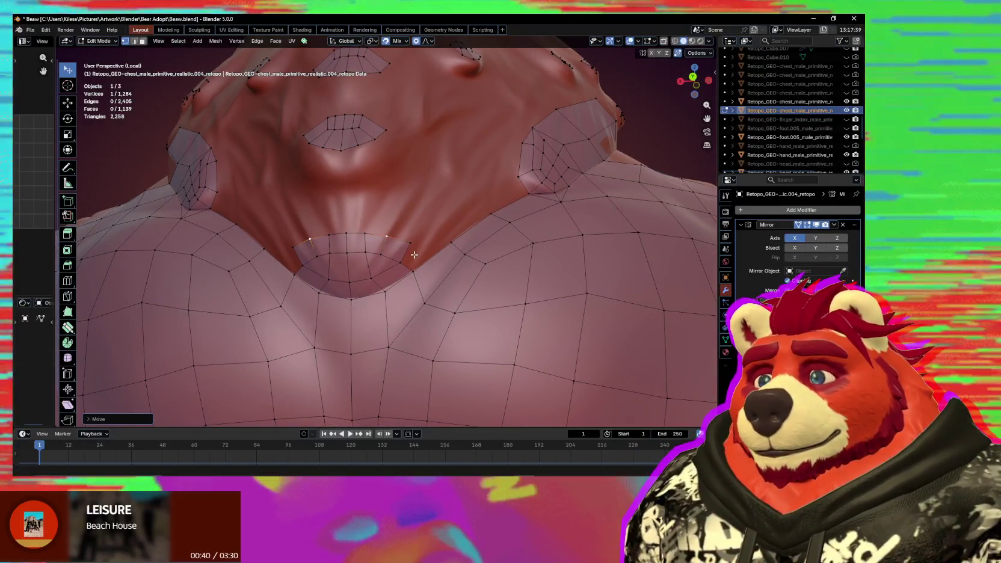
Widen the edge row across the patch top by scaling, then adjust one vertex.
{"action": "left_click", "coordinate": [410, 243], "text": "ctrl"}
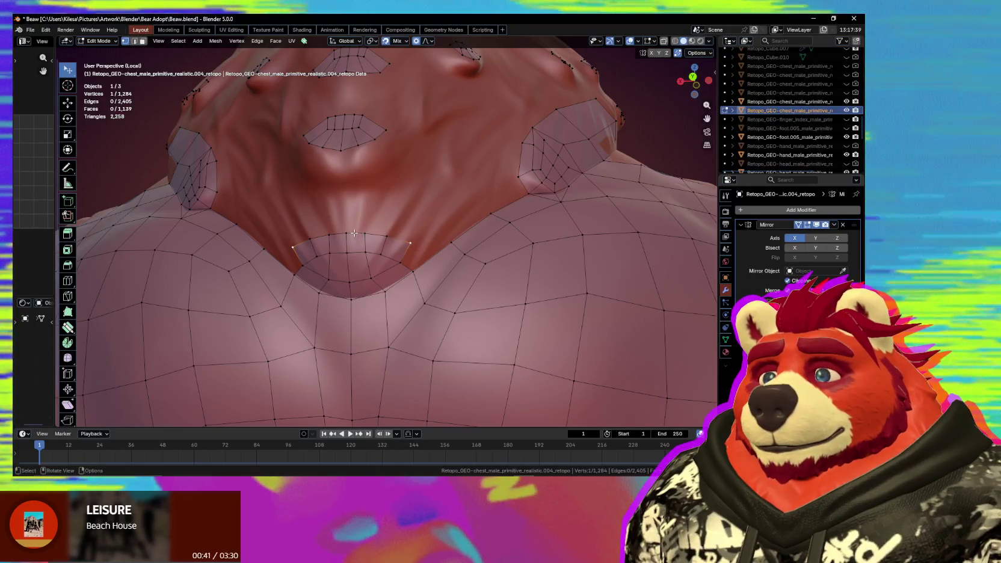
{"action": "key", "text": "s"}
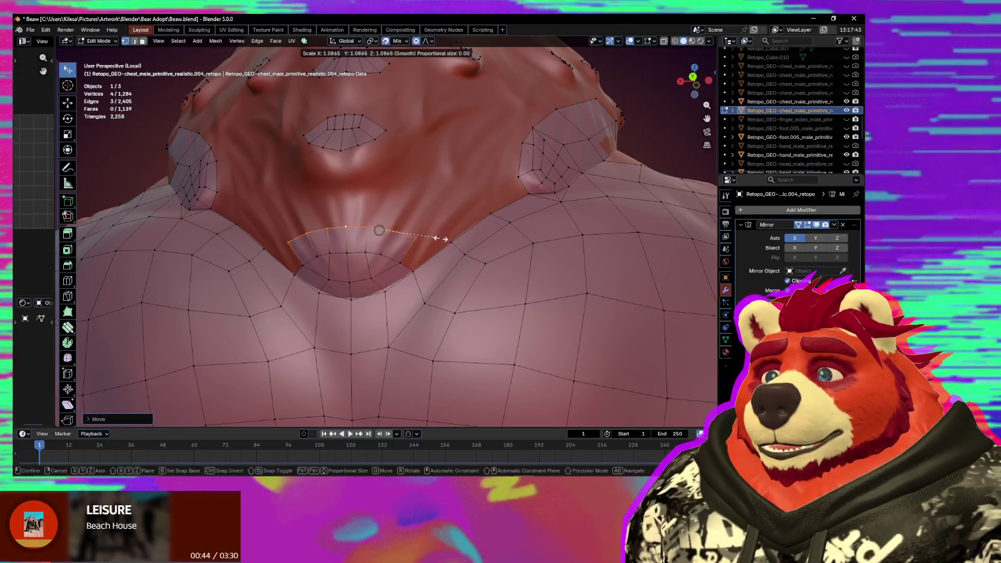
{"action": "left_click", "coordinate": [447, 242]}
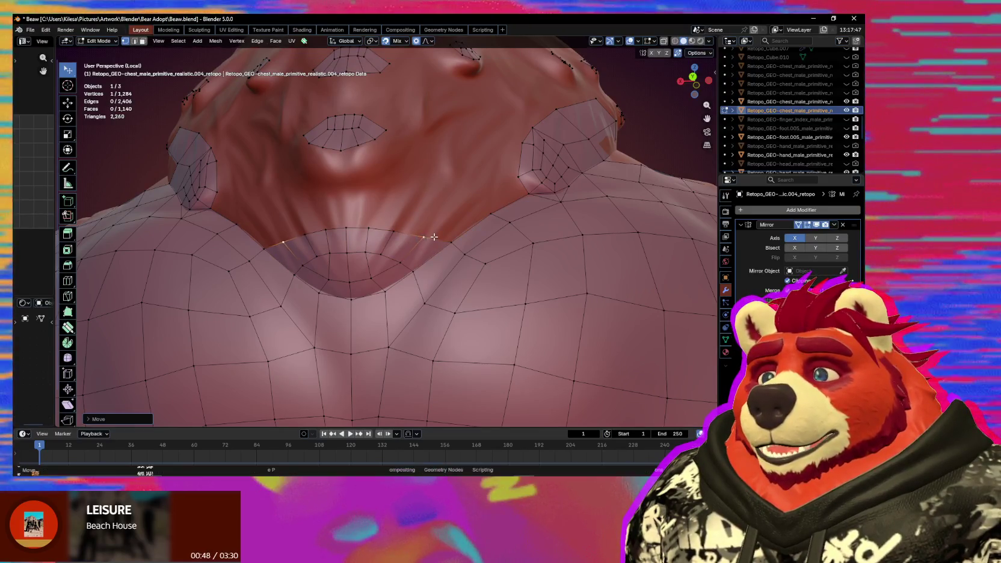
{"action": "middle_click_drag", "start_coordinate": [430, 239], "coordinate": [416, 225]}
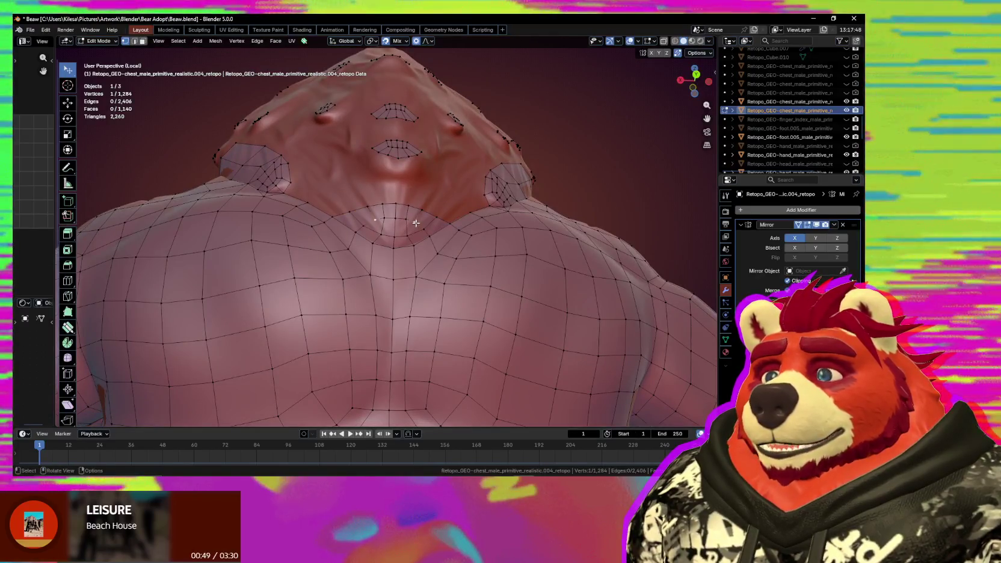
{"action": "key", "text": "g"}
{"action": "left_click", "coordinate": [421, 227]}
Select the whole mouth patch, enlarge it, and reposition it on the chest.
{"action": "mouse_move", "coordinate": [421, 228]}
{"action": "middle_mouse_down"}
{"action": "mouse_move", "coordinate": [455, 239]}
{"action": "mouse_move", "coordinate": [421, 241]}
{"action": "middle_mouse_up"}
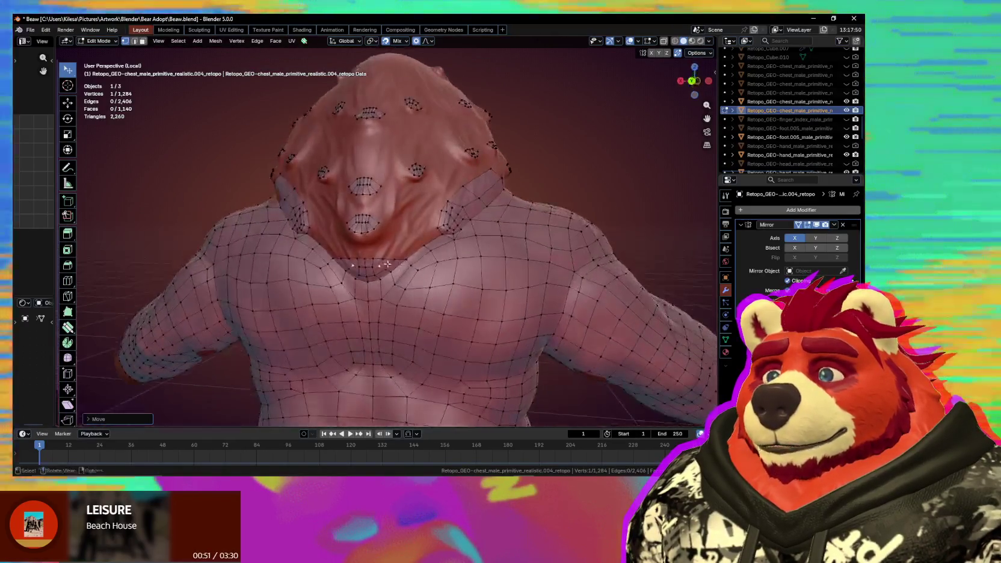
{"action": "scroll", "coordinate": [409, 240], "scroll_direction": "up", "scroll_amount": 2}
{"action": "scroll", "coordinate": [397, 239], "scroll_direction": "up", "scroll_amount": 2}
{"action": "scroll", "coordinate": [390, 239], "scroll_direction": "up", "scroll_amount": 2}
{"action": "key", "text": "l"}
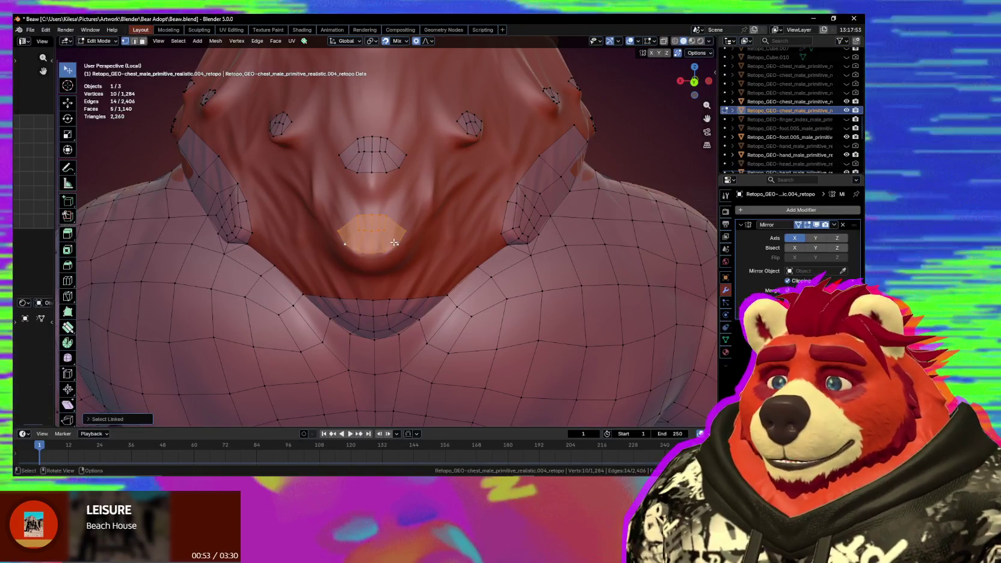
{"action": "key", "text": "s"}
{"action": "left_click", "coordinate": [432, 263]}
{"action": "key", "text": "g"}
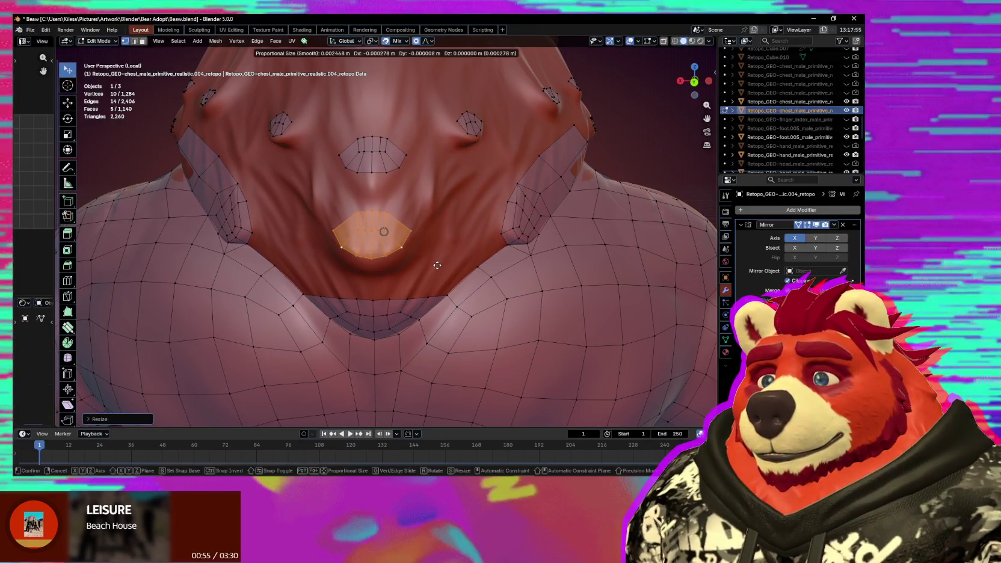
{"action": "left_click", "coordinate": [442, 265]}
Move the three mouth vertices down and rotate them into place, discarding an unwanted extruded edge.
{"action": "scroll", "coordinate": [382, 230], "scroll_direction": "up", "scroll_amount": 1}
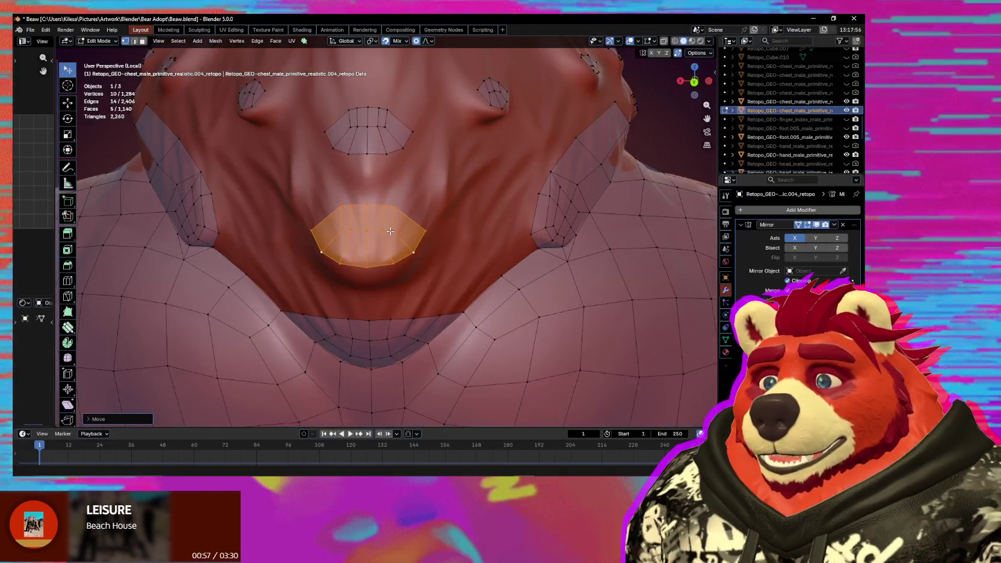
{"action": "left_click", "coordinate": [391, 231]}
{"action": "key", "text": "e"}
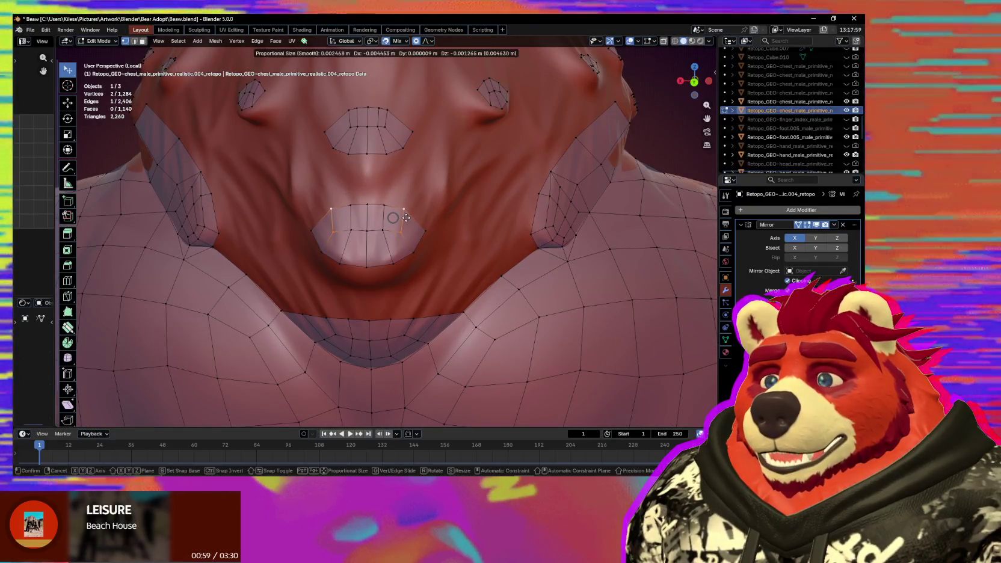
{"action": "left_click", "coordinate": [400, 232]}
{"action": "key", "text": "ctrl+z"}
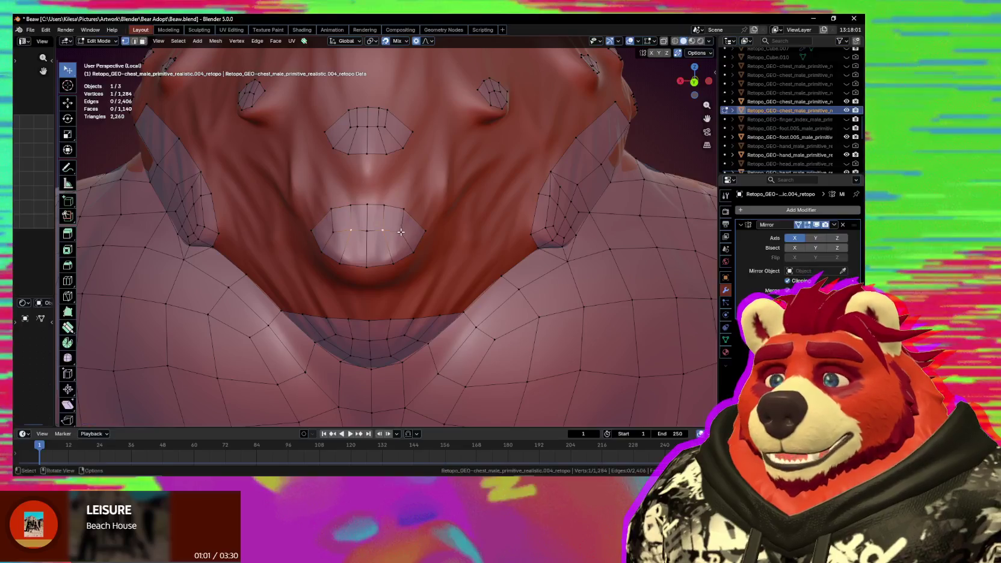
{"action": "key", "text": "g"}
{"action": "left_click", "coordinate": [399, 239]}
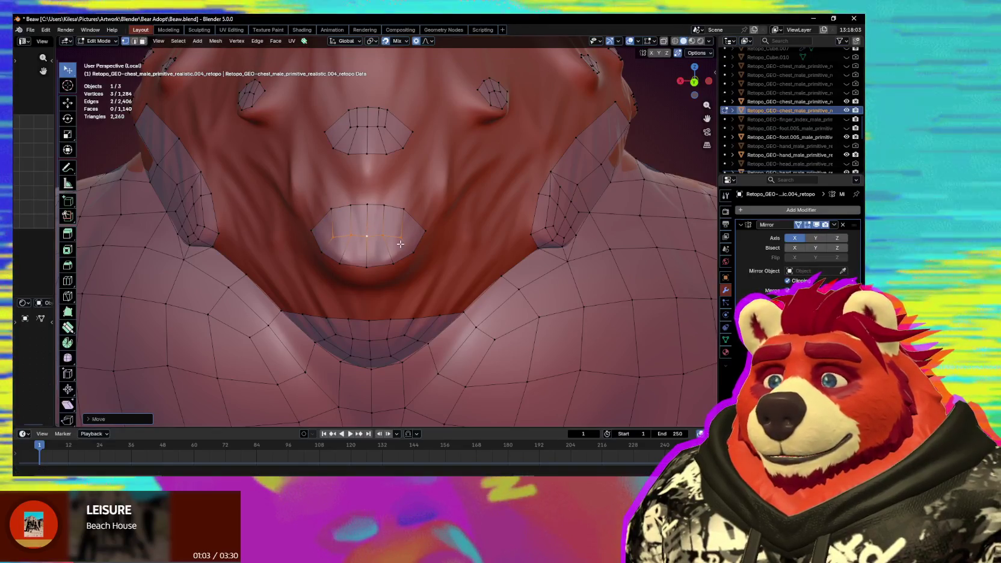
{"action": "middle_click_drag", "start_coordinate": [429, 233], "coordinate": [431, 259]}
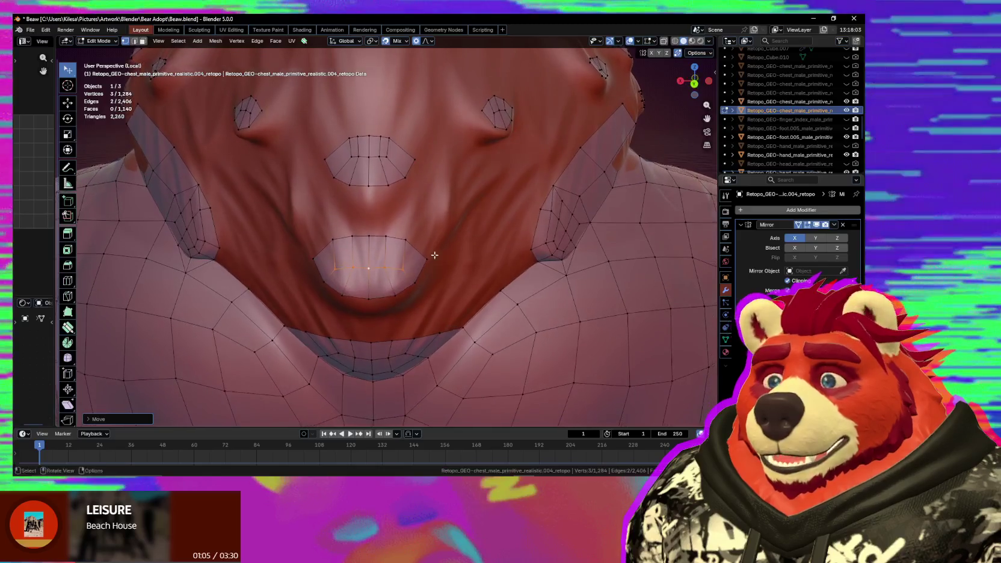
{"action": "key", "text": "s"}
{"action": "key", "text": "r"}
{"action": "left_click", "coordinate": [432, 257]}
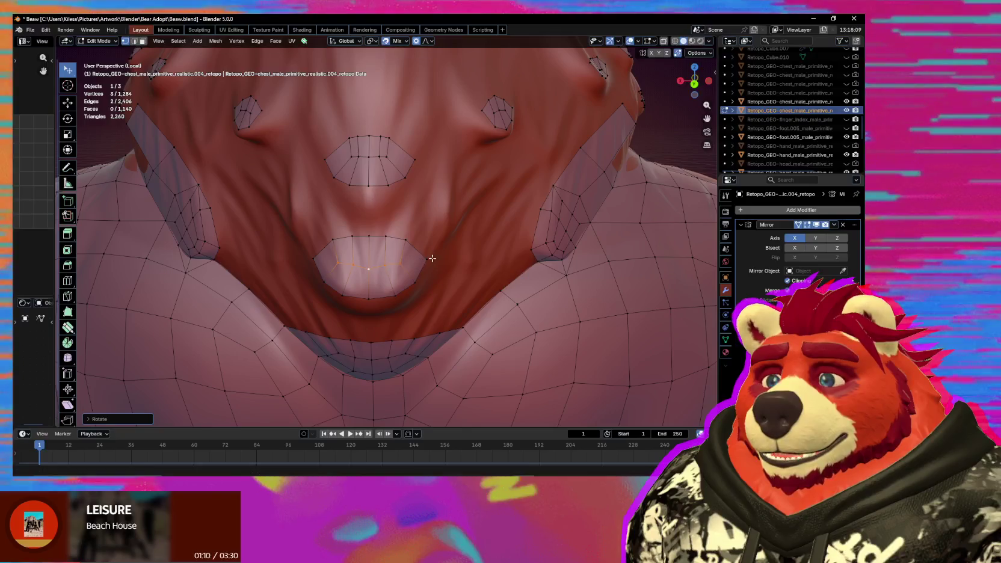
{"action": "left_click", "coordinate": [390, 271]}
Move a single lower tuft patch vertex with proportional falloff.
{"action": "left_click", "coordinate": [380, 275]}
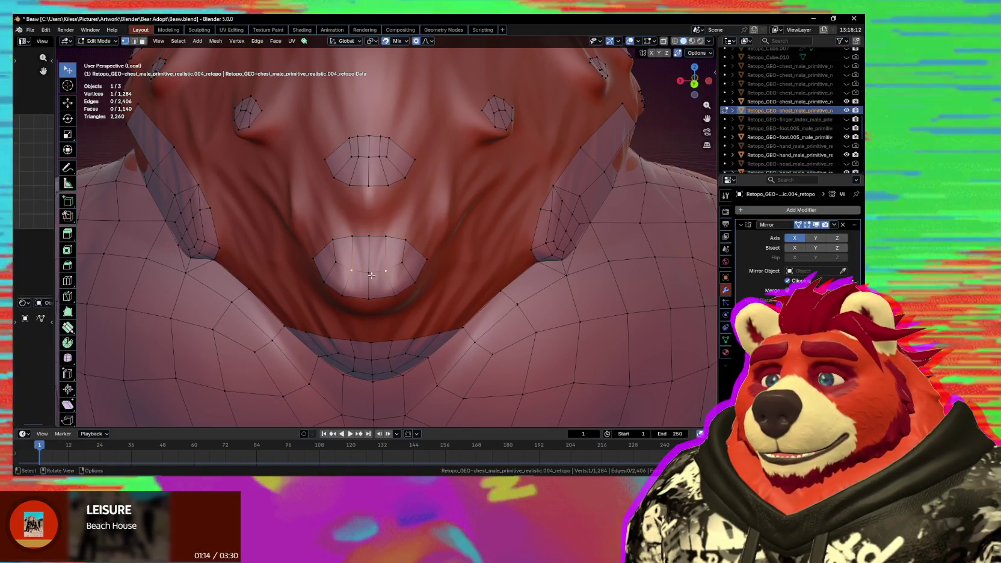
{"action": "left_click", "coordinate": [335, 262]}
{"action": "key", "text": "g"}
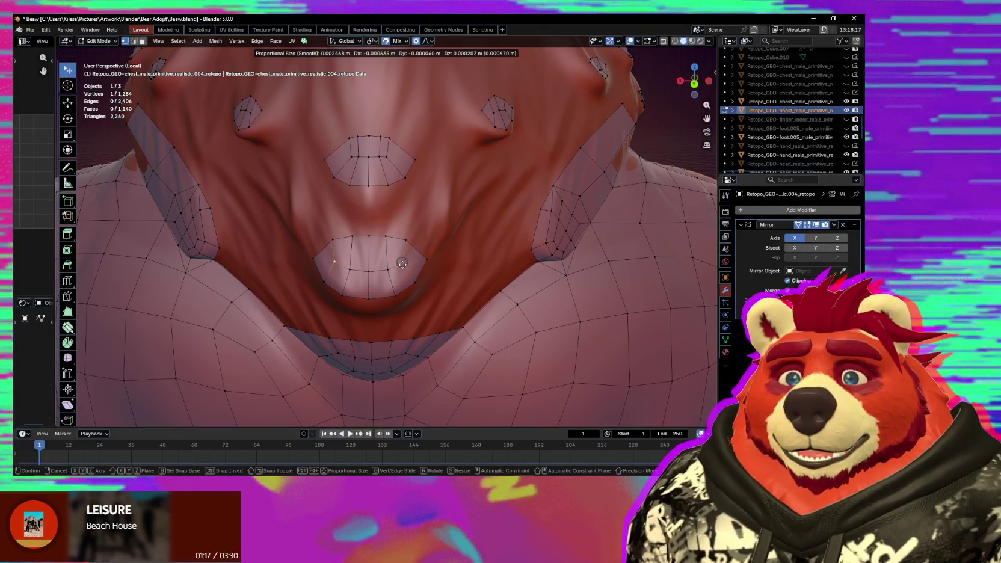
{"action": "left_click", "coordinate": [403, 265]}
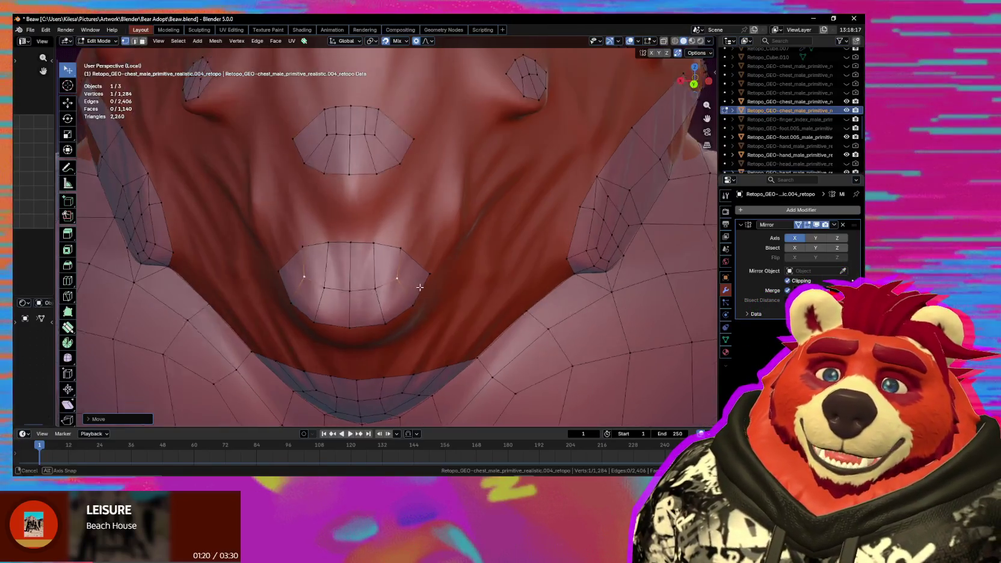
Refine that vertex's position with several small proportional moves, viewed from the front.
{"action": "middle_click_drag", "start_coordinate": [409, 271], "coordinate": [409, 252]}
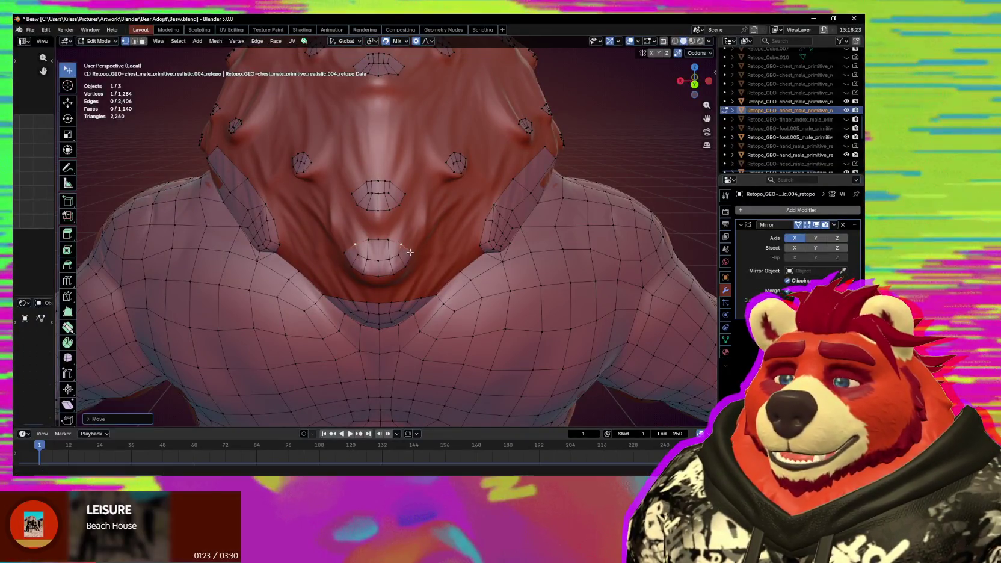
{"action": "middle_click_drag", "start_coordinate": [409, 252], "coordinate": [428, 231]}
{"action": "scroll", "coordinate": [428, 231], "scroll_direction": "up", "scroll_amount": 2}
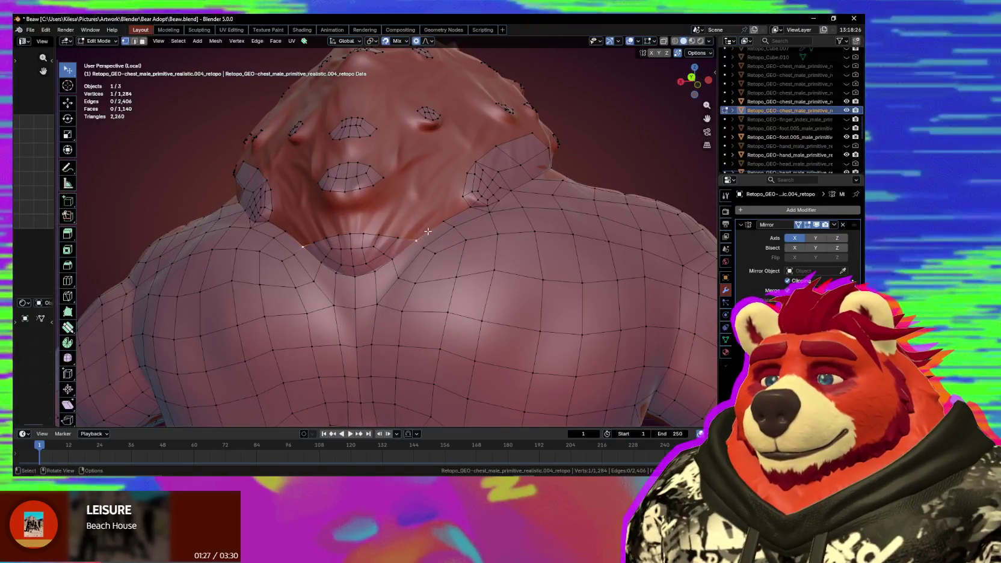
{"action": "scroll", "coordinate": [427, 231], "scroll_direction": "up", "scroll_amount": 2}
{"action": "key", "text": "g"}
{"action": "left_click", "coordinate": [371, 232]}
{"action": "key", "text": "g"}
{"action": "left_click", "coordinate": [368, 239]}
{"action": "key", "text": "g"}
{"action": "left_click", "coordinate": [386, 245]}
Add several new vertices and faces joining the patch edge to the chest mesh near the neck.
{"action": "middle_click_drag", "start_coordinate": [387, 244], "coordinate": [430, 222]}
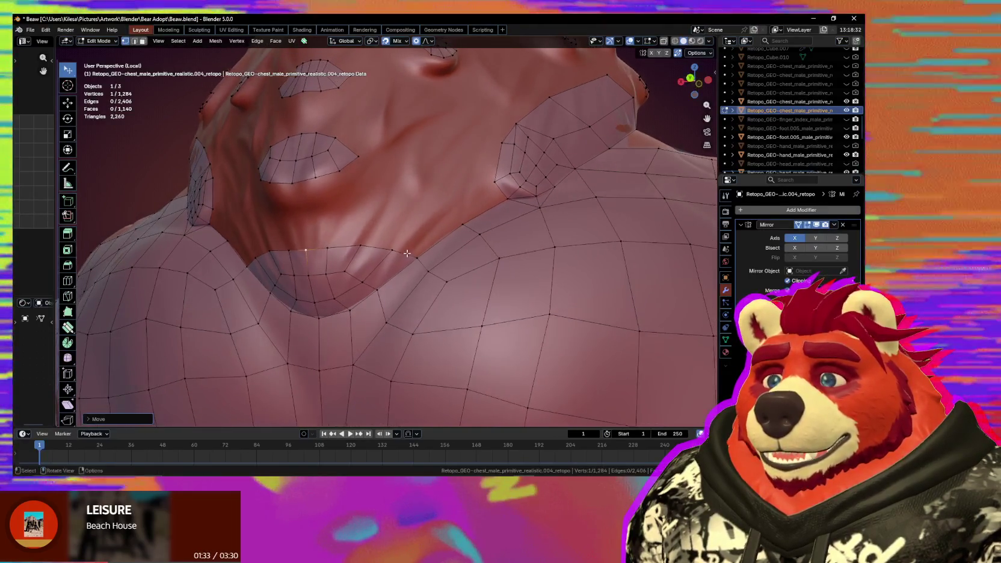
{"action": "key", "text": "f"}
{"action": "left_click", "coordinate": [441, 207]}
{"action": "key", "text": "f"}
{"action": "scroll", "coordinate": [498, 199], "scroll_direction": "down", "scroll_amount": 3}
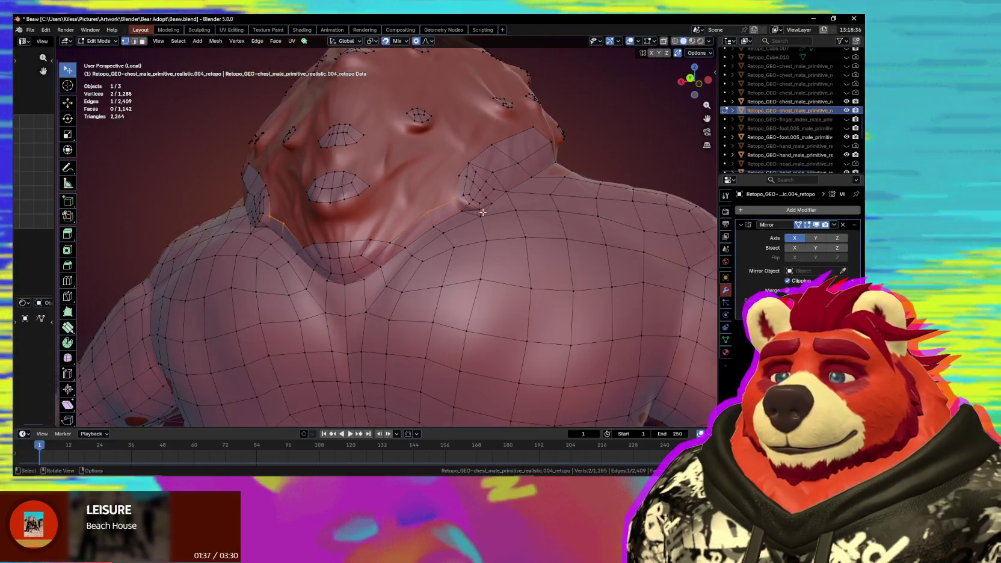
{"action": "mouse_move", "coordinate": [498, 199]}
{"action": "middle_mouse_down"}
{"action": "mouse_move", "coordinate": [412, 220]}
{"action": "mouse_move", "coordinate": [392, 247]}
{"action": "middle_mouse_up"}
{"action": "key", "text": "g"}
{"action": "left_click", "coordinate": [412, 220]}
{"action": "key", "text": "f"}
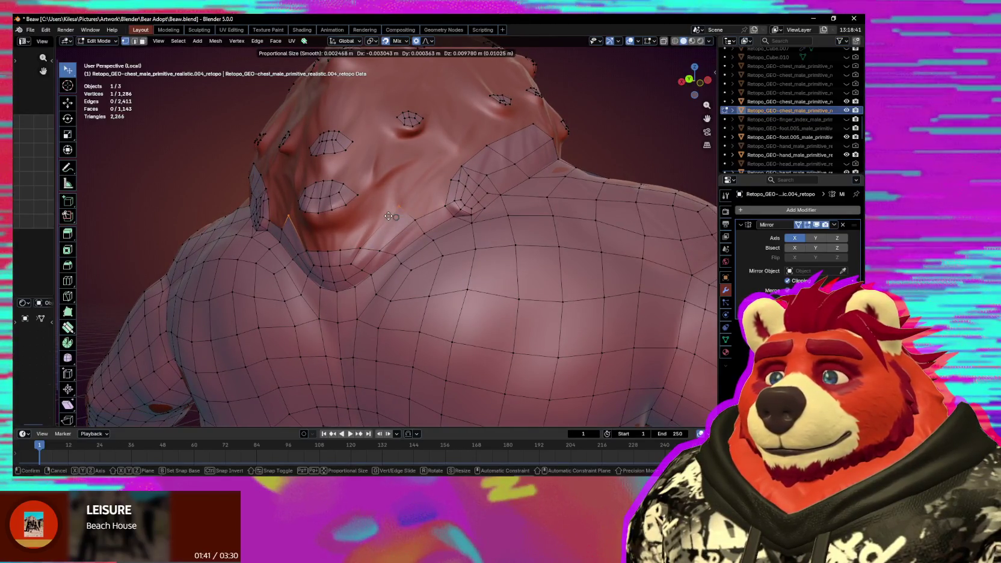
{"action": "left_click", "coordinate": [412, 216]}
{"action": "key", "text": "f"}
{"action": "left_click", "coordinate": [399, 218]}
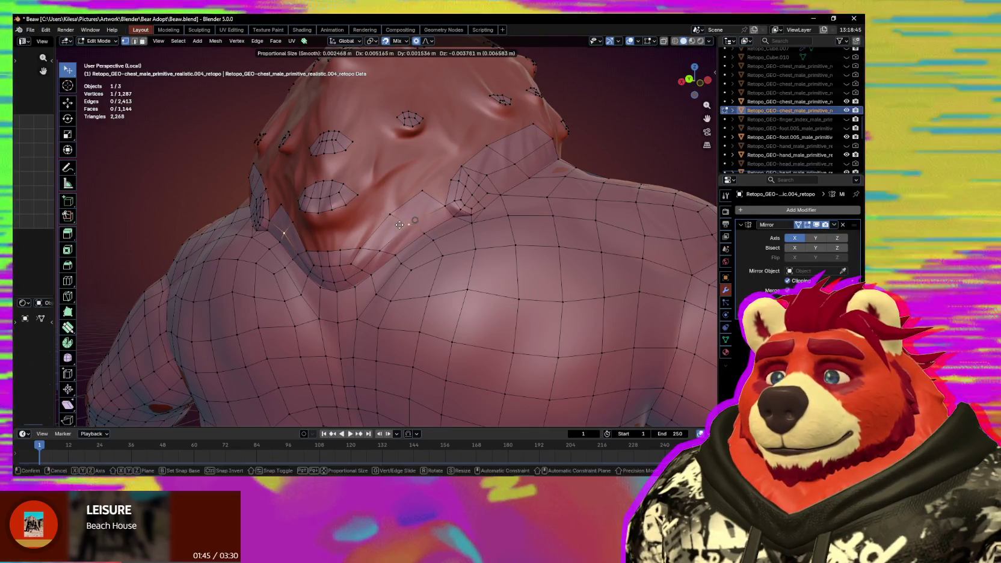
Proportionally nudge a nearby vertex and slide another to the right, checking from a frontal view.
{"action": "middle_click_drag", "start_coordinate": [399, 225], "coordinate": [414, 228]}
{"action": "left_click_drag", "start_coordinate": [411, 215], "coordinate": [380, 238]}
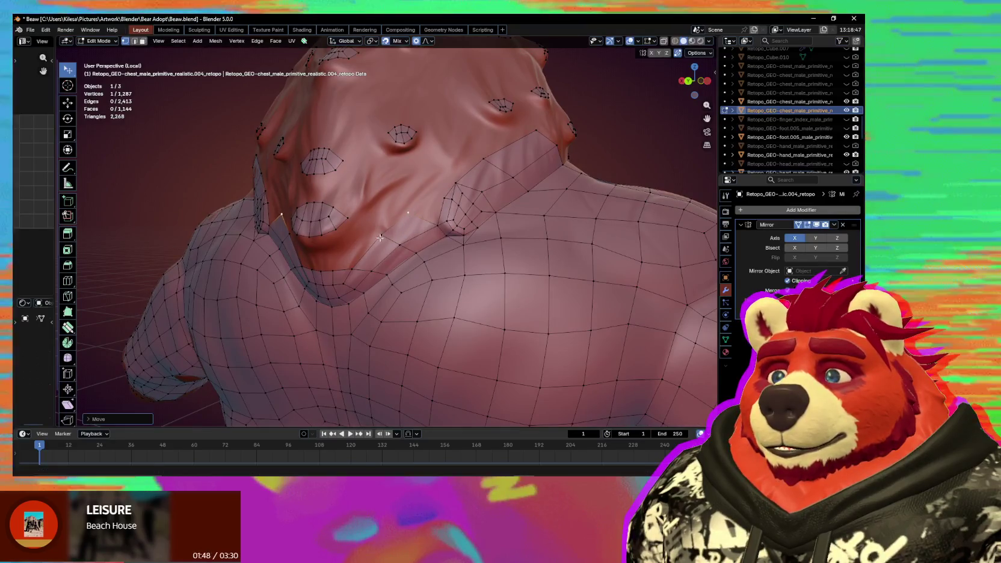
{"action": "left_click", "coordinate": [380, 242]}
{"action": "mouse_move", "coordinate": [380, 242]}
{"action": "middle_mouse_down"}
{"action": "mouse_move", "coordinate": [411, 229]}
{"action": "mouse_move", "coordinate": [391, 210]}
{"action": "middle_mouse_up"}
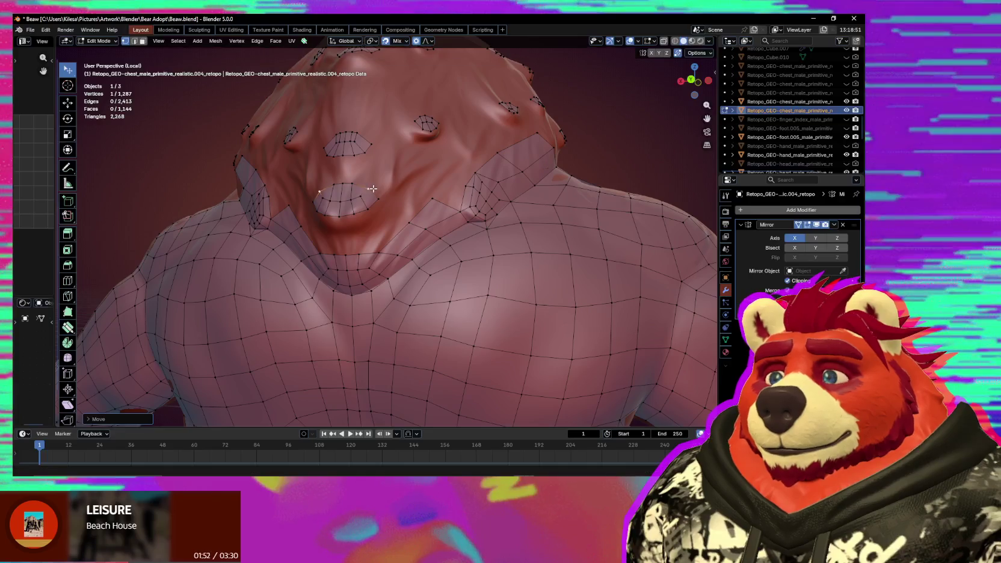
{"action": "left_click_drag", "start_coordinate": [360, 197], "coordinate": [361, 198]}
{"action": "middle_click_drag", "start_coordinate": [361, 198], "coordinate": [416, 215]}
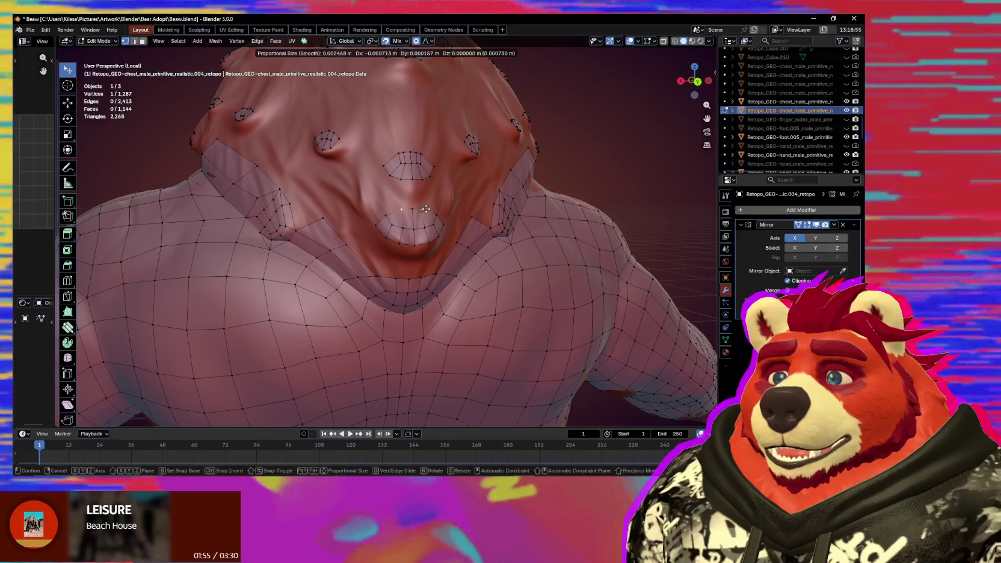
{"action": "middle_click_drag", "start_coordinate": [438, 213], "coordinate": [424, 230]}
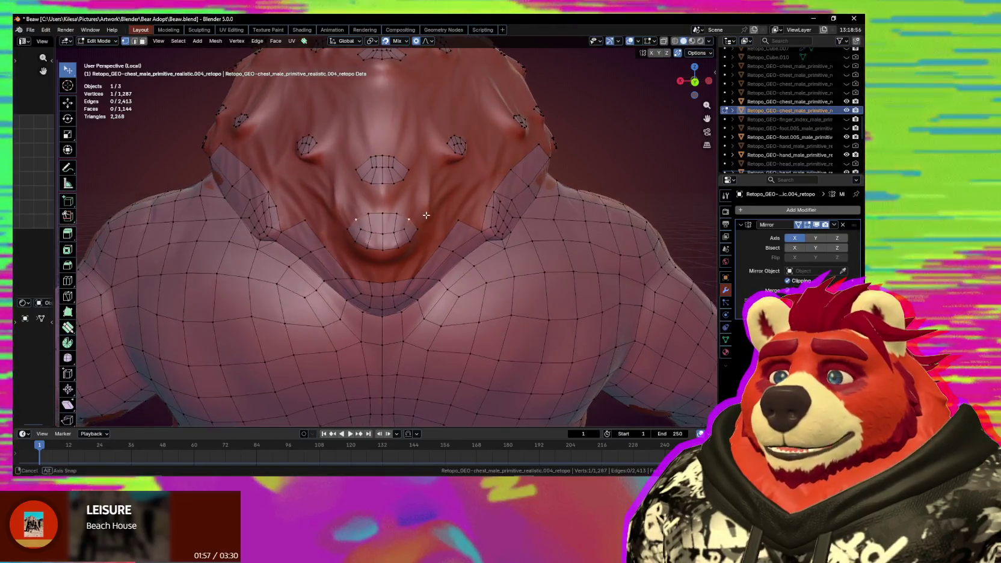
{"action": "mouse_move", "coordinate": [382, 197]}
{"action": "left_mouse_down"}
{"action": "mouse_move", "coordinate": [400, 197]}
{"action": "mouse_move", "coordinate": [393, 182]}
{"action": "left_mouse_up"}
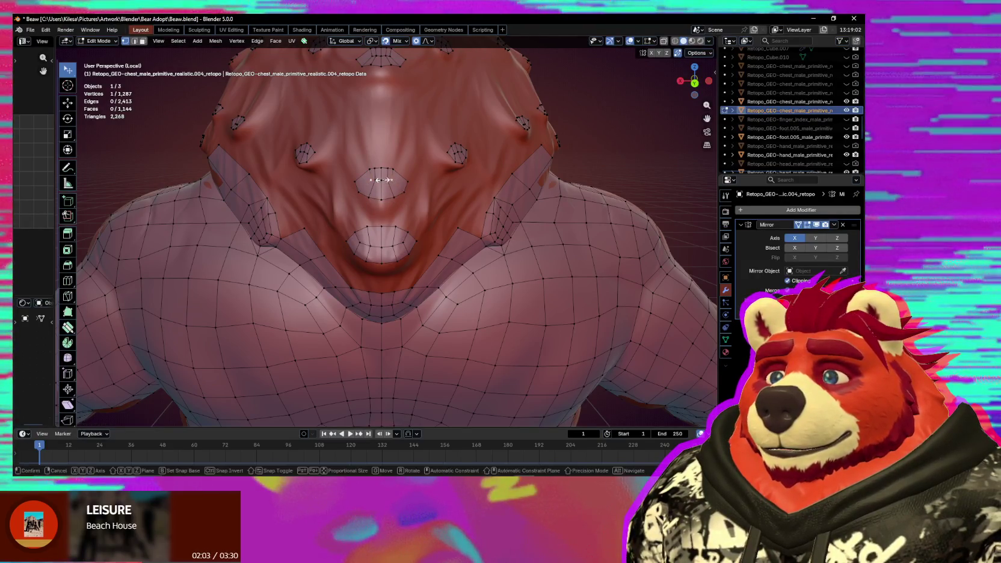
{"action": "left_click", "coordinate": [406, 182]}
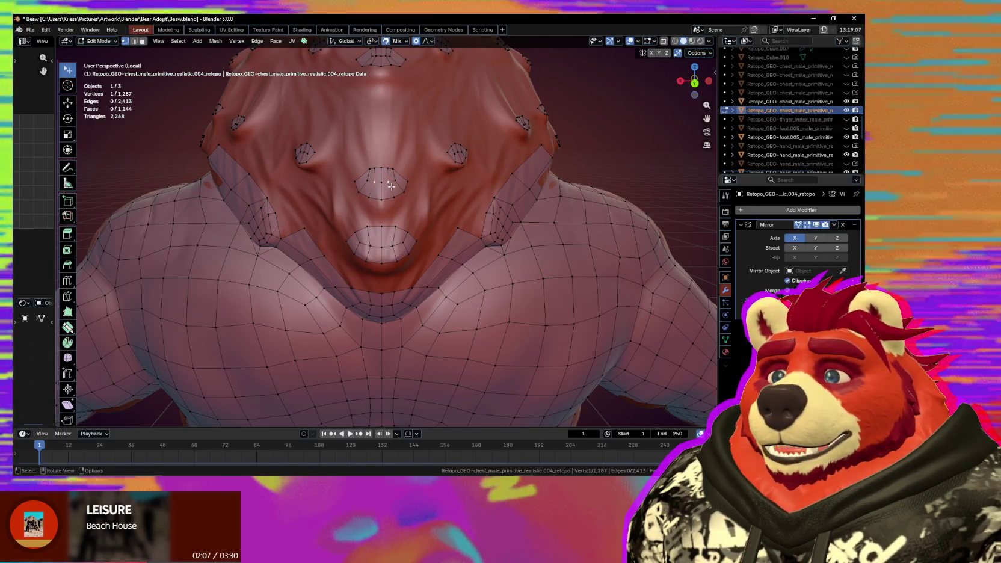
Reposition a vertex of the upper tuft patch with several small moves to fit the sculpt.
{"action": "left_click", "coordinate": [388, 185]}
{"action": "key", "text": "g"}
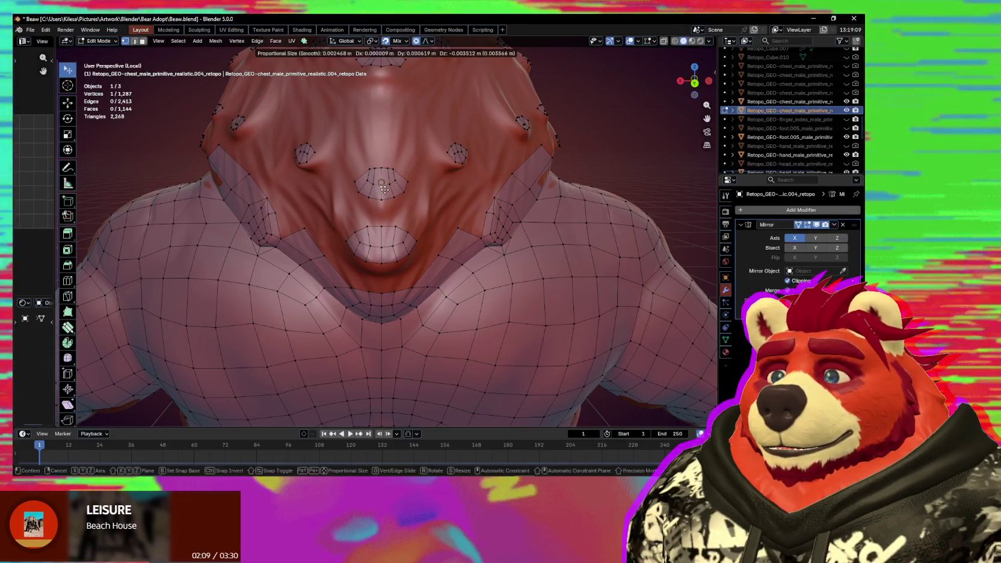
{"action": "left_click", "coordinate": [398, 183]}
{"action": "key", "text": "g"}
{"action": "left_click", "coordinate": [411, 179]}
{"action": "key", "text": "g"}
{"action": "left_click", "coordinate": [394, 169]}
{"action": "mouse_move", "coordinate": [425, 199]}
{"action": "middle_mouse_down"}
{"action": "mouse_move", "coordinate": [379, 182]}
{"action": "mouse_move", "coordinate": [398, 241]}
{"action": "mouse_move", "coordinate": [409, 239]}
{"action": "mouse_move", "coordinate": [373, 240]}
{"action": "middle_mouse_up"}
{"action": "left_click", "coordinate": [378, 180]}
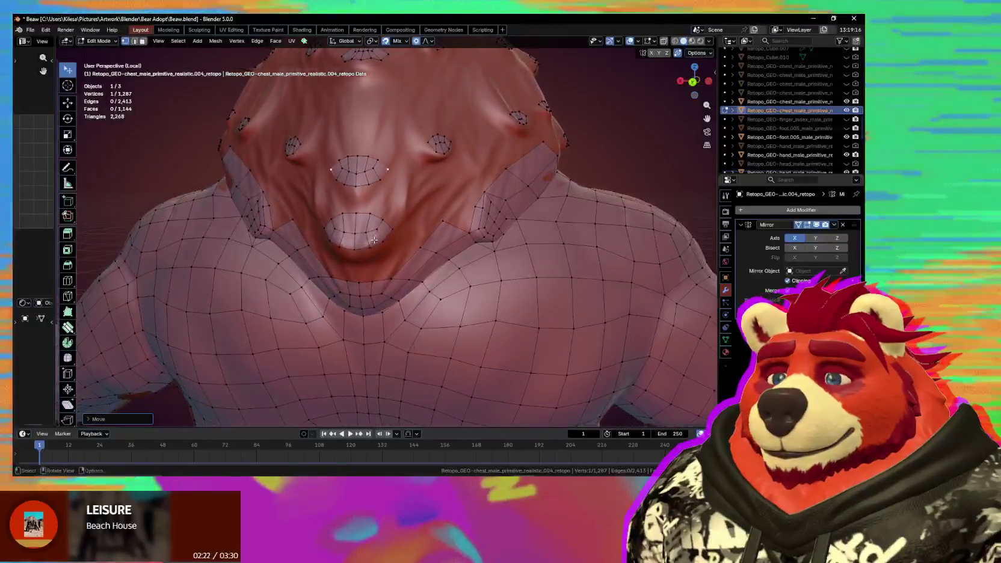
Extrude the lower tuft patch's top edge upward as a quad and shift its lower-left vertex right.
{"action": "scroll", "coordinate": [368, 244], "scroll_direction": "up", "scroll_amount": 1}
{"action": "scroll", "coordinate": [373, 240], "scroll_direction": "up", "scroll_amount": 1}
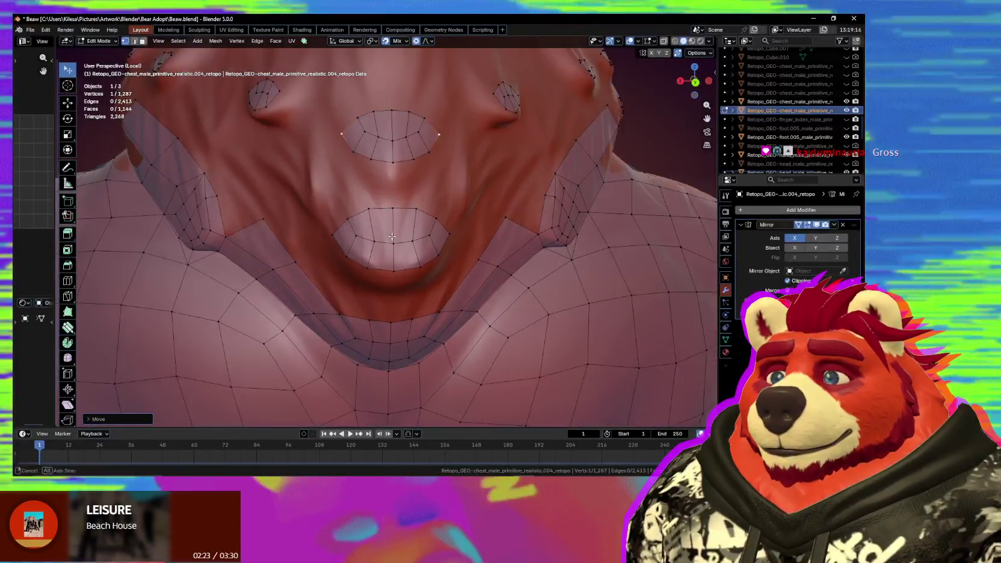
{"action": "scroll", "coordinate": [378, 236], "scroll_direction": "up", "scroll_amount": 1}
{"action": "left_click", "coordinate": [364, 211]}
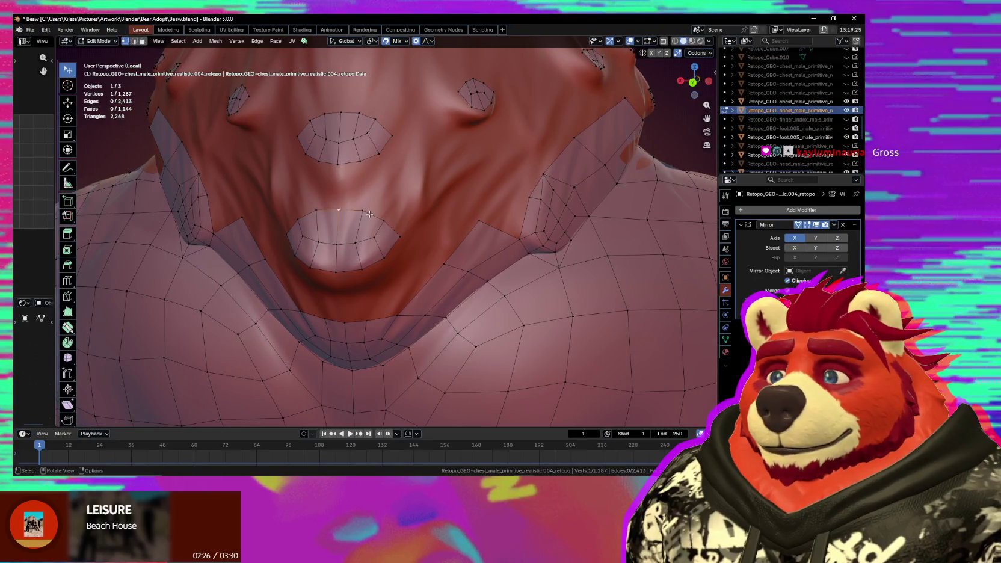
{"action": "key", "text": "e"}
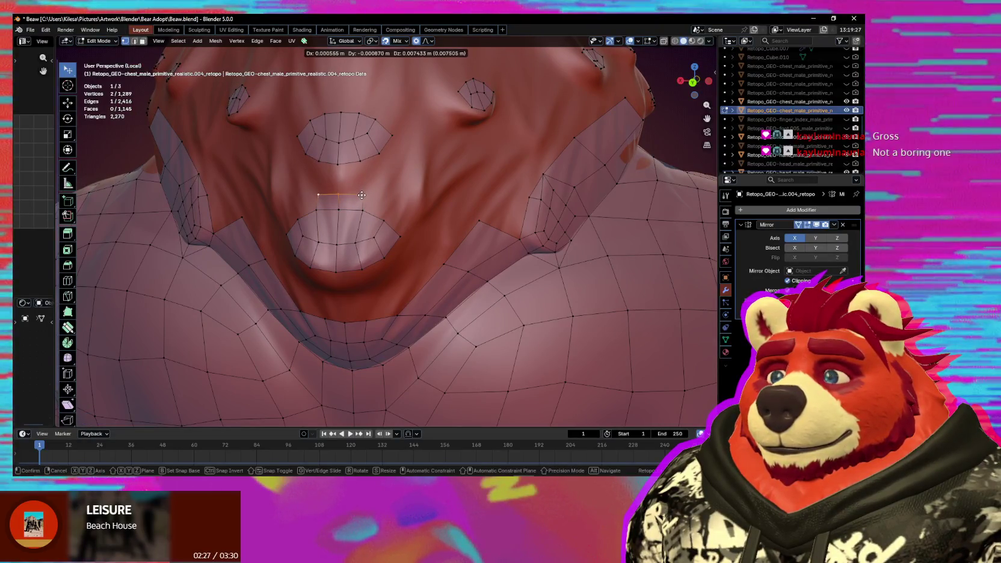
{"action": "left_click", "coordinate": [361, 194]}
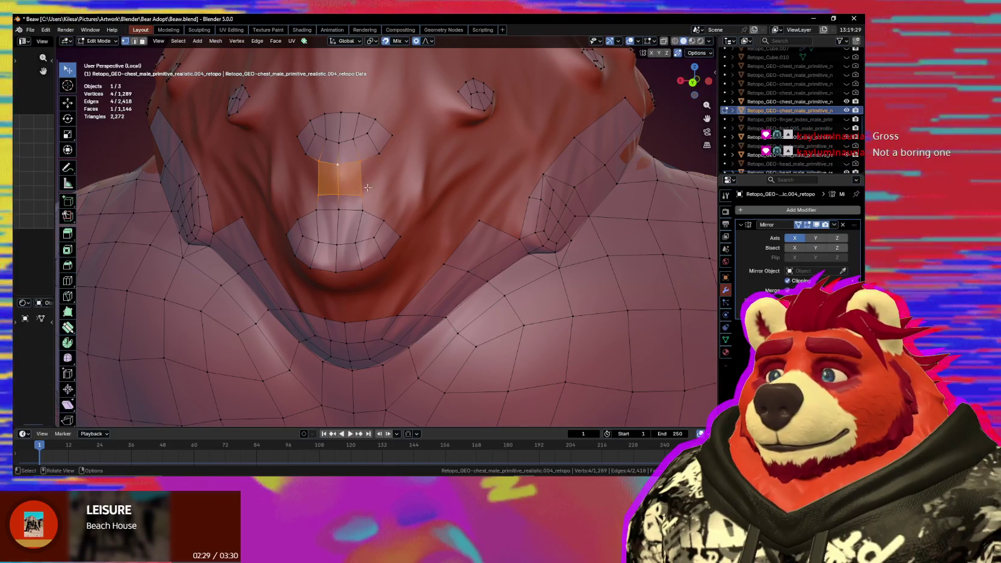
{"action": "left_click", "coordinate": [318, 194]}
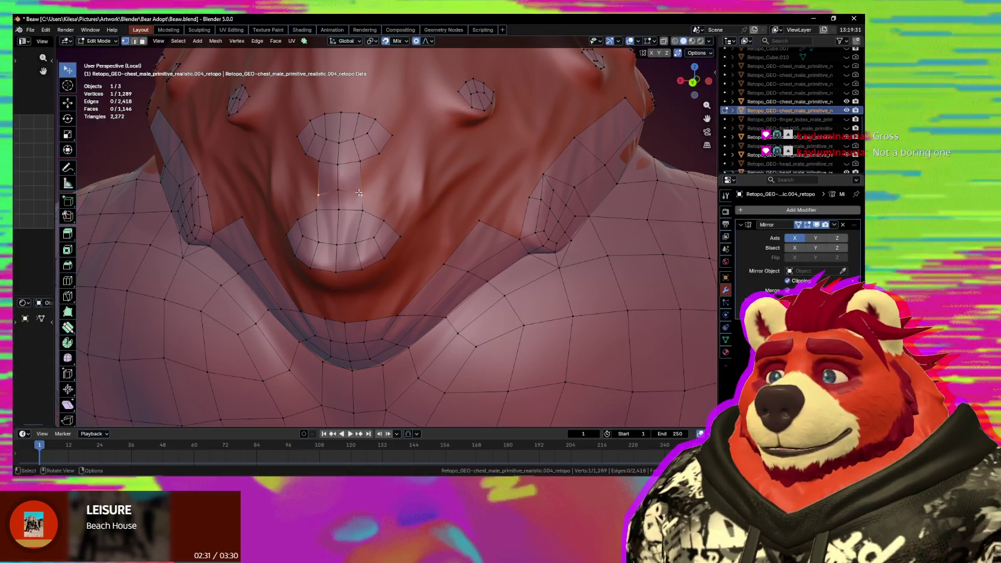
{"action": "key", "text": "g"}
{"action": "left_click", "coordinate": [339, 192]}
{"action": "key", "text": "g"}
{"action": "left_click", "coordinate": [345, 192]}
Add faces reaching the upper tuft patch and place the new vertices just below it.
{"action": "key", "text": "f"}
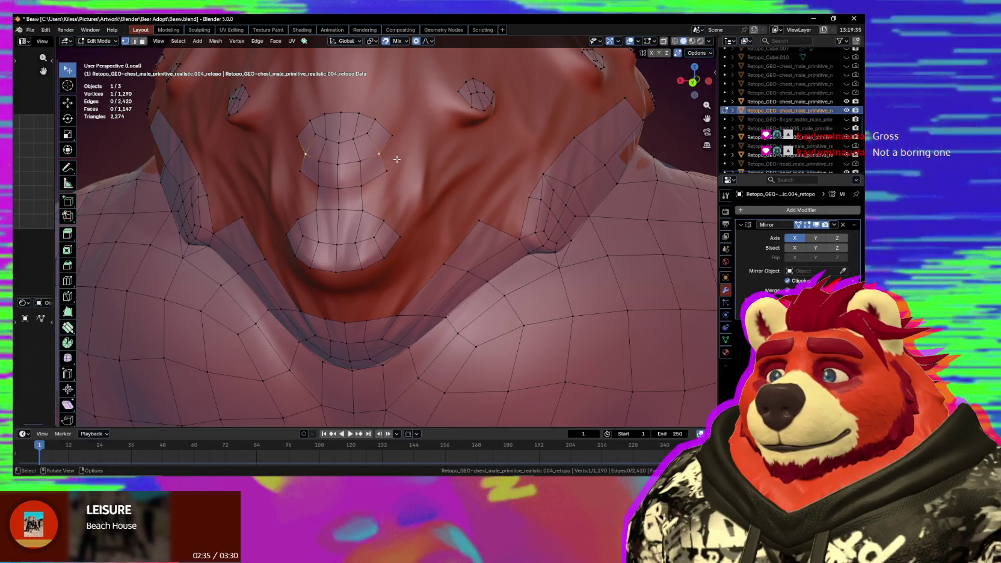
{"action": "key", "text": "f"}
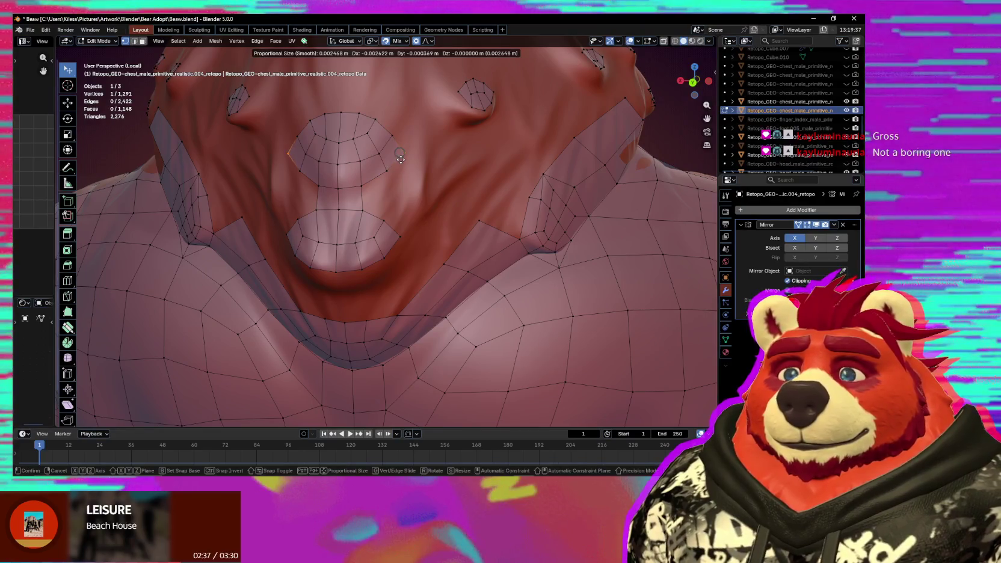
{"action": "left_click", "coordinate": [405, 158]}
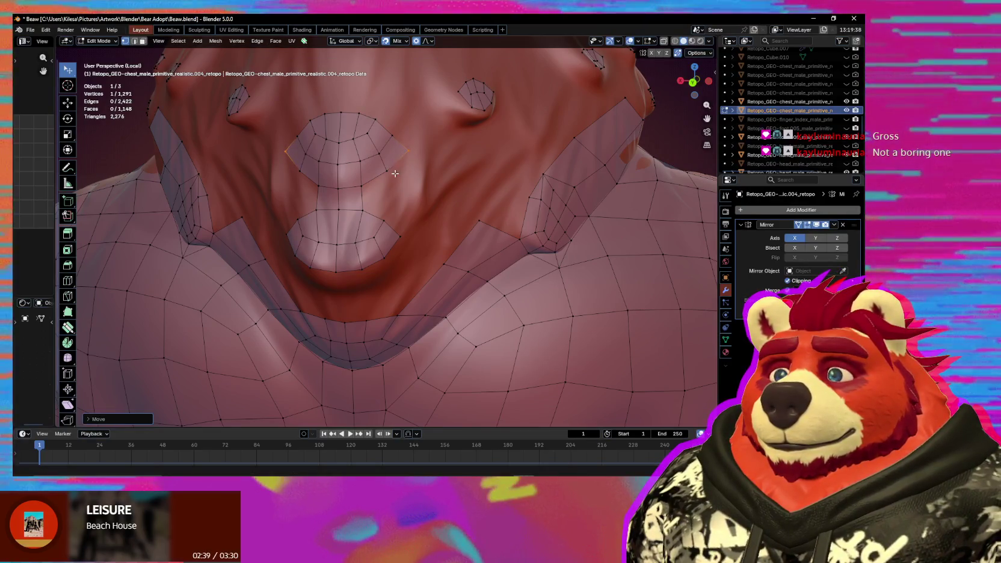
{"action": "left_click", "coordinate": [382, 159]}
{"action": "key", "text": "g"}
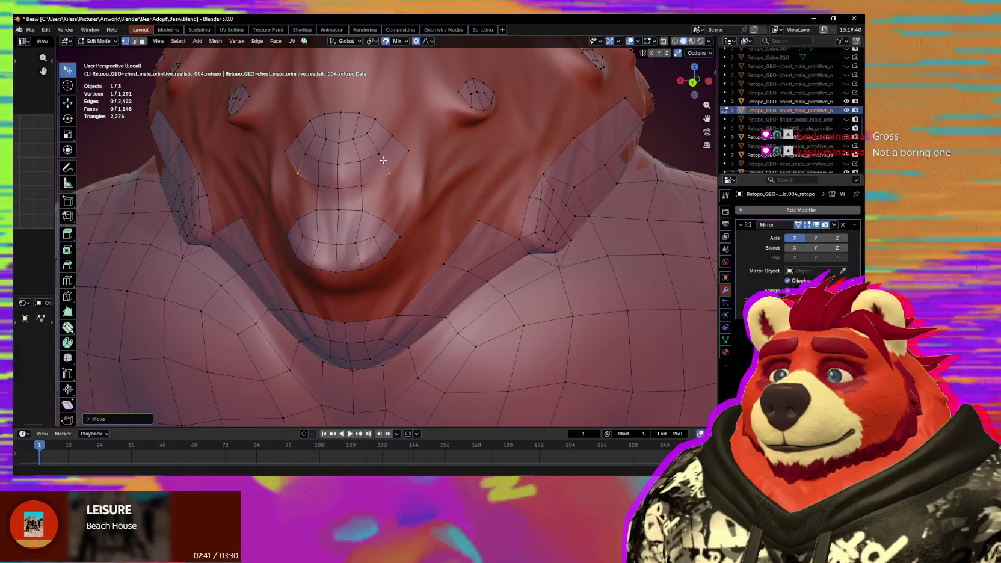
{"action": "left_click", "coordinate": [381, 160]}
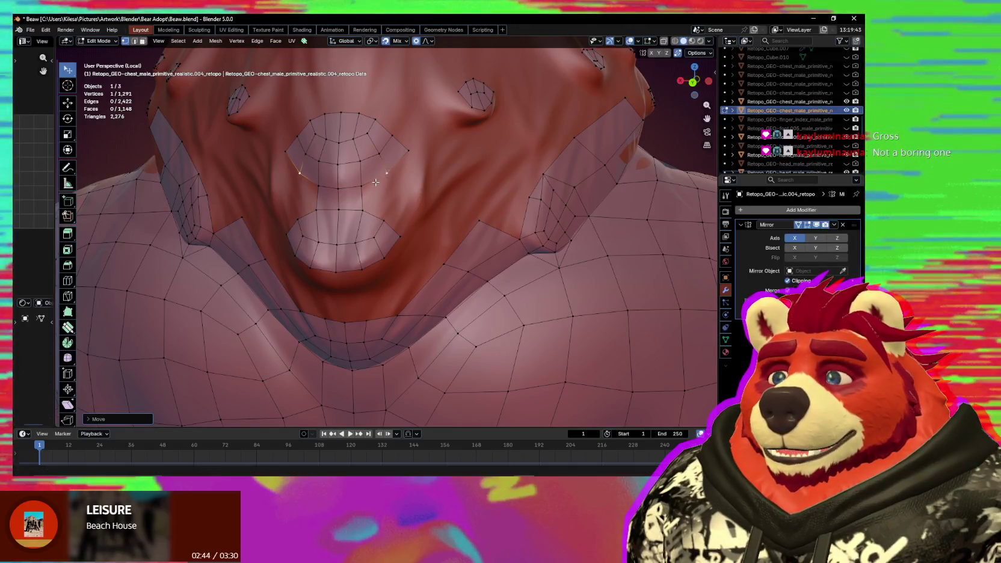
{"action": "middle_click_drag", "start_coordinate": [378, 182], "coordinate": [385, 185]}
{"action": "key", "text": "g"}
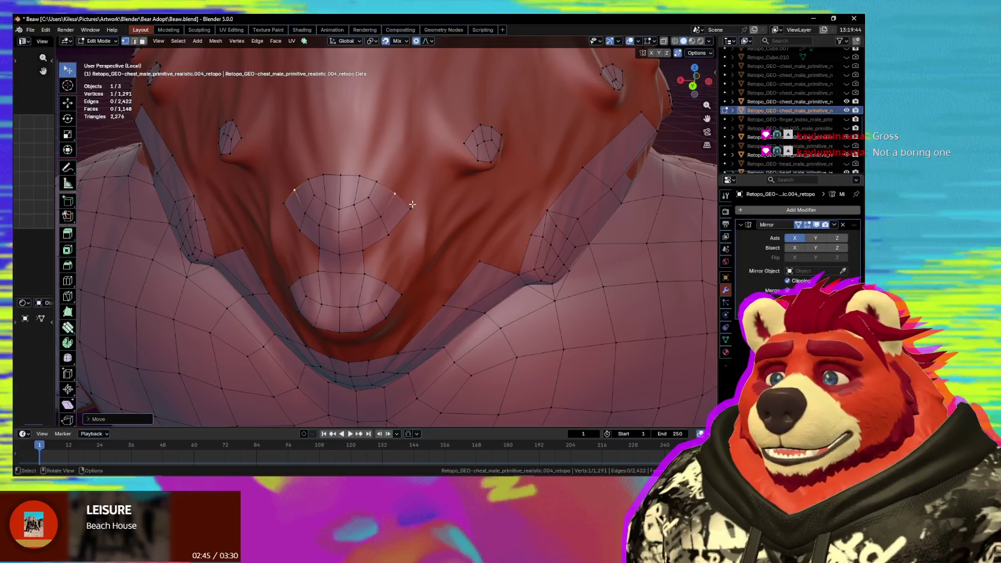
{"action": "left_click", "coordinate": [409, 191]}
{"action": "middle_click_drag", "start_coordinate": [402, 210], "coordinate": [371, 234]}
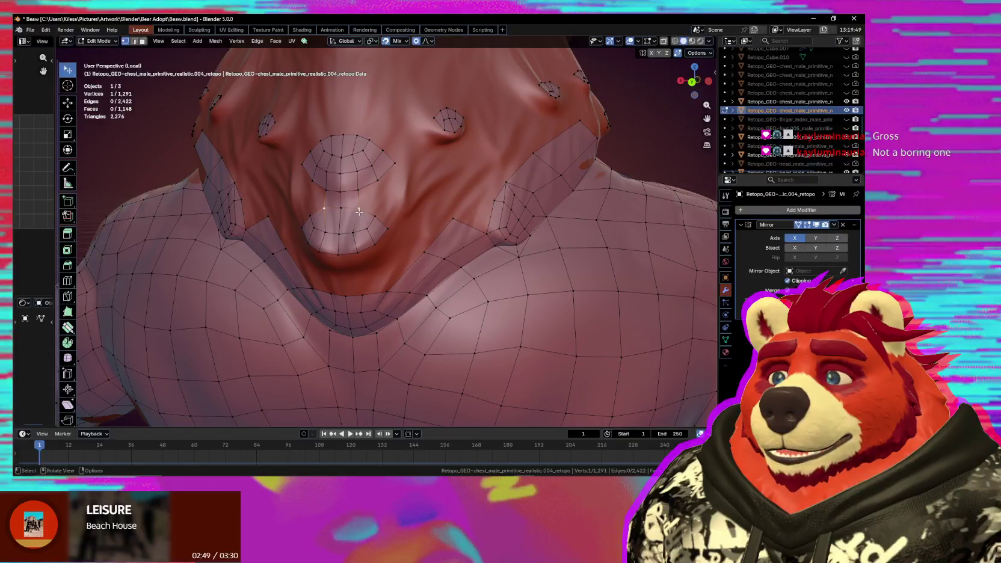
Add two Poly Build faces to the oval throat patch and move its vertices onto the fur.
{"action": "key", "text": "g"}
{"action": "left_click", "coordinate": [391, 211]}
{"action": "key", "text": "f"}
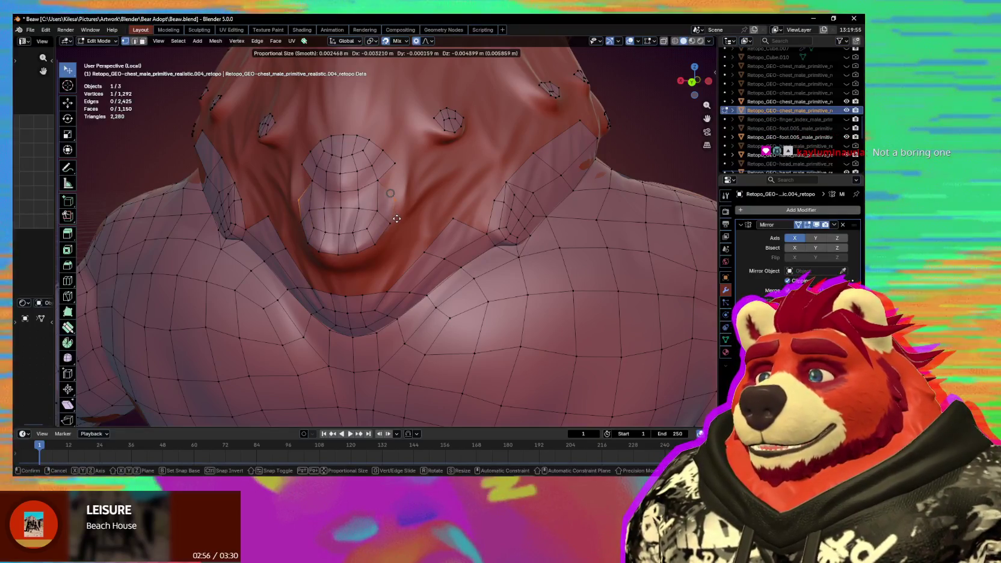
{"action": "left_click", "coordinate": [398, 221]}
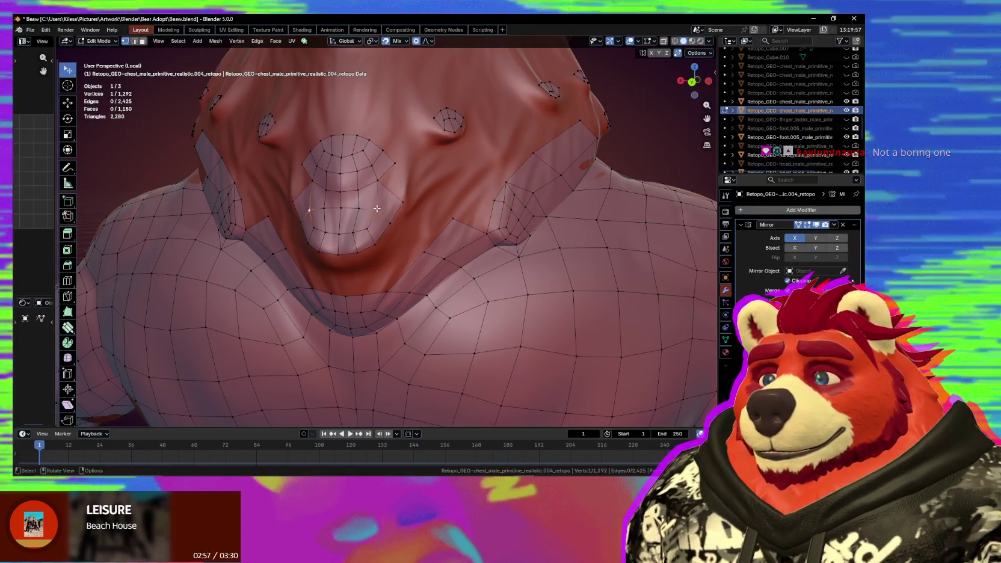
{"action": "key", "text": "f"}
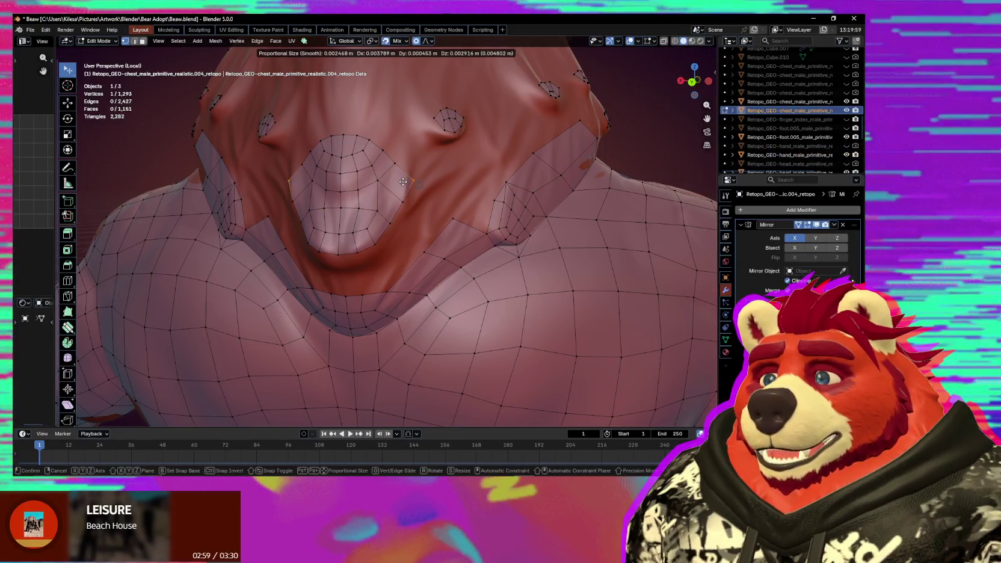
{"action": "left_click", "coordinate": [400, 181]}
{"action": "mouse_move", "coordinate": [400, 181]}
{"action": "middle_mouse_down"}
{"action": "mouse_move", "coordinate": [433, 231]}
{"action": "mouse_move", "coordinate": [404, 253]}
{"action": "middle_mouse_up"}
{"action": "key", "text": "g"}
{"action": "left_click", "coordinate": [415, 199]}
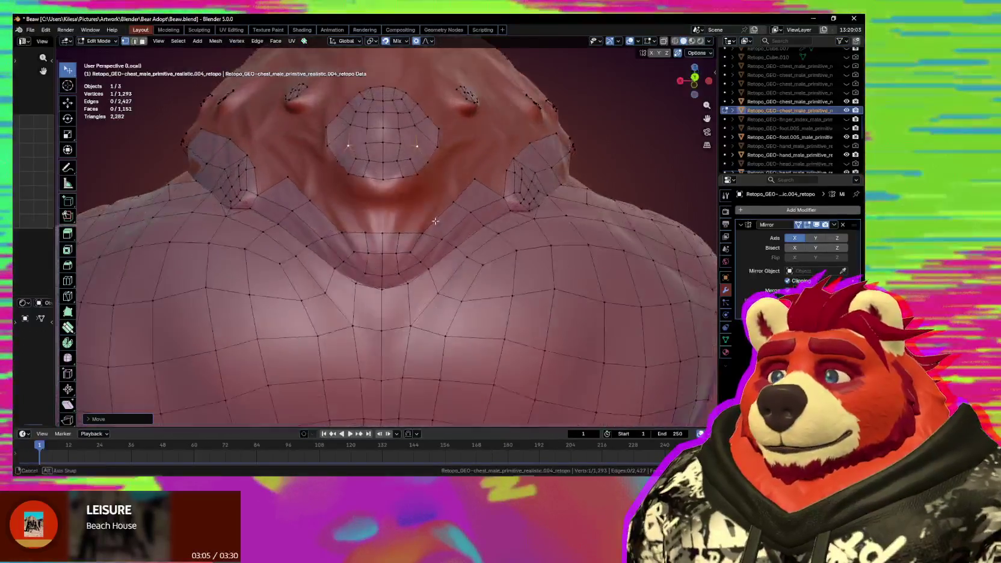
{"action": "left_click", "coordinate": [418, 248]}
{"action": "middle_click_drag", "start_coordinate": [419, 249], "coordinate": [393, 214]}
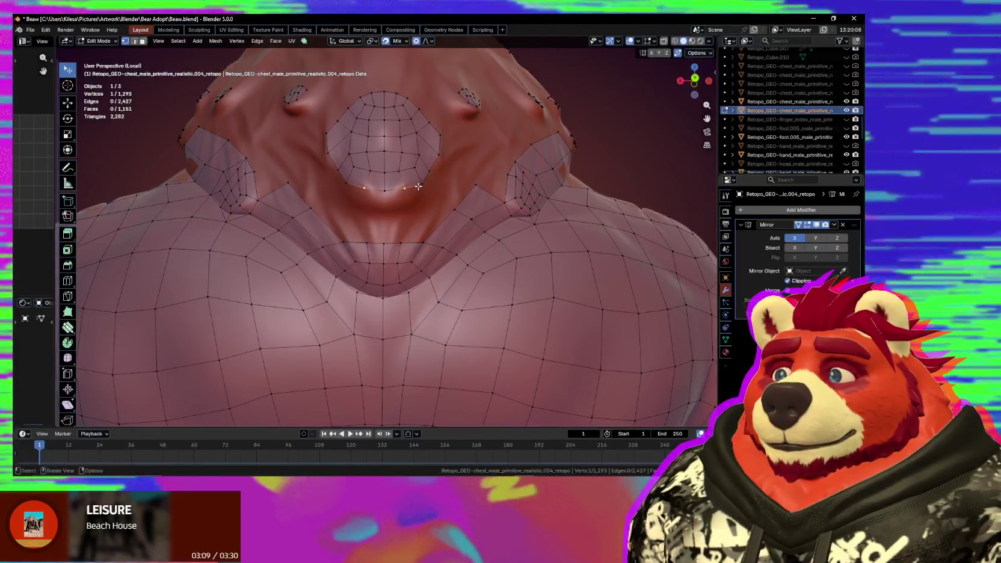
Extrude the throat patch's bottom edges down one row, undo an extra extrusion, and fill a face.
{"action": "key", "text": "e"}
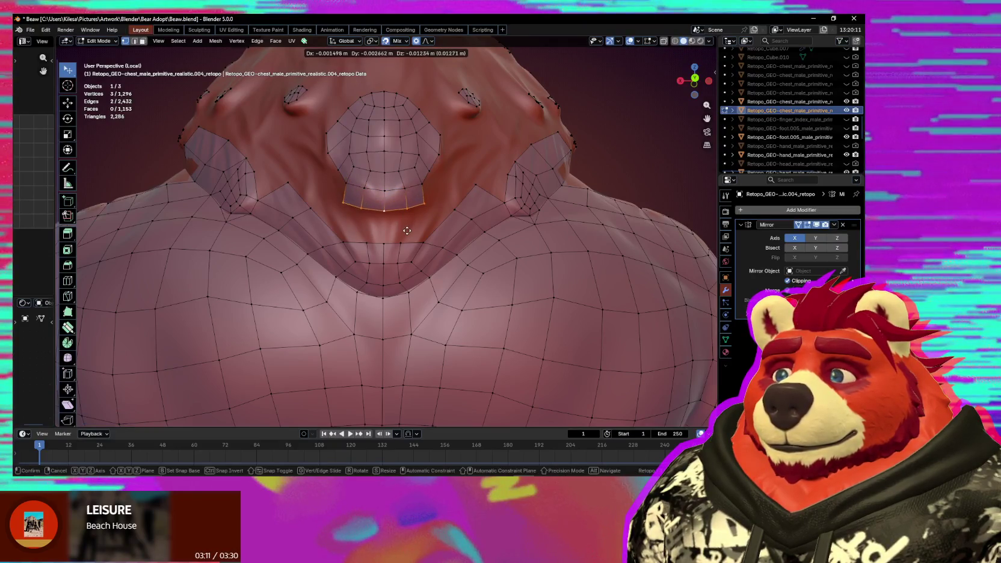
{"action": "left_click", "coordinate": [403, 232]}
{"action": "key", "text": "e"}
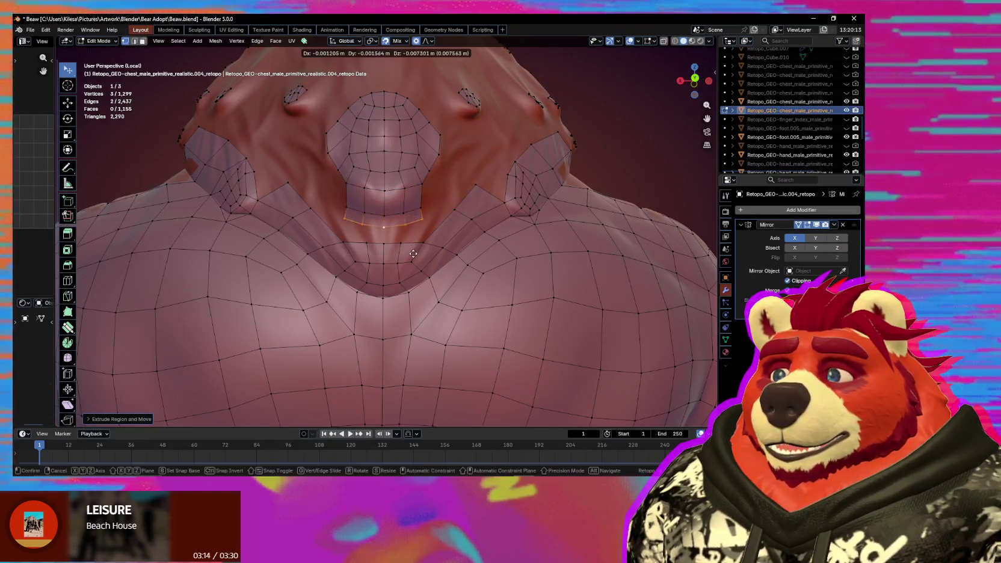
{"action": "right_click", "coordinate": [414, 258]}
{"action": "key", "text": "ctrl+z"}
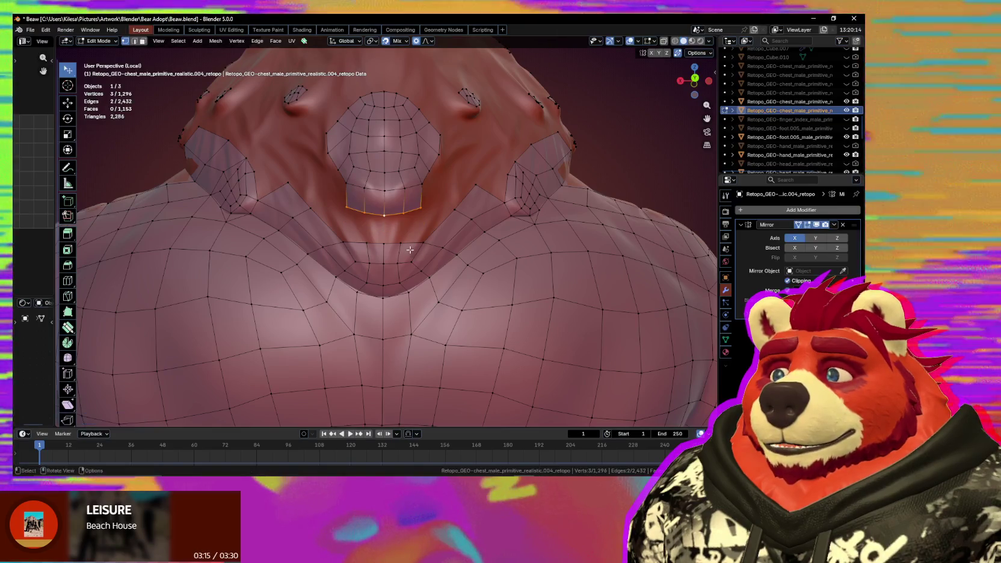
{"action": "left_click", "coordinate": [384, 215]}
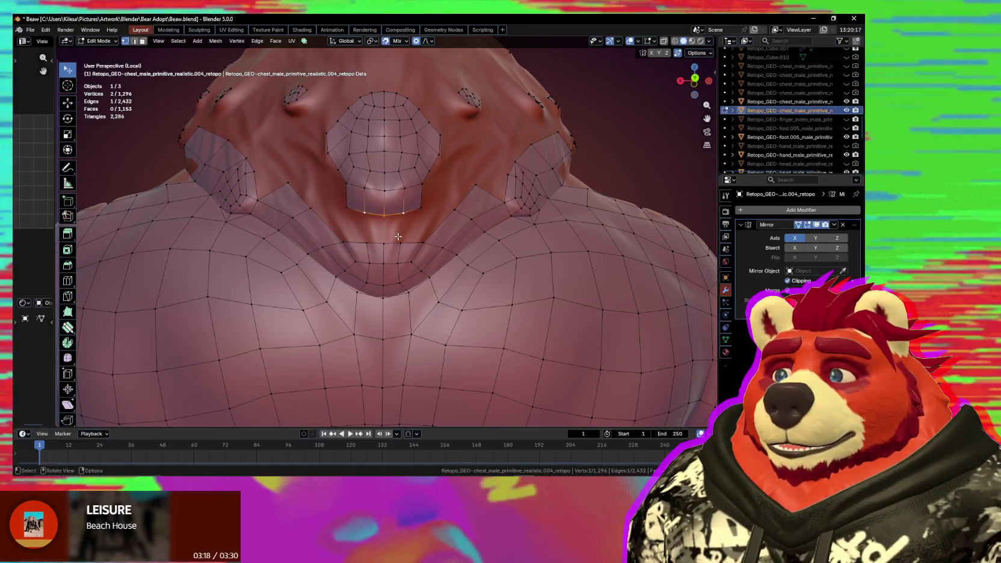
{"action": "key", "text": "f"}
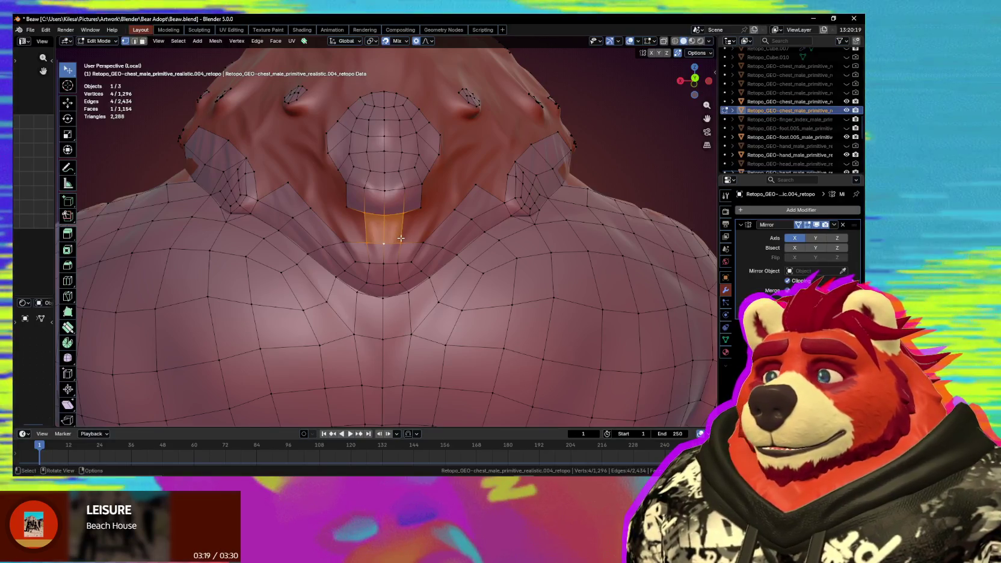
{"action": "left_click", "coordinate": [409, 240]}
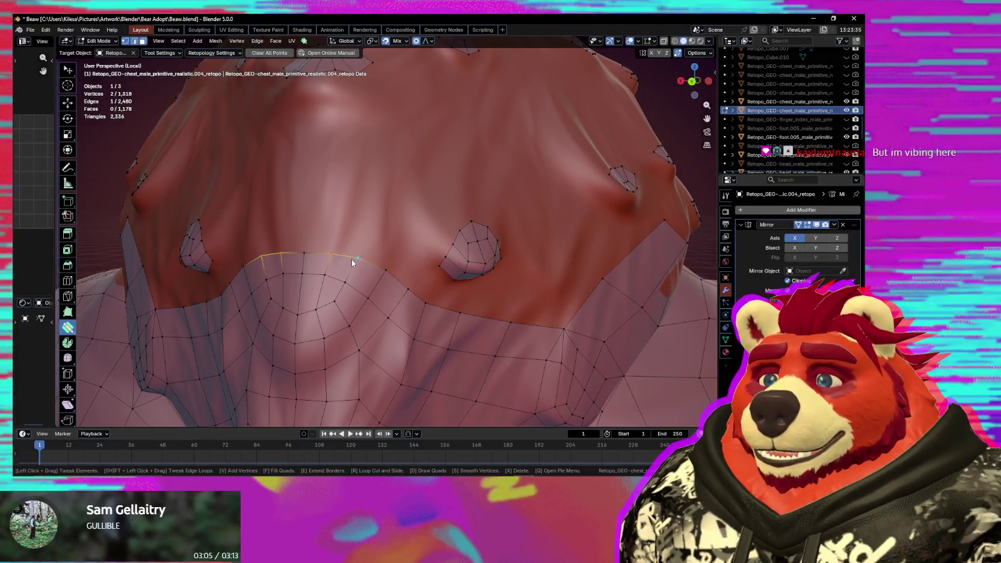
Straighten the chest patch's upper border vertices and extrude a new face upward from it.
{"action": "left_click_drag", "start_coordinate": [326, 254], "coordinate": [330, 262]}
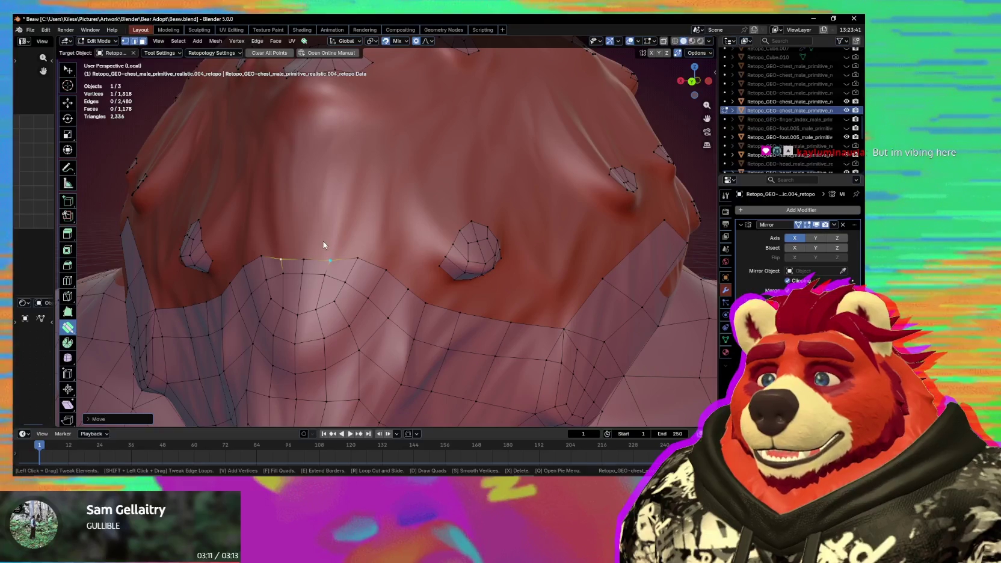
{"action": "key", "text": "e"}
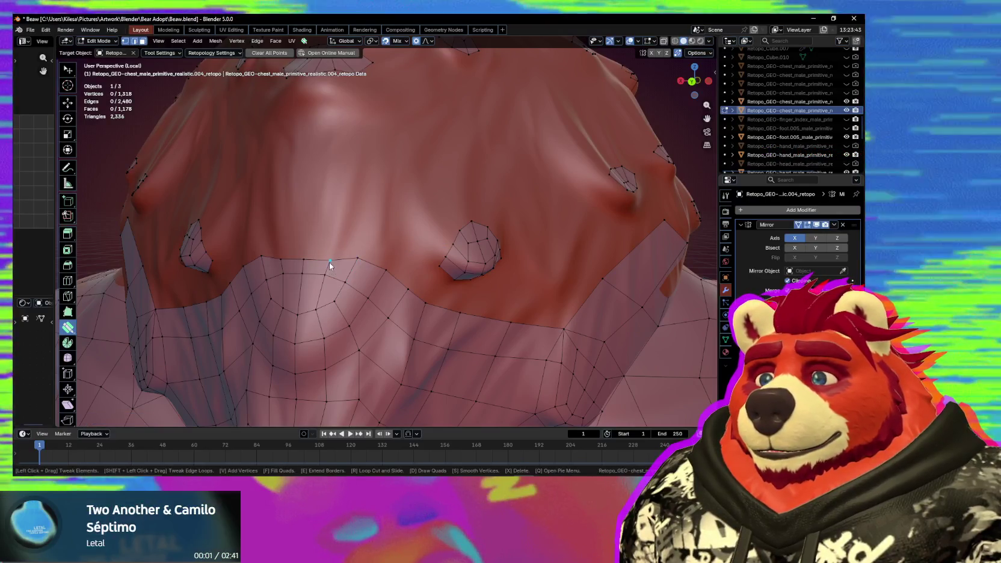
{"action": "left_click_drag", "start_coordinate": [330, 263], "coordinate": [298, 230]}
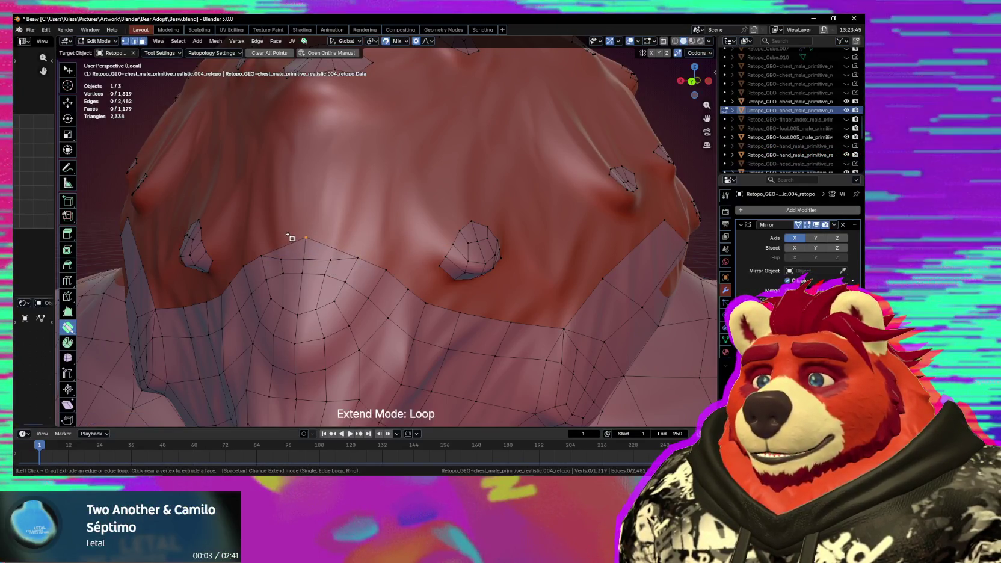
{"action": "left_click_drag", "start_coordinate": [363, 259], "coordinate": [364, 253]}
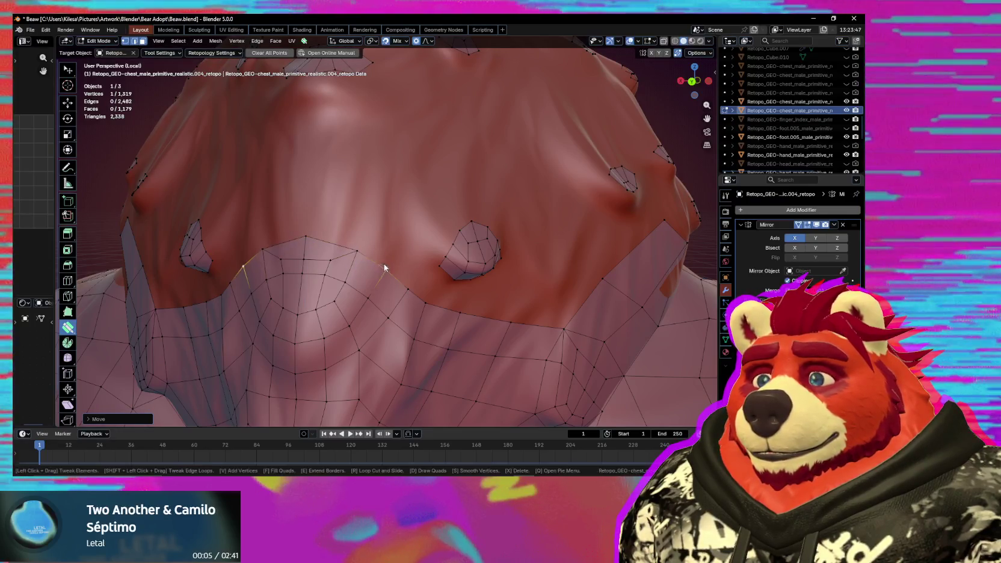
Settle the new border vertex in place against the fur edge.
{"action": "middle_click_drag", "start_coordinate": [384, 267], "coordinate": [400, 309]}
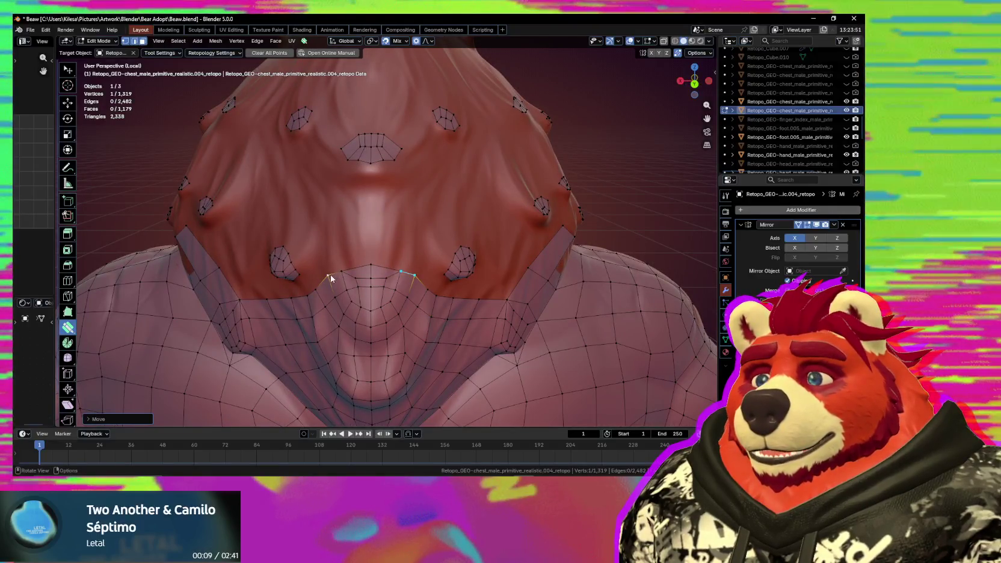
{"action": "middle_click_drag", "start_coordinate": [406, 280], "coordinate": [392, 259]}
{"action": "left_click_drag", "start_coordinate": [392, 260], "coordinate": [386, 261]}
{"action": "middle_click_drag", "start_coordinate": [386, 261], "coordinate": [380, 265]}
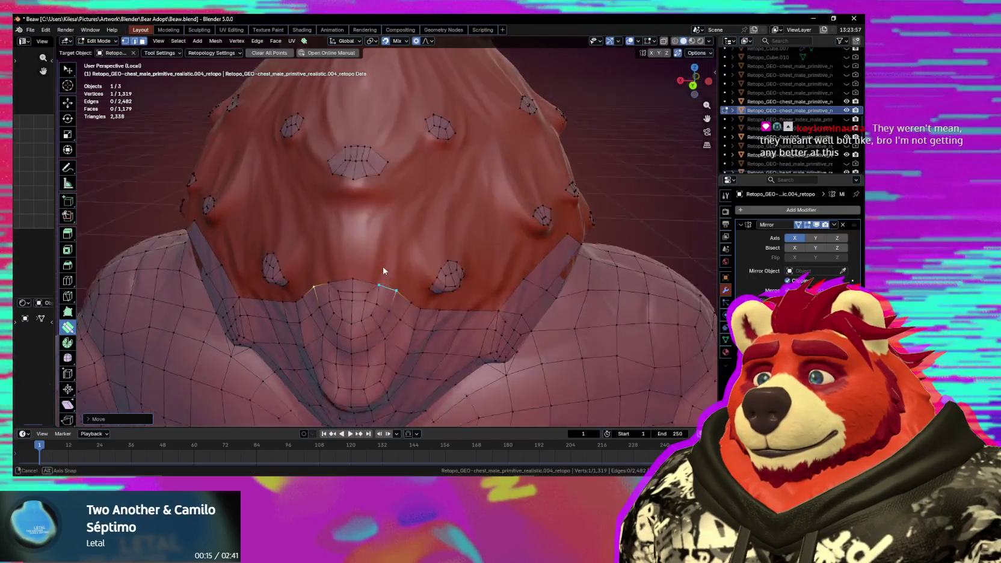
Smooth and reposition the fan patch vertices along the upper chest fur.
{"action": "key", "text": "alt+a"}
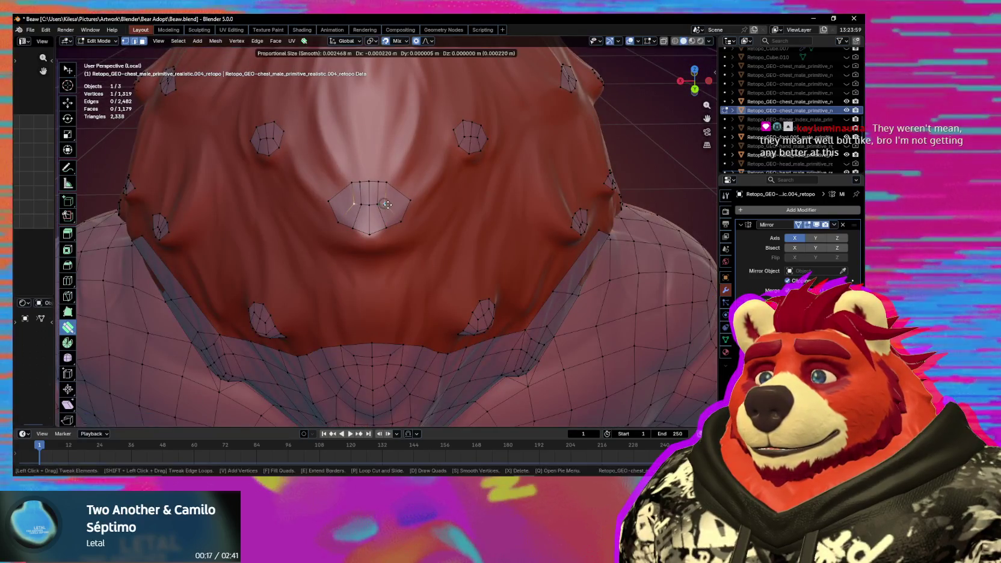
{"action": "key", "text": "shift+s"}
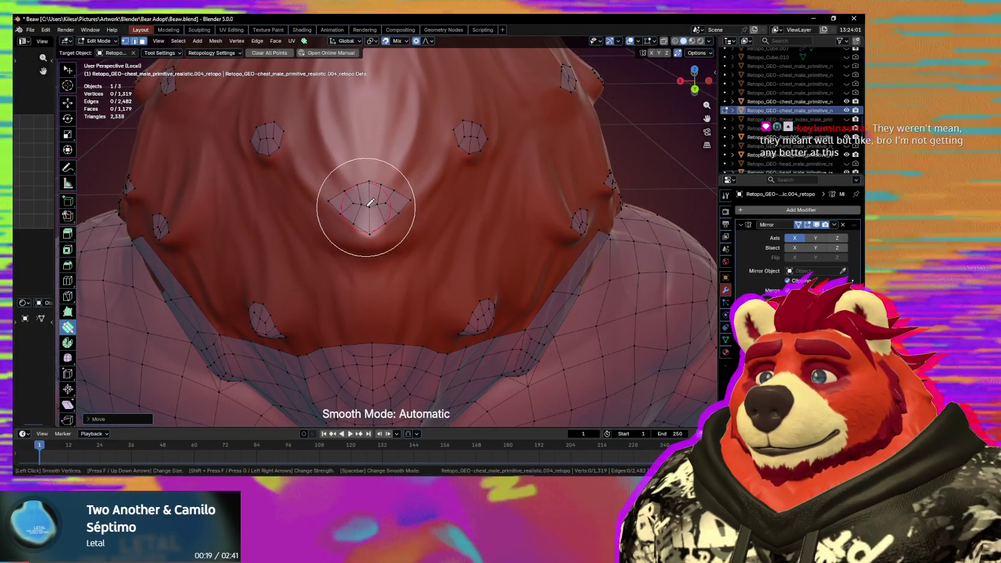
{"action": "middle_click_drag", "start_coordinate": [353, 233], "coordinate": [373, 211]}
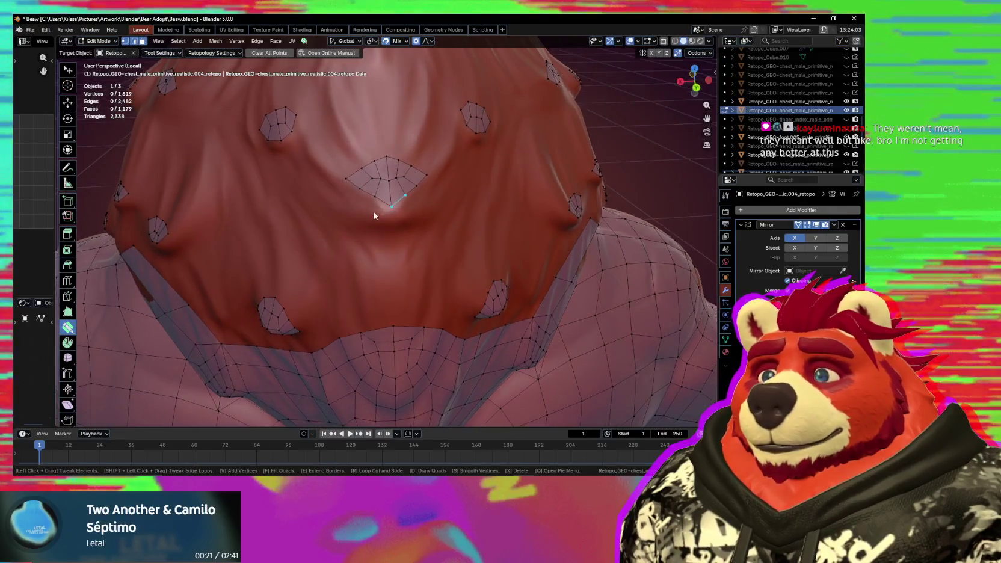
{"action": "left_click_drag", "start_coordinate": [373, 212], "coordinate": [368, 213]}
{"action": "middle_click_drag", "start_coordinate": [409, 208], "coordinate": [371, 237]}
{"action": "key", "text": "shift+s"}
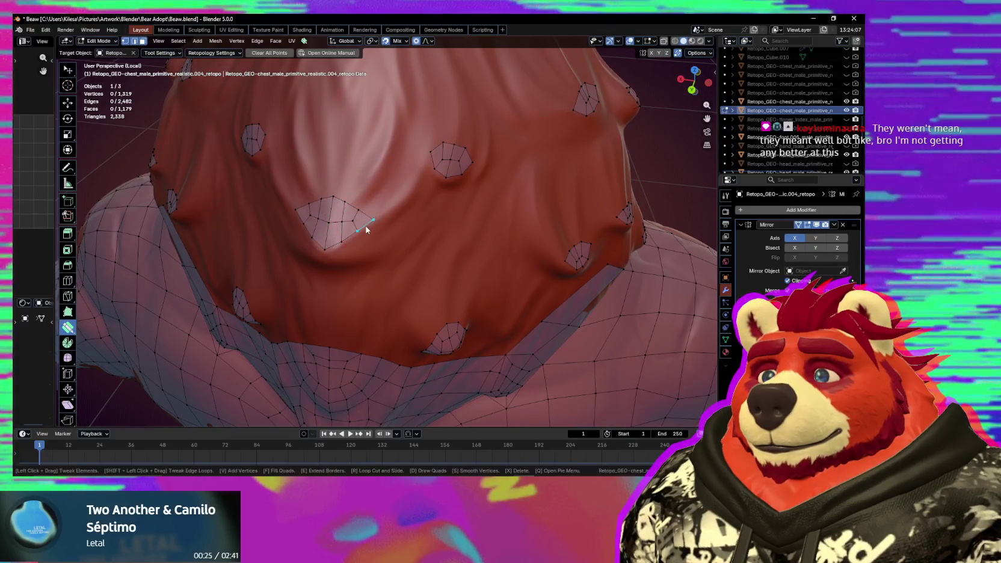
{"action": "mouse_move", "coordinate": [342, 250]}
{"action": "left_mouse_down"}
{"action": "mouse_move", "coordinate": [351, 246]}
{"action": "mouse_move", "coordinate": [336, 231]}
{"action": "mouse_move", "coordinate": [338, 206]}
{"action": "left_mouse_up"}
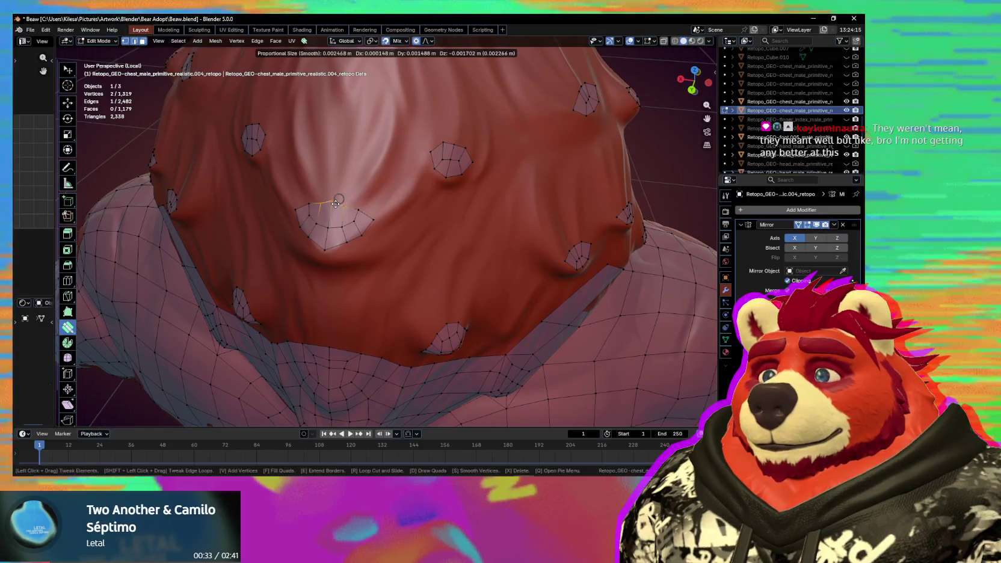
Fine-tune individual vertices on the patch edge with soft falloff.
{"action": "left_click", "coordinate": [331, 207]}
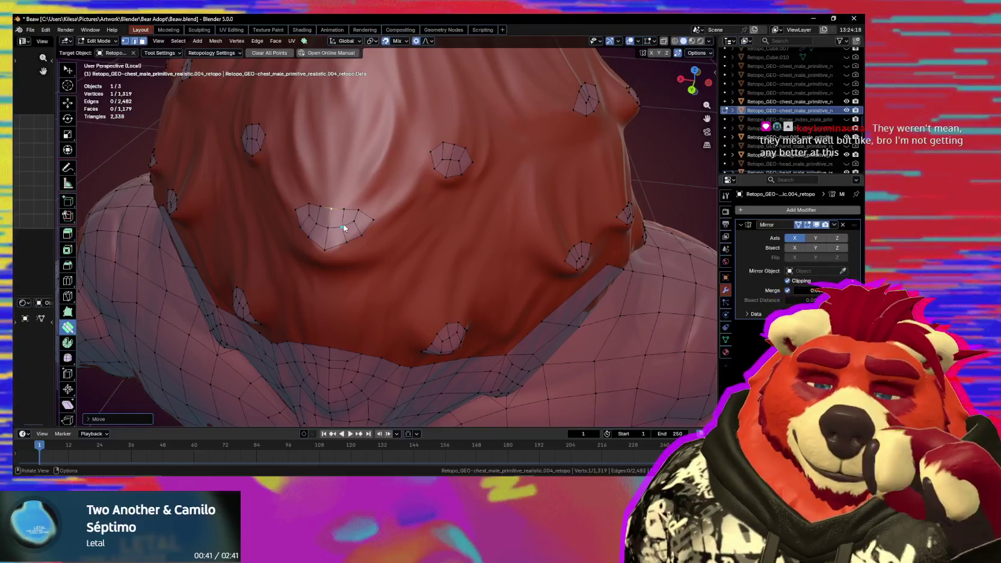
{"action": "middle_click_drag", "start_coordinate": [373, 211], "coordinate": [397, 221]}
{"action": "left_click_drag", "start_coordinate": [397, 220], "coordinate": [383, 210]}
{"action": "left_click_drag", "start_coordinate": [383, 211], "coordinate": [380, 223]}
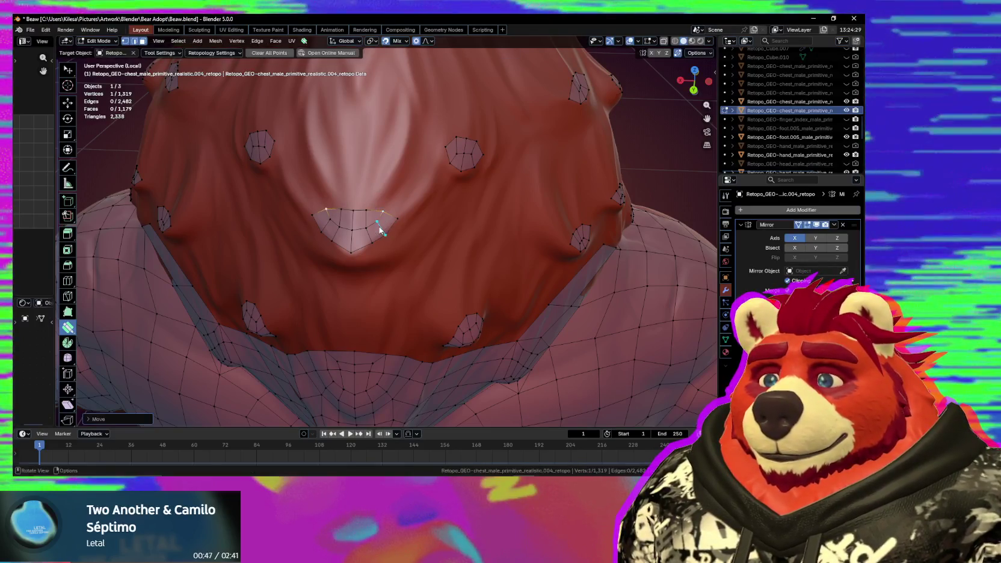
{"action": "left_click", "coordinate": [347, 255]}
{"action": "left_click_drag", "start_coordinate": [368, 248], "coordinate": [366, 246]}
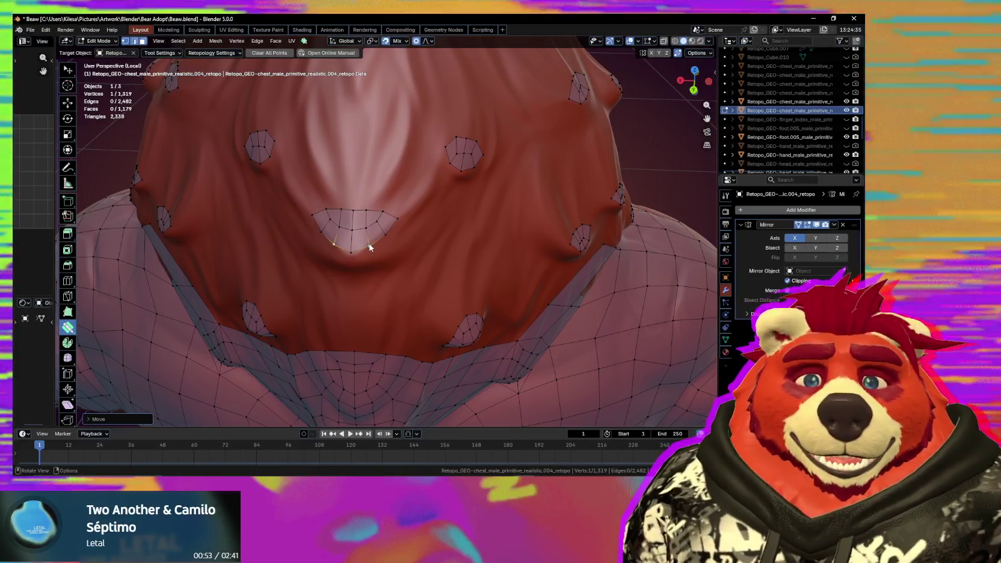
Add a new vertex and extrude a new edge row from the patch's lower rim.
{"action": "left_click", "coordinate": [385, 235], "text": "ctrl"}
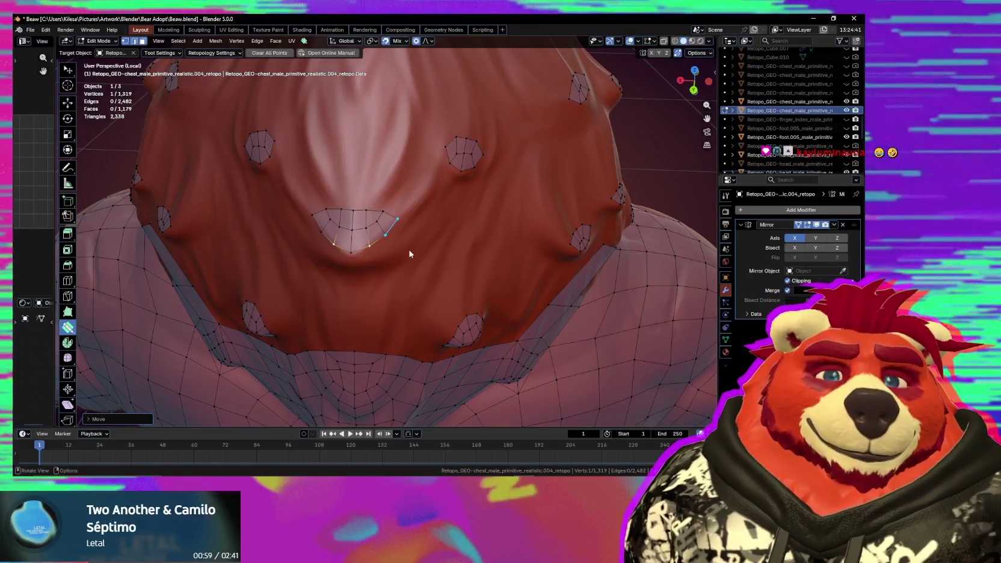
{"action": "middle_click_drag", "start_coordinate": [408, 254], "coordinate": [413, 235]}
{"action": "key", "text": "space"}
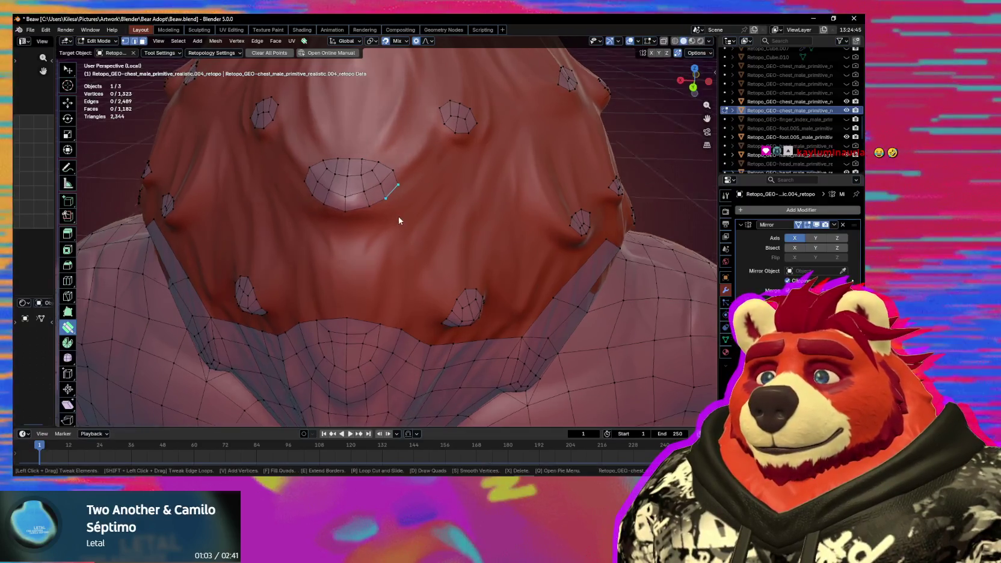
Extrude rows from the central patch and raise its bottom vertex to flatten the lower edge.
{"action": "middle_click_drag", "start_coordinate": [379, 202], "coordinate": [391, 180]}
{"action": "left_click_drag", "start_coordinate": [390, 162], "coordinate": [389, 171]}
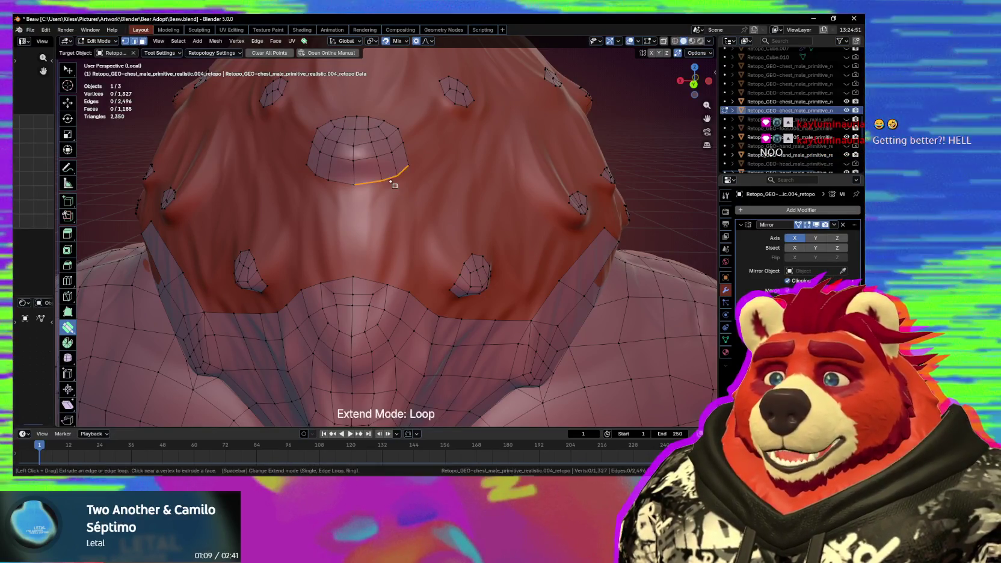
{"action": "left_click_drag", "start_coordinate": [394, 185], "coordinate": [396, 210]}
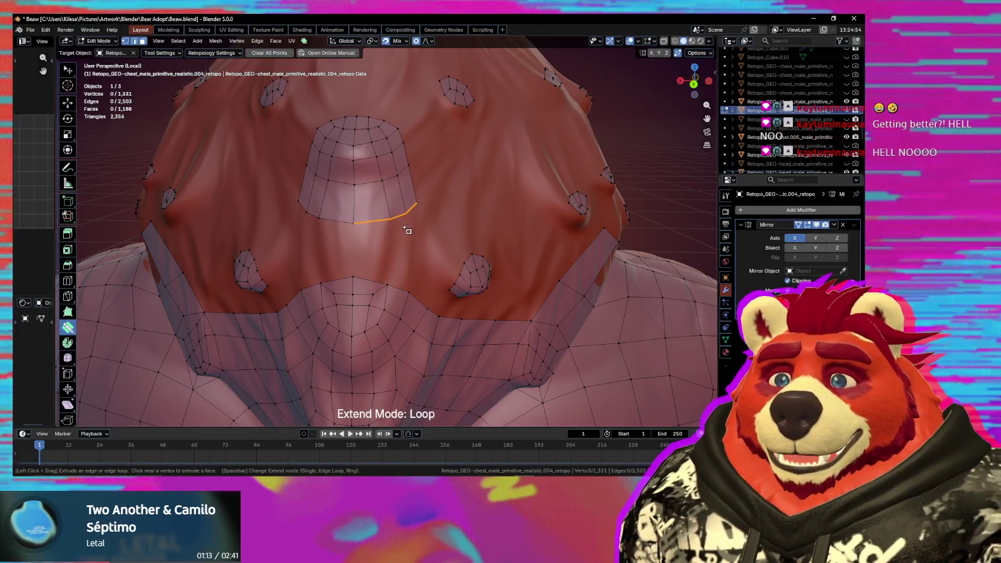
{"action": "key", "text": "shift"}
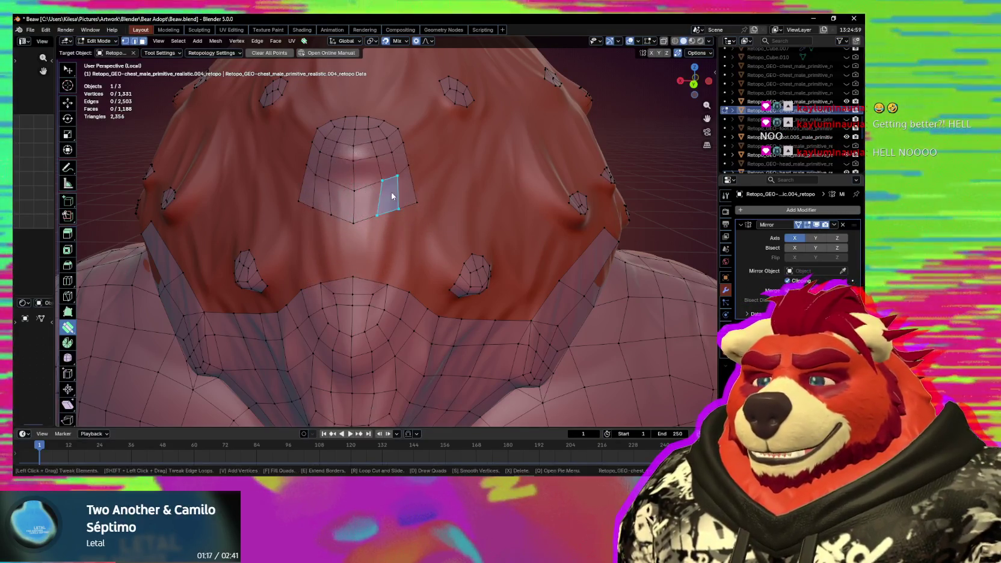
{"action": "left_click", "coordinate": [355, 185]}
{"action": "left_click_drag", "start_coordinate": [355, 185], "coordinate": [396, 206]}
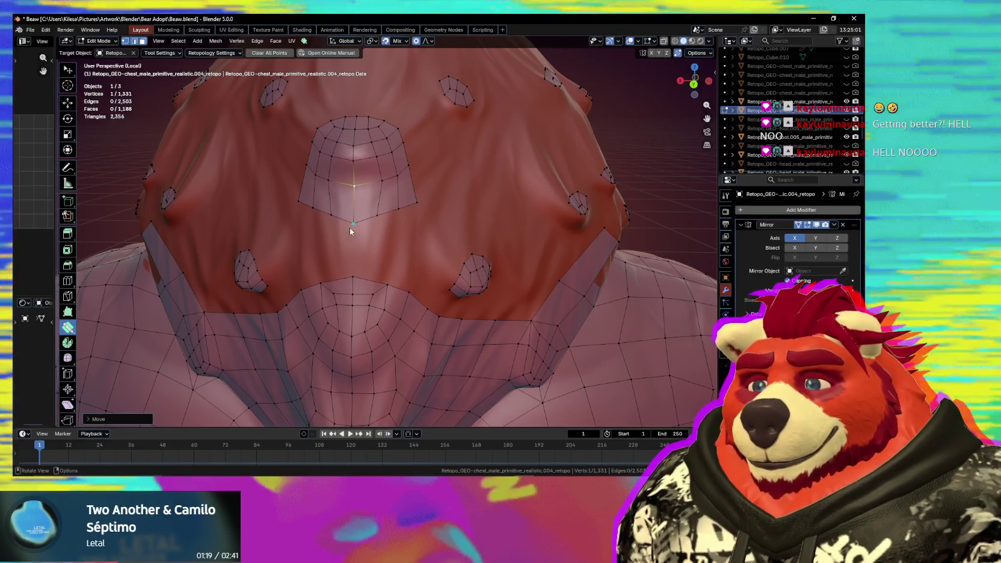
{"action": "left_click_drag", "start_coordinate": [351, 230], "coordinate": [353, 220]}
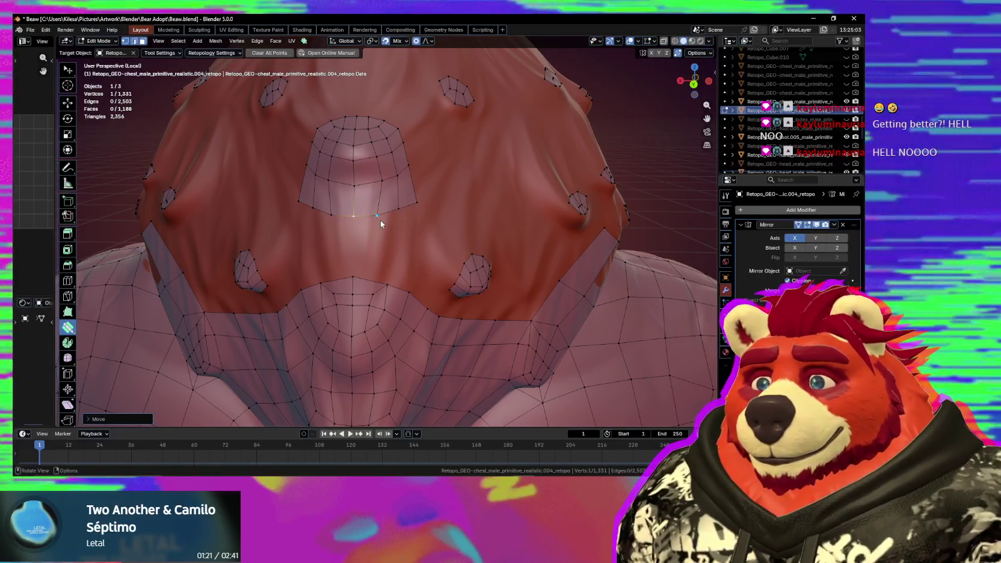
Extrude the bottom edge loop downward as a new row following the chest surface.
{"action": "left_click", "coordinate": [411, 213]}
{"action": "mouse_move", "coordinate": [411, 212]}
{"action": "left_mouse_down"}
{"action": "mouse_move", "coordinate": [390, 250]}
{"action": "mouse_move", "coordinate": [391, 242]}
{"action": "mouse_move", "coordinate": [394, 276]}
{"action": "left_mouse_up"}
{"action": "key", "text": "space"}
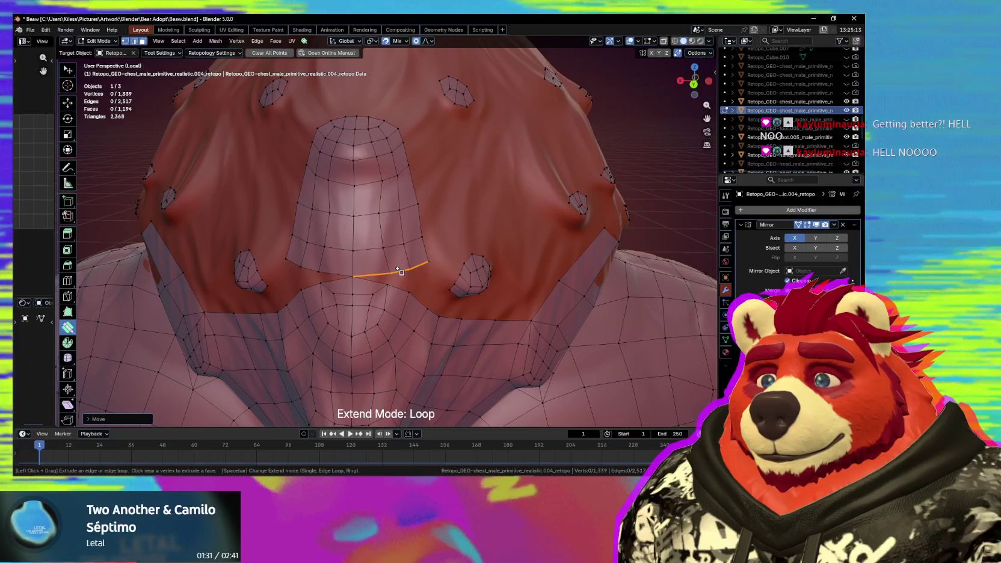
{"action": "left_click", "coordinate": [402, 274]}
{"action": "mouse_move", "coordinate": [391, 277]}
{"action": "left_mouse_down"}
{"action": "mouse_move", "coordinate": [390, 288]}
{"action": "mouse_move", "coordinate": [426, 287]}
{"action": "left_mouse_up"}
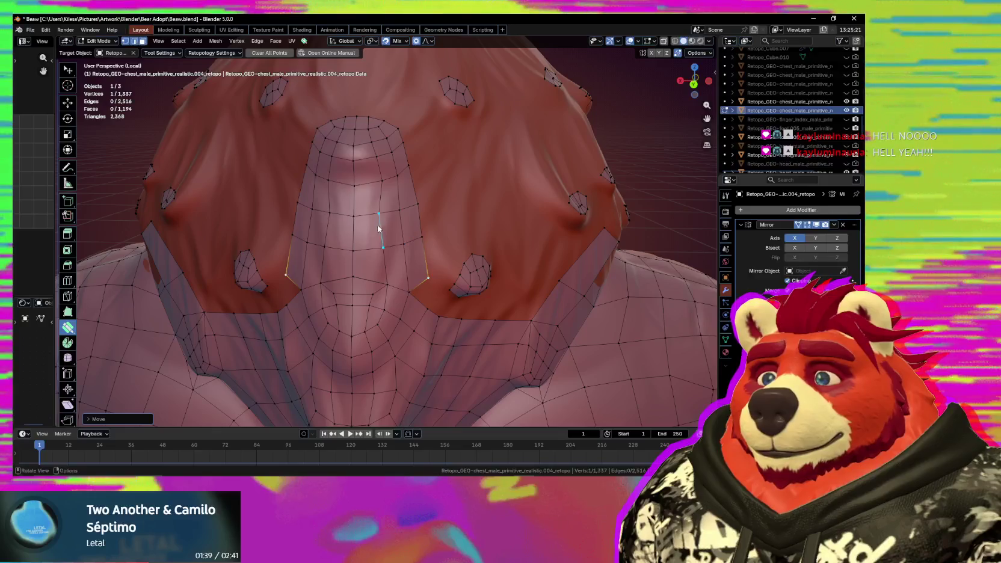
Add a loose vertex near the tuft and merge it onto the neighbouring edge vertex.
{"action": "key", "text": "s"}
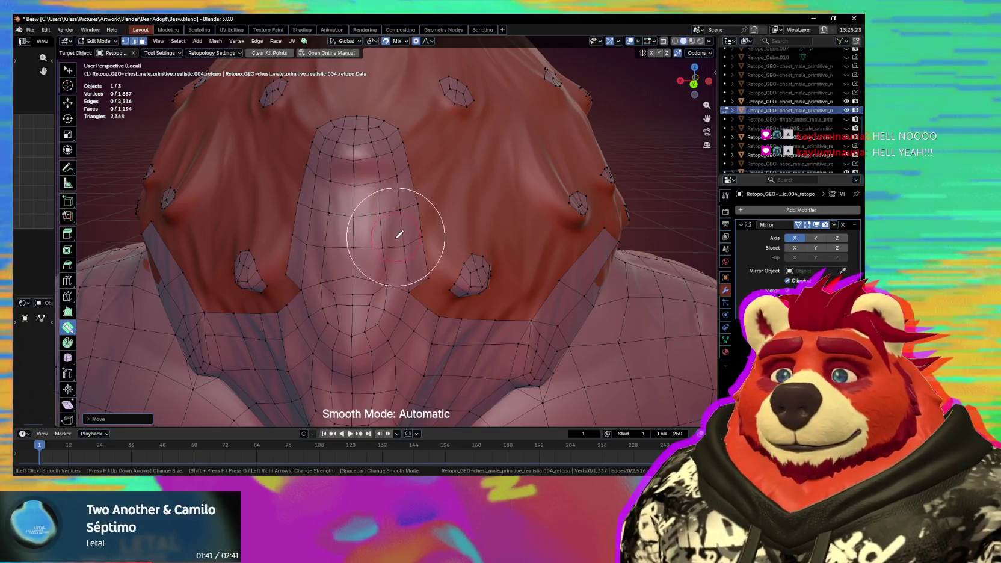
{"action": "key", "text": "Escape"}
{"action": "middle_click_drag", "start_coordinate": [440, 281], "coordinate": [417, 263]}
{"action": "scroll", "coordinate": [406, 263], "scroll_direction": "up", "scroll_amount": 2}
{"action": "key", "text": "v"}
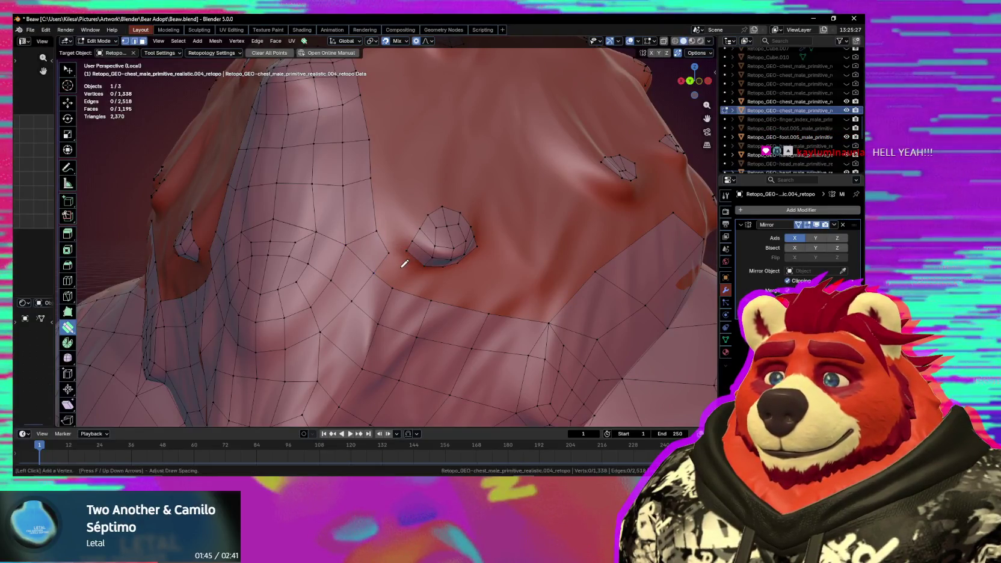
{"action": "left_click_drag", "start_coordinate": [389, 254], "coordinate": [403, 255]}
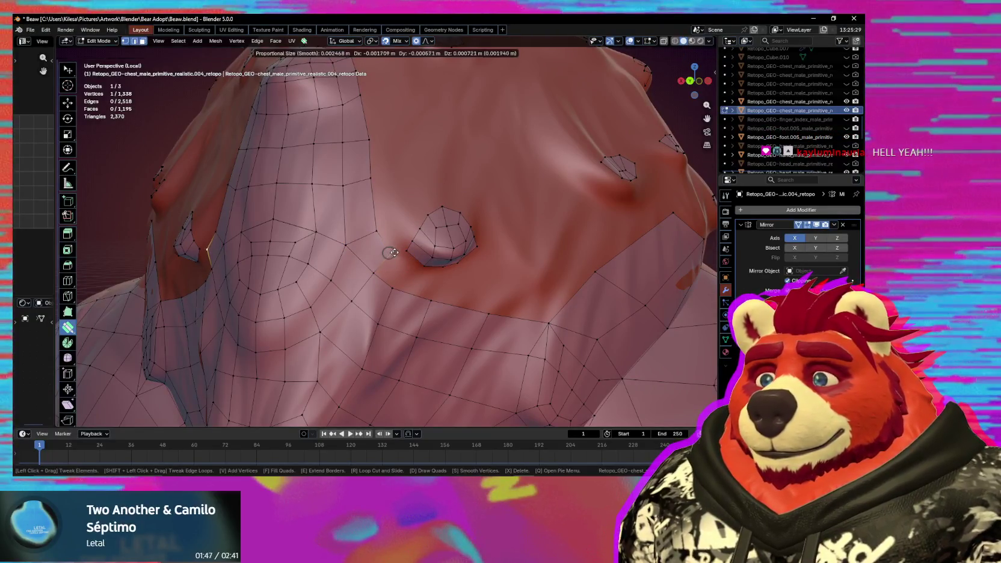
{"action": "key", "text": "g"}
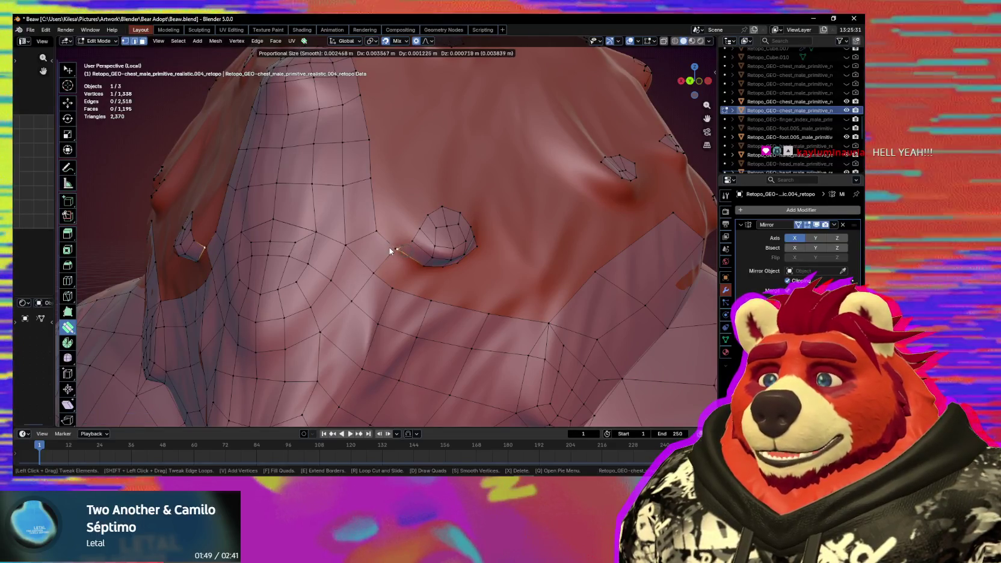
{"action": "left_click", "coordinate": [401, 255]}
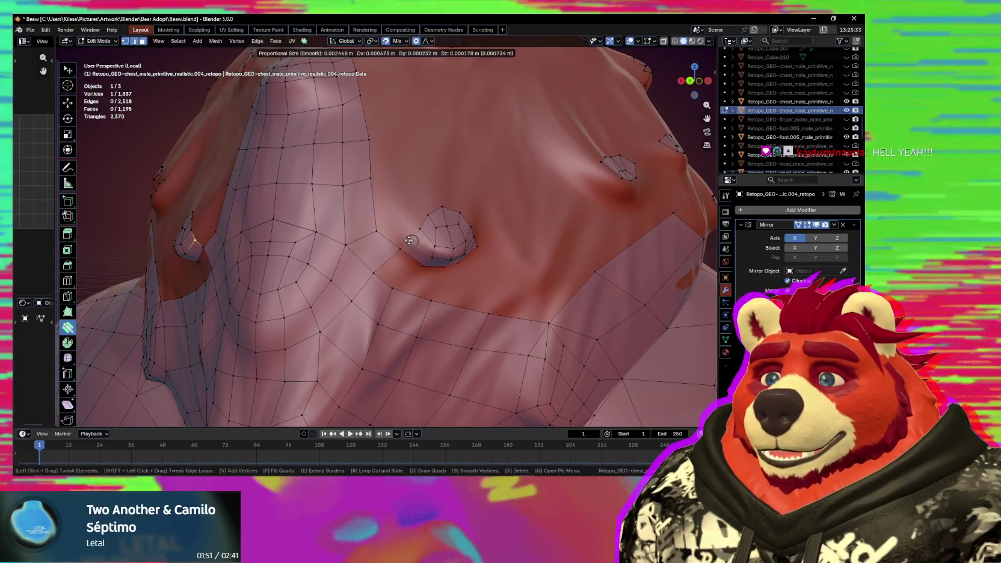
Fill new quad faces beside and below the tuft and adjust its lower-edge vertex.
{"action": "left_click", "coordinate": [403, 271]}
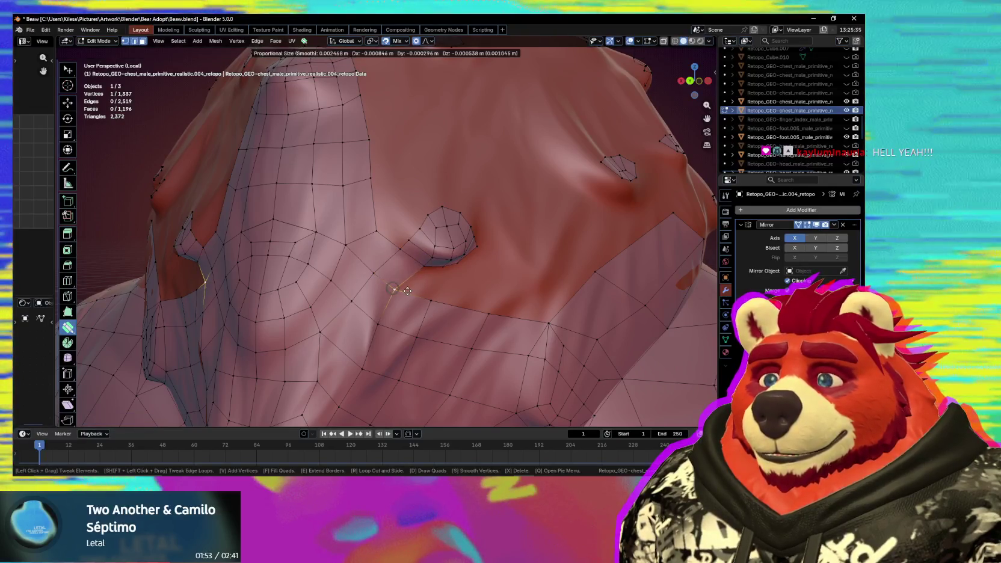
{"action": "mouse_move", "coordinate": [418, 293]}
{"action": "middle_mouse_down"}
{"action": "mouse_move", "coordinate": [443, 279]}
{"action": "mouse_move", "coordinate": [446, 248]}
{"action": "mouse_move", "coordinate": [390, 243]}
{"action": "middle_mouse_up"}
{"action": "left_click", "coordinate": [411, 238]}
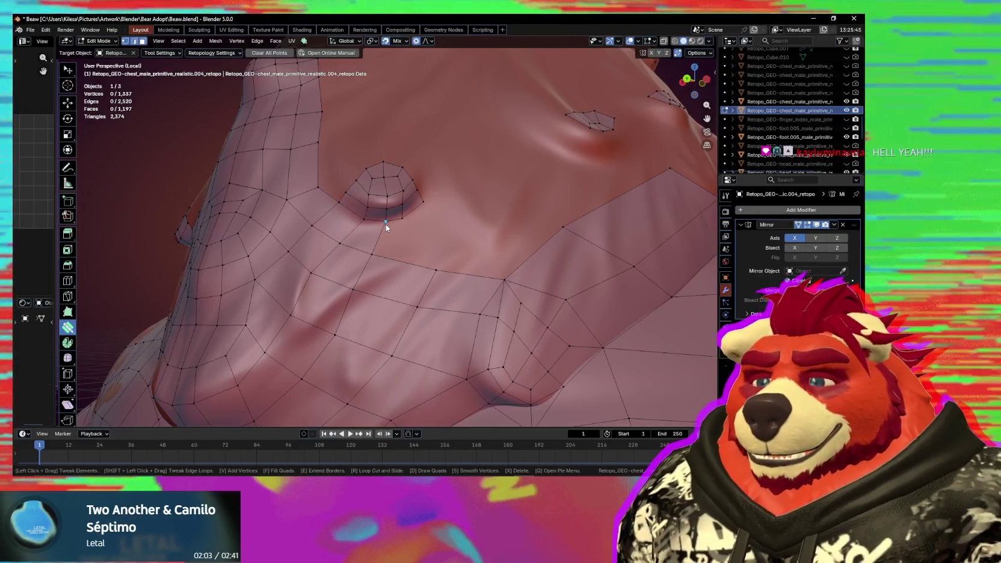
{"action": "middle_click_drag", "start_coordinate": [390, 261], "coordinate": [411, 265]}
{"action": "left_click_drag", "start_coordinate": [412, 225], "coordinate": [413, 235]}
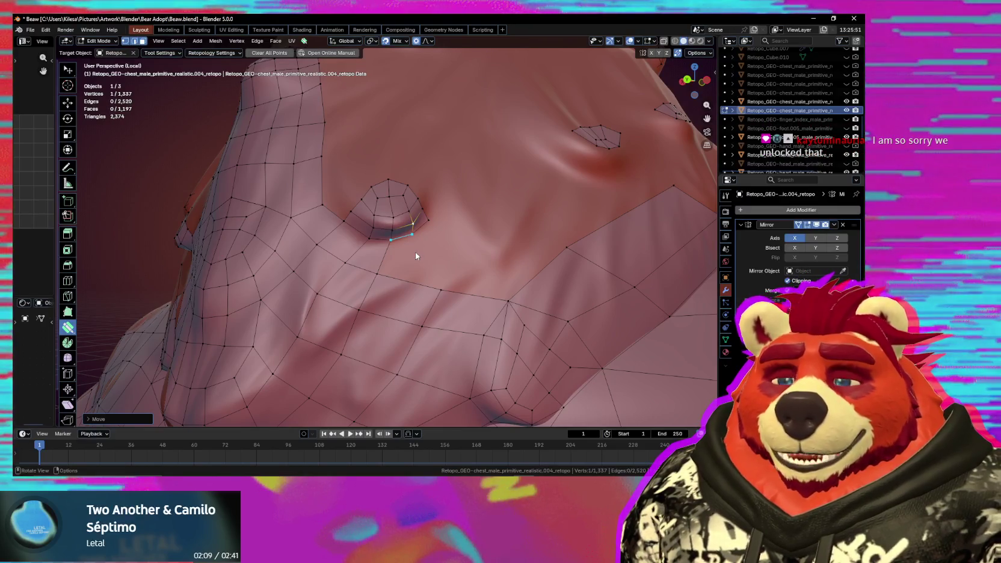
{"action": "left_click_drag", "start_coordinate": [436, 290], "coordinate": [429, 282], "text": "ctrl"}
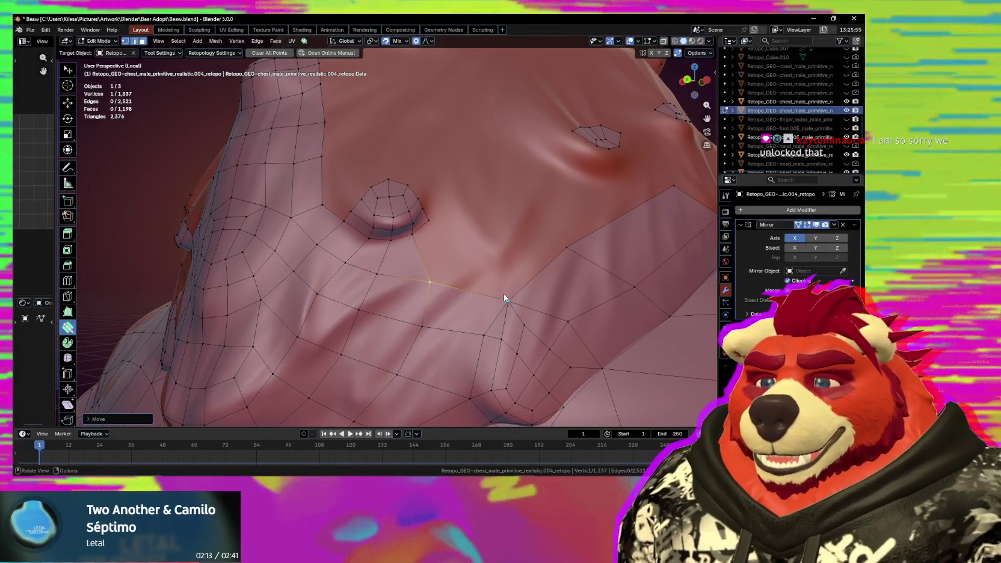
Adjust vertices along the central strip's edge while viewing the whole torso.
{"action": "key", "text": "space"}
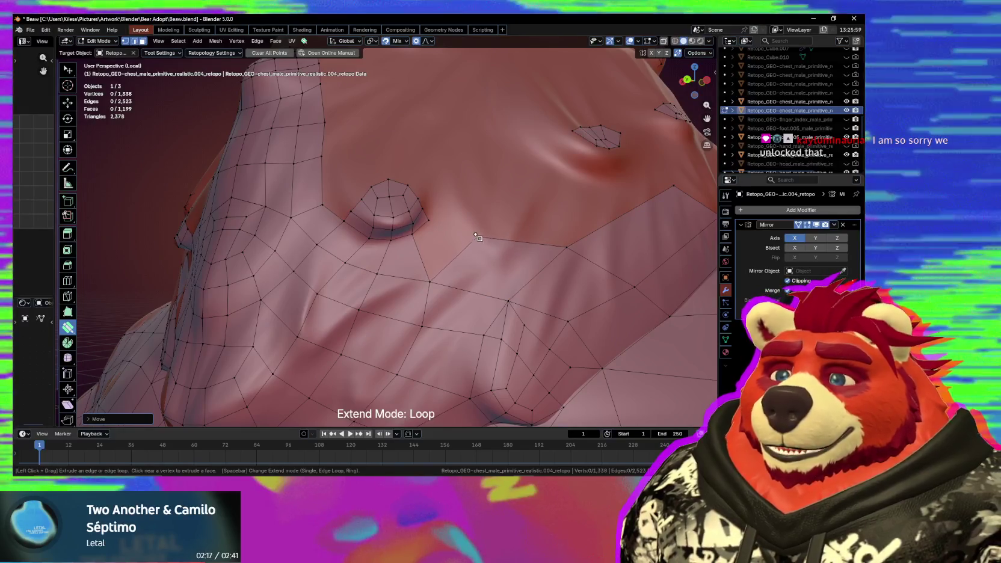
{"action": "scroll", "coordinate": [457, 249], "scroll_direction": "down", "scroll_amount": 5}
{"action": "mouse_move", "coordinate": [454, 291]}
{"action": "middle_mouse_down"}
{"action": "mouse_move", "coordinate": [483, 294]}
{"action": "mouse_move", "coordinate": [451, 313]}
{"action": "mouse_move", "coordinate": [438, 275]}
{"action": "middle_mouse_up"}
{"action": "scroll", "coordinate": [451, 312], "scroll_direction": "up", "scroll_amount": 3}
{"action": "scroll", "coordinate": [439, 270], "scroll_direction": "up", "scroll_amount": 3}
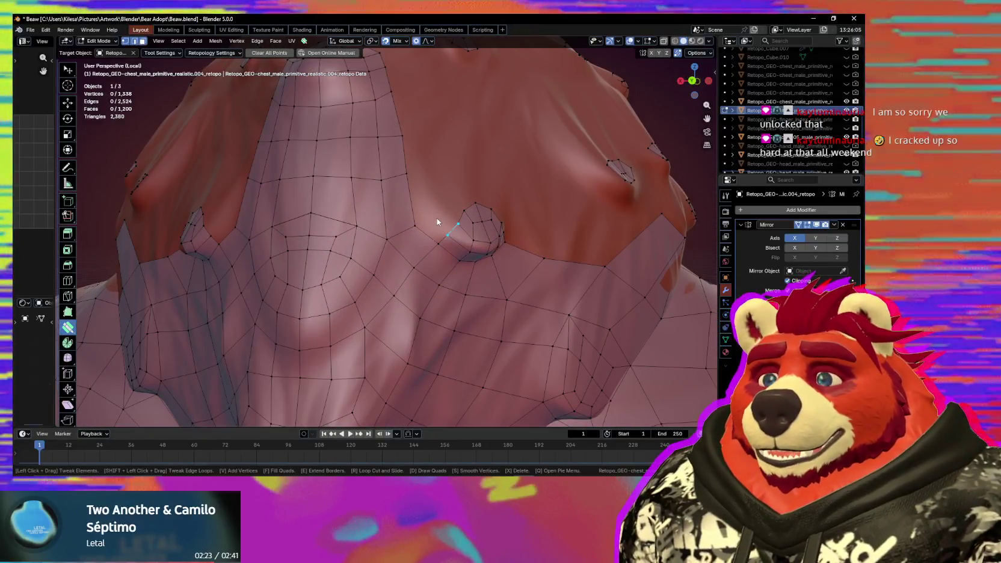
{"action": "middle_click_drag", "start_coordinate": [432, 225], "coordinate": [424, 239]}
{"action": "left_click_drag", "start_coordinate": [420, 235], "coordinate": [429, 244]}
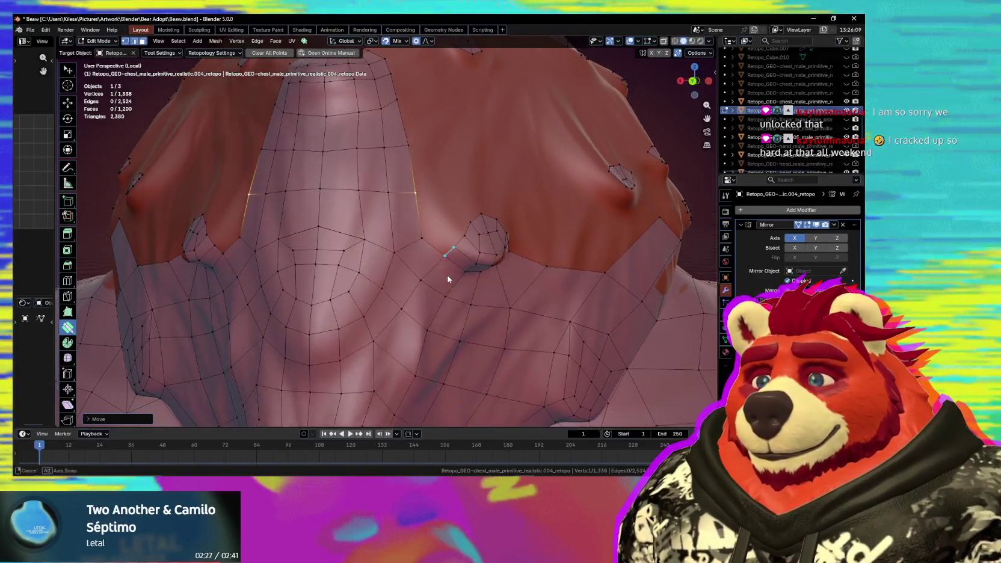
{"action": "scroll", "coordinate": [447, 275], "scroll_direction": "up", "scroll_amount": 4}
{"action": "key", "text": "space"}
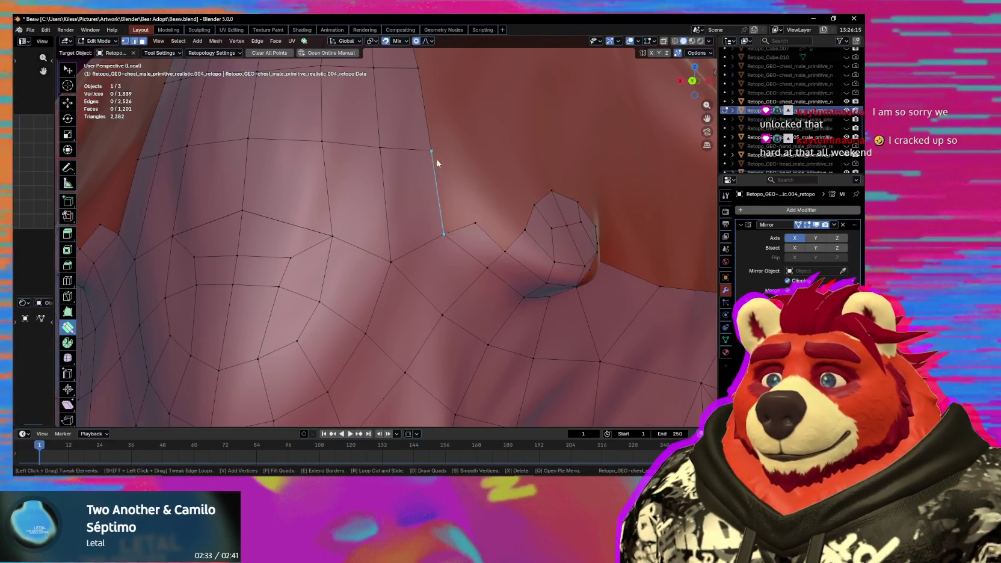
Fill a face from the edge path beside the tuft and move a neighbouring vertex.
{"action": "key", "text": "w"}
{"action": "left_click", "coordinate": [458, 226], "text": "shift"}
{"action": "key", "text": "f"}
{"action": "mouse_move", "coordinate": [458, 227]}
{"action": "middle_mouse_down"}
{"action": "mouse_move", "coordinate": [447, 251]}
{"action": "mouse_move", "coordinate": [360, 282]}
{"action": "middle_mouse_up"}
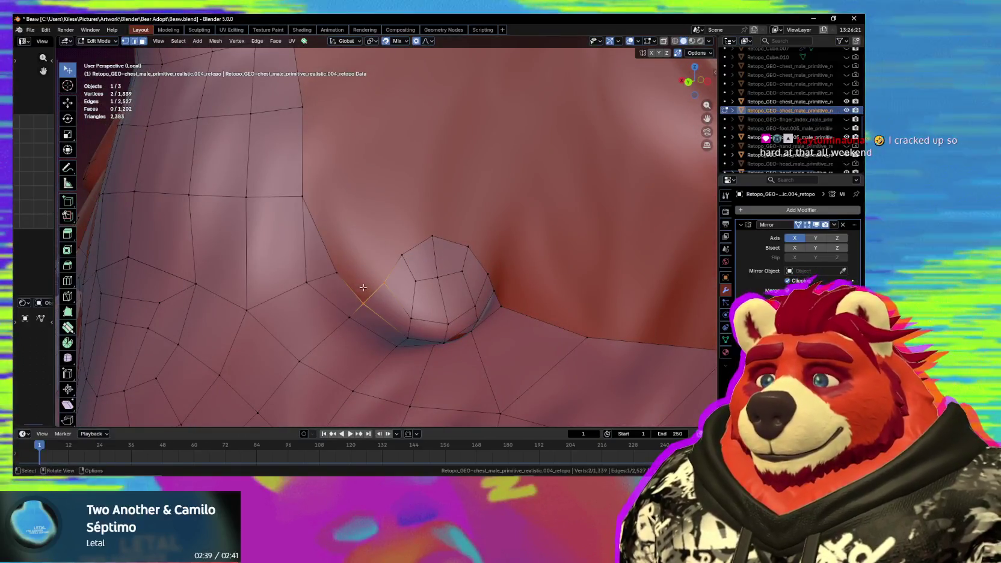
{"action": "left_click_drag", "start_coordinate": [357, 286], "coordinate": [338, 268]}
{"action": "scroll", "coordinate": [339, 267], "scroll_direction": "down", "scroll_amount": 3}
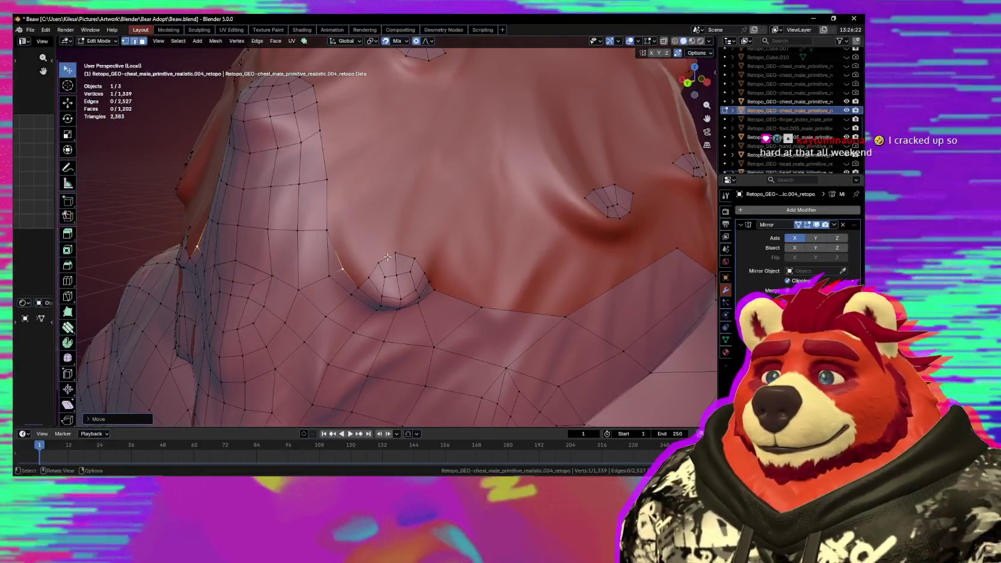
Select neighbouring vertices on the tuft and cancel an attempted scale.
{"action": "left_click", "coordinate": [399, 259], "text": "shift"}
{"action": "left_click", "coordinate": [397, 260]}
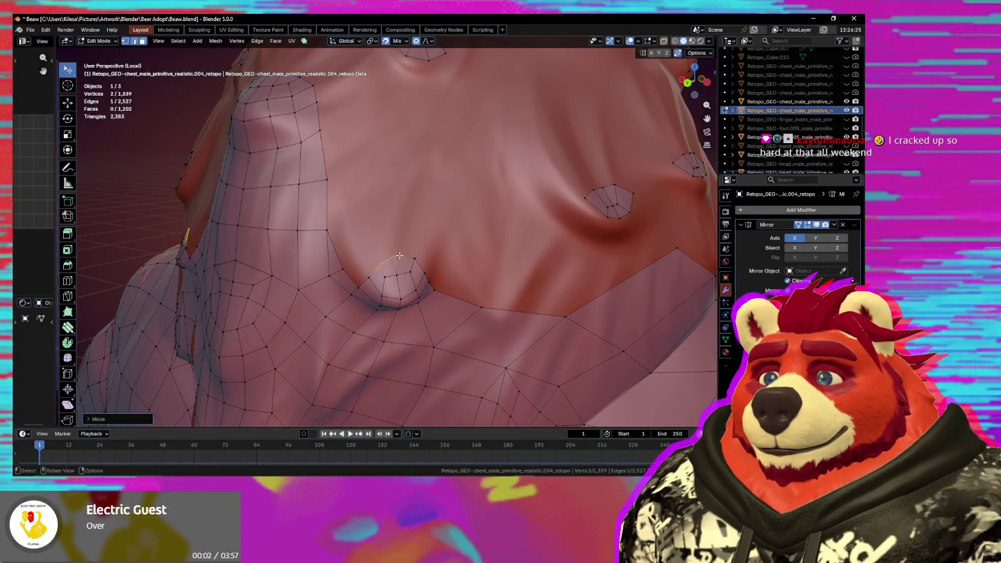
{"action": "left_click", "coordinate": [401, 275], "text": "shift"}
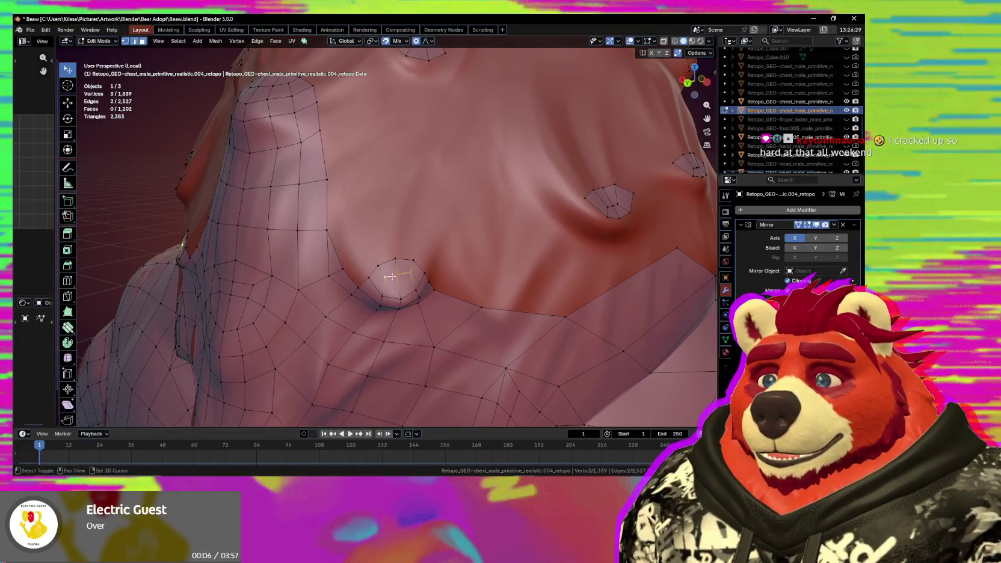
{"action": "key", "text": "s"}
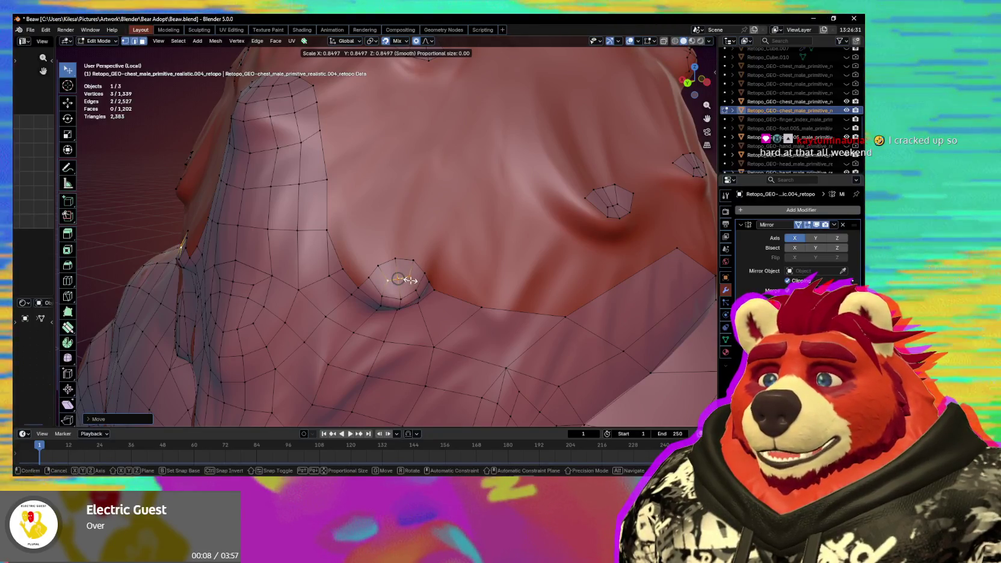
{"action": "right_click", "coordinate": [398, 278]}
{"action": "left_click", "coordinate": [400, 282]}
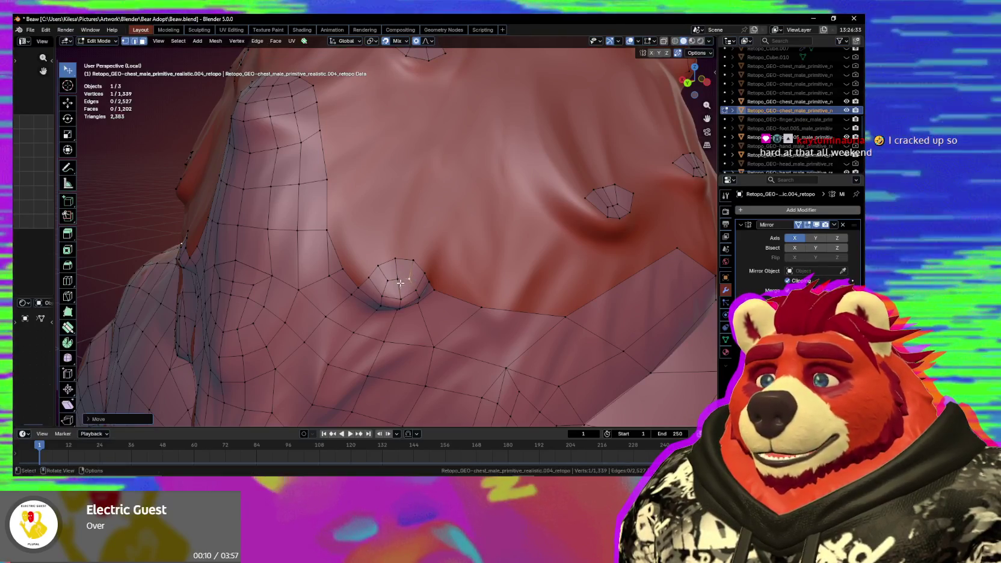
Reposition several tuft-side vertices with grab moves.
{"action": "middle_click_drag", "start_coordinate": [402, 284], "coordinate": [435, 270]}
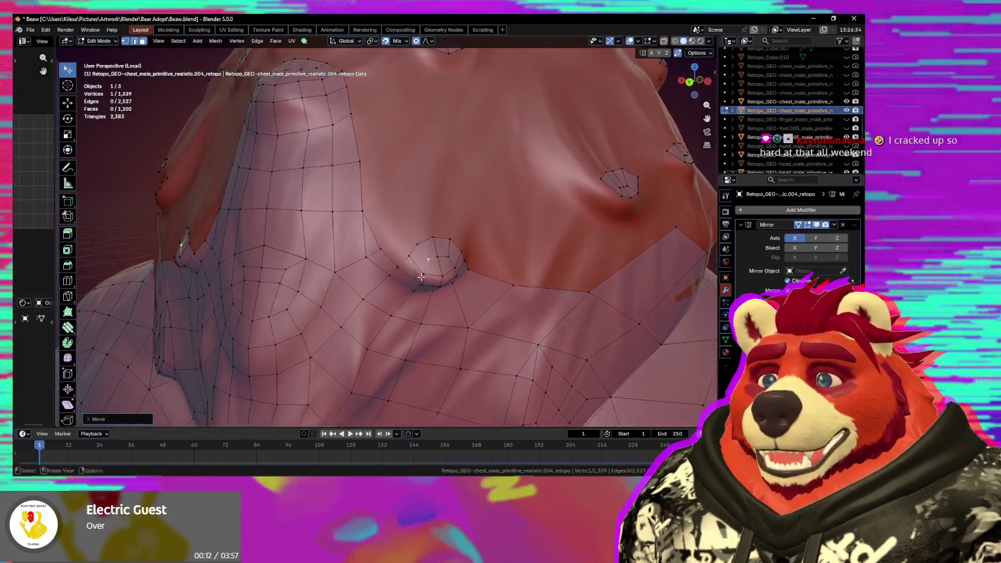
{"action": "left_click", "coordinate": [451, 267], "text": "shift"}
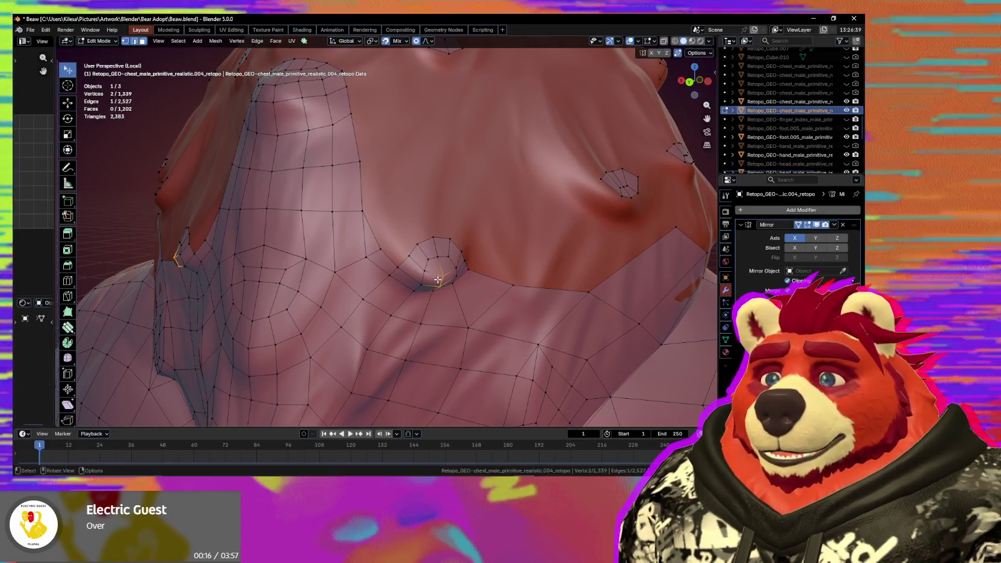
{"action": "middle_click_drag", "start_coordinate": [439, 279], "coordinate": [430, 268]}
{"action": "key", "text": "g"}
{"action": "left_click", "coordinate": [421, 243]}
{"action": "left_click", "coordinate": [397, 242]}
{"action": "key", "text": "g"}
{"action": "left_click", "coordinate": [426, 242]}
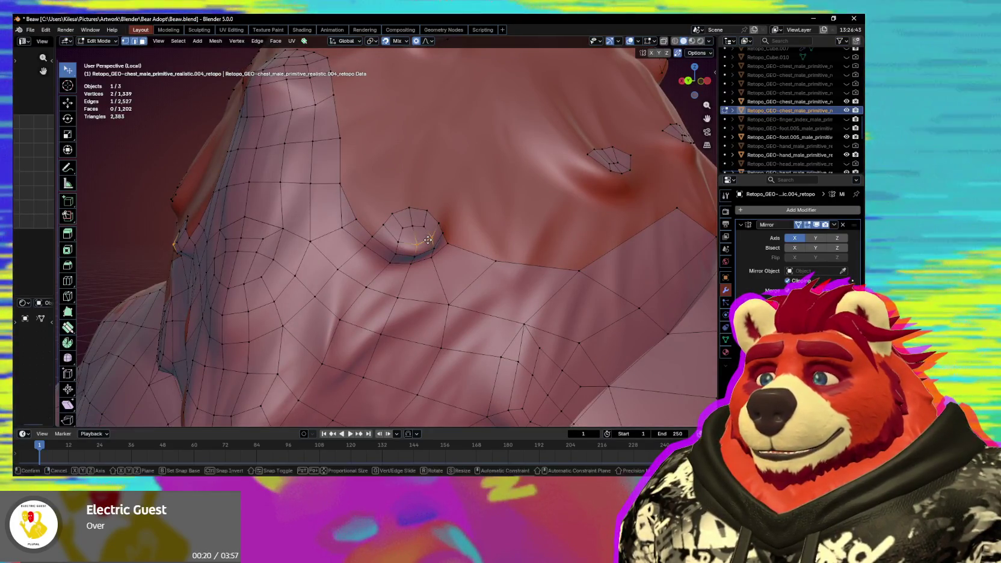
{"action": "left_click", "coordinate": [429, 240], "text": "shift"}
{"action": "left_click", "coordinate": [433, 239]}
{"action": "key", "text": "g"}
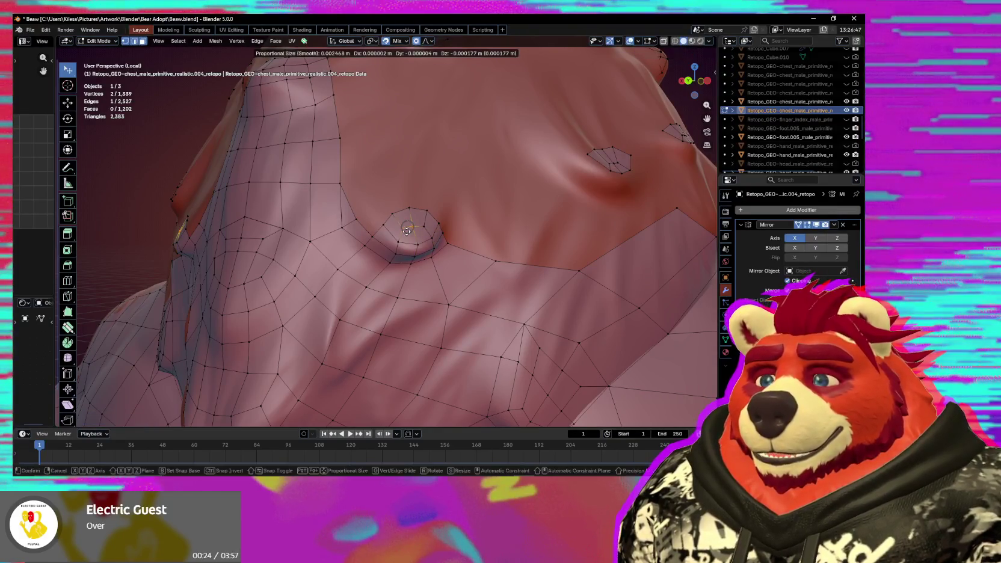
{"action": "left_click", "coordinate": [419, 227]}
Attempt an edge extrusion, cancel it, and switch to retopology quad drawing.
{"action": "mouse_move", "coordinate": [419, 227]}
{"action": "middle_mouse_down"}
{"action": "mouse_move", "coordinate": [426, 240]}
{"action": "mouse_move", "coordinate": [441, 231]}
{"action": "middle_mouse_up"}
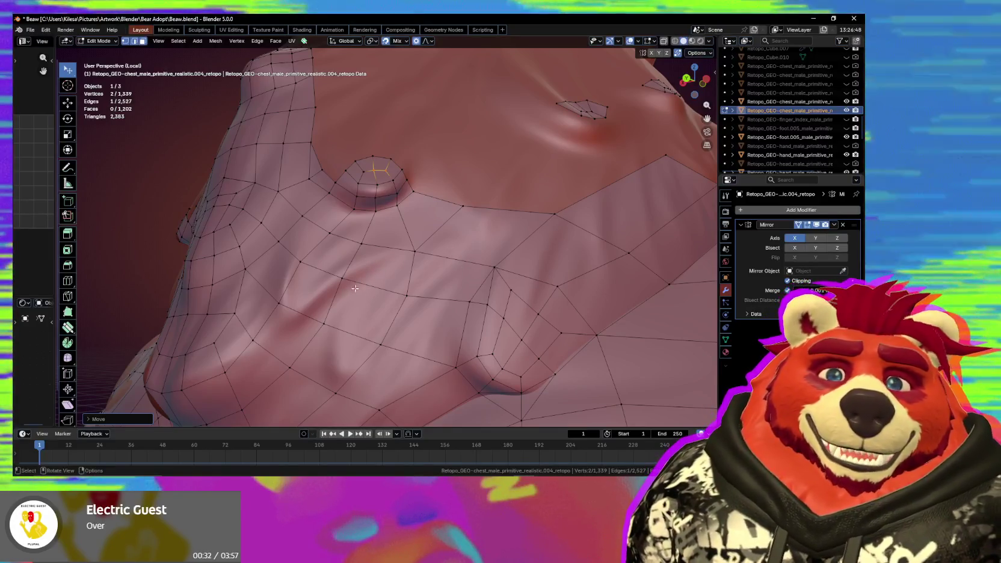
{"action": "middle_click_drag", "start_coordinate": [292, 262], "coordinate": [420, 260]}
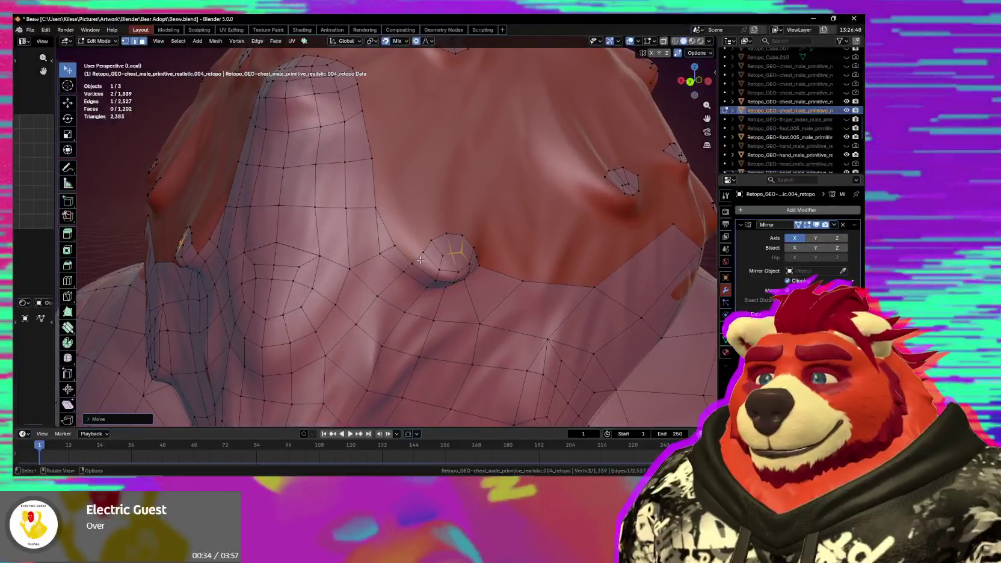
{"action": "key", "text": "e"}
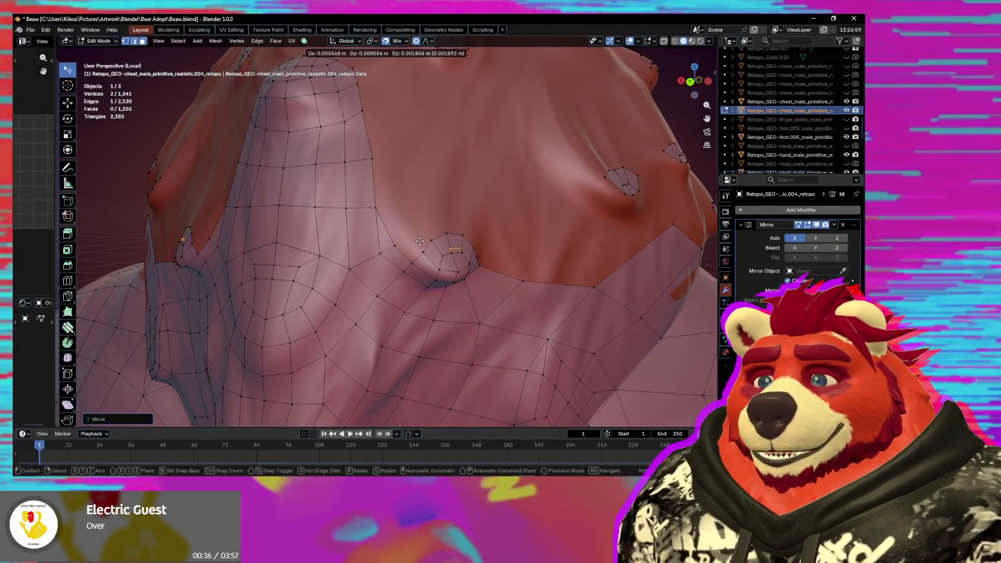
{"action": "key", "text": "Escape"}
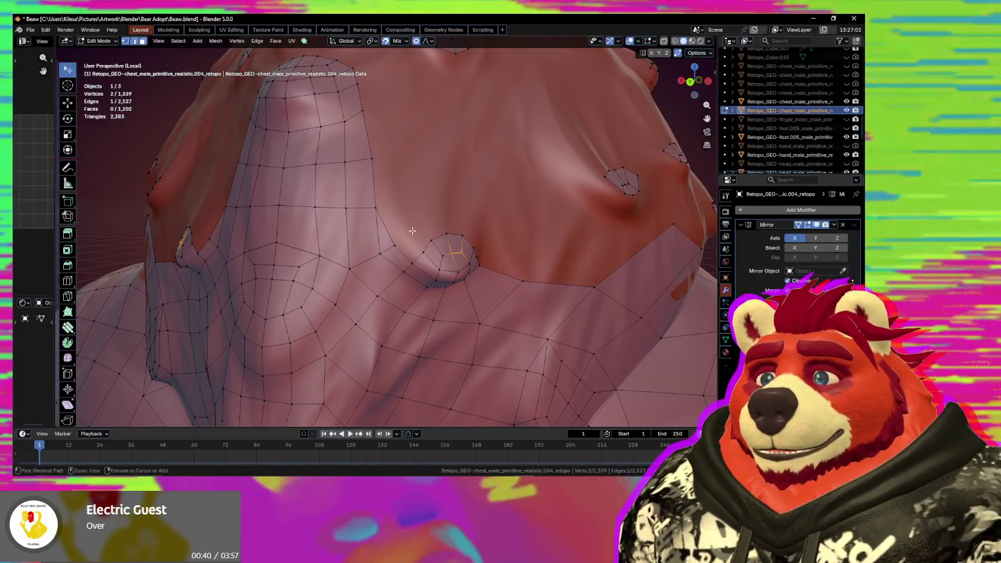
{"action": "key", "text": "shift+r"}
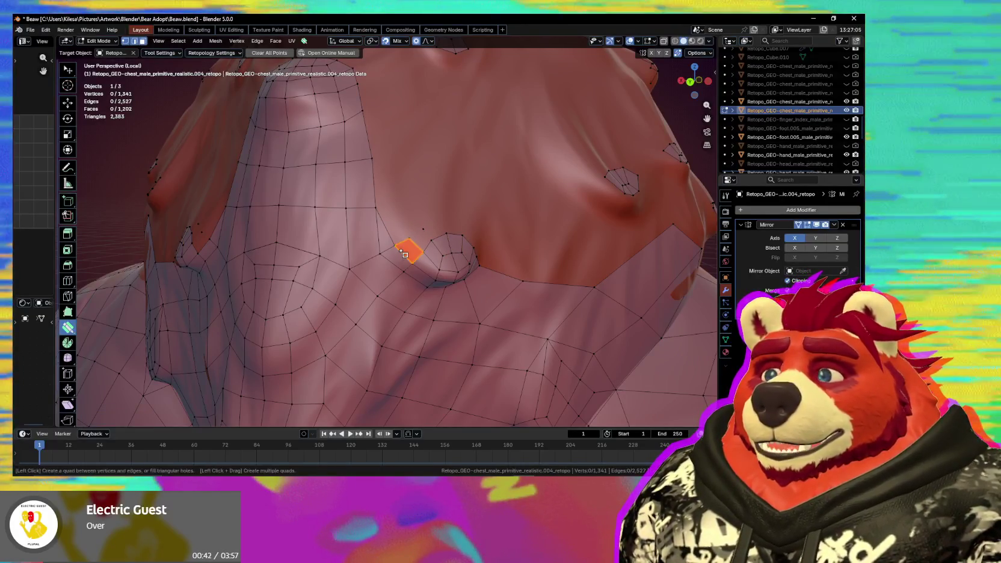
Fill a quad beside the tuft patch and add a vertex forming another quad.
{"action": "left_click", "coordinate": [405, 255]}
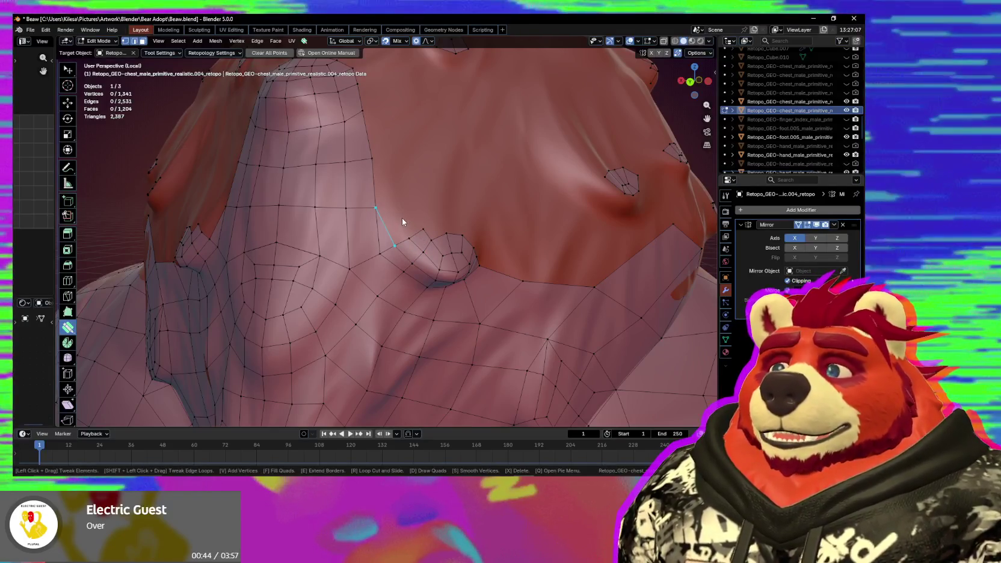
{"action": "middle_click_drag", "start_coordinate": [429, 241], "coordinate": [411, 245]}
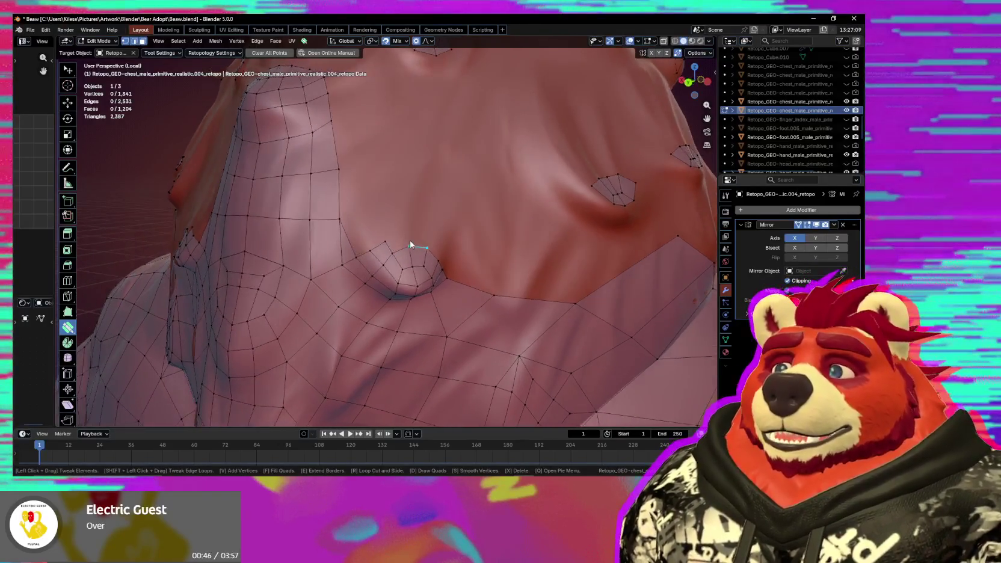
{"action": "mouse_move", "coordinate": [388, 243]}
{"action": "left_mouse_down"}
{"action": "mouse_move", "coordinate": [354, 251]}
{"action": "mouse_move", "coordinate": [373, 263]}
{"action": "left_mouse_up"}
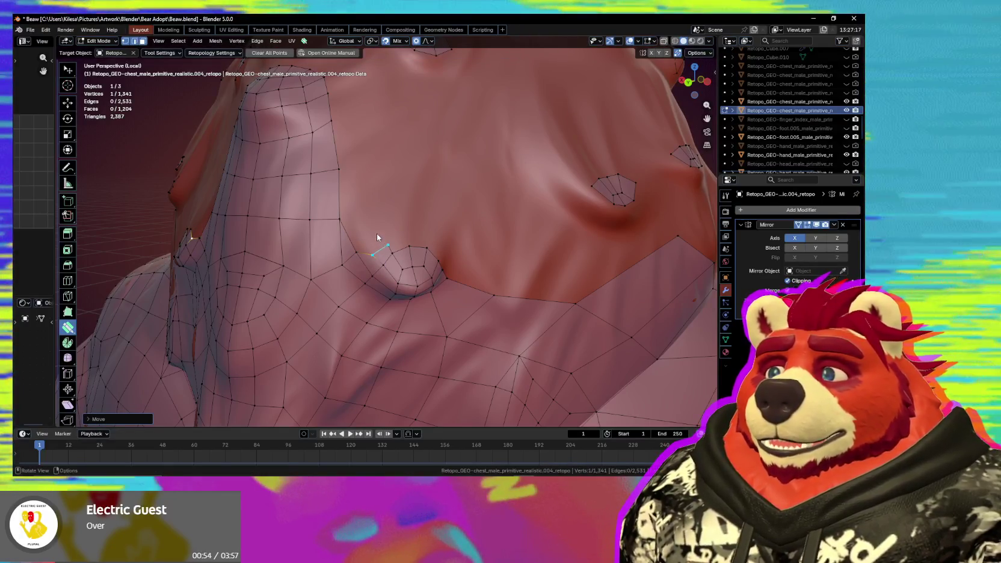
{"action": "left_click", "coordinate": [376, 234], "text": "ctrl"}
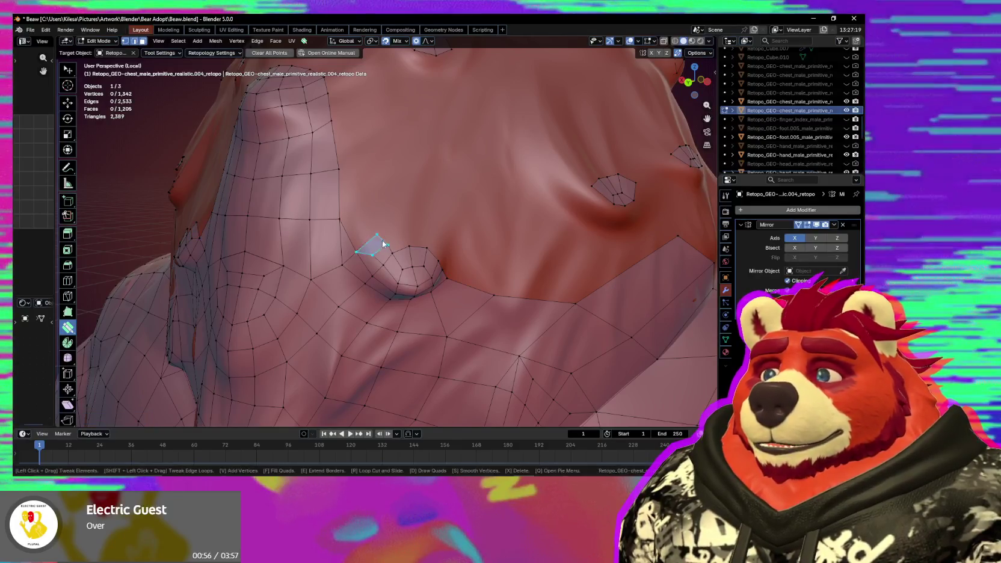
{"action": "left_click_drag", "start_coordinate": [379, 238], "coordinate": [383, 241]}
{"action": "middle_click_drag", "start_coordinate": [410, 244], "coordinate": [414, 253]}
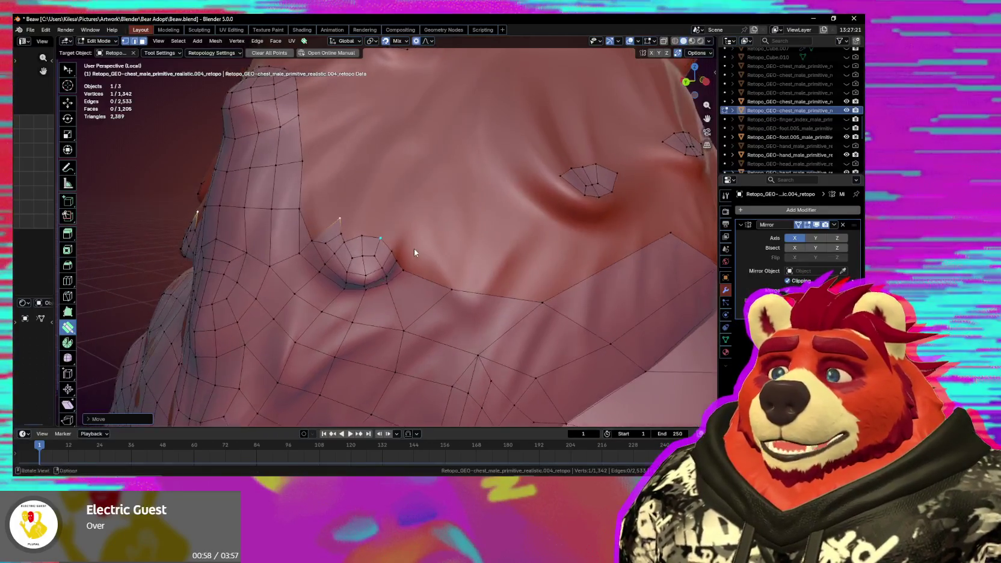
{"action": "left_click", "coordinate": [386, 246]}
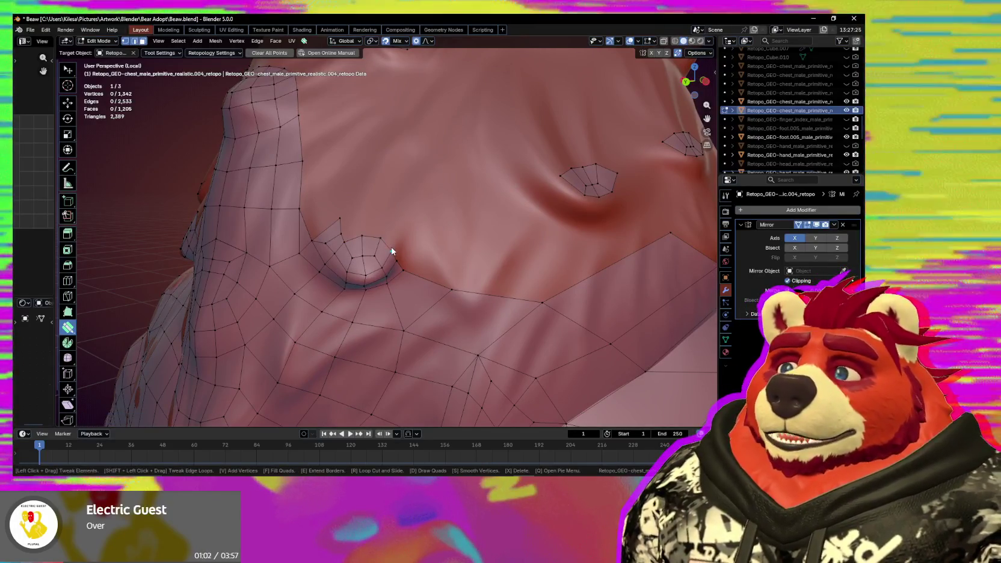
{"action": "middle_click_drag", "start_coordinate": [399, 247], "coordinate": [398, 253]}
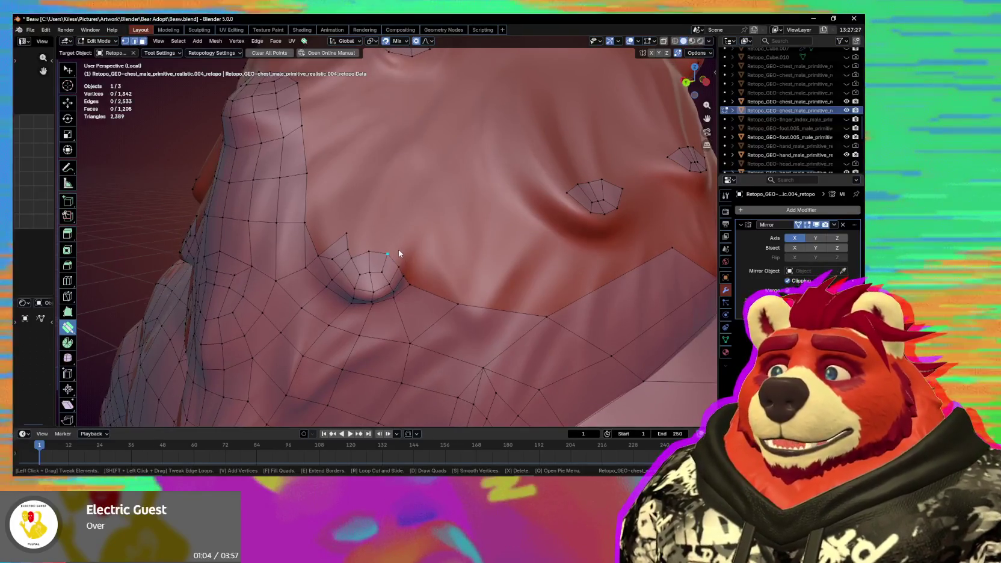
Set edge extending to single edges and add new faces around the tuft patch.
{"action": "key", "text": "e"}
{"action": "key", "text": "space"}
{"action": "key", "text": "space"}
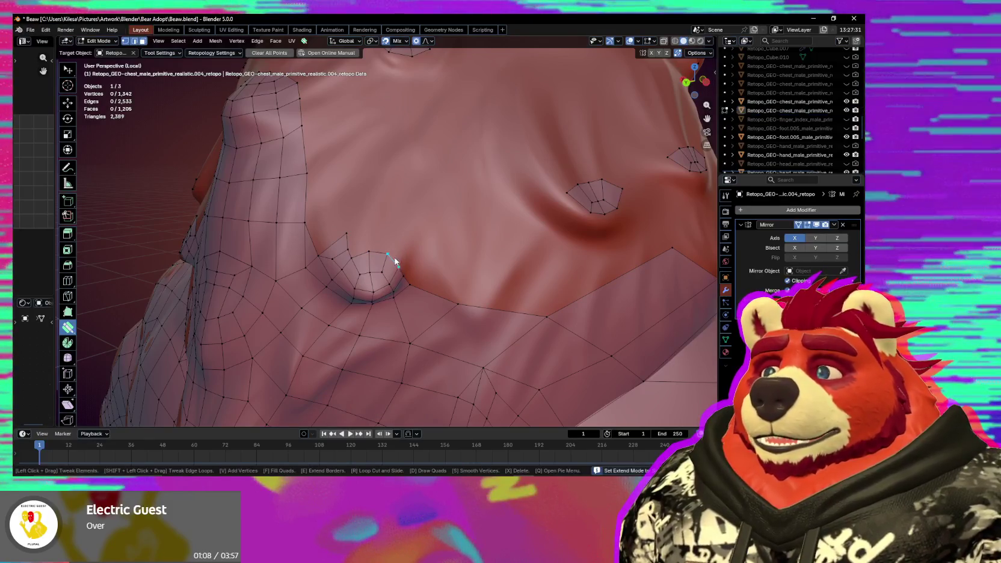
{"action": "key", "text": "e"}
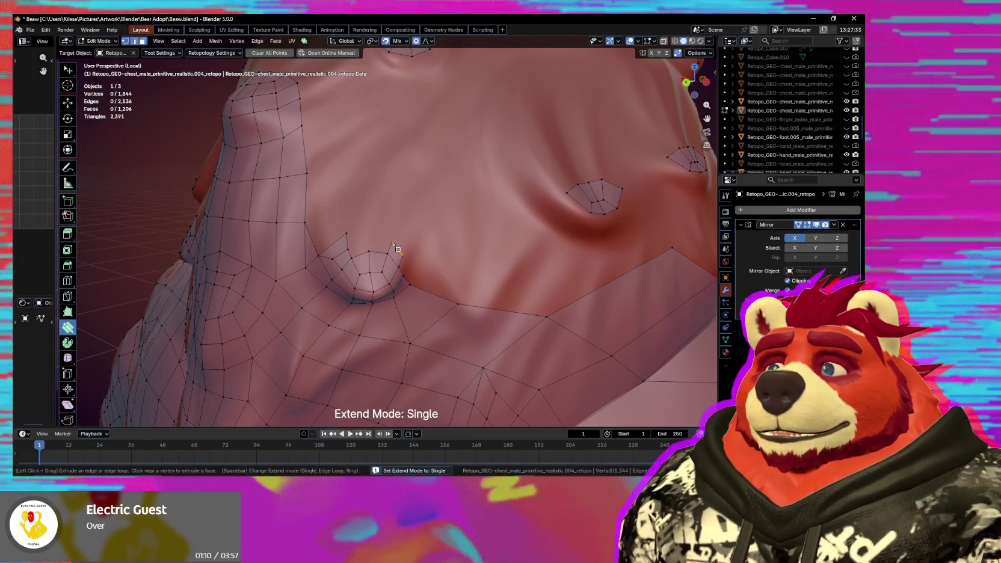
{"action": "left_click_drag", "start_coordinate": [398, 248], "coordinate": [403, 249]}
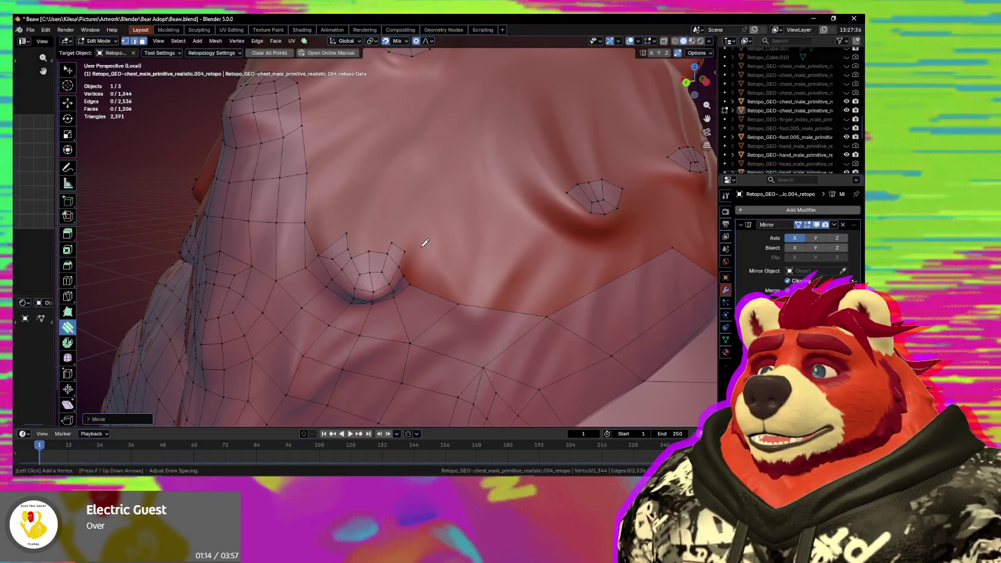
{"action": "left_click", "coordinate": [420, 246]}
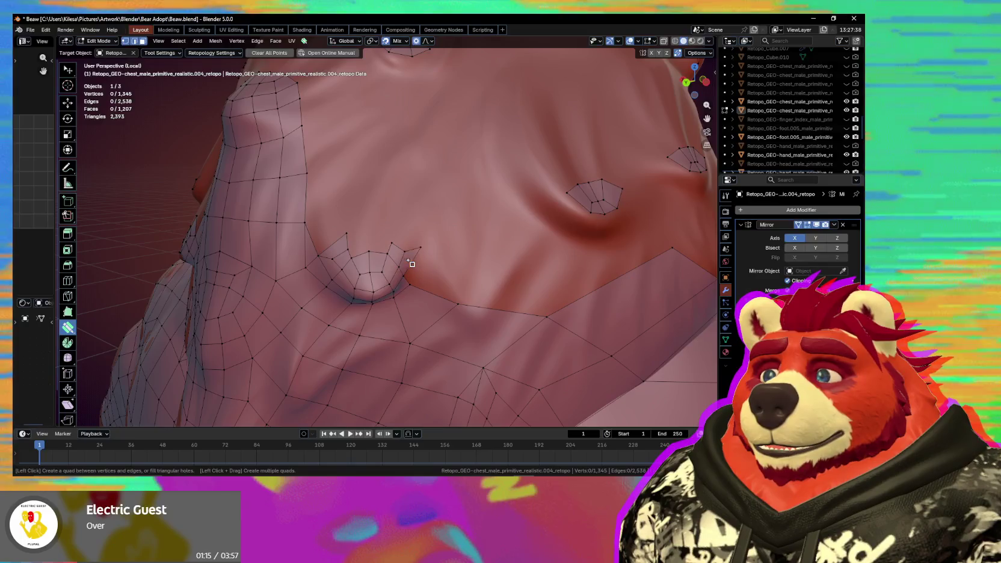
{"action": "left_click", "coordinate": [394, 233]}
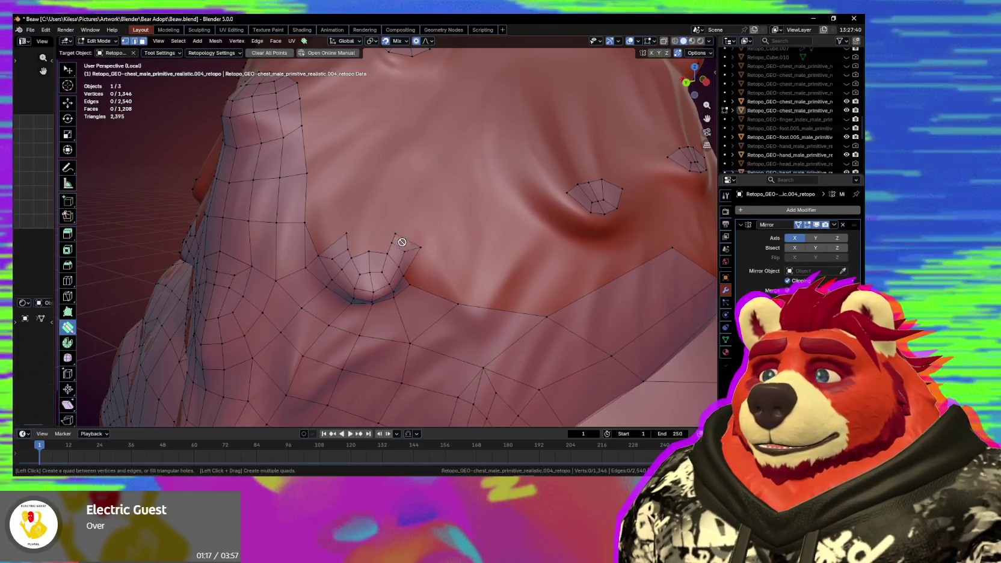
{"action": "left_click", "coordinate": [365, 242]}
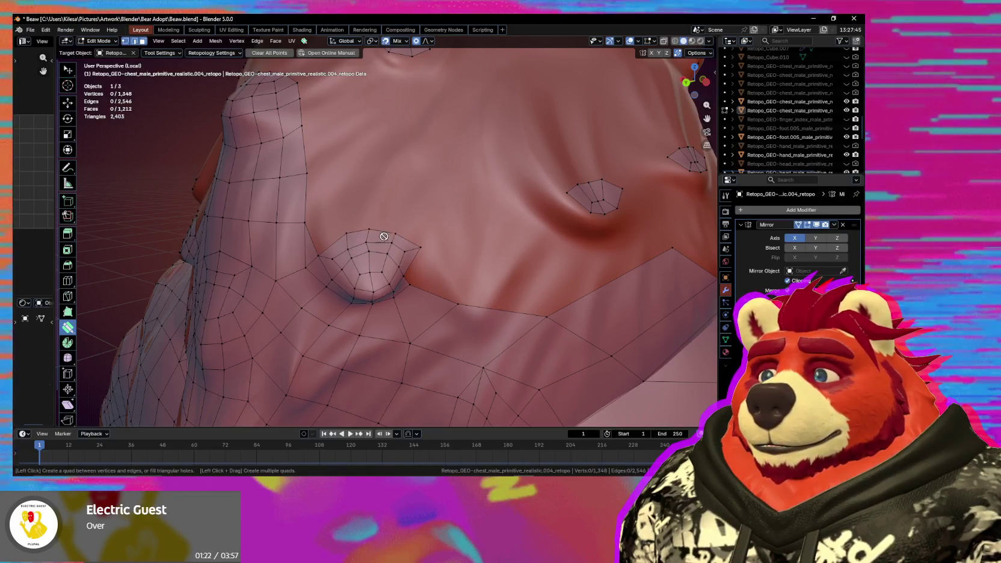
Move a vertex beside the new faces with proportional falloff, then switch to YouTube Music.
{"action": "mouse_move", "coordinate": [384, 236]}
{"action": "middle_mouse_down"}
{"action": "mouse_move", "coordinate": [408, 197]}
{"action": "mouse_move", "coordinate": [449, 222]}
{"action": "mouse_move", "coordinate": [434, 235]}
{"action": "middle_mouse_up"}
{"action": "left_click", "coordinate": [417, 197]}
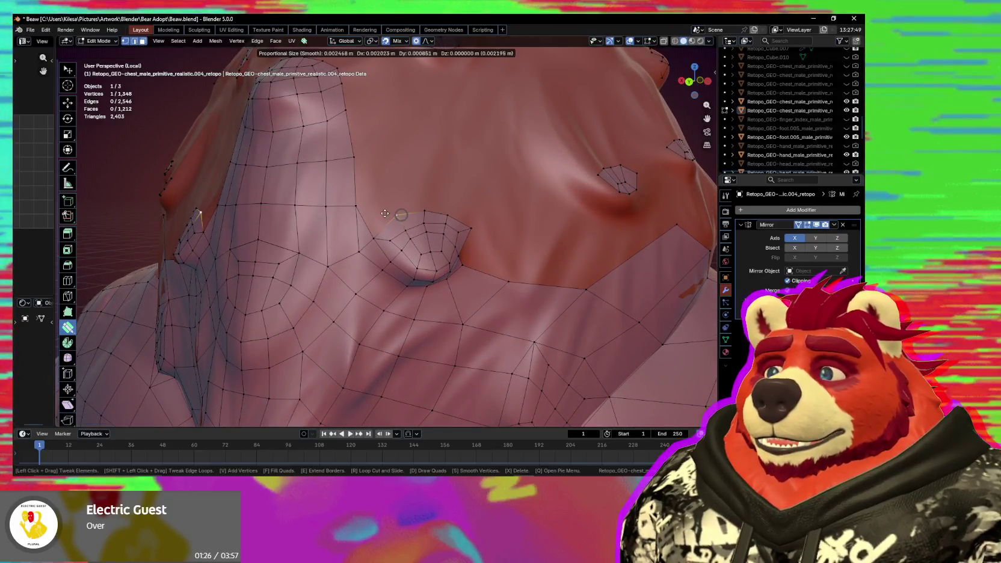
{"action": "scroll", "coordinate": [392, 217], "scroll_direction": "down", "scroll_amount": 5}
{"action": "mouse_move", "coordinate": [392, 217]}
{"action": "middle_mouse_down"}
{"action": "mouse_move", "coordinate": [474, 259]}
{"action": "mouse_move", "coordinate": [424, 266]}
{"action": "mouse_move", "coordinate": [388, 242]}
{"action": "mouse_move", "coordinate": [388, 266]}
{"action": "middle_mouse_up"}
{"action": "key", "text": "g"}
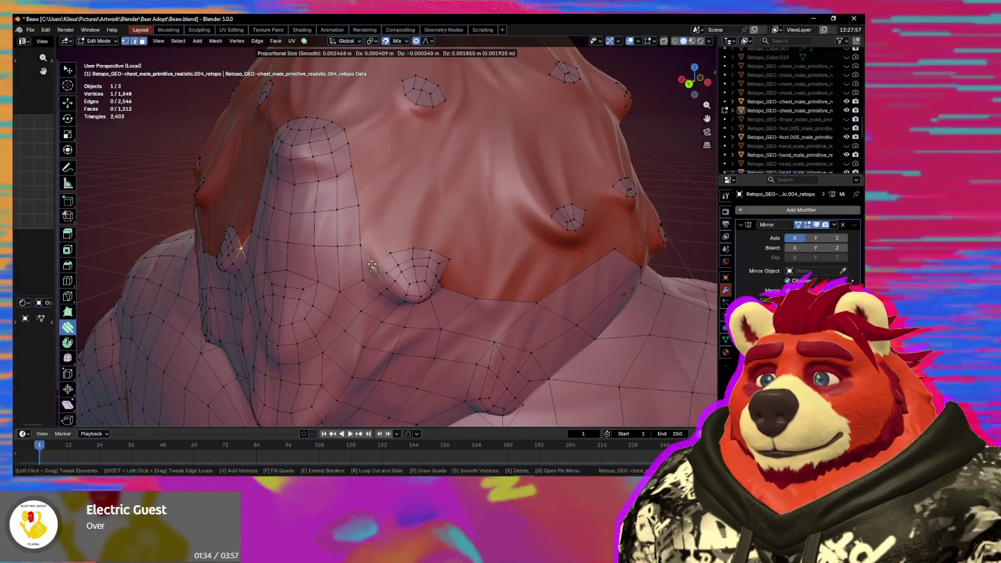
{"action": "left_click", "coordinate": [372, 264]}
{"action": "key", "text": "s"}
{"action": "mouse_move", "coordinate": [435, 308]}
{"action": "middle_mouse_down"}
{"action": "mouse_move", "coordinate": [430, 286]}
{"action": "mouse_move", "coordinate": [424, 297]}
{"action": "middle_mouse_up"}
{"action": "key", "text": "alt+Tab"}
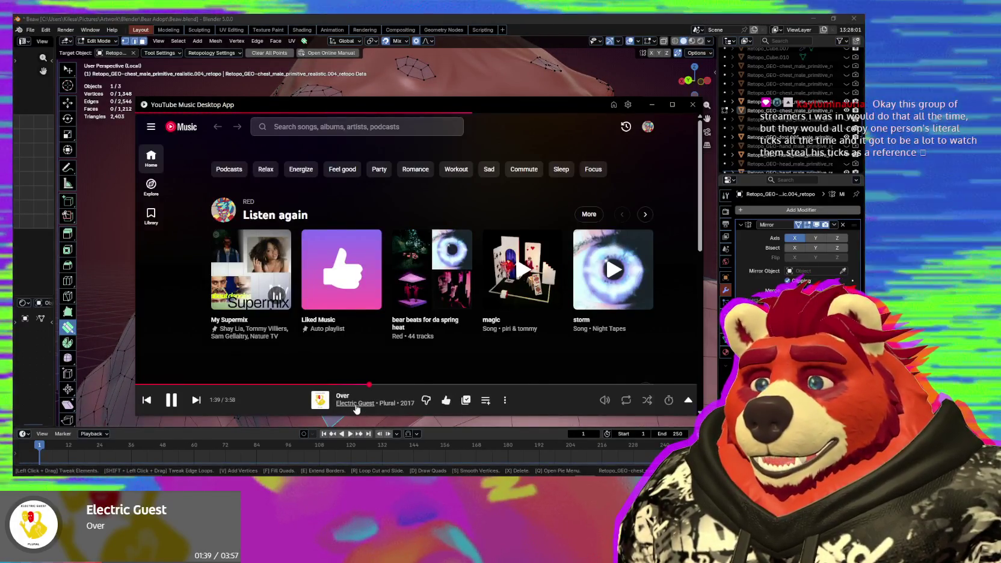
Scroll the Electric Guest page down to Albums and Singles & EPs, then return to Blender.
{"action": "scroll", "coordinate": [369, 355], "scroll_direction": "down", "scroll_amount": 5}
{"action": "scroll", "coordinate": [369, 356], "scroll_direction": "down", "scroll_amount": 1}
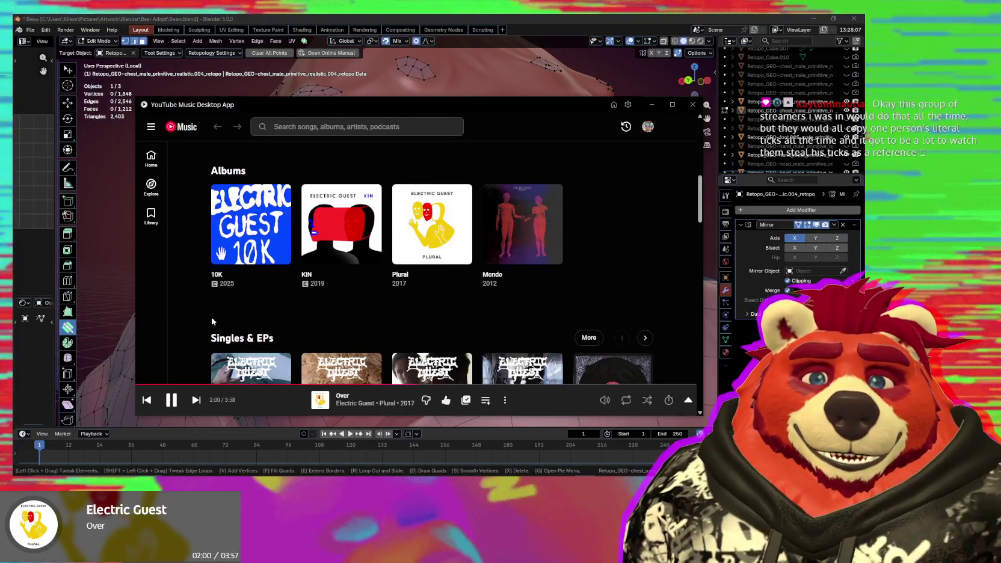
{"action": "left_click", "coordinate": [112, 207]}
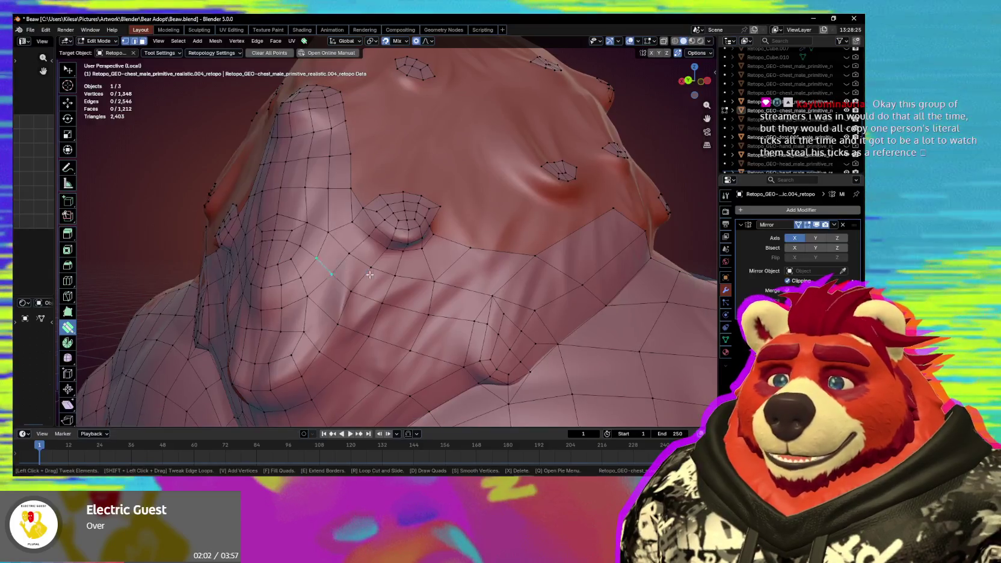
Move a vertex near the tuft patch with proportional falloff.
{"action": "middle_click_drag", "start_coordinate": [180, 229], "coordinate": [361, 259]}
{"action": "left_click", "coordinate": [410, 278]}
{"action": "mouse_move", "coordinate": [414, 282]}
{"action": "middle_mouse_down"}
{"action": "mouse_move", "coordinate": [409, 228]}
{"action": "mouse_move", "coordinate": [403, 238]}
{"action": "middle_mouse_up"}
{"action": "key", "text": "g"}
{"action": "left_click", "coordinate": [409, 227]}
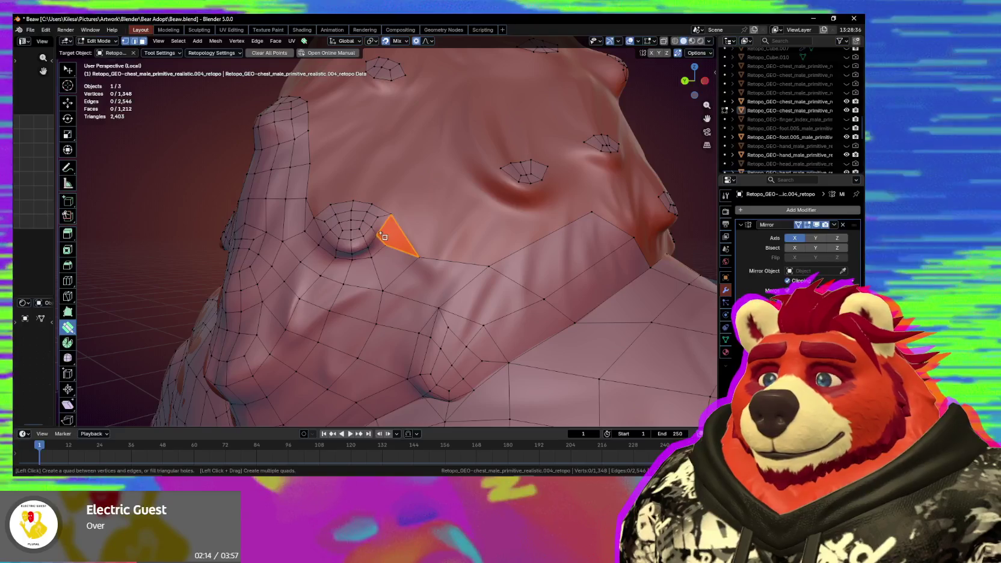
{"action": "scroll", "coordinate": [377, 232], "scroll_direction": "up", "scroll_amount": 3}
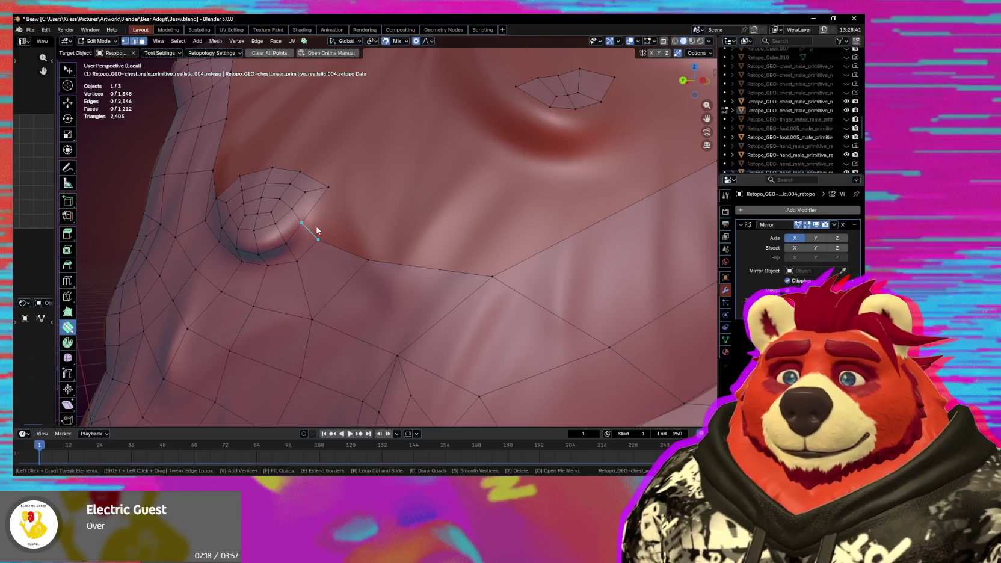
{"action": "middle_click_drag", "start_coordinate": [314, 238], "coordinate": [433, 253]}
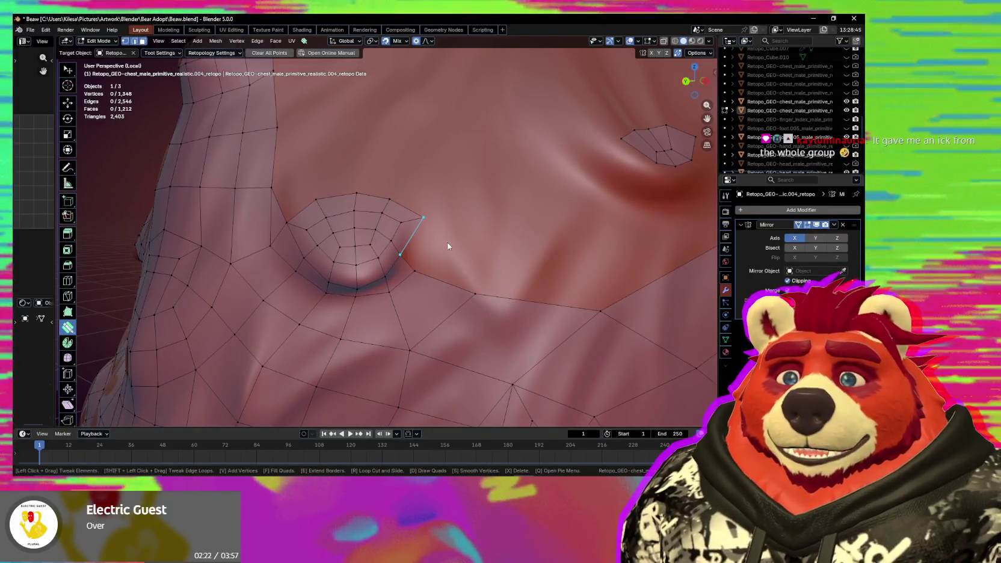
Add vertices and a quad face beside the tuft patch, then select the adjacent edge.
{"action": "left_click", "coordinate": [443, 227], "text": "ctrl"}
{"action": "left_click", "coordinate": [422, 237]}
{"action": "middle_click_drag", "start_coordinate": [454, 212], "coordinate": [462, 210]}
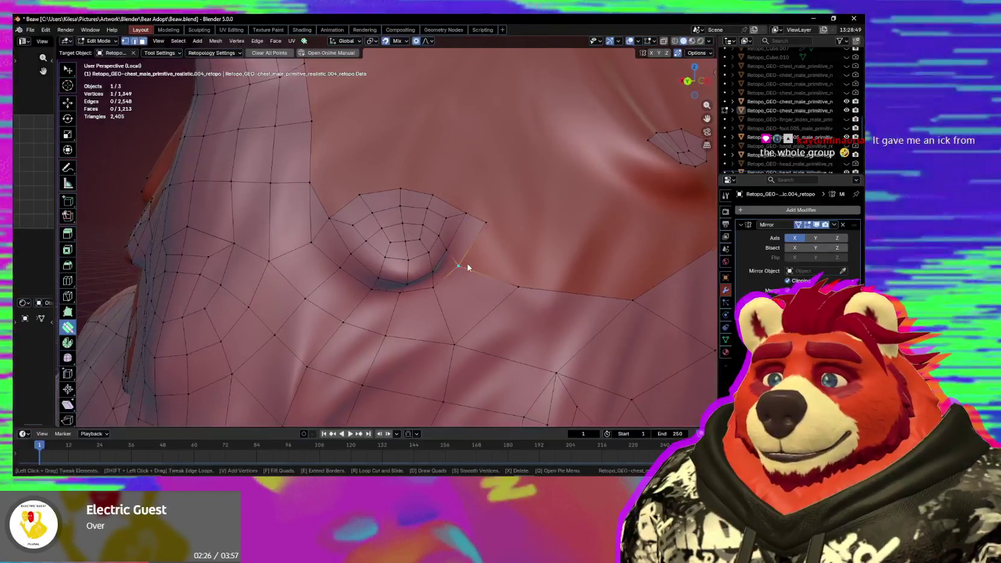
{"action": "left_click_drag", "start_coordinate": [467, 263], "coordinate": [472, 263]}
{"action": "left_click", "coordinate": [498, 180], "text": "ctrl"}
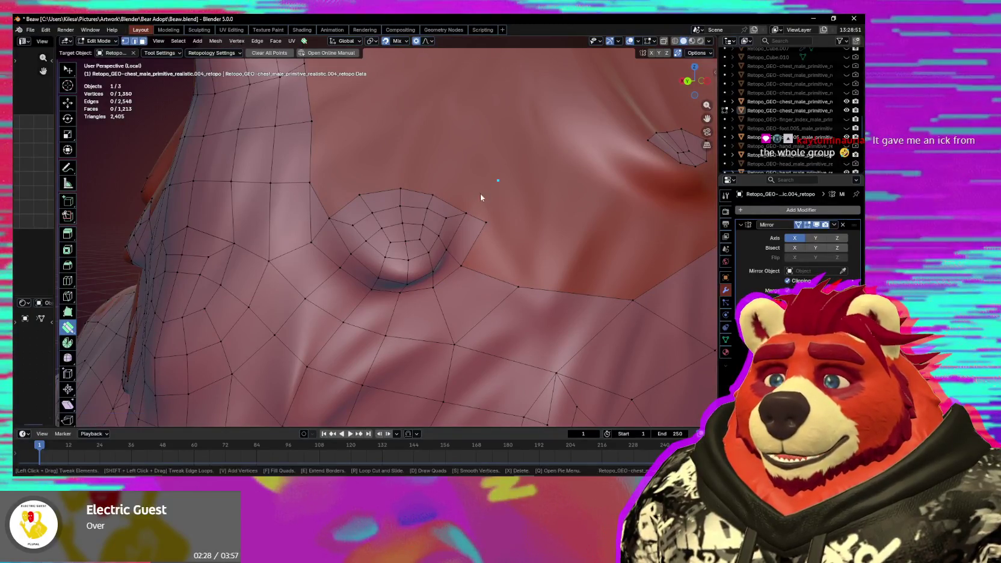
{"action": "key", "text": "w"}
{"action": "left_click", "coordinate": [475, 219]}
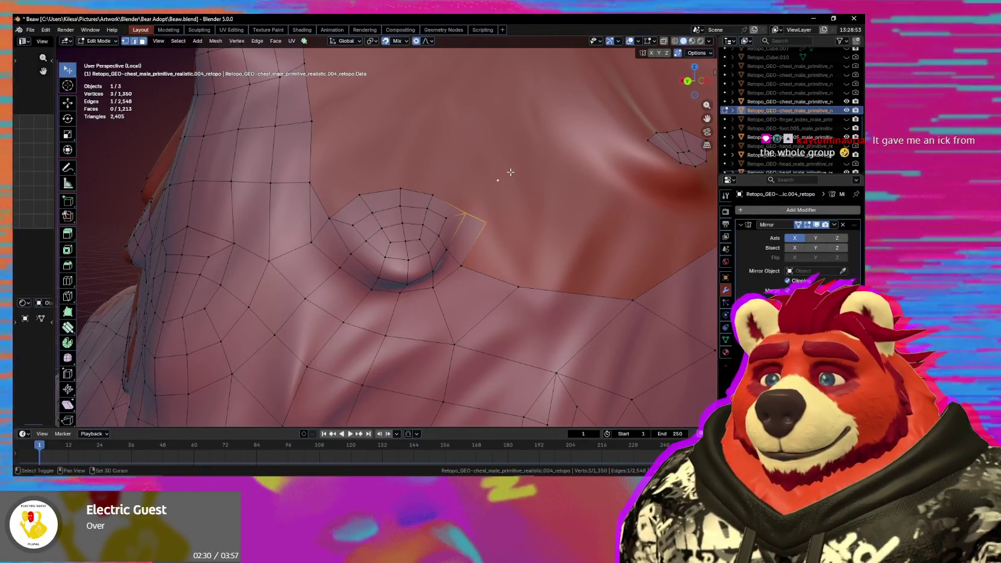
{"action": "scroll", "coordinate": [498, 219], "scroll_direction": "down", "scroll_amount": 5}
{"action": "middle_click_drag", "start_coordinate": [498, 219], "coordinate": [390, 256]}
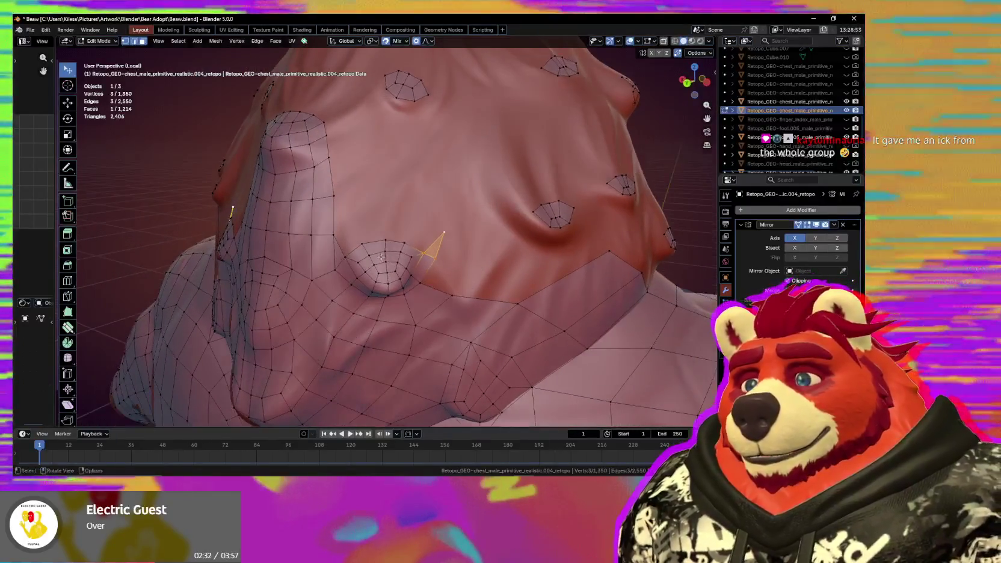
{"action": "scroll", "coordinate": [390, 256], "scroll_direction": "up", "scroll_amount": 3}
Fill quads along the patch top, fit vertices to the fur, and add an edge quad.
{"action": "key", "text": "shift+space"}
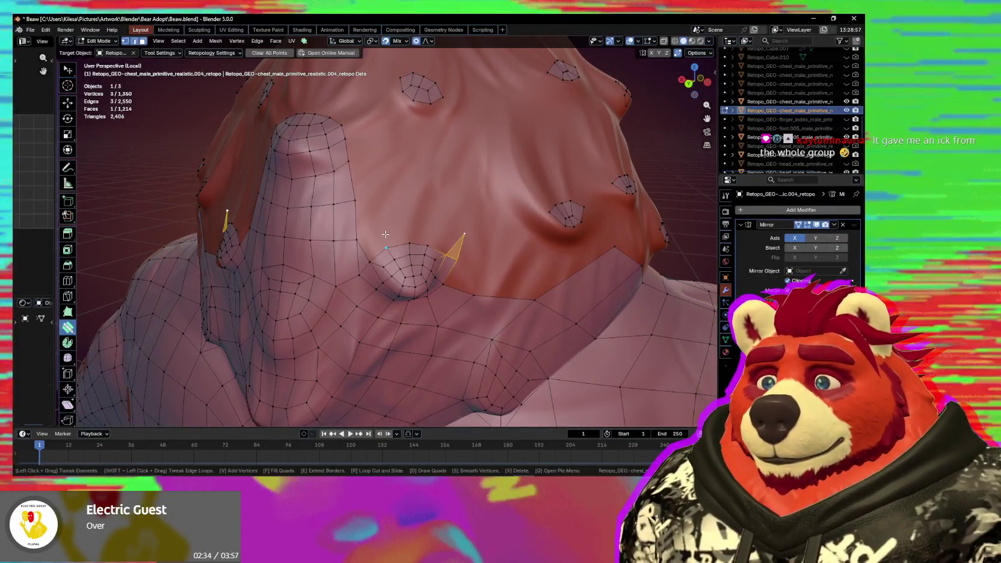
{"action": "left_click_drag", "start_coordinate": [416, 221], "coordinate": [459, 246]}
{"action": "middle_click_drag", "start_coordinate": [458, 246], "coordinate": [446, 268]}
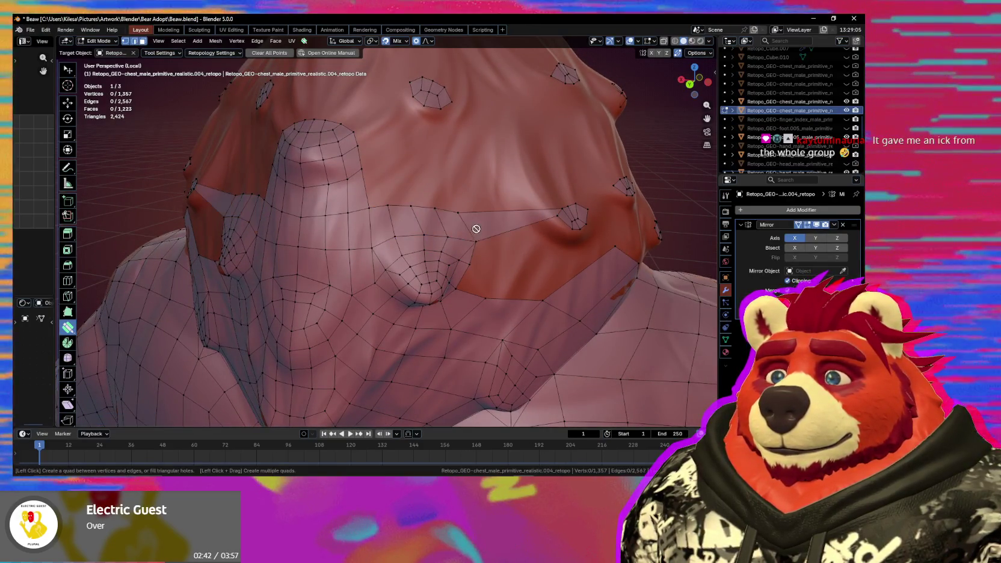
{"action": "mouse_move", "coordinate": [475, 241]}
{"action": "left_mouse_down"}
{"action": "mouse_move", "coordinate": [493, 219]}
{"action": "mouse_move", "coordinate": [418, 203]}
{"action": "left_mouse_up"}
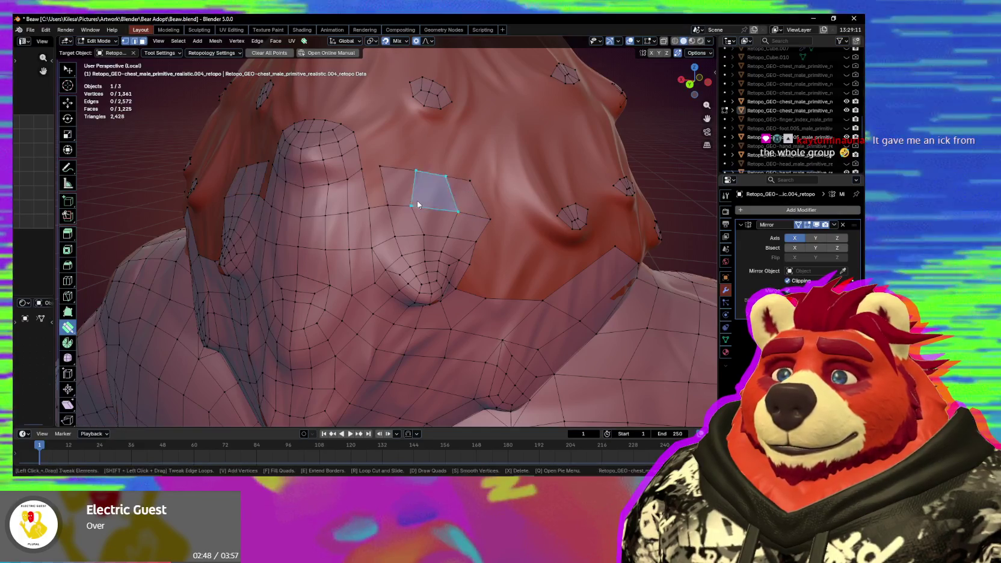
{"action": "left_click", "coordinate": [376, 193]}
{"action": "mouse_move", "coordinate": [402, 218]}
{"action": "middle_mouse_down"}
{"action": "mouse_move", "coordinate": [433, 209]}
{"action": "mouse_move", "coordinate": [462, 223]}
{"action": "mouse_move", "coordinate": [398, 229]}
{"action": "mouse_move", "coordinate": [431, 248]}
{"action": "mouse_move", "coordinate": [443, 274]}
{"action": "mouse_move", "coordinate": [407, 280]}
{"action": "mouse_move", "coordinate": [424, 278]}
{"action": "middle_mouse_up"}
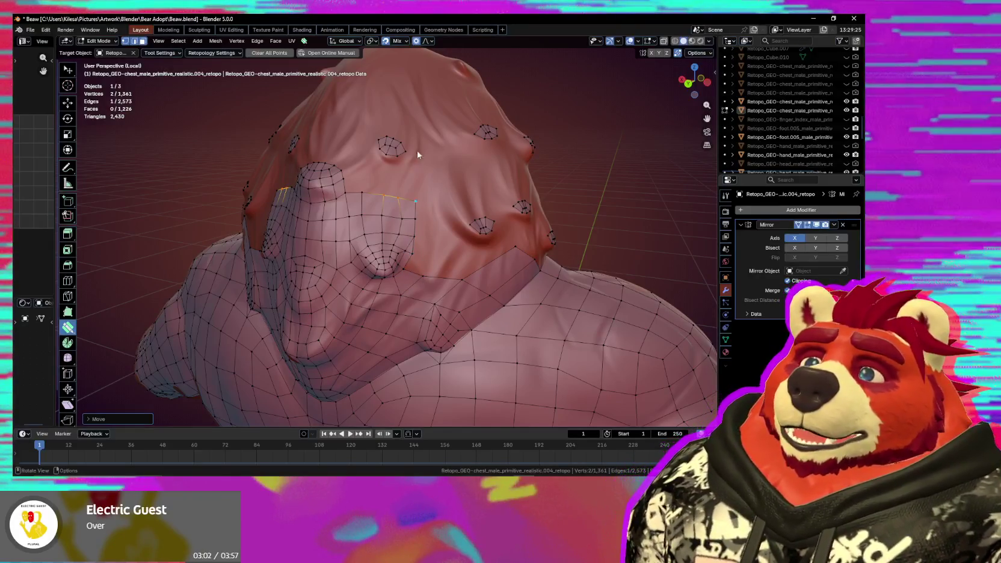
Add a new quad at the upper chest rim with Poly Build.
{"action": "middle_click_drag", "start_coordinate": [442, 152], "coordinate": [466, 175]}
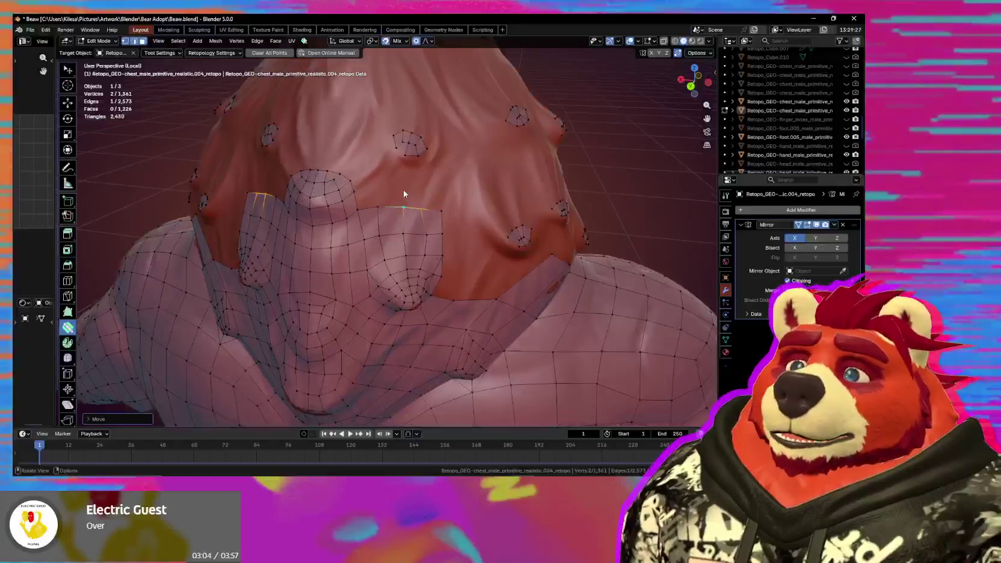
{"action": "scroll", "coordinate": [393, 236], "scroll_direction": "up", "scroll_amount": 3}
{"action": "scroll", "coordinate": [393, 237], "scroll_direction": "up", "scroll_amount": 1}
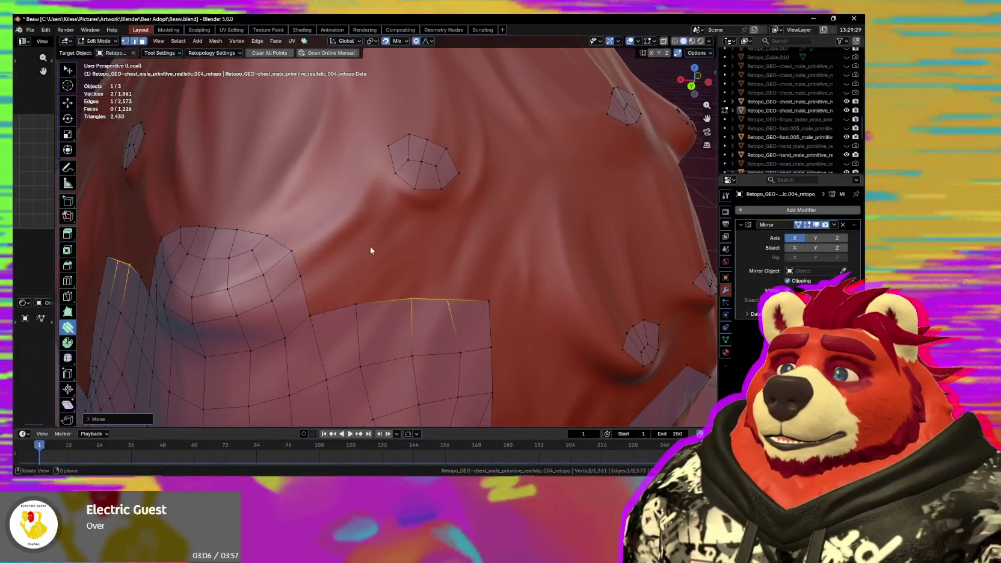
{"action": "middle_click_drag", "start_coordinate": [323, 301], "coordinate": [330, 283]}
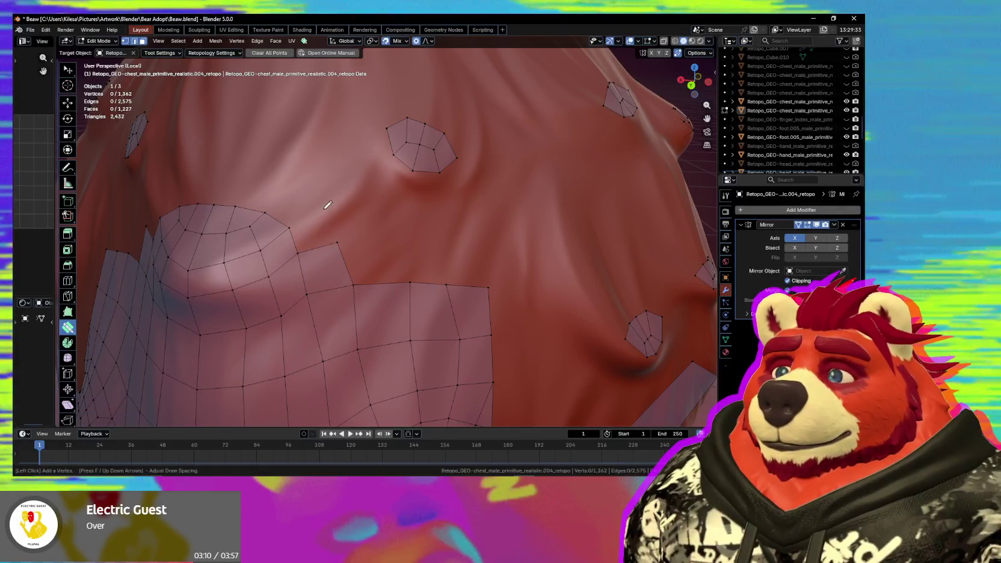
{"action": "left_click", "coordinate": [312, 234]}
{"action": "left_click", "coordinate": [312, 233]}
Nudge the new tip vertex inward, fill the triangular rim gap, and add a quad above it.
{"action": "middle_click_drag", "start_coordinate": [330, 239], "coordinate": [386, 238]}
{"action": "left_click_drag", "start_coordinate": [400, 218], "coordinate": [395, 214]}
{"action": "left_click", "coordinate": [333, 214]}
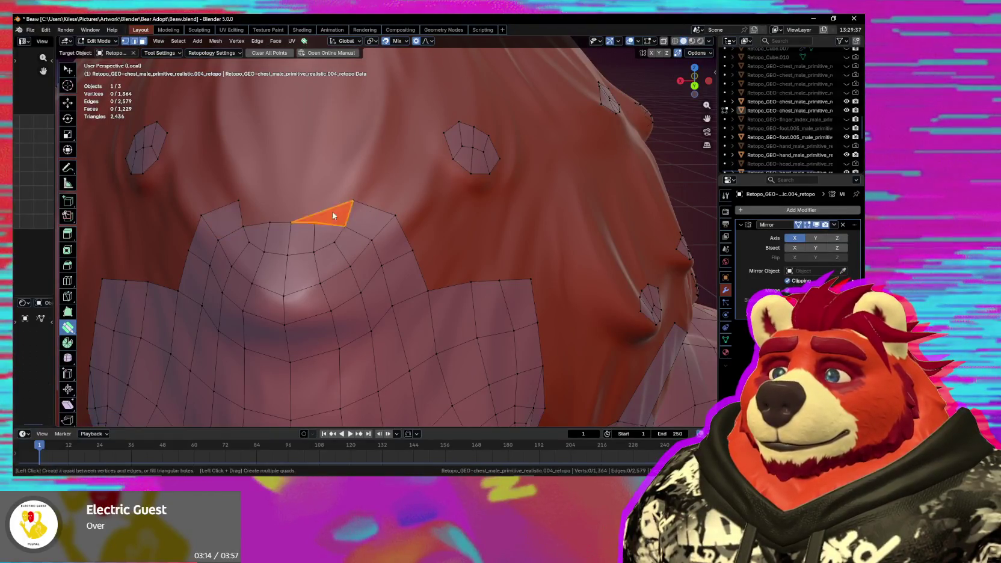
{"action": "left_click", "coordinate": [293, 201], "text": "ctrl"}
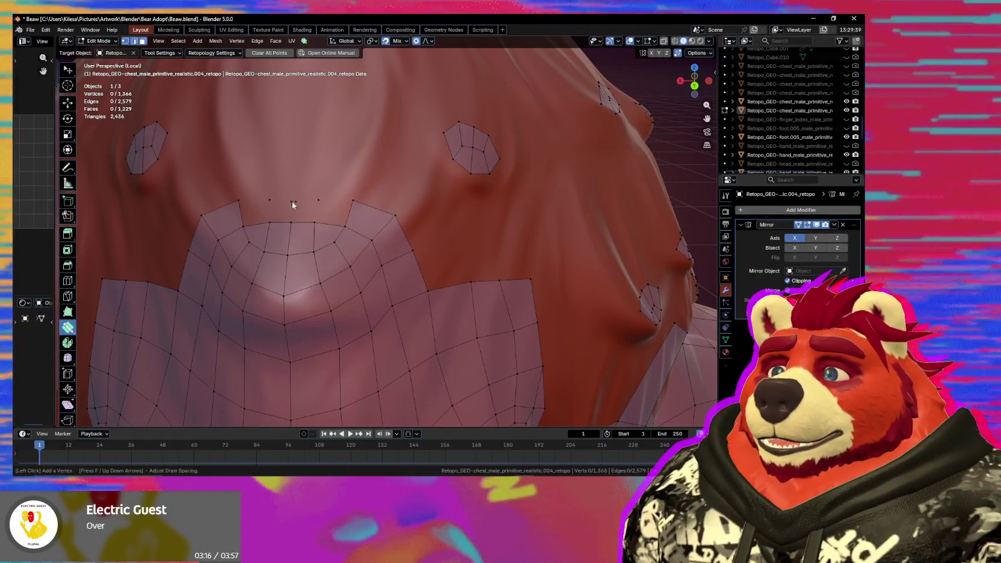
{"action": "left_click", "coordinate": [333, 205]}
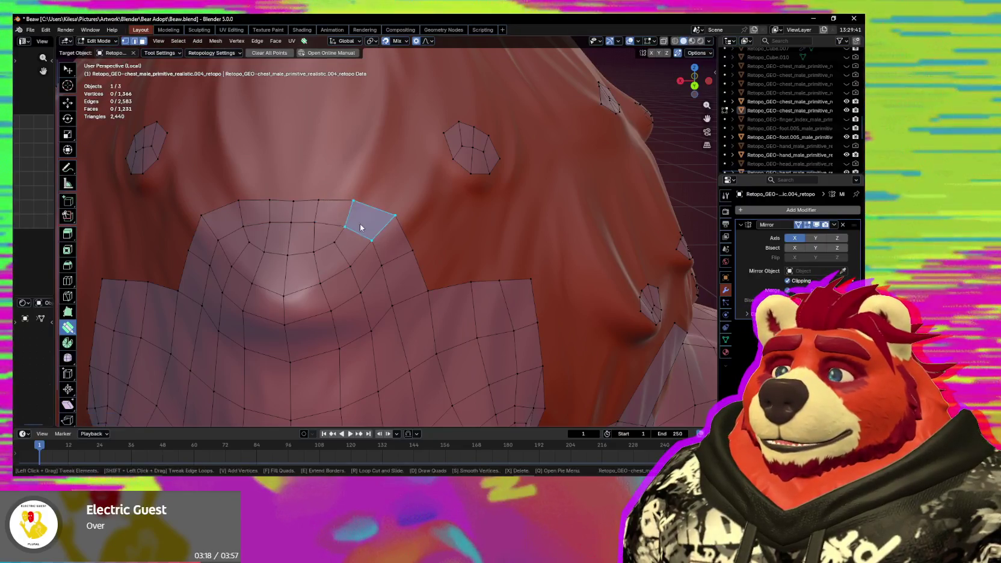
Slide a rim edge onto the surface, add rim faces, and extrude a face toward the tuft patch.
{"action": "middle_click_drag", "start_coordinate": [355, 219], "coordinate": [367, 229]}
{"action": "mouse_move", "coordinate": [367, 230]}
{"action": "left_mouse_down"}
{"action": "mouse_move", "coordinate": [359, 212]}
{"action": "mouse_move", "coordinate": [339, 226]}
{"action": "left_mouse_up"}
{"action": "mouse_move", "coordinate": [364, 227]}
{"action": "middle_mouse_down"}
{"action": "mouse_move", "coordinate": [346, 261]}
{"action": "mouse_move", "coordinate": [351, 241]}
{"action": "middle_mouse_up"}
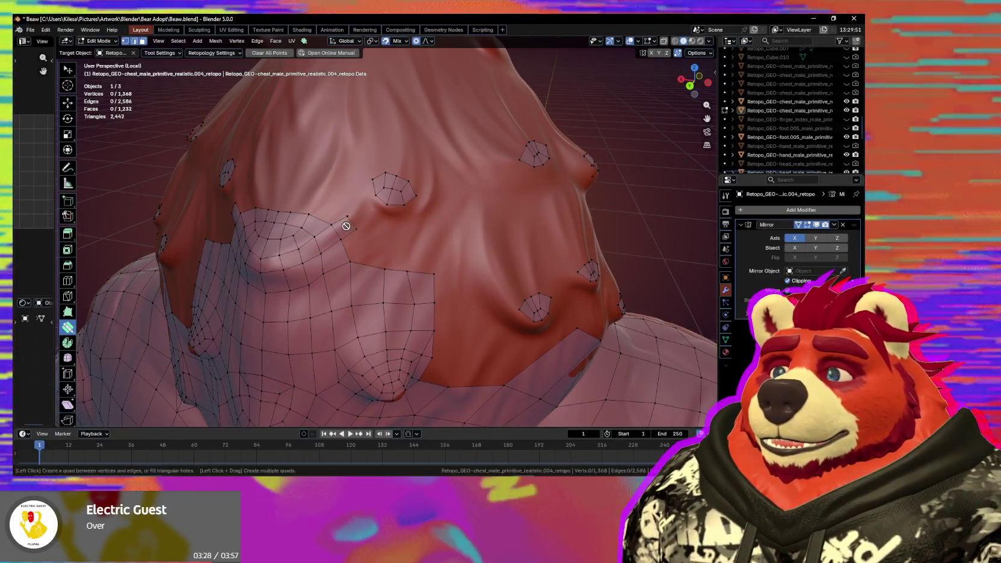
{"action": "left_click", "coordinate": [356, 228]}
{"action": "left_click", "coordinate": [371, 242]}
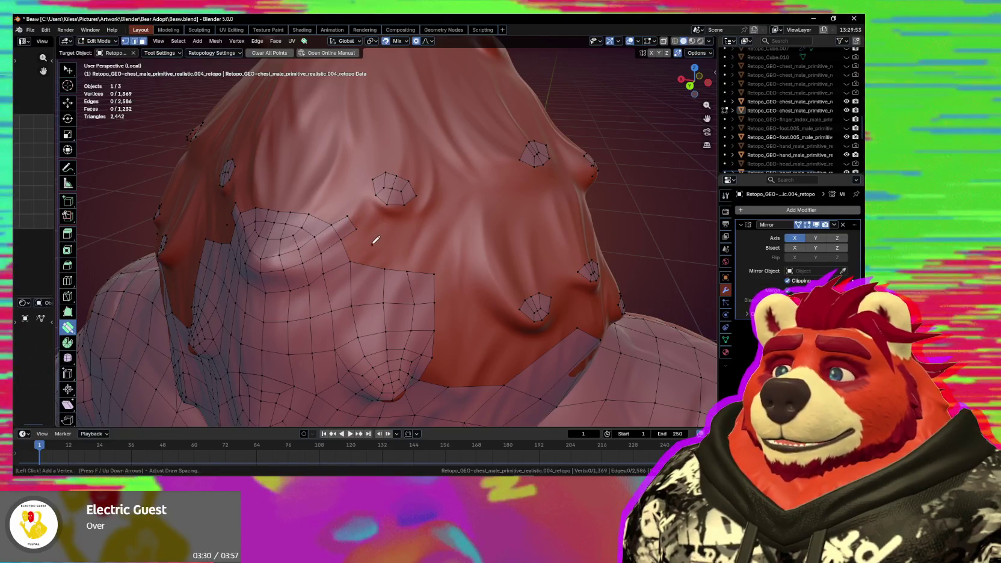
{"action": "left_click_drag", "start_coordinate": [347, 215], "coordinate": [349, 216]}
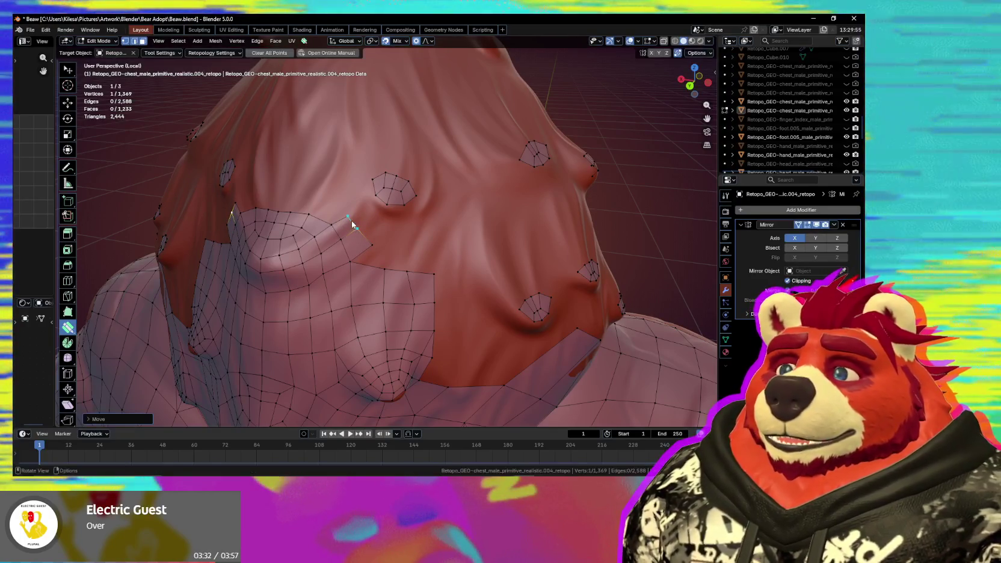
{"action": "mouse_move", "coordinate": [357, 231]}
{"action": "middle_mouse_down"}
{"action": "mouse_move", "coordinate": [406, 199]}
{"action": "mouse_move", "coordinate": [423, 170]}
{"action": "middle_mouse_up"}
{"action": "left_click_drag", "start_coordinate": [426, 142], "coordinate": [429, 145]}
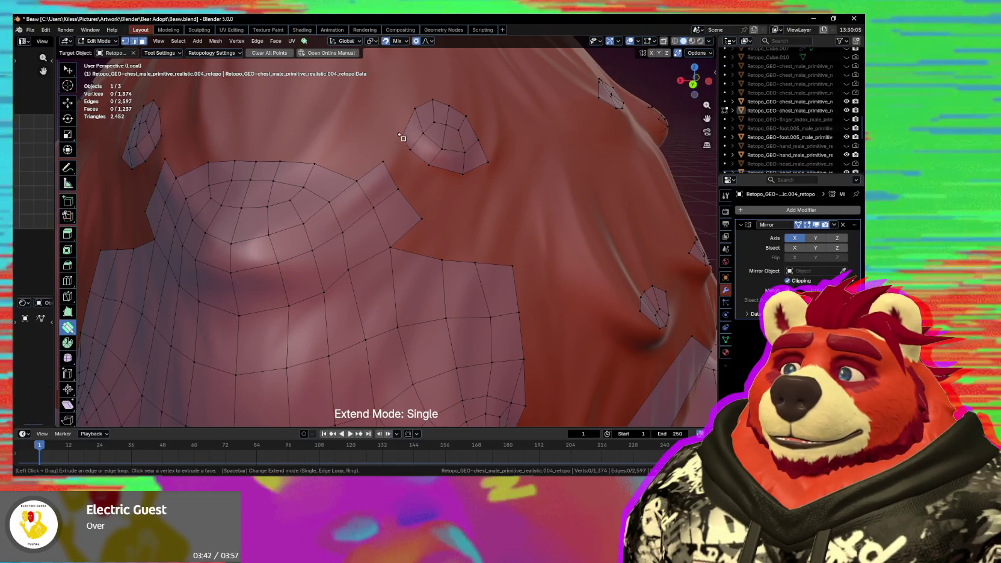
Settle a rim vertex onto the fur surface with smooth falloff and save the blend file.
{"action": "mouse_move", "coordinate": [382, 161]}
{"action": "left_mouse_down"}
{"action": "mouse_move", "coordinate": [365, 167]}
{"action": "mouse_move", "coordinate": [393, 167]}
{"action": "left_mouse_up"}
{"action": "mouse_move", "coordinate": [394, 168]}
{"action": "middle_mouse_down"}
{"action": "mouse_move", "coordinate": [371, 210]}
{"action": "mouse_move", "coordinate": [379, 221]}
{"action": "middle_mouse_up"}
{"action": "key", "text": "ctrl+s"}
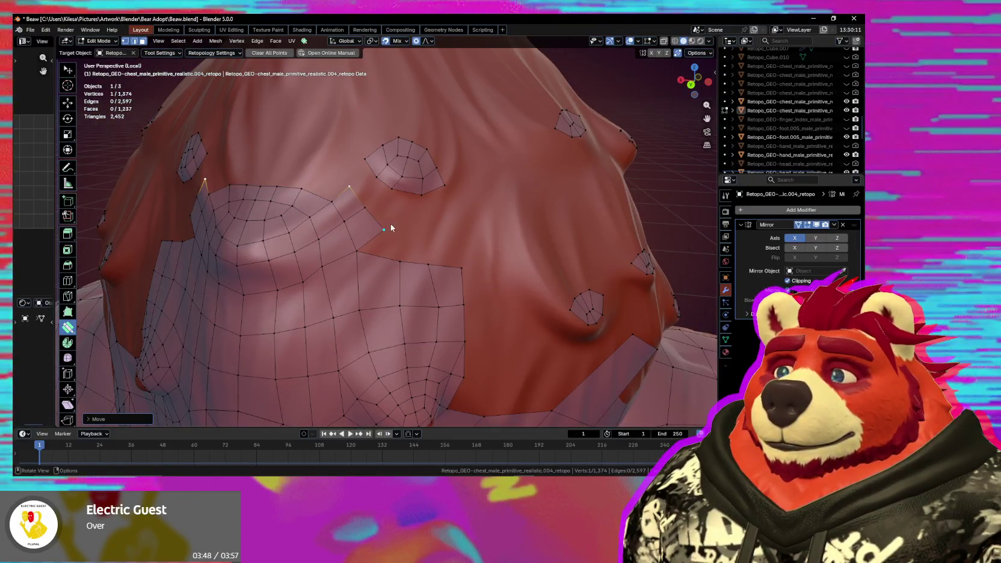
Bridge the pentagon tuft patch to the main chest mesh with two new faces.
{"action": "left_click", "coordinate": [383, 179]}
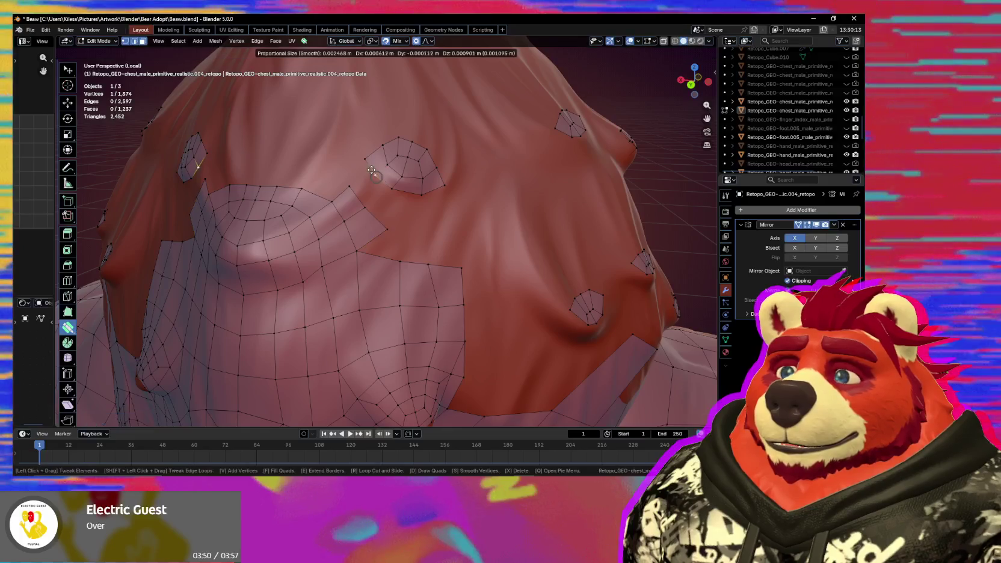
{"action": "left_click", "coordinate": [369, 190]}
{"action": "left_click_drag", "start_coordinate": [366, 206], "coordinate": [395, 223]}
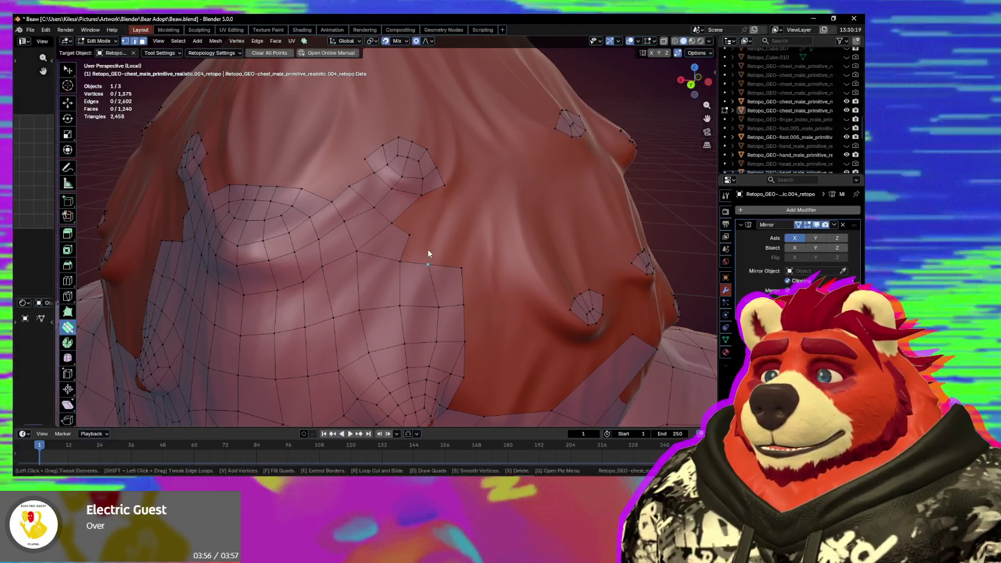
Add quads below the pentagon patch and fit their edges to the chest surface.
{"action": "left_click", "coordinate": [441, 240]}
{"action": "left_click", "coordinate": [446, 249]}
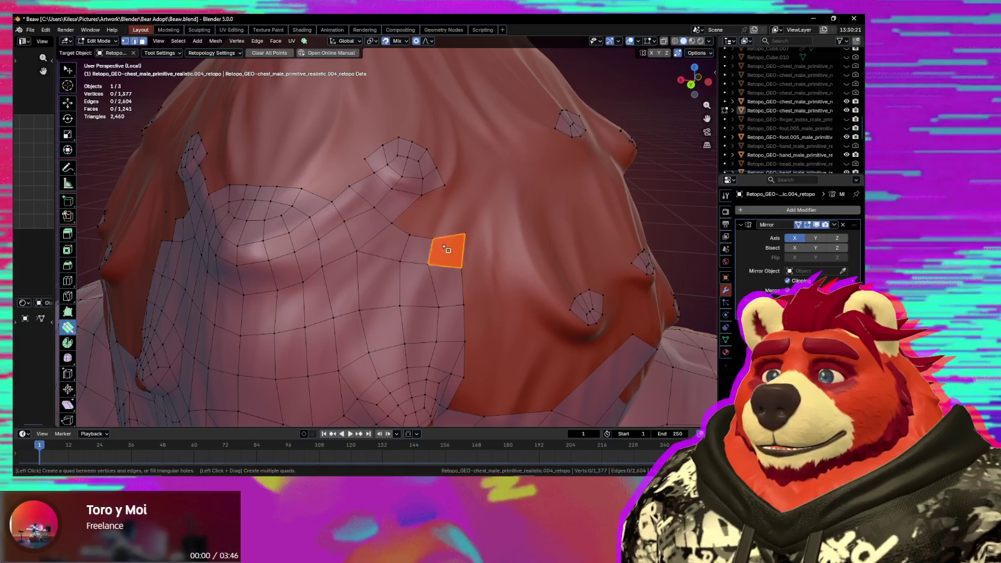
{"action": "middle_click_drag", "start_coordinate": [446, 244], "coordinate": [370, 246]}
{"action": "mouse_move", "coordinate": [353, 245]}
{"action": "left_mouse_down"}
{"action": "mouse_move", "coordinate": [366, 246]}
{"action": "mouse_move", "coordinate": [375, 279]}
{"action": "left_mouse_up"}
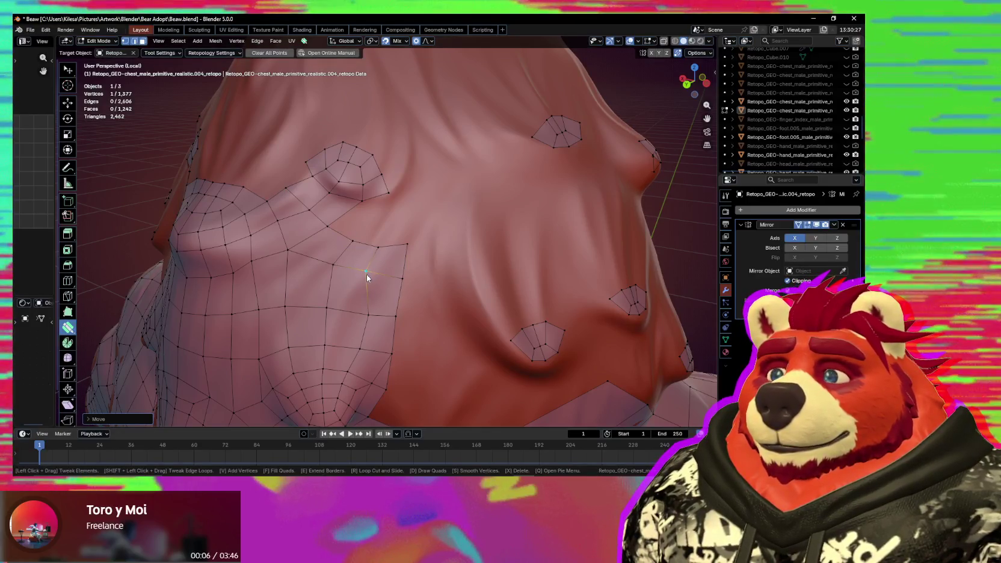
{"action": "left_click_drag", "start_coordinate": [366, 277], "coordinate": [369, 272]}
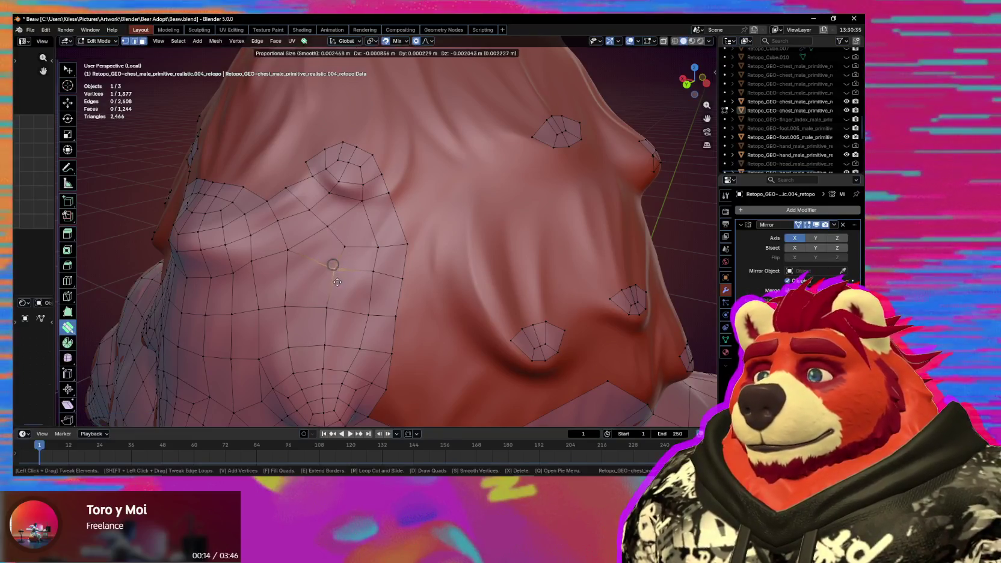
{"action": "left_click_drag", "start_coordinate": [354, 247], "coordinate": [348, 283]}
Switch Extend Mode to Loop and pull the chest's top edge loop upward.
{"action": "scroll", "coordinate": [360, 278], "scroll_direction": "down", "scroll_amount": 3}
{"action": "scroll", "coordinate": [363, 278], "scroll_direction": "down", "scroll_amount": 3}
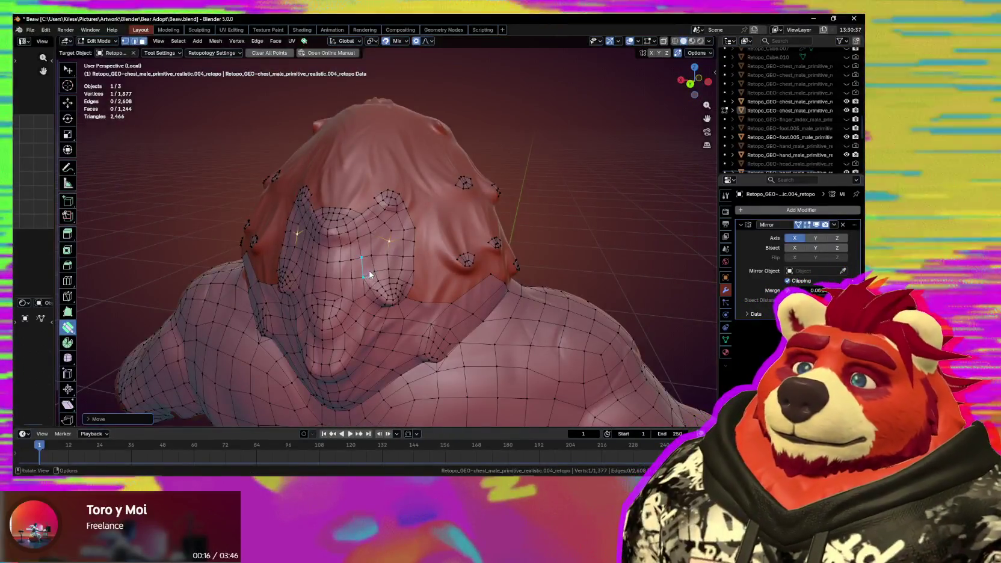
{"action": "scroll", "coordinate": [391, 267], "scroll_direction": "up", "scroll_amount": 3}
{"action": "scroll", "coordinate": [386, 266], "scroll_direction": "up", "scroll_amount": 3}
{"action": "key", "text": "space"}
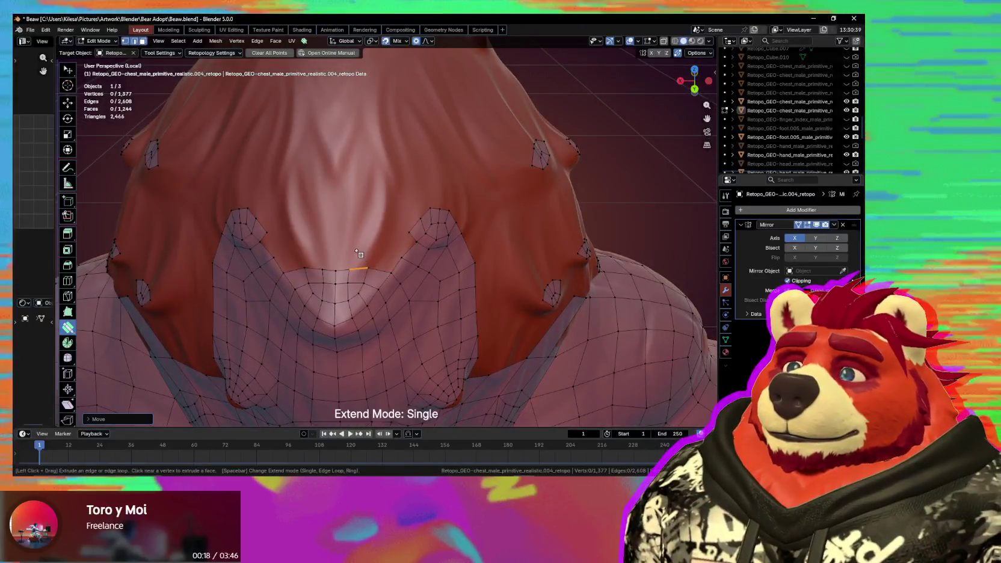
{"action": "key", "text": "space"}
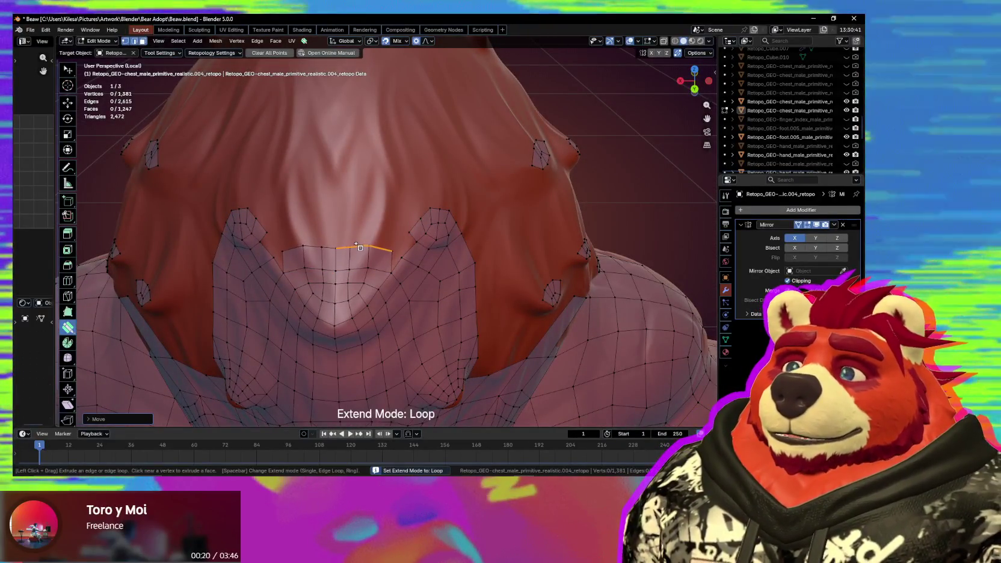
{"action": "mouse_move", "coordinate": [360, 236]}
{"action": "left_mouse_down"}
{"action": "mouse_move", "coordinate": [392, 252]}
{"action": "mouse_move", "coordinate": [377, 245]}
{"action": "left_mouse_up"}
{"action": "middle_click_drag", "start_coordinate": [378, 246], "coordinate": [369, 219]}
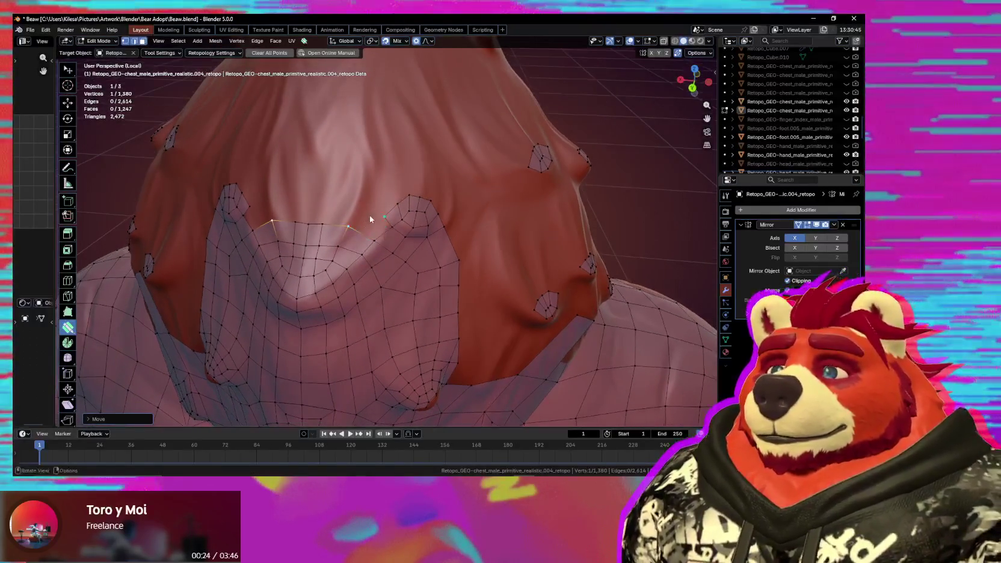
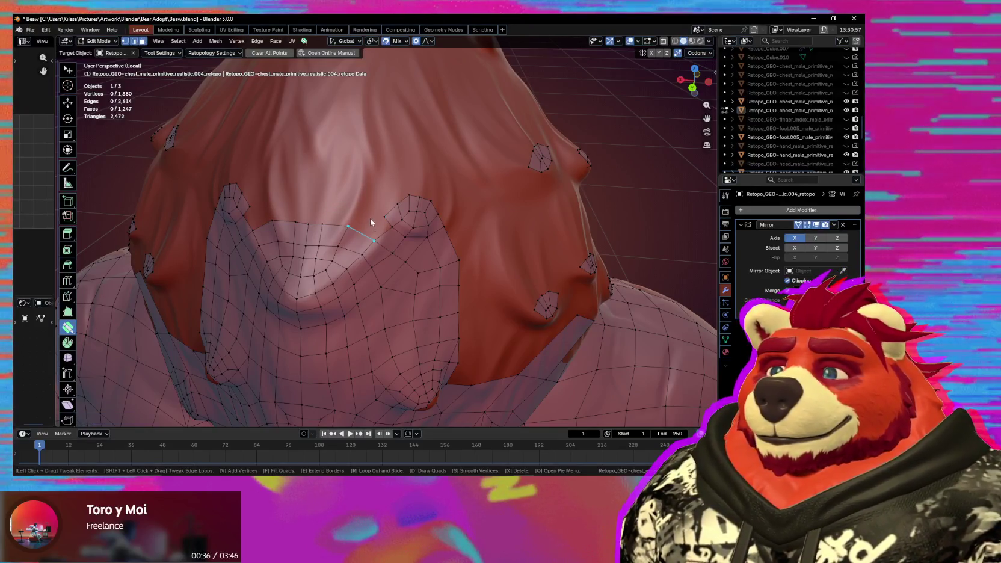
Shift-drag the chest grid's top edge upward into a new row of quads between the two side patches.
{"action": "key", "text": "s"}
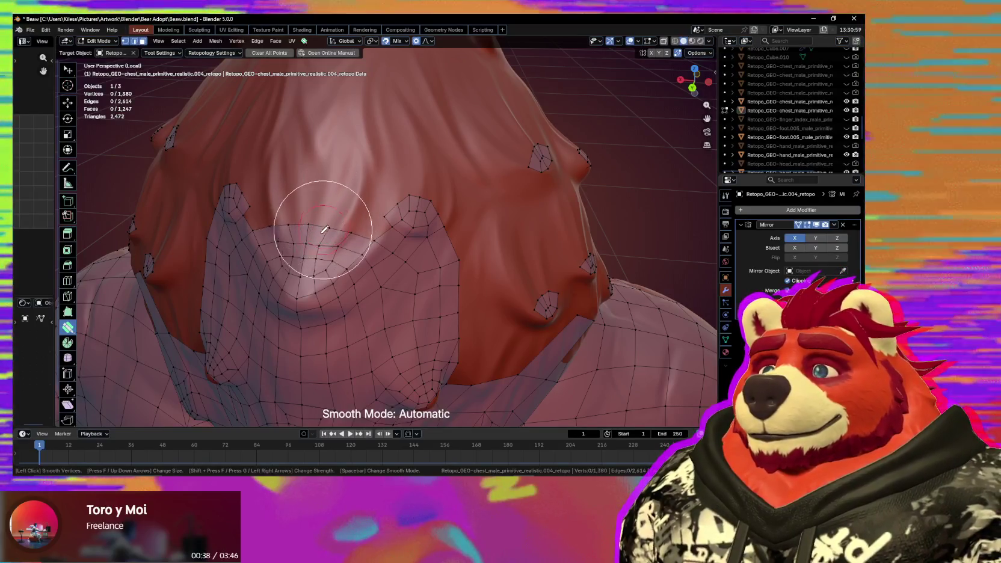
{"action": "middle_click_drag", "start_coordinate": [356, 240], "coordinate": [388, 276]}
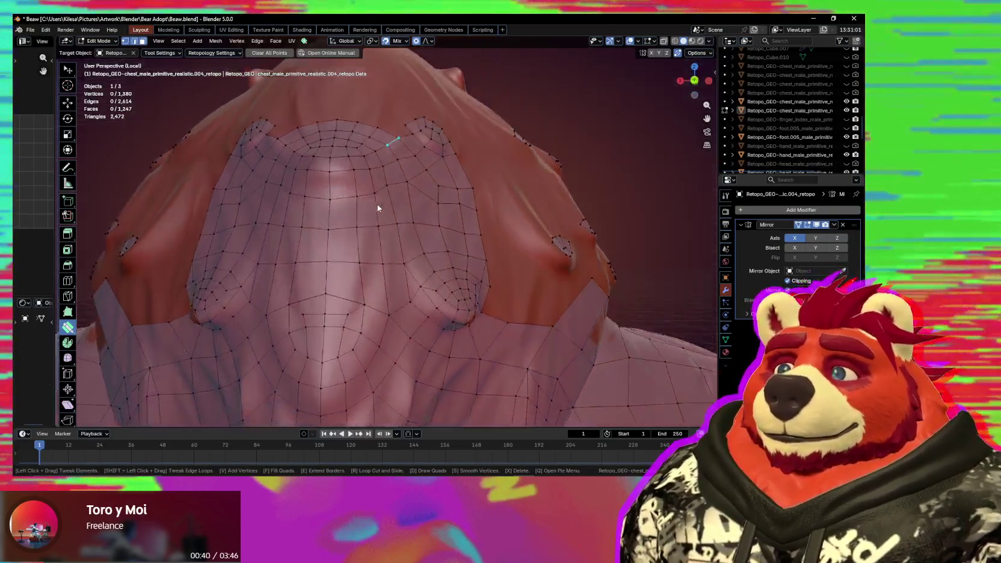
{"action": "scroll", "coordinate": [381, 242], "scroll_direction": "up", "scroll_amount": 2}
{"action": "scroll", "coordinate": [381, 242], "scroll_direction": "up", "scroll_amount": 2}
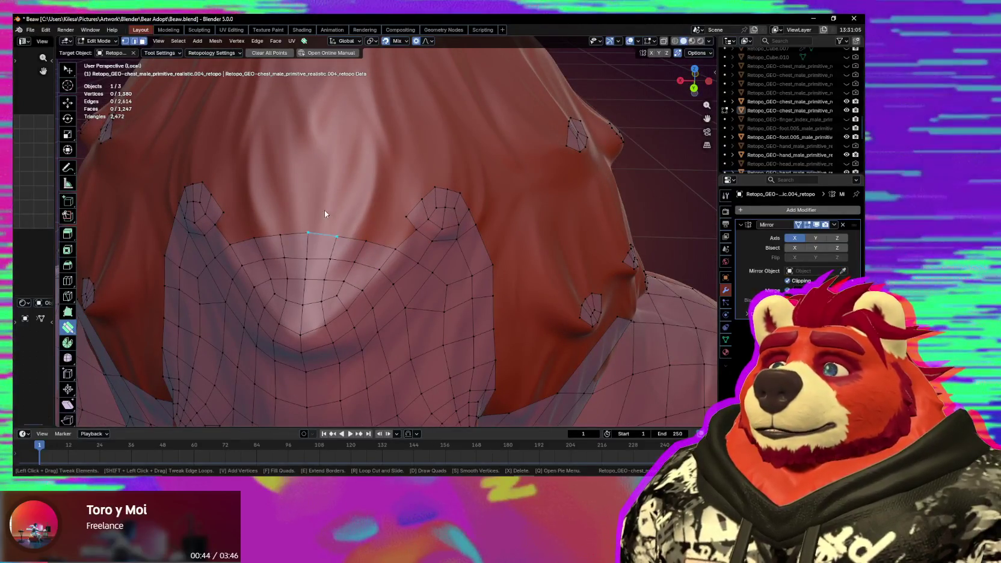
{"action": "left_click_drag", "start_coordinate": [334, 221], "coordinate": [331, 202]}
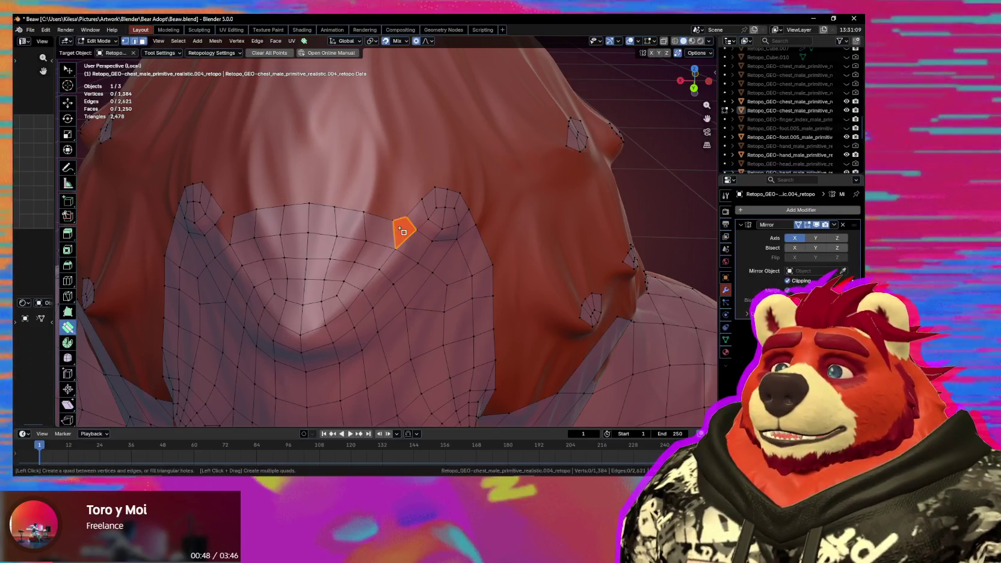
{"action": "left_click", "coordinate": [394, 220]}
{"action": "mouse_move", "coordinate": [373, 219]}
{"action": "middle_mouse_down"}
{"action": "mouse_move", "coordinate": [399, 213]}
{"action": "mouse_move", "coordinate": [287, 241]}
{"action": "mouse_move", "coordinate": [375, 190]}
{"action": "mouse_move", "coordinate": [380, 245]}
{"action": "mouse_move", "coordinate": [300, 217]}
{"action": "middle_mouse_up"}
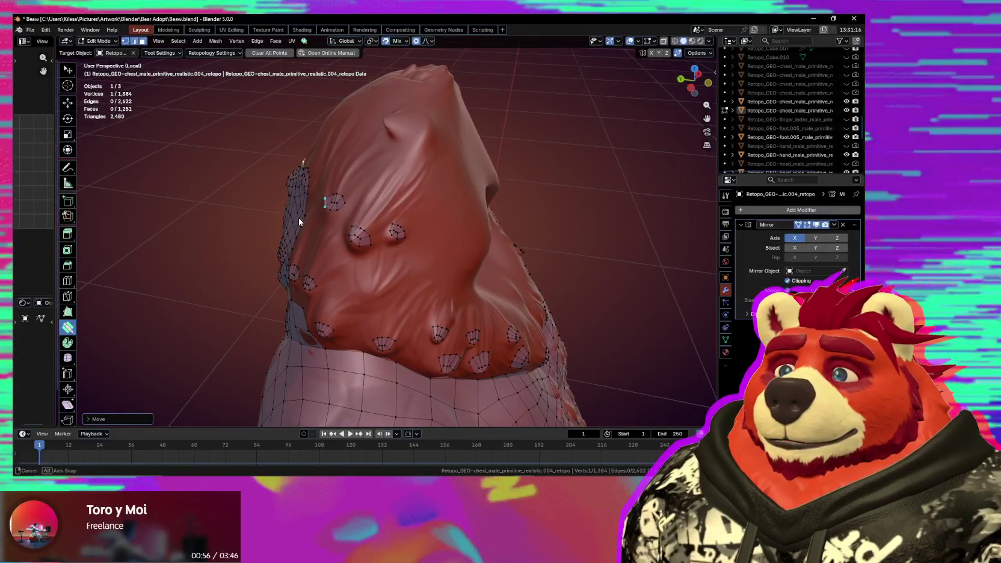
Select the small bump patch and try duplicating it, then undo the copy.
{"action": "scroll", "coordinate": [299, 217], "scroll_direction": "up", "scroll_amount": 3}
{"action": "mouse_move", "coordinate": [370, 240]}
{"action": "middle_mouse_down"}
{"action": "mouse_move", "coordinate": [399, 209]}
{"action": "mouse_move", "coordinate": [397, 226]}
{"action": "mouse_move", "coordinate": [356, 258]}
{"action": "middle_mouse_up"}
{"action": "key", "text": "l"}
{"action": "scroll", "coordinate": [349, 264], "scroll_direction": "down", "scroll_amount": 3}
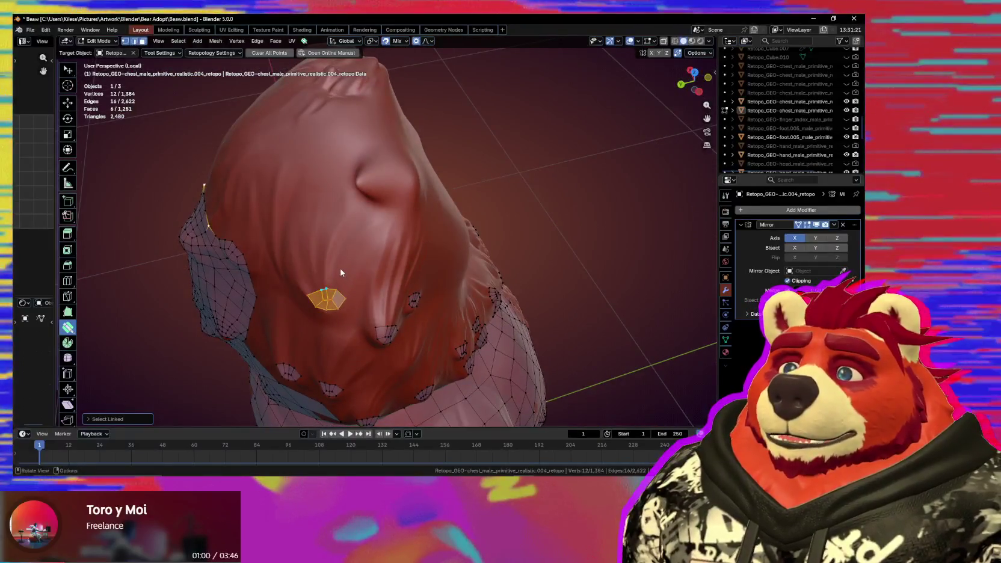
{"action": "key", "text": "shift+d"}
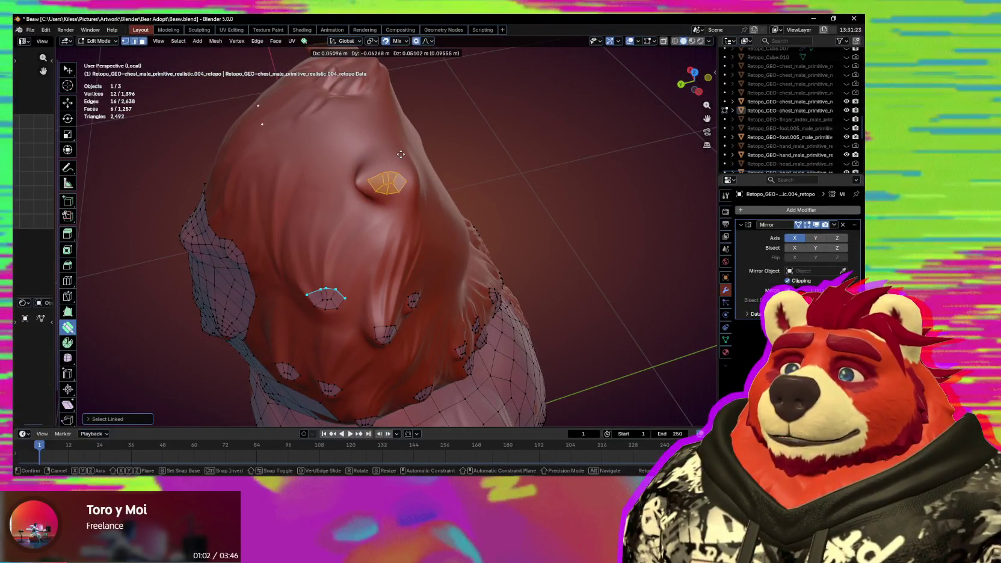
{"action": "key", "text": "Escape"}
{"action": "key", "text": "ctrl+z"}
{"action": "middle_click_drag", "start_coordinate": [401, 154], "coordinate": [389, 182]}
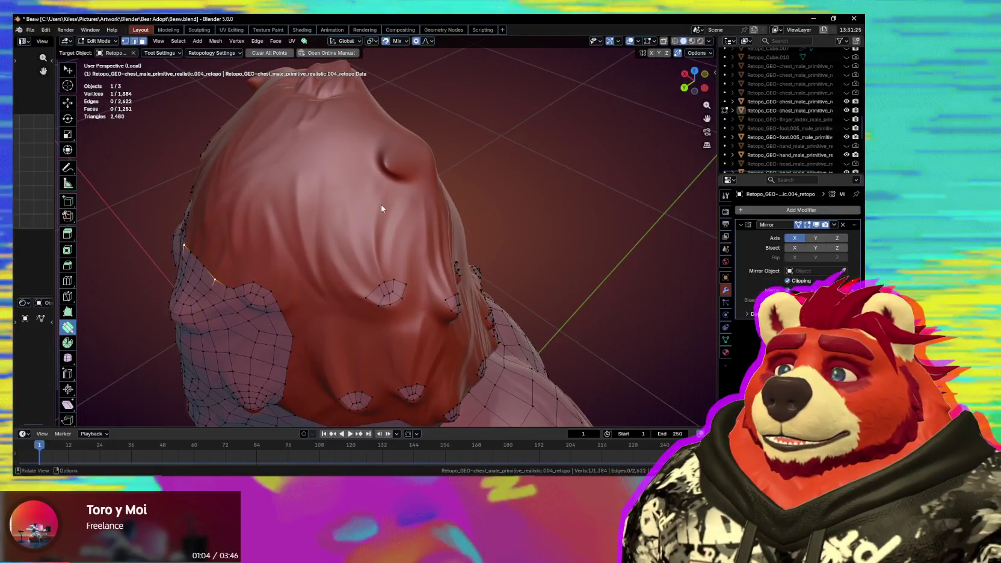
Reselect the connected bump patch and duplicate it toward the upper chest bump.
{"action": "key", "text": "ctrl+l"}
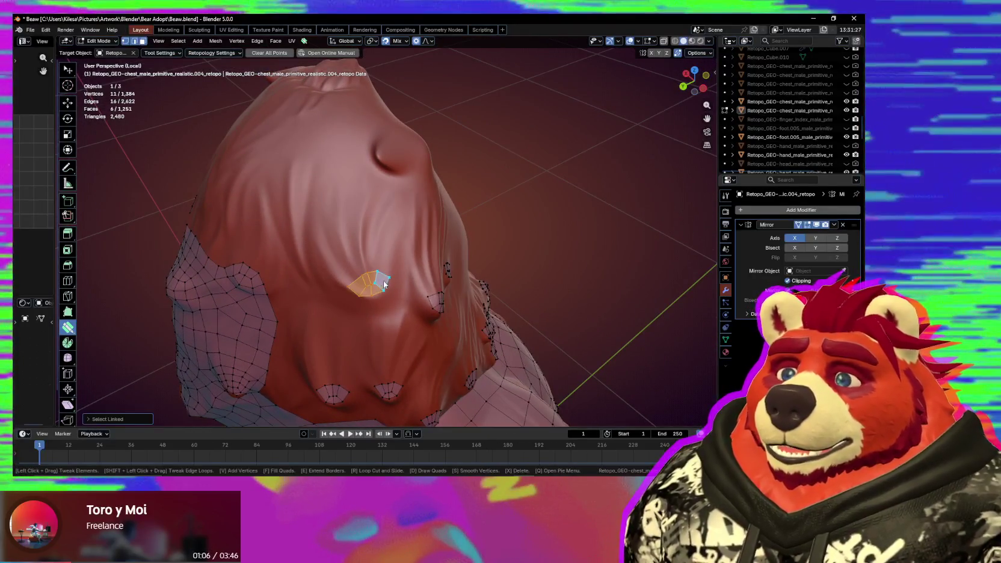
{"action": "middle_click_drag", "start_coordinate": [383, 280], "coordinate": [367, 293]}
{"action": "key", "text": "shift+d"}
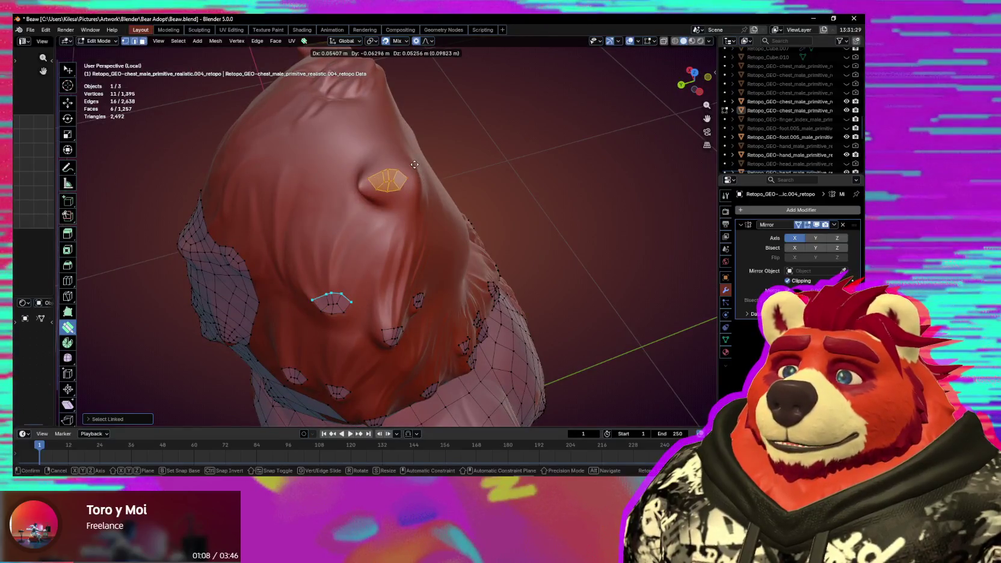
{"action": "key", "text": "w"}
{"action": "mouse_move", "coordinate": [409, 214]}
{"action": "middle_mouse_down"}
{"action": "mouse_move", "coordinate": [388, 217]}
{"action": "mouse_move", "coordinate": [432, 232]}
{"action": "middle_mouse_up"}
Rotate, scale and move the copied patch so it sits on the upper bump.
{"action": "key", "text": "ctrl+l"}
{"action": "key", "text": "r"}
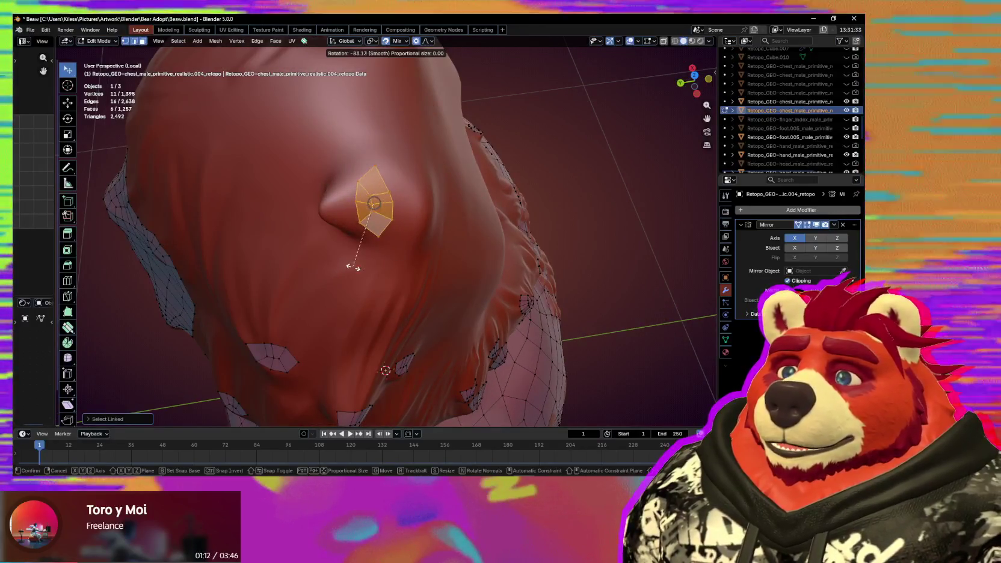
{"action": "left_click", "coordinate": [370, 220]}
{"action": "left_click", "coordinate": [395, 227]}
{"action": "key", "text": "g"}
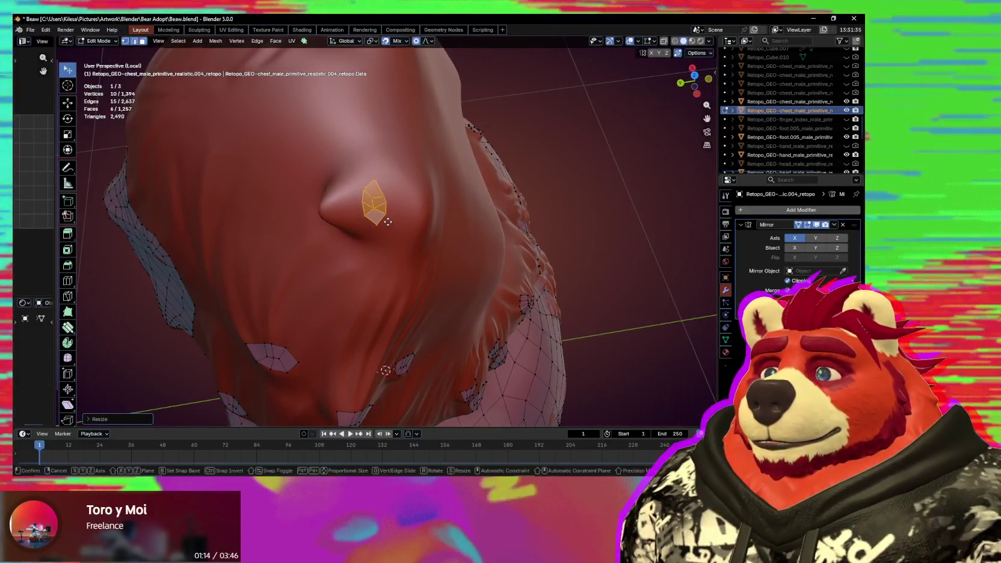
{"action": "scroll", "coordinate": [381, 236], "scroll_direction": "up", "scroll_amount": 2}
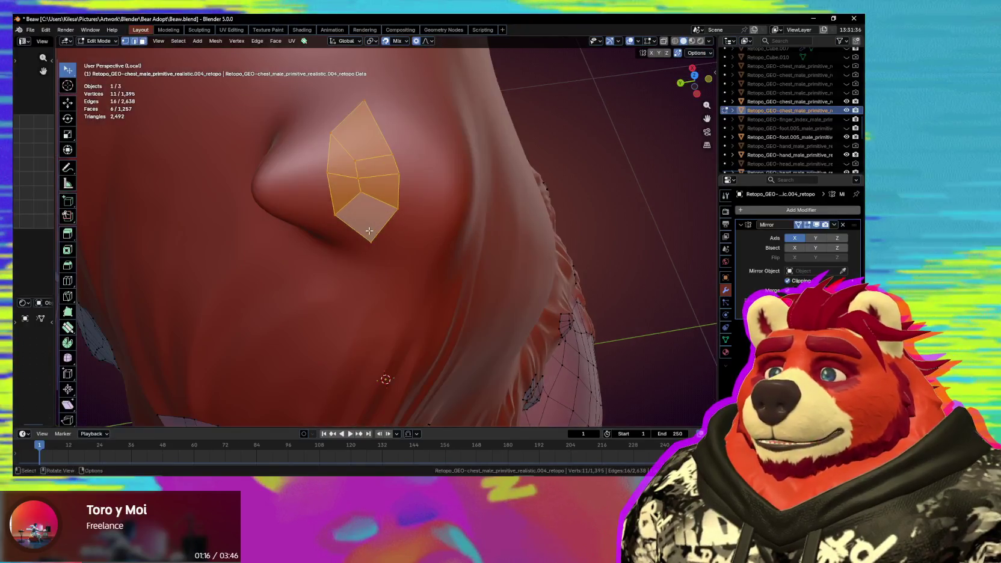
Nudge one patch vertex, then select the whole connected patch and scale it.
{"action": "left_click", "coordinate": [360, 191]}
{"action": "key", "text": "g"}
{"action": "left_click", "coordinate": [368, 210]}
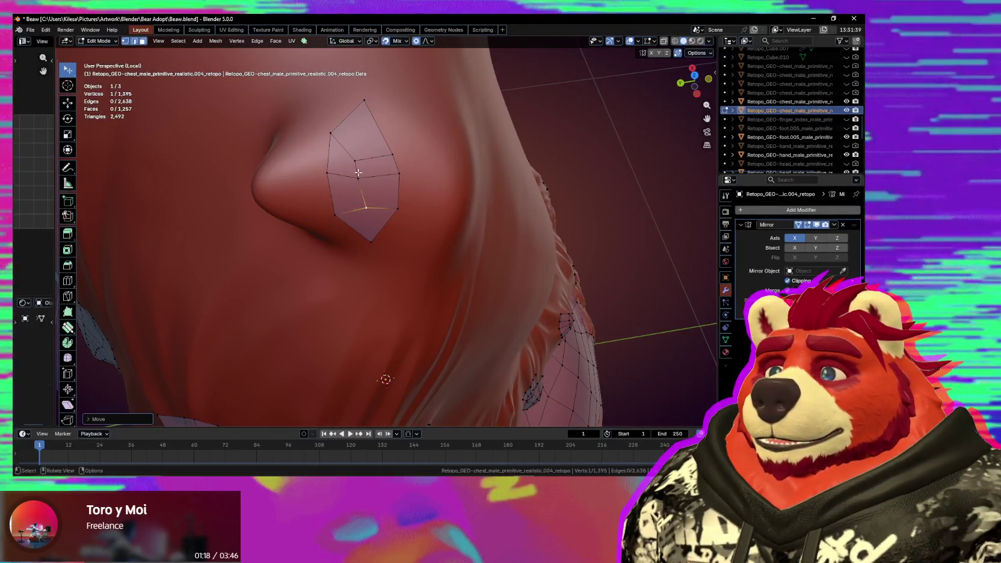
{"action": "left_click", "coordinate": [354, 153]}
{"action": "key", "text": "ctrl+l"}
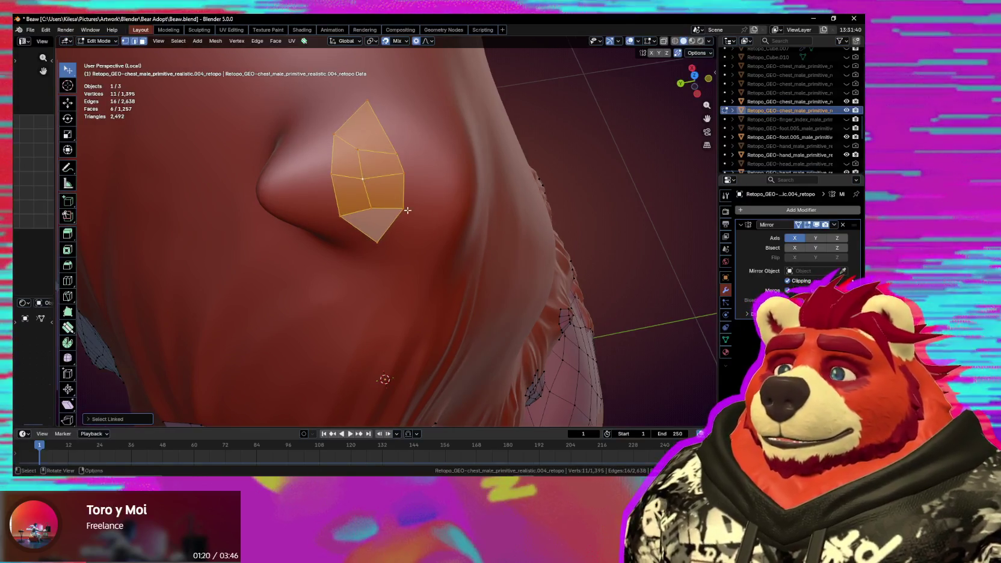
{"action": "key", "text": "s"}
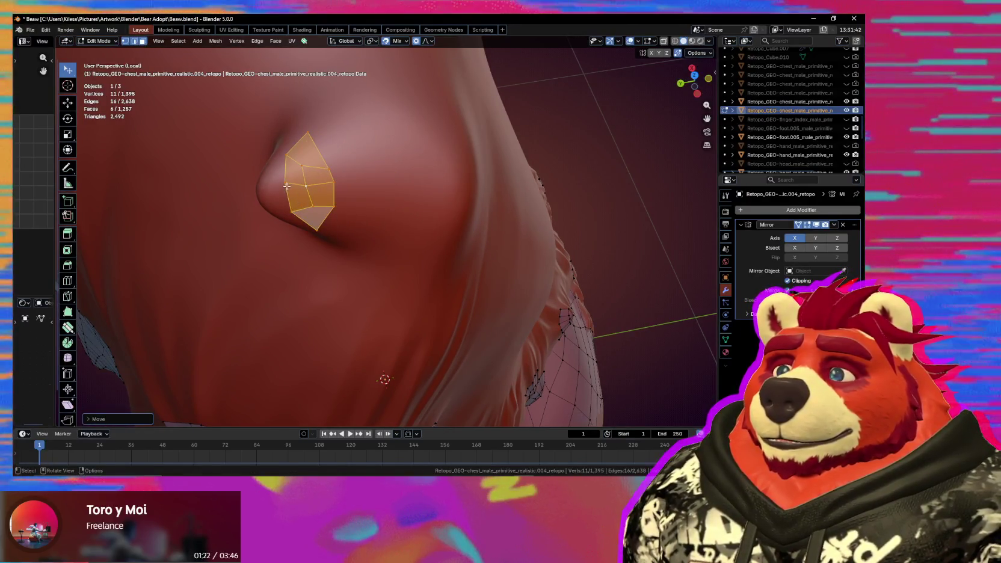
Move the patch's side and lower vertices with soft falloff to reshape it.
{"action": "left_click", "coordinate": [286, 186]}
{"action": "key", "text": "g"}
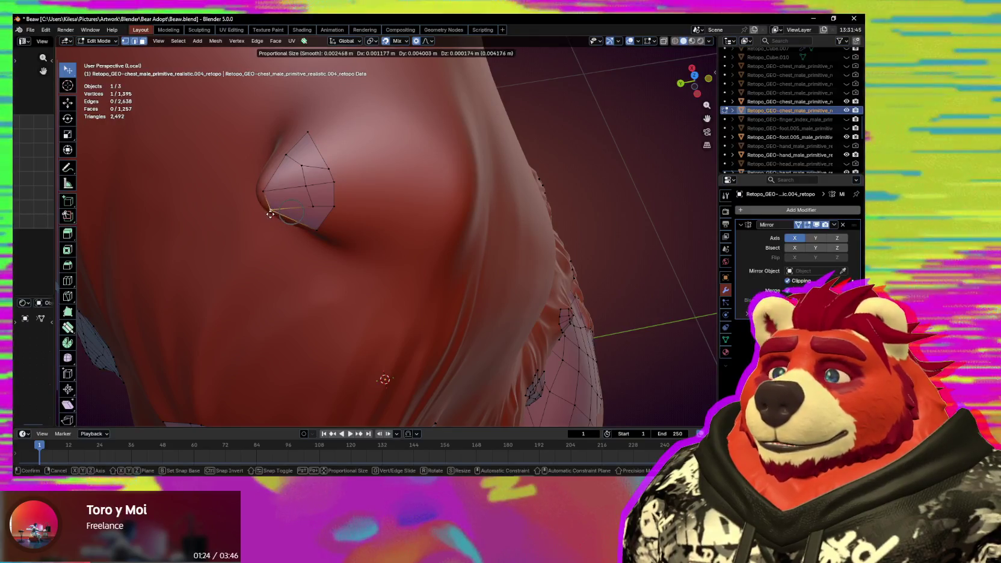
{"action": "key", "text": "g"}
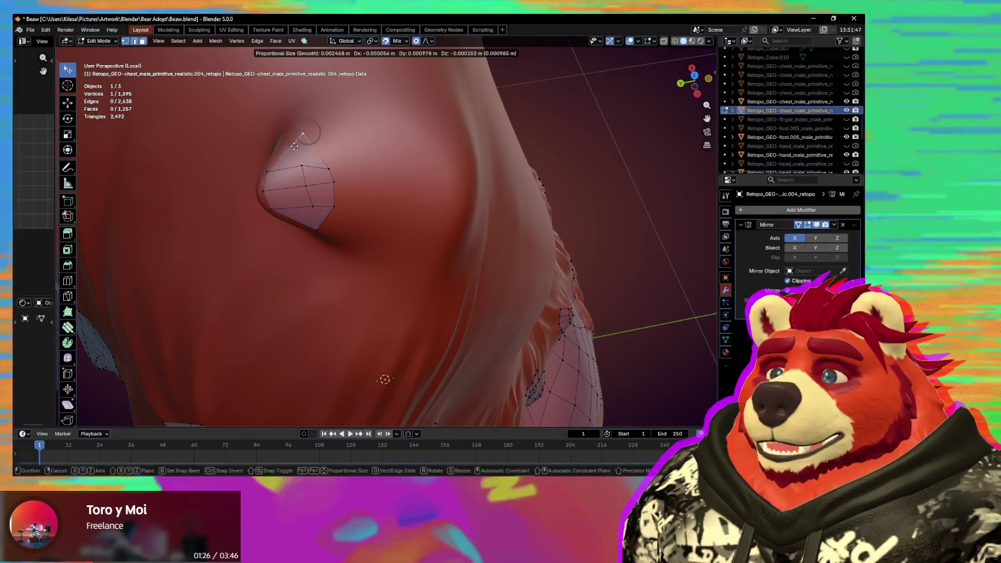
{"action": "left_click", "coordinate": [304, 191]}
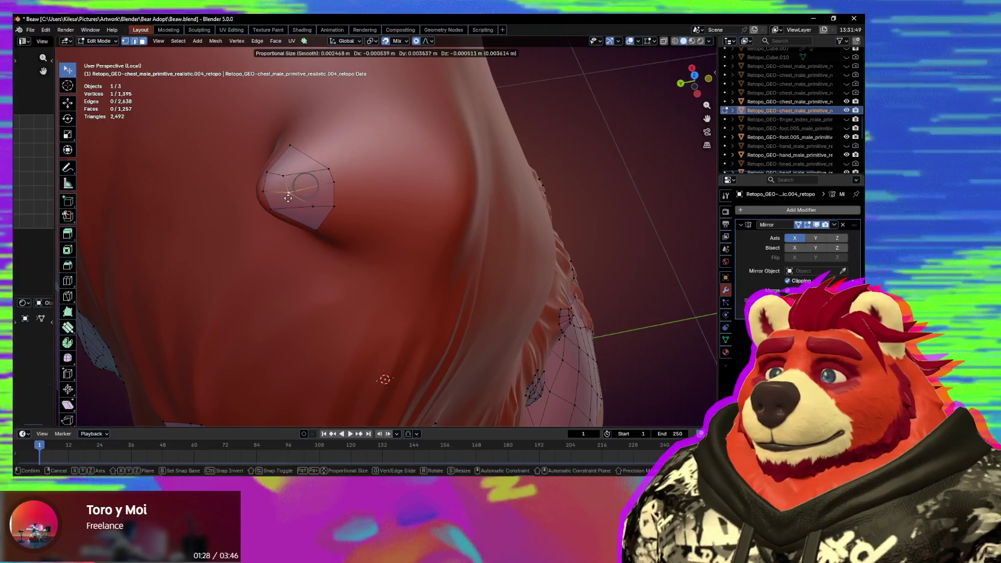
{"action": "left_click", "coordinate": [312, 207]}
{"action": "key", "text": "g"}
{"action": "left_click", "coordinate": [297, 211]}
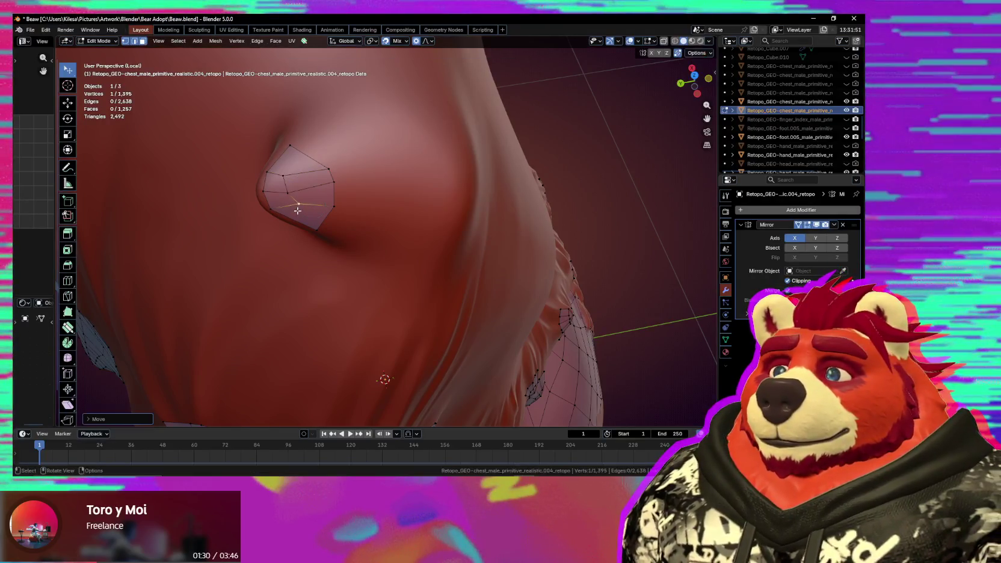
{"action": "left_click", "coordinate": [327, 182]}
Adjust another patch vertex and edge with soft falloff so they hug the bump.
{"action": "left_click", "coordinate": [317, 175]}
{"action": "mouse_move", "coordinate": [336, 258]}
{"action": "middle_mouse_down", "text": "shift"}
{"action": "mouse_move", "coordinate": [372, 126]}
{"action": "mouse_move", "coordinate": [343, 211]}
{"action": "middle_mouse_up", "text": "shift"}
{"action": "scroll", "coordinate": [343, 211], "scroll_direction": "down", "scroll_amount": 2}
{"action": "scroll", "coordinate": [343, 211], "scroll_direction": "up", "scroll_amount": 2}
{"action": "key", "text": "g"}
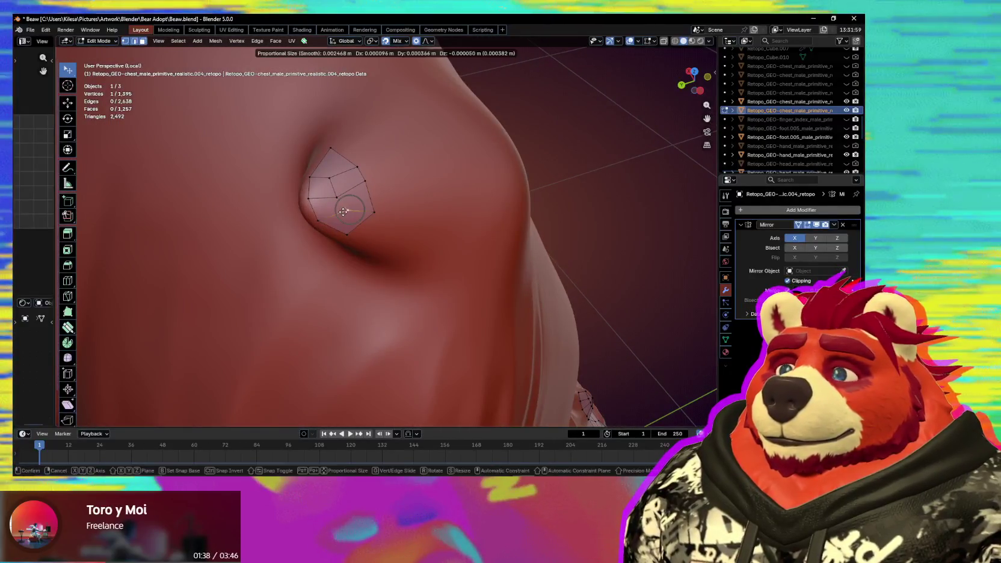
{"action": "left_click", "coordinate": [331, 172]}
{"action": "left_click", "coordinate": [316, 174], "text": "shift"}
{"action": "key", "text": "g"}
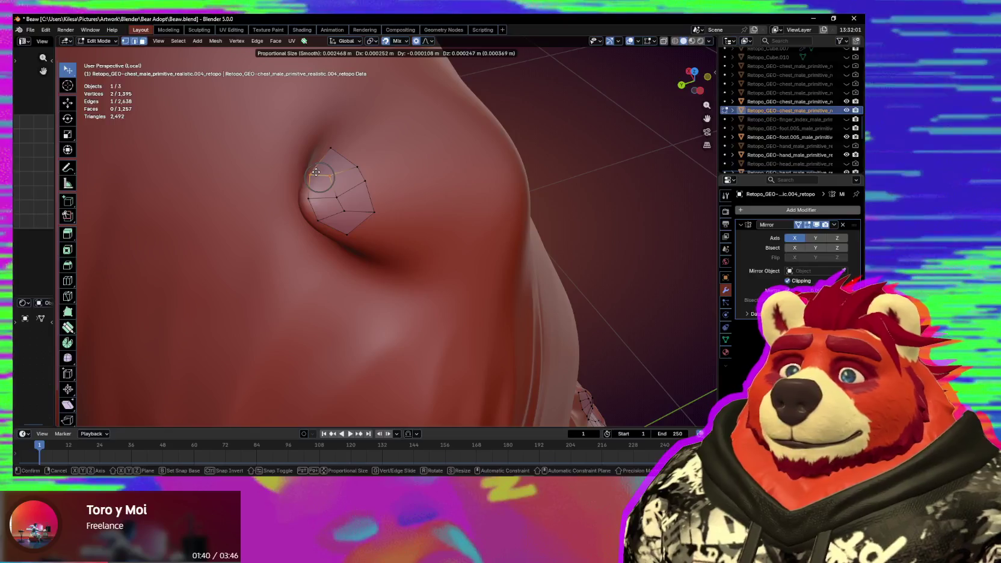
{"action": "left_click", "coordinate": [315, 172]}
{"action": "mouse_move", "coordinate": [316, 172]}
{"action": "middle_mouse_down"}
{"action": "mouse_move", "coordinate": [347, 206]}
{"action": "mouse_move", "coordinate": [361, 265]}
{"action": "middle_mouse_up"}
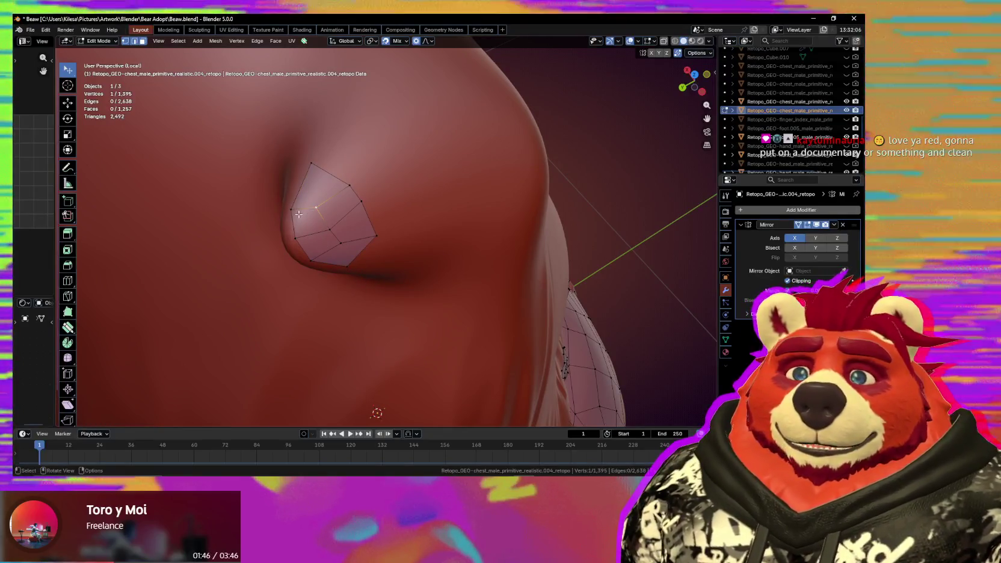
Reposition the patch's top and lower-left vertices onto the sculpted surface.
{"action": "left_click", "coordinate": [312, 172]}
{"action": "key", "text": "g"}
{"action": "left_click", "coordinate": [325, 174]}
{"action": "key", "text": "g"}
{"action": "left_click", "coordinate": [346, 179]}
{"action": "middle_click_drag", "start_coordinate": [372, 237], "coordinate": [337, 239]}
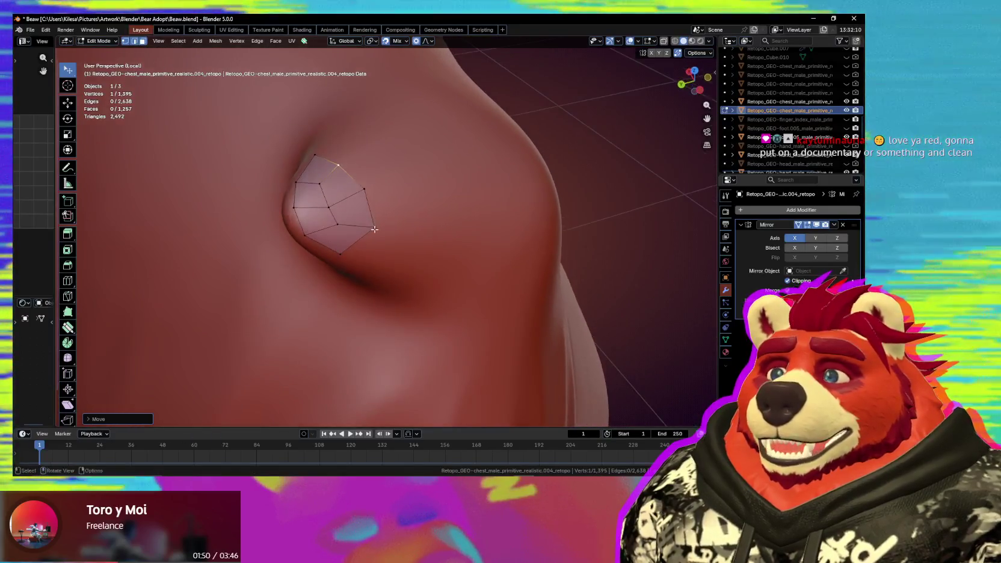
{"action": "left_click", "coordinate": [306, 234]}
{"action": "key", "text": "g"}
{"action": "left_click", "coordinate": [313, 240]}
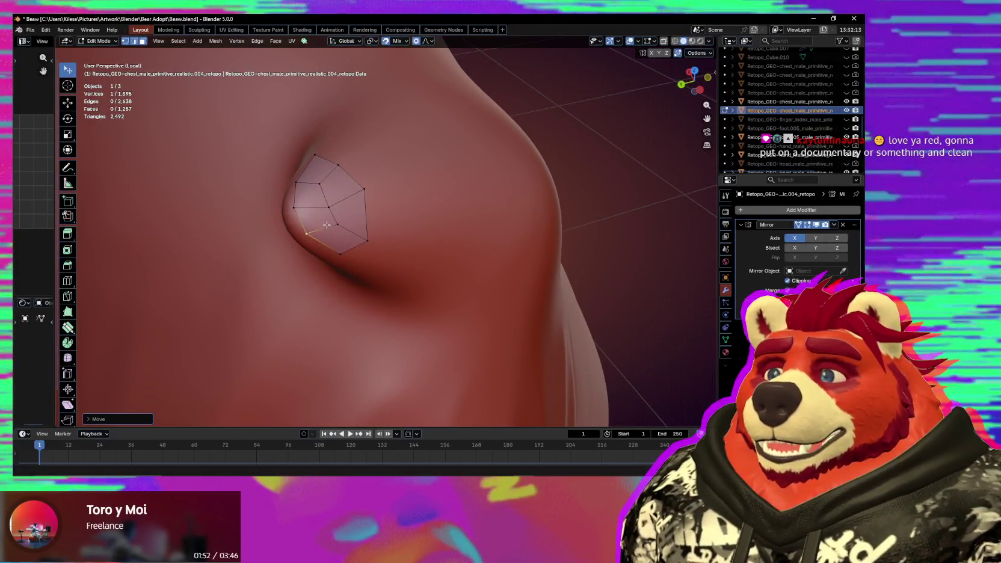
{"action": "left_click", "coordinate": [327, 202]}
{"action": "mouse_move", "coordinate": [328, 202]}
{"action": "middle_mouse_down"}
{"action": "mouse_move", "coordinate": [374, 235]}
{"action": "mouse_move", "coordinate": [422, 243]}
{"action": "middle_mouse_up"}
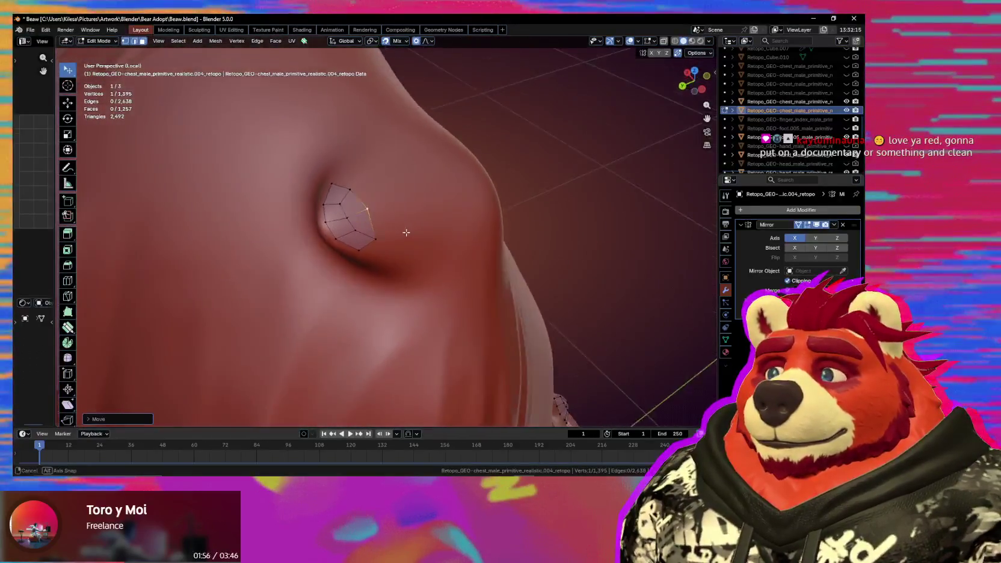
Extrude four new faces outward from the patch, enlarging it over the bump.
{"action": "key", "text": "e"}
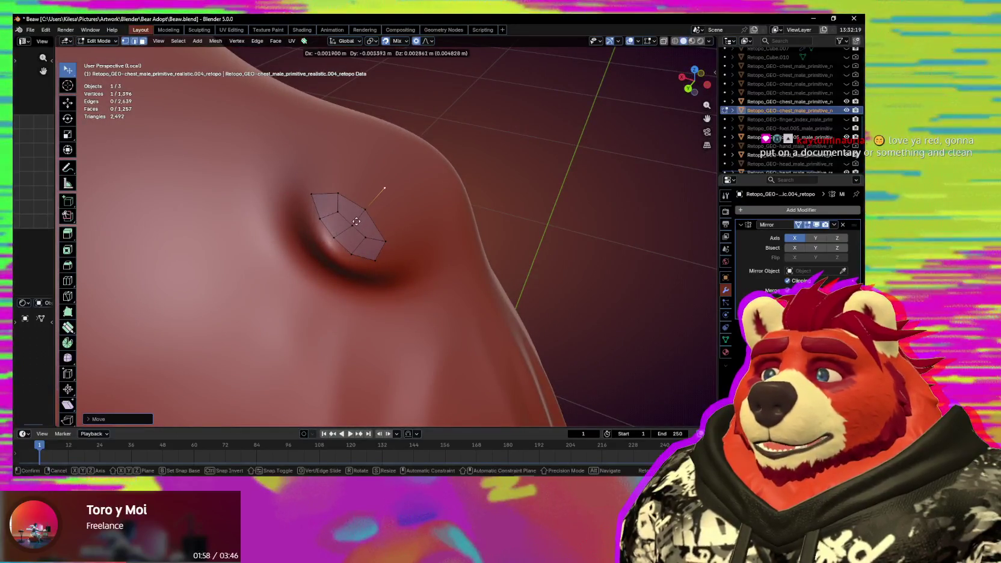
{"action": "left_click", "coordinate": [357, 221]}
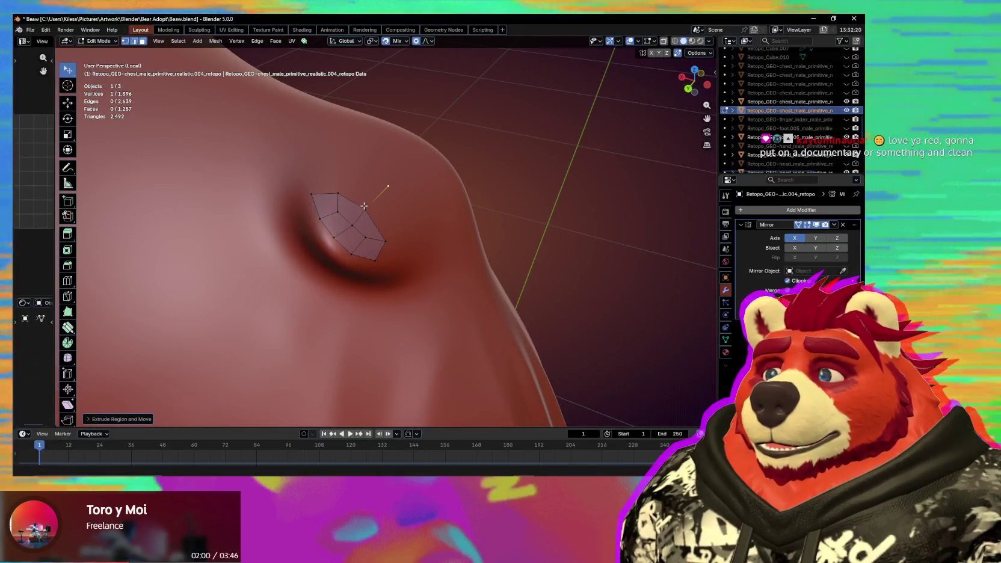
{"action": "key", "text": "e"}
{"action": "left_click", "coordinate": [358, 170]}
{"action": "key", "text": "e"}
{"action": "middle_click_drag", "start_coordinate": [406, 236], "coordinate": [404, 257]}
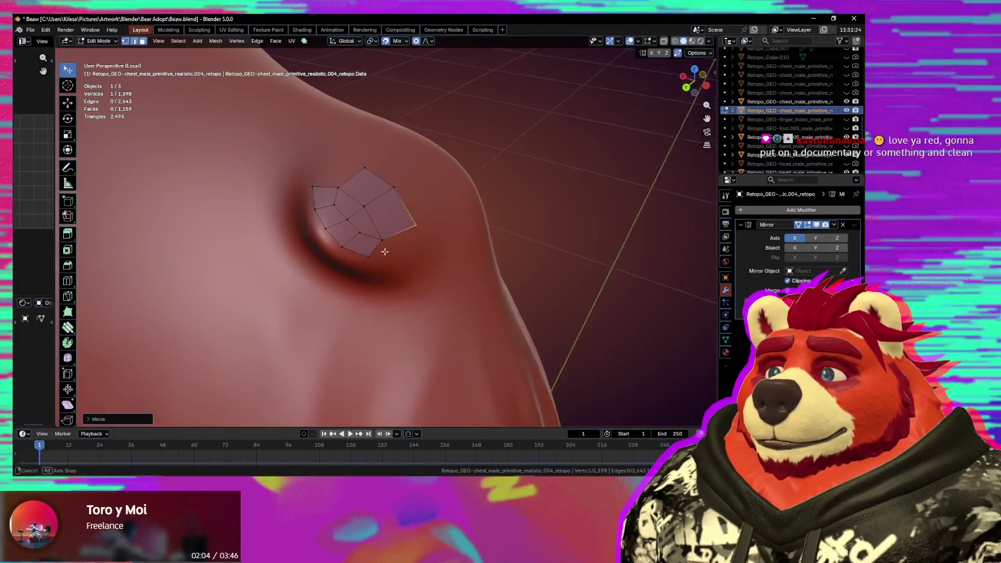
{"action": "key", "text": "e"}
{"action": "left_click", "coordinate": [415, 275]}
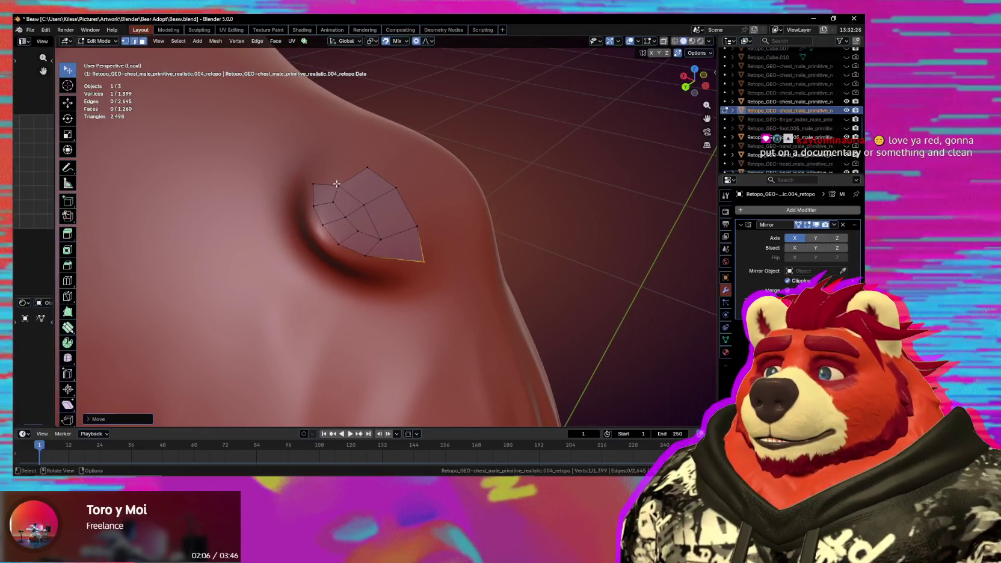
{"action": "left_click", "coordinate": [322, 167]}
{"action": "middle_click_drag", "start_coordinate": [322, 168], "coordinate": [380, 159]}
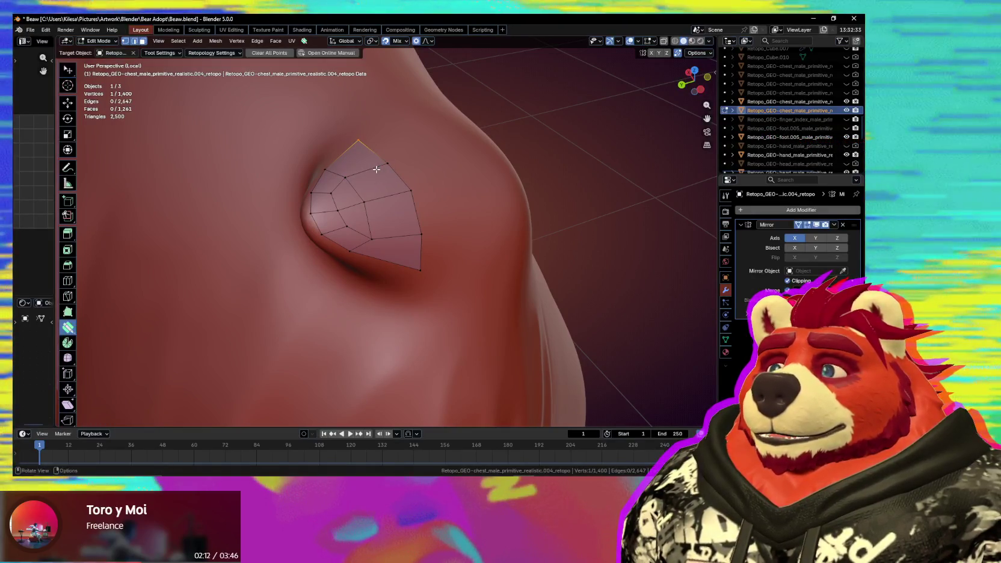
Extrude a new ring of faces around the bump patch and relax its vertices.
{"action": "middle_click_drag", "start_coordinate": [377, 170], "coordinate": [336, 240]}
{"action": "key", "text": "space"}
{"action": "left_click_drag", "start_coordinate": [348, 241], "coordinate": [340, 255]}
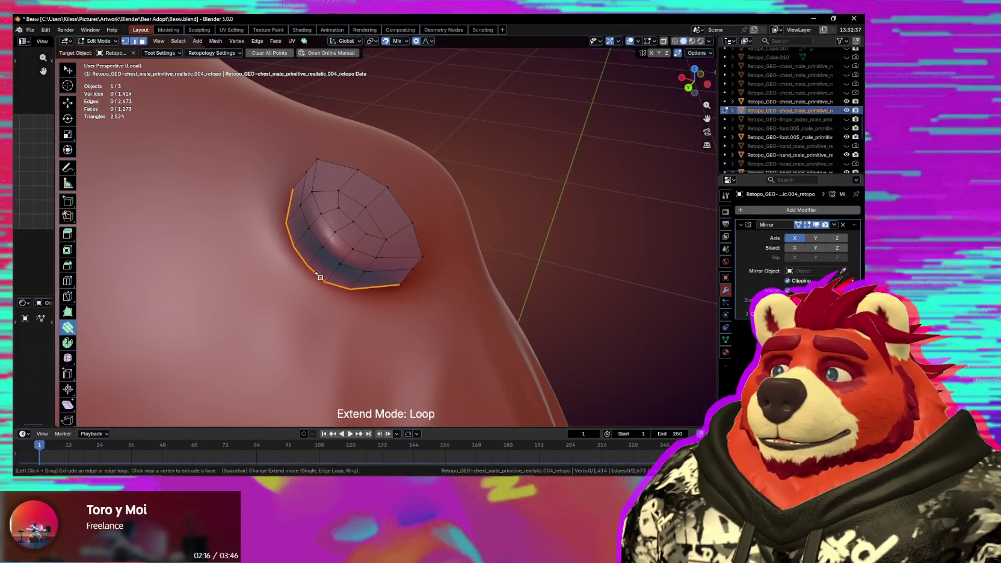
{"action": "middle_click_drag", "start_coordinate": [330, 284], "coordinate": [358, 259]}
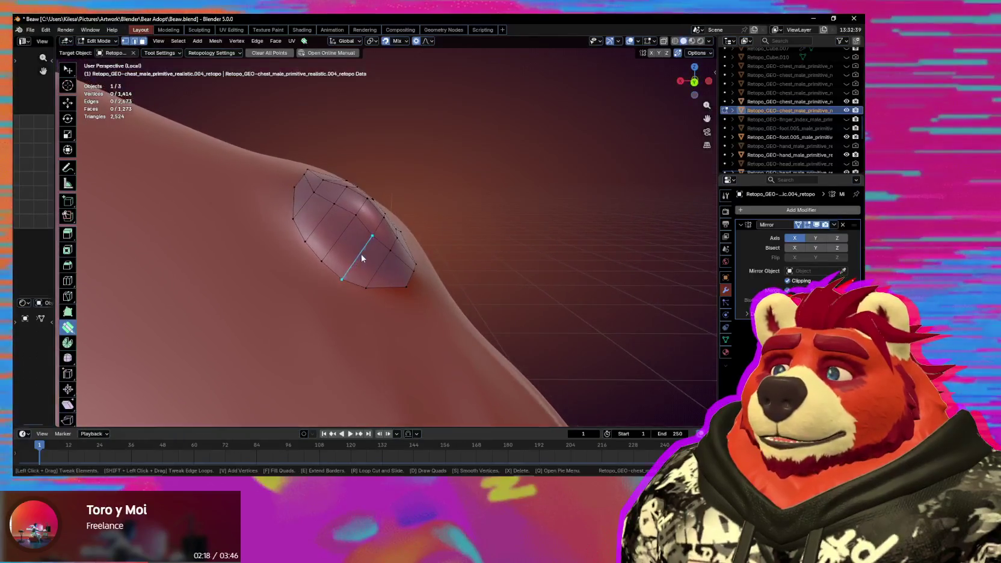
{"action": "mouse_move", "coordinate": [350, 230]}
{"action": "left_mouse_down"}
{"action": "mouse_move", "coordinate": [326, 206]}
{"action": "mouse_move", "coordinate": [393, 265]}
{"action": "left_mouse_up"}
{"action": "middle_click_drag", "start_coordinate": [375, 283], "coordinate": [368, 298]}
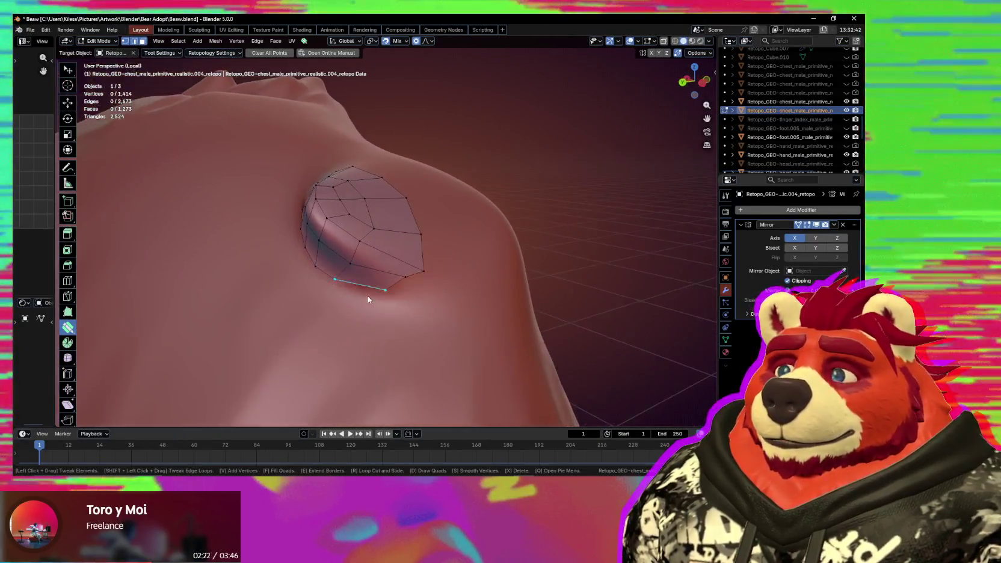
{"action": "left_click", "coordinate": [406, 298]}
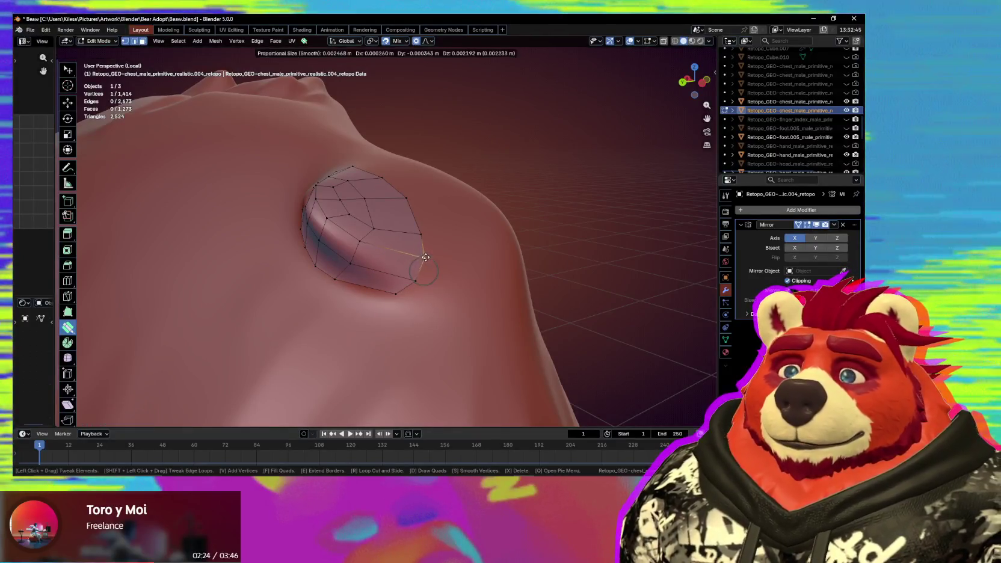
Smooth the patch's right-edge vertices and pull a boundary vertex into place.
{"action": "key", "text": "space"}
{"action": "left_click_drag", "start_coordinate": [408, 226], "coordinate": [375, 204]}
{"action": "key", "text": "s"}
{"action": "mouse_move", "coordinate": [398, 215]}
{"action": "middle_mouse_down"}
{"action": "mouse_move", "coordinate": [357, 205]}
{"action": "mouse_move", "coordinate": [375, 207]}
{"action": "mouse_move", "coordinate": [395, 274]}
{"action": "mouse_move", "coordinate": [391, 222]}
{"action": "middle_mouse_up"}
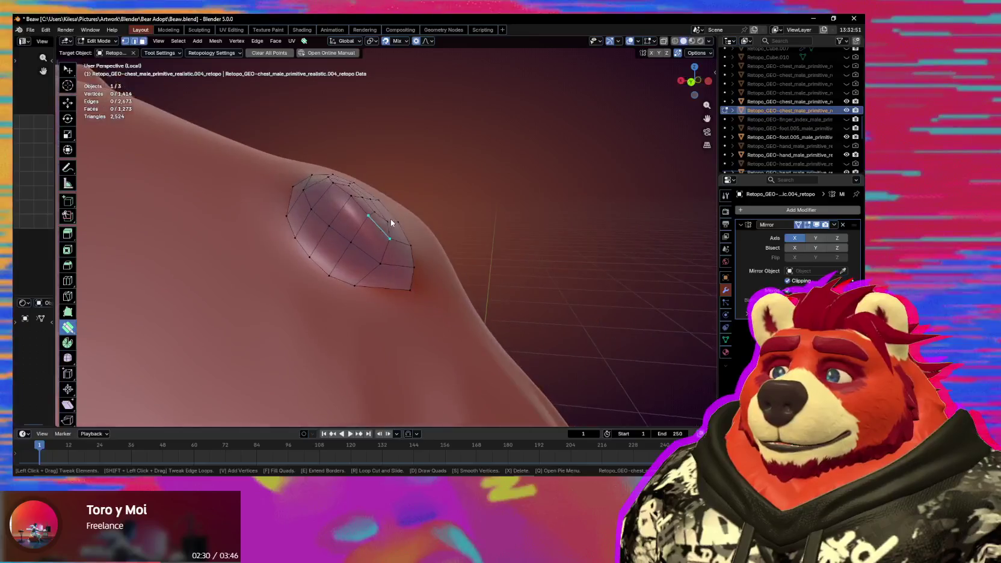
{"action": "mouse_move", "coordinate": [335, 231]}
{"action": "left_mouse_down"}
{"action": "mouse_move", "coordinate": [318, 209]}
{"action": "mouse_move", "coordinate": [337, 213]}
{"action": "left_mouse_up"}
{"action": "middle_click_drag", "start_coordinate": [339, 213], "coordinate": [318, 231]}
{"action": "left_click_drag", "start_coordinate": [317, 231], "coordinate": [322, 219]}
{"action": "middle_click_drag", "start_coordinate": [325, 221], "coordinate": [361, 240]}
{"action": "left_click_drag", "start_coordinate": [323, 220], "coordinate": [380, 255]}
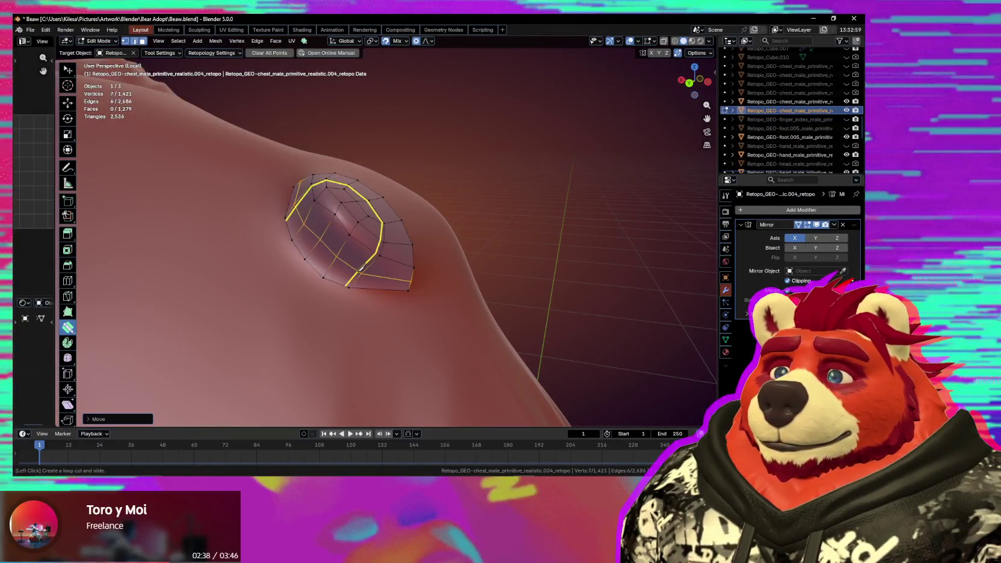
Merge a boundary vertex onto its neighbour and tweak central and edge vertices.
{"action": "middle_click_drag", "start_coordinate": [367, 274], "coordinate": [373, 271]}
{"action": "left_click_drag", "start_coordinate": [373, 271], "coordinate": [376, 273]}
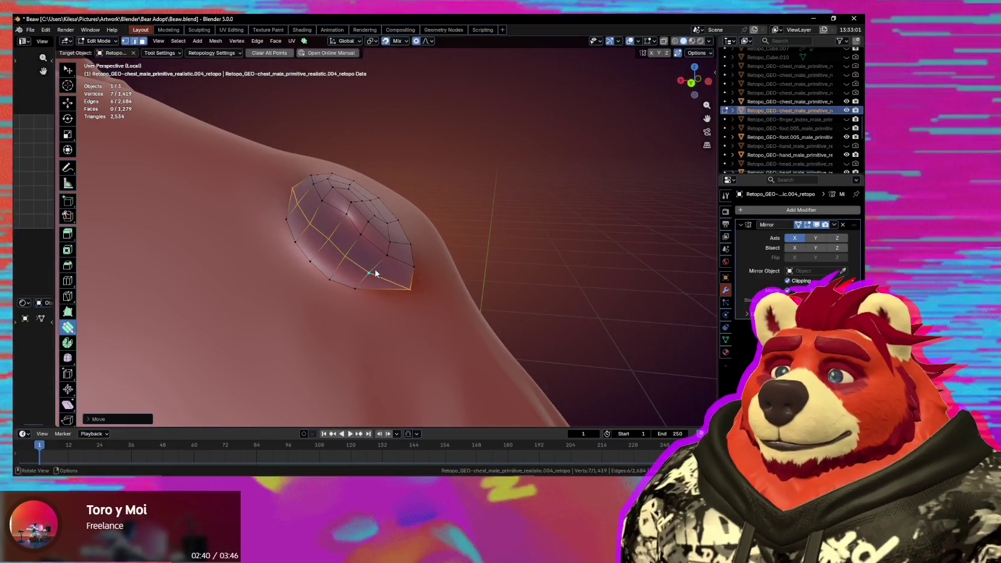
{"action": "mouse_move", "coordinate": [290, 274]}
{"action": "middle_mouse_down"}
{"action": "mouse_move", "coordinate": [346, 301]}
{"action": "mouse_move", "coordinate": [256, 230]}
{"action": "middle_mouse_up"}
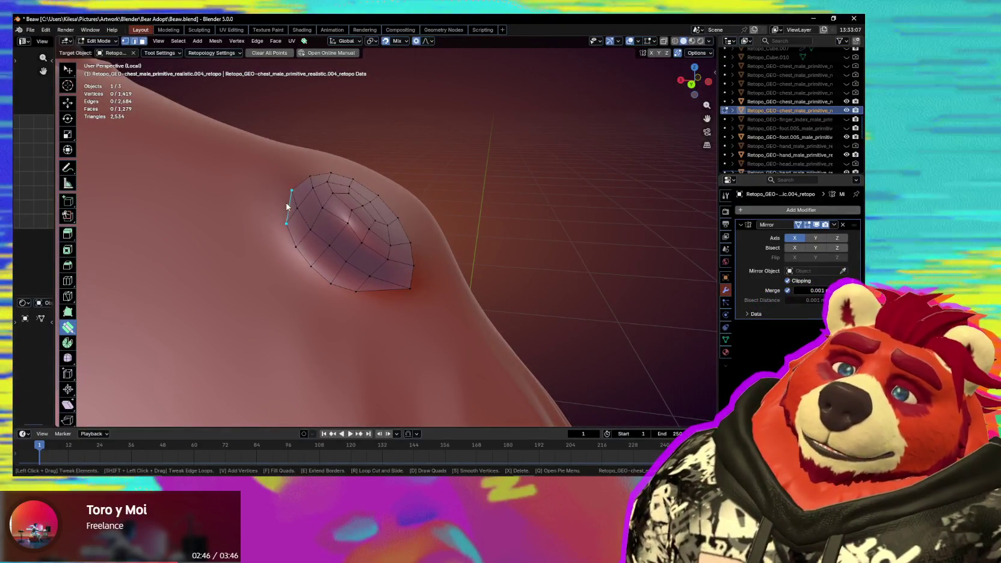
{"action": "mouse_move", "coordinate": [342, 244]}
{"action": "left_mouse_down"}
{"action": "mouse_move", "coordinate": [345, 230]}
{"action": "mouse_move", "coordinate": [322, 211]}
{"action": "left_mouse_up"}
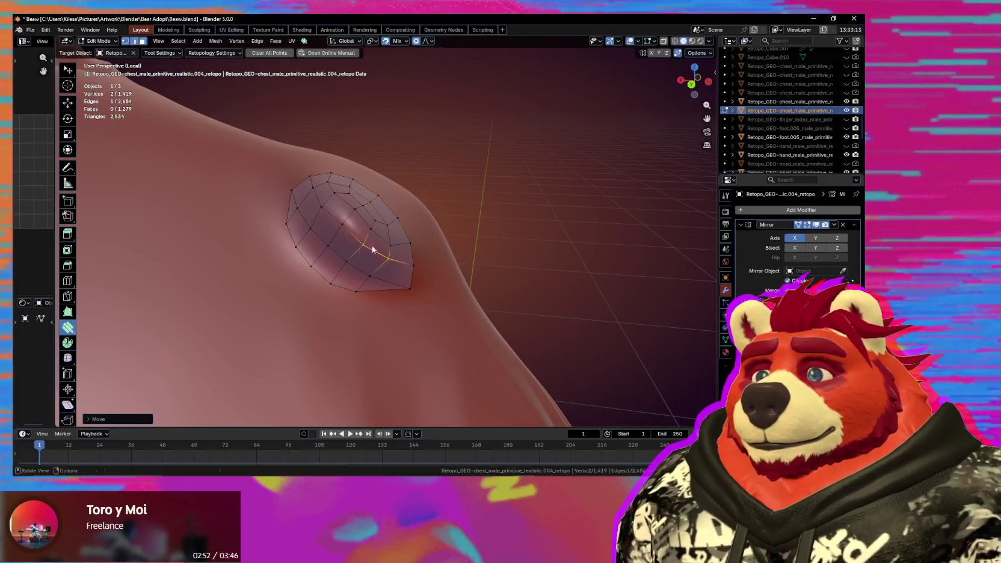
{"action": "key", "text": "s"}
{"action": "middle_click_drag", "start_coordinate": [371, 245], "coordinate": [381, 238]}
{"action": "middle_click_drag", "start_coordinate": [402, 286], "coordinate": [373, 280]}
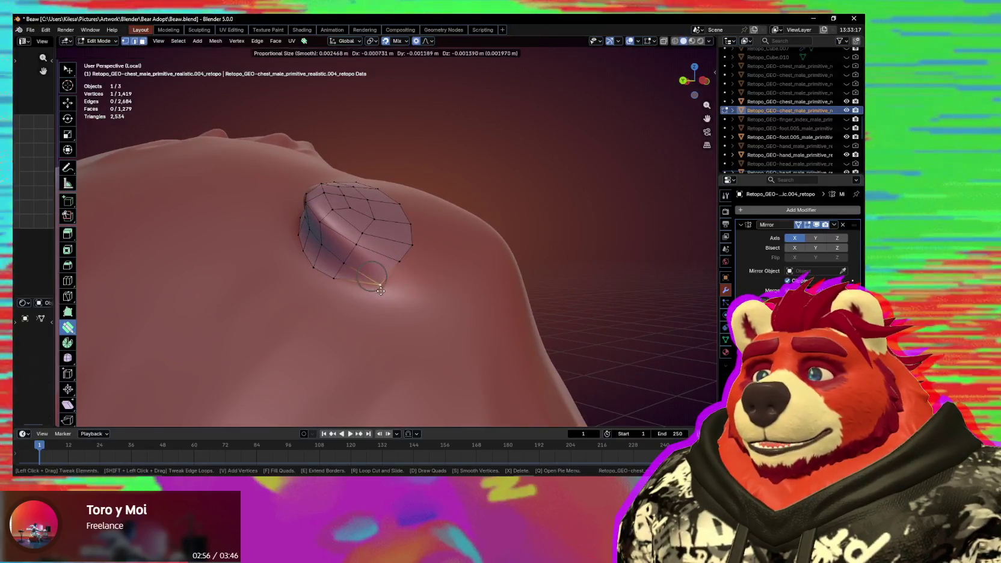
{"action": "left_click_drag", "start_coordinate": [380, 290], "coordinate": [379, 290]}
{"action": "middle_click_drag", "start_coordinate": [379, 289], "coordinate": [354, 299]}
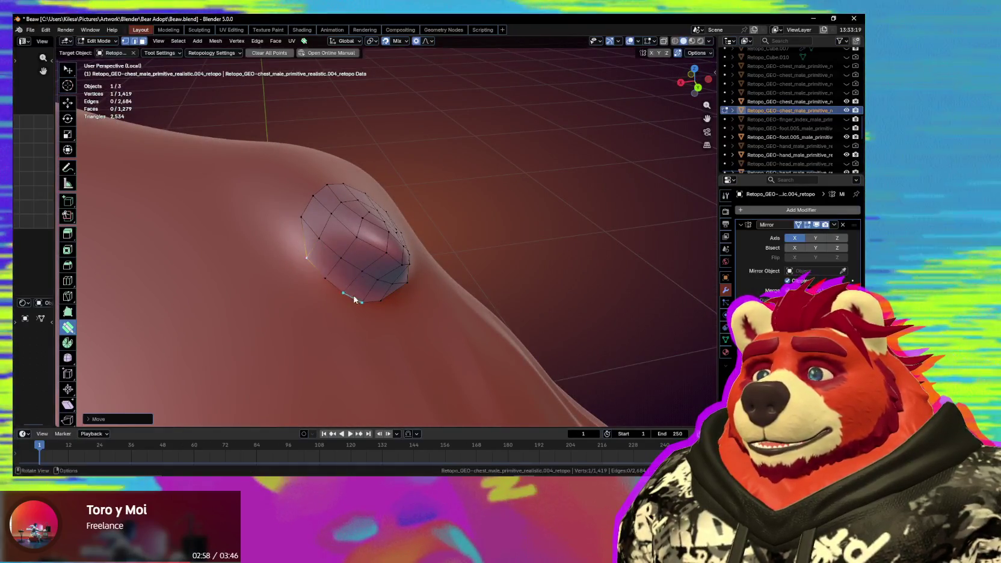
{"action": "key", "text": "s"}
{"action": "mouse_move", "coordinate": [350, 257]}
{"action": "middle_mouse_down"}
{"action": "mouse_move", "coordinate": [318, 288]}
{"action": "mouse_move", "coordinate": [408, 338]}
{"action": "mouse_move", "coordinate": [402, 264]}
{"action": "middle_mouse_up"}
Attempt to extend the border loop upward, then cancel the extension.
{"action": "scroll", "coordinate": [415, 225], "scroll_direction": "up", "scroll_amount": 3}
{"action": "key", "text": "e"}
{"action": "key", "text": "Escape"}
{"action": "mouse_move", "coordinate": [416, 222]}
{"action": "middle_mouse_down"}
{"action": "mouse_move", "coordinate": [394, 295]}
{"action": "mouse_move", "coordinate": [393, 230]}
{"action": "mouse_move", "coordinate": [361, 265]}
{"action": "mouse_move", "coordinate": [421, 227]}
{"action": "middle_mouse_up"}
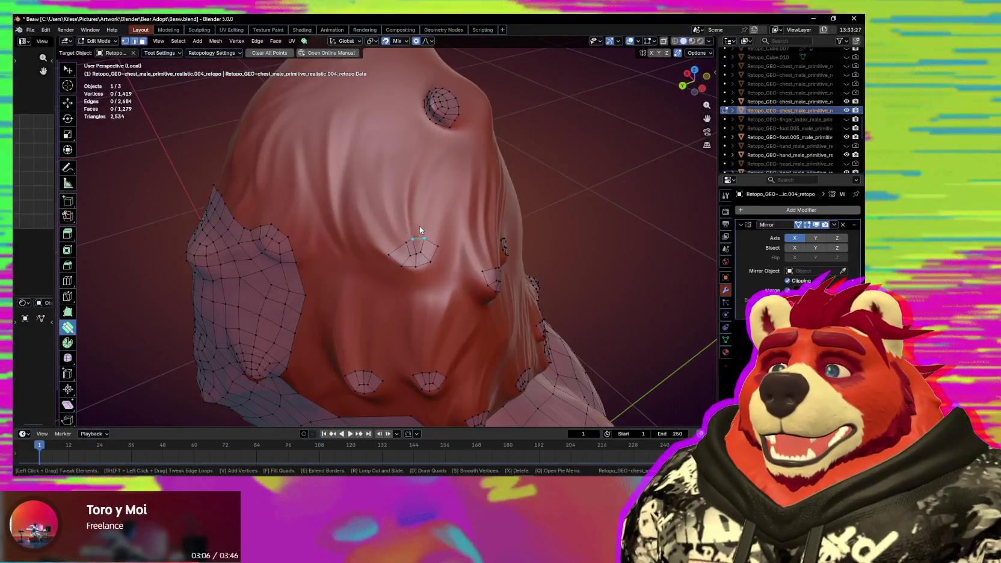
{"action": "left_click_drag", "start_coordinate": [419, 226], "coordinate": [419, 207]}
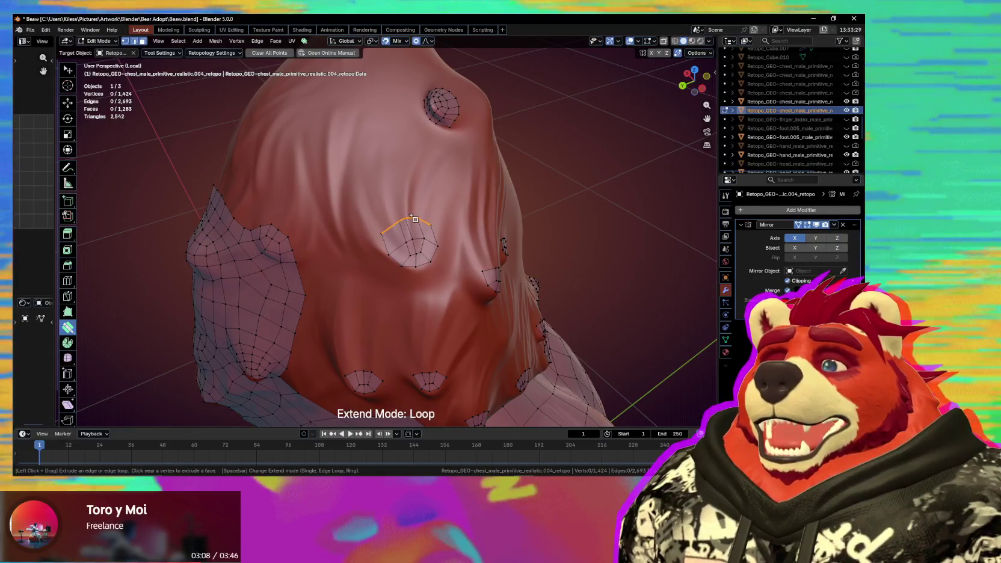
{"action": "key", "text": "Escape"}
{"action": "mouse_move", "coordinate": [415, 221]}
{"action": "middle_mouse_down"}
{"action": "mouse_move", "coordinate": [478, 239]}
{"action": "mouse_move", "coordinate": [453, 272]}
{"action": "mouse_move", "coordinate": [421, 289]}
{"action": "middle_mouse_up"}
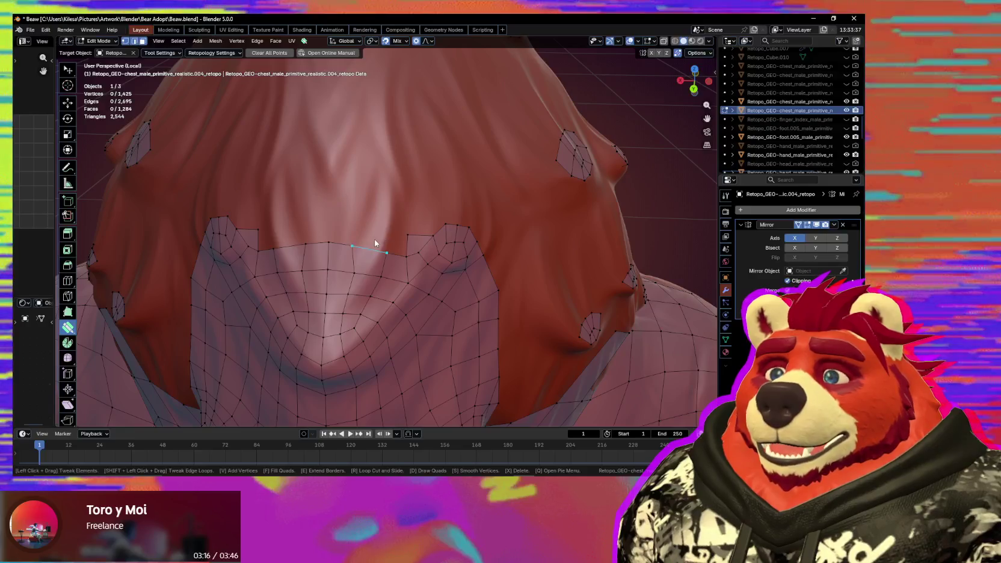
Extrude a row upward from the main grid's top border and merge its end vertex.
{"action": "key", "text": "e"}
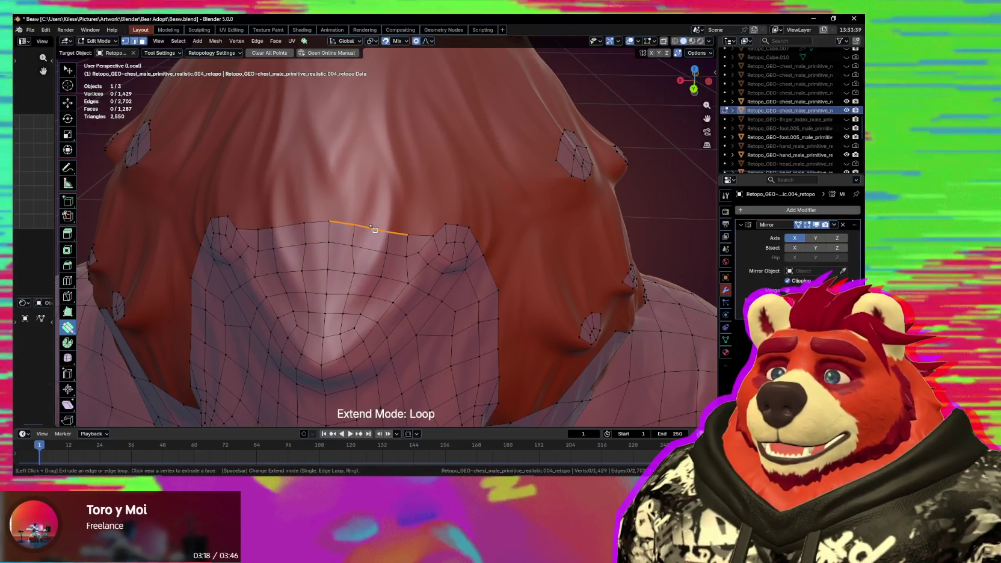
{"action": "left_click_drag", "start_coordinate": [406, 231], "coordinate": [402, 206]}
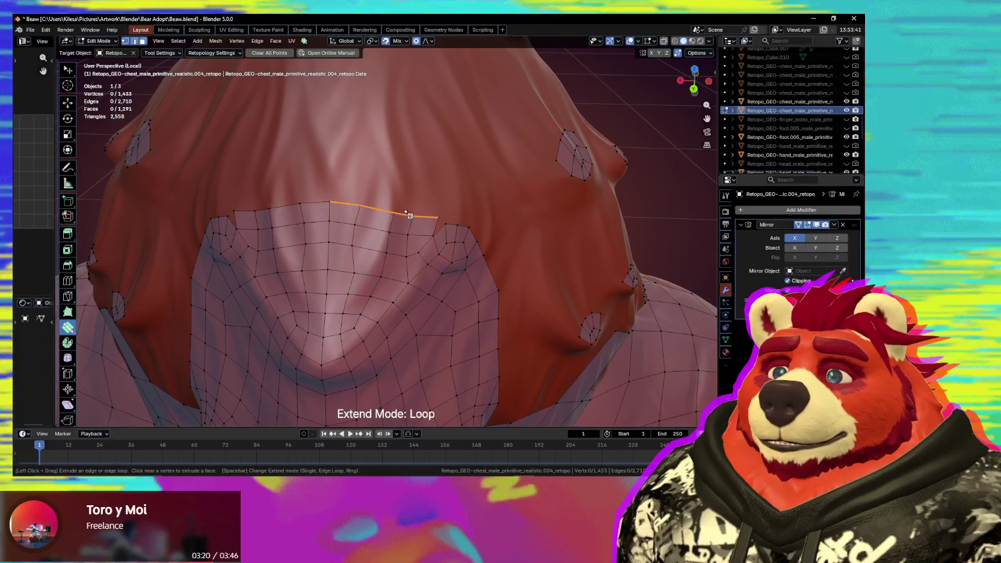
{"action": "middle_click_drag", "start_coordinate": [445, 221], "coordinate": [420, 212]}
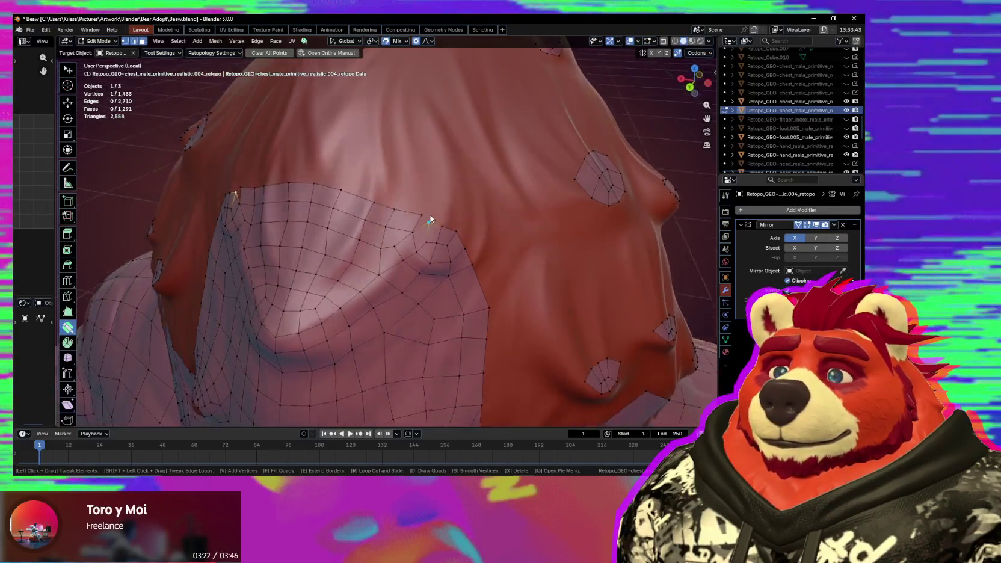
{"action": "mouse_move", "coordinate": [420, 213]}
{"action": "left_mouse_down"}
{"action": "mouse_move", "coordinate": [443, 221]}
{"action": "mouse_move", "coordinate": [423, 220]}
{"action": "left_mouse_up"}
{"action": "key", "text": "space"}
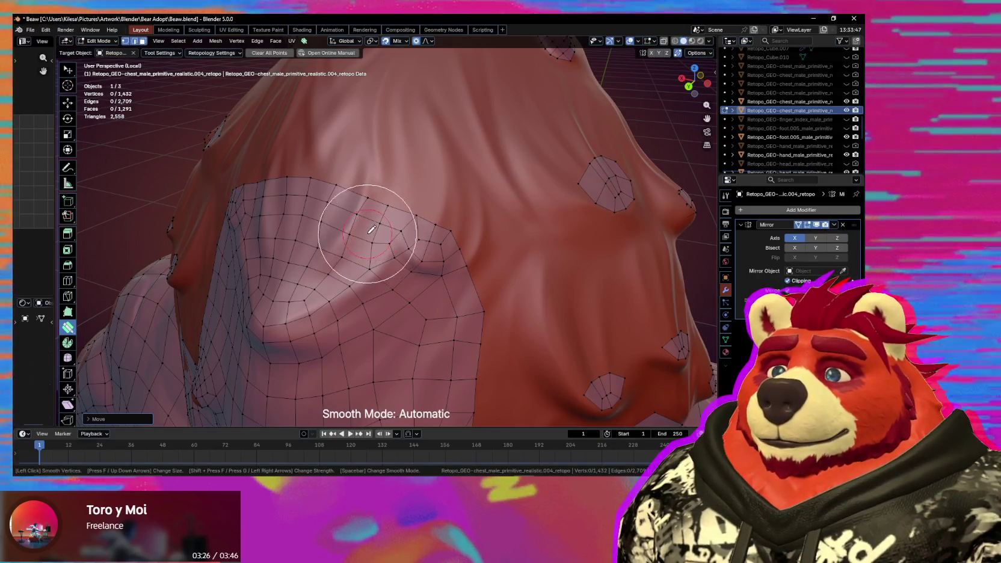
{"action": "mouse_move", "coordinate": [378, 163]}
{"action": "middle_mouse_down"}
{"action": "mouse_move", "coordinate": [377, 236]}
{"action": "mouse_move", "coordinate": [398, 235]}
{"action": "middle_mouse_up"}
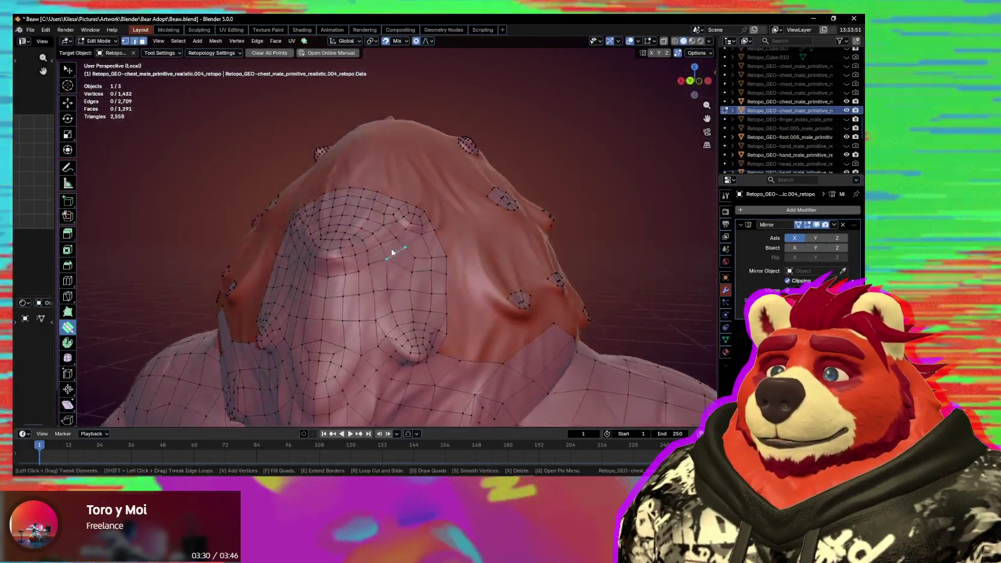
Extrude another strip upward and extend the grid's side loop toward the bump, aligning vertices.
{"action": "key", "text": "e"}
{"action": "key", "text": "space"}
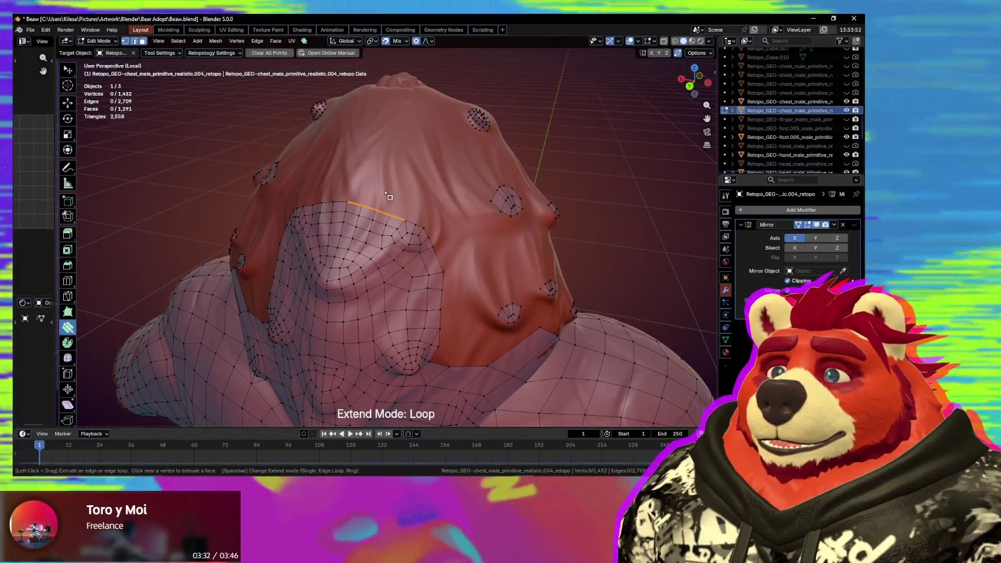
{"action": "left_click_drag", "start_coordinate": [395, 207], "coordinate": [387, 188]}
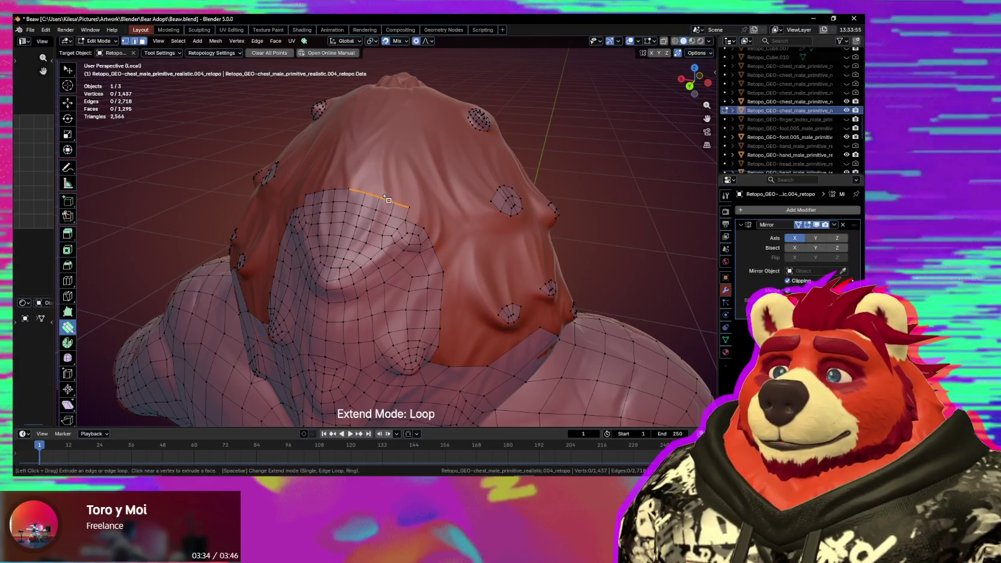
{"action": "mouse_move", "coordinate": [390, 196]}
{"action": "middle_mouse_down"}
{"action": "mouse_move", "coordinate": [369, 229]}
{"action": "mouse_move", "coordinate": [437, 229]}
{"action": "middle_mouse_up"}
{"action": "key", "text": "Escape"}
{"action": "scroll", "coordinate": [393, 236], "scroll_direction": "up", "scroll_amount": 3}
{"action": "scroll", "coordinate": [421, 231], "scroll_direction": "up", "scroll_amount": 2}
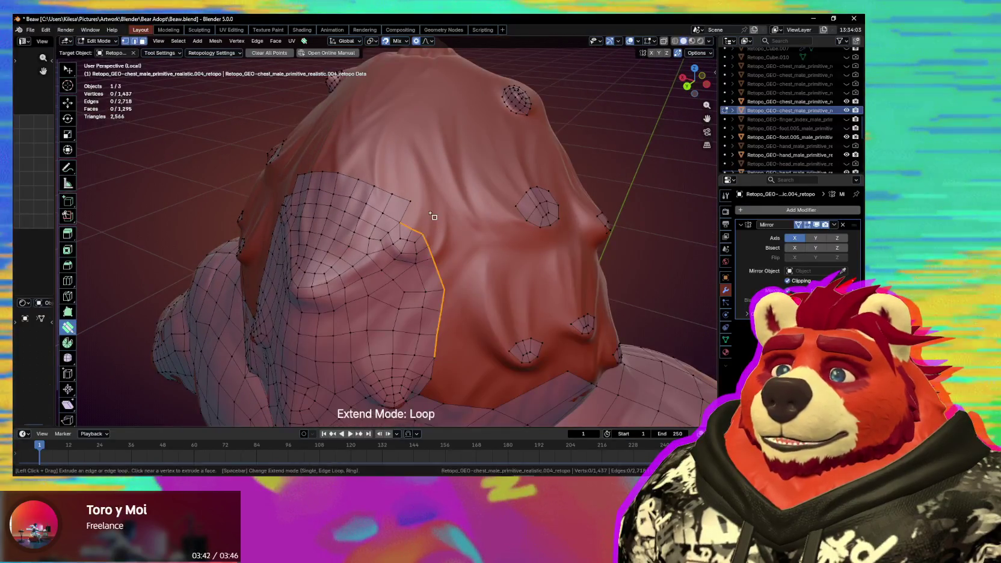
{"action": "left_click_drag", "start_coordinate": [433, 215], "coordinate": [437, 217]}
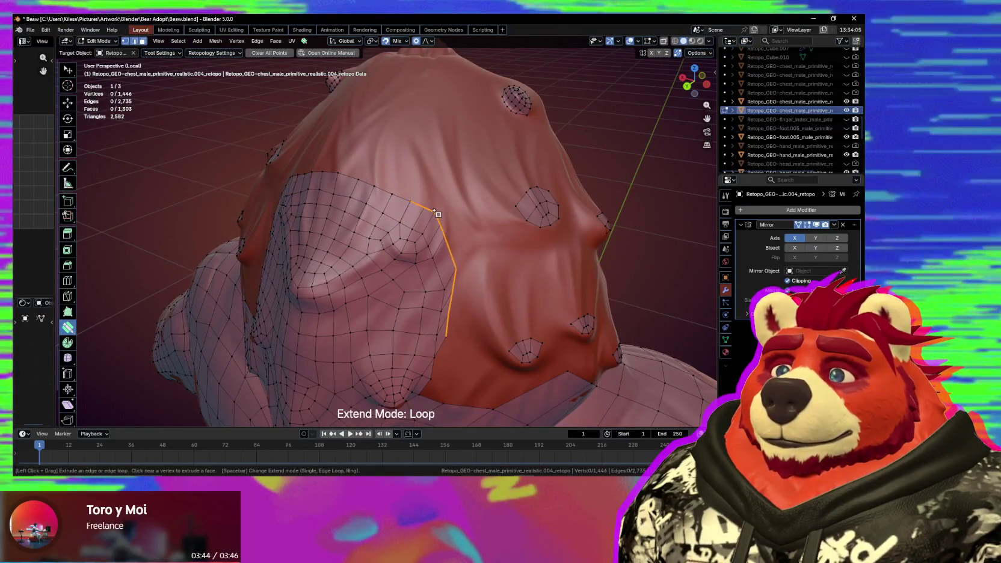
{"action": "key", "text": "s"}
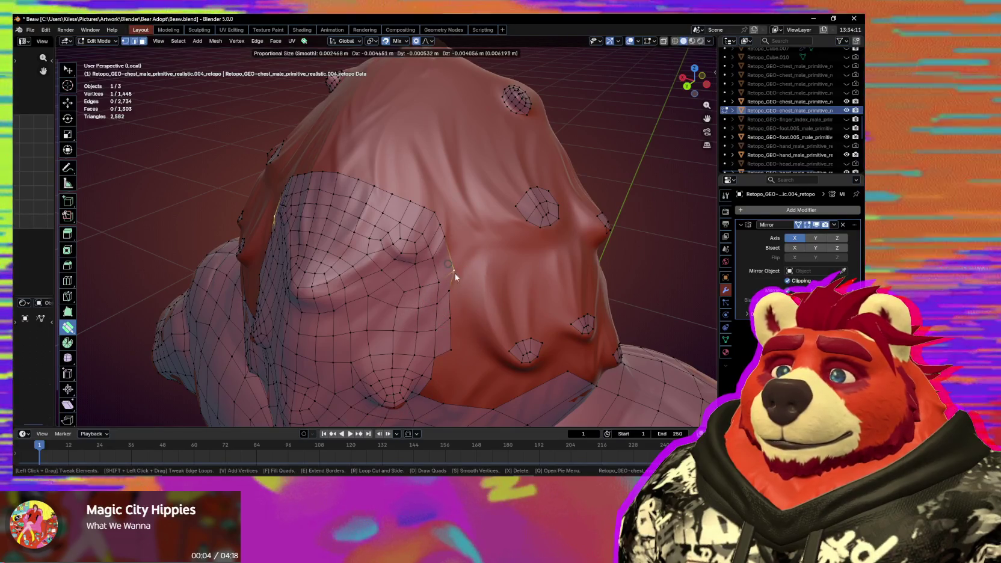
{"action": "left_click_drag", "start_coordinate": [447, 270], "coordinate": [458, 328]}
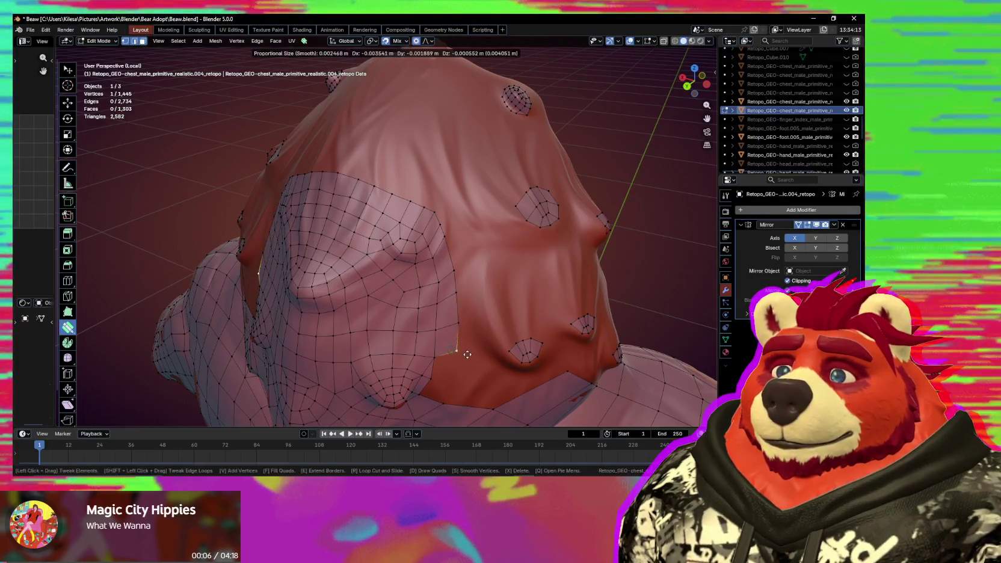
Smooth the grid's edge and nudge border vertices with proportional falloff.
{"action": "key", "text": "s"}
{"action": "middle_click_drag", "start_coordinate": [448, 244], "coordinate": [446, 251]}
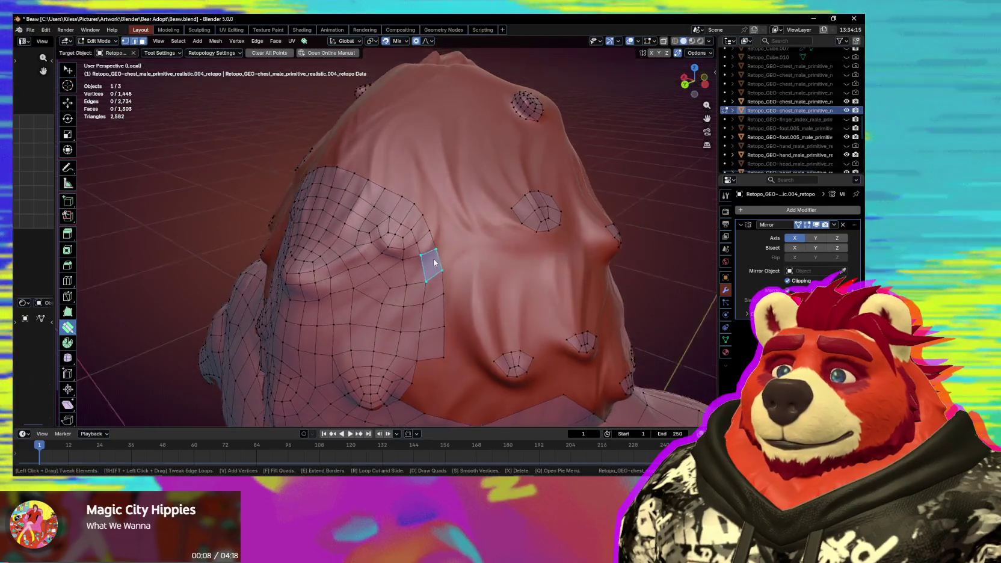
{"action": "left_click_drag", "start_coordinate": [445, 251], "coordinate": [448, 246]}
{"action": "mouse_move", "coordinate": [447, 250]}
{"action": "middle_mouse_down"}
{"action": "mouse_move", "coordinate": [496, 270]}
{"action": "mouse_move", "coordinate": [450, 274]}
{"action": "middle_mouse_up"}
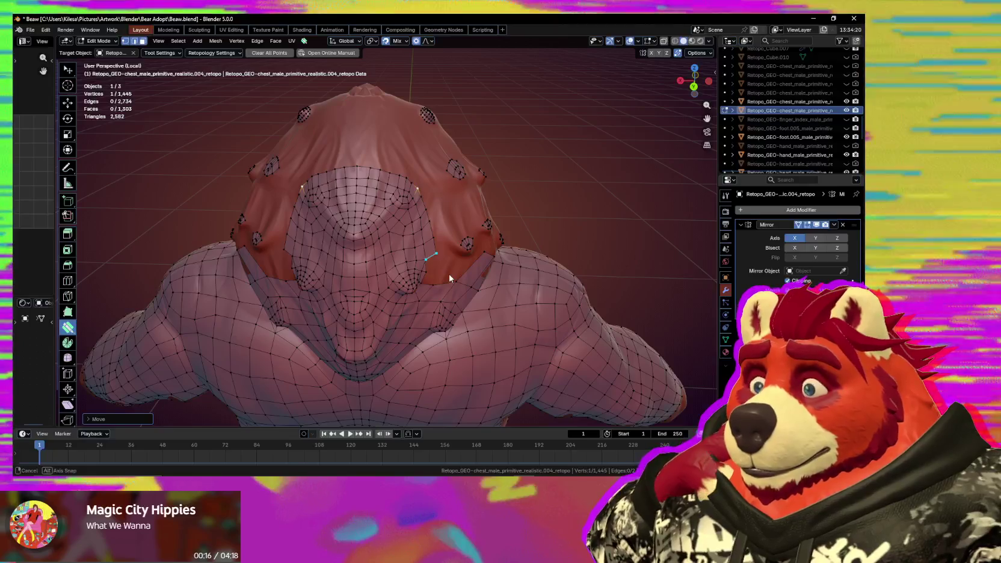
{"action": "mouse_move", "coordinate": [448, 276]}
{"action": "middle_mouse_down"}
{"action": "mouse_move", "coordinate": [374, 278]}
{"action": "mouse_move", "coordinate": [419, 297]}
{"action": "mouse_move", "coordinate": [406, 278]}
{"action": "mouse_move", "coordinate": [405, 308]}
{"action": "mouse_move", "coordinate": [397, 247]}
{"action": "middle_mouse_up"}
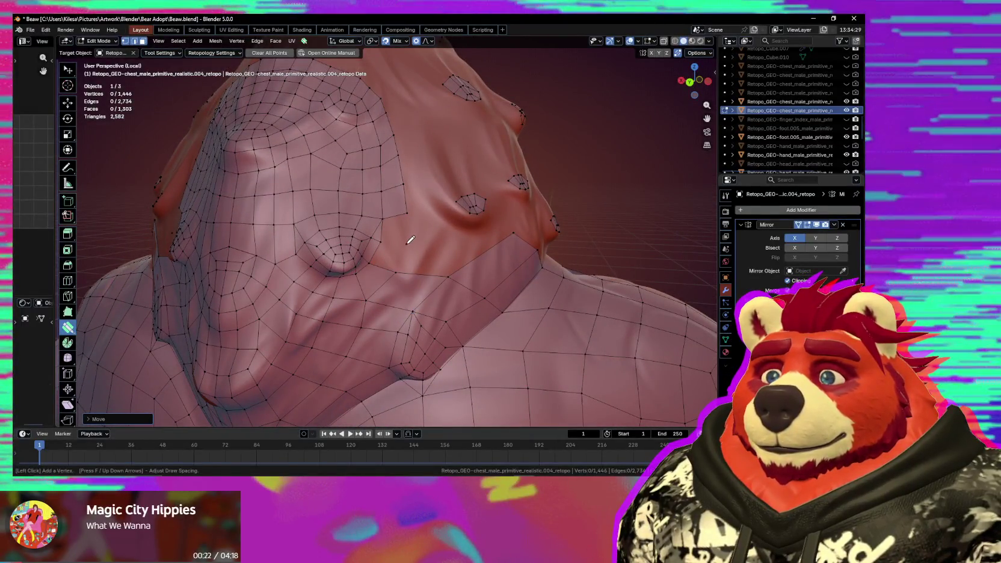
{"action": "mouse_move", "coordinate": [411, 265]}
{"action": "middle_mouse_down"}
{"action": "mouse_move", "coordinate": [421, 272]}
{"action": "mouse_move", "coordinate": [410, 276]}
{"action": "middle_mouse_up"}
{"action": "left_click_drag", "start_coordinate": [411, 277], "coordinate": [502, 269]}
{"action": "mouse_move", "coordinate": [503, 269]}
{"action": "middle_mouse_down"}
{"action": "mouse_move", "coordinate": [476, 277]}
{"action": "mouse_move", "coordinate": [366, 244]}
{"action": "middle_mouse_up"}
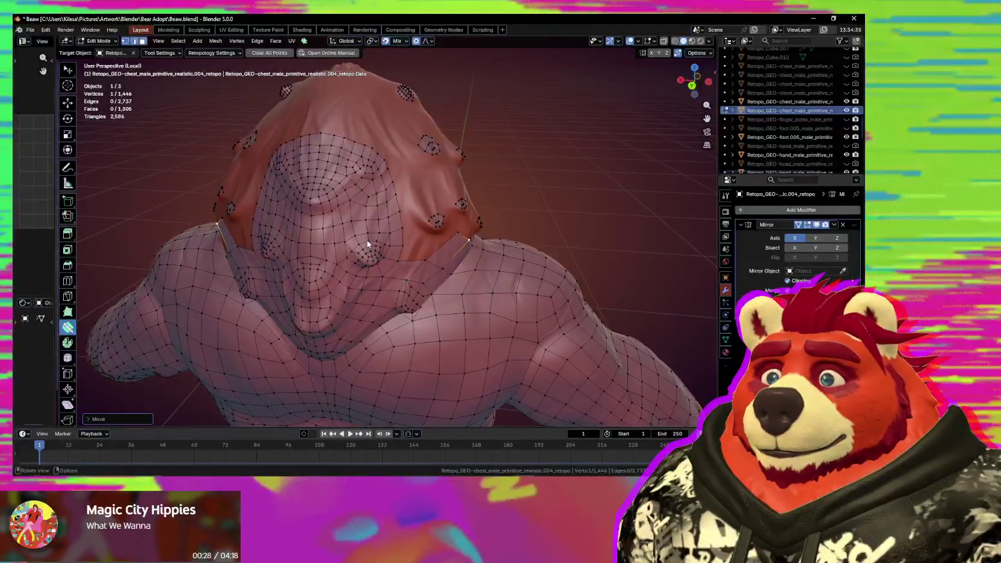
{"action": "middle_click_drag", "start_coordinate": [350, 208], "coordinate": [367, 224]}
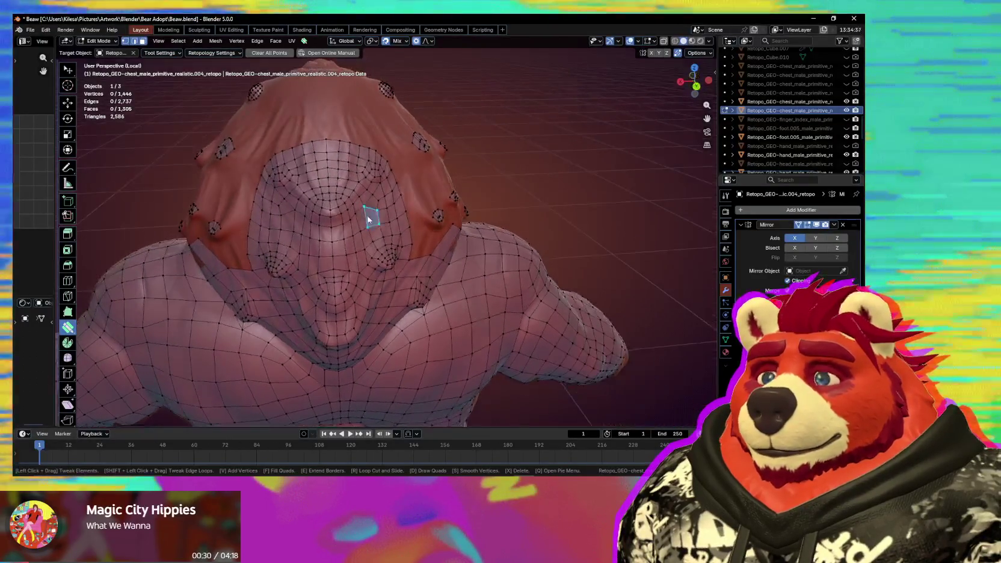
Delete a strip of chest faces and smooth the vertices around the gap.
{"action": "key", "text": "s"}
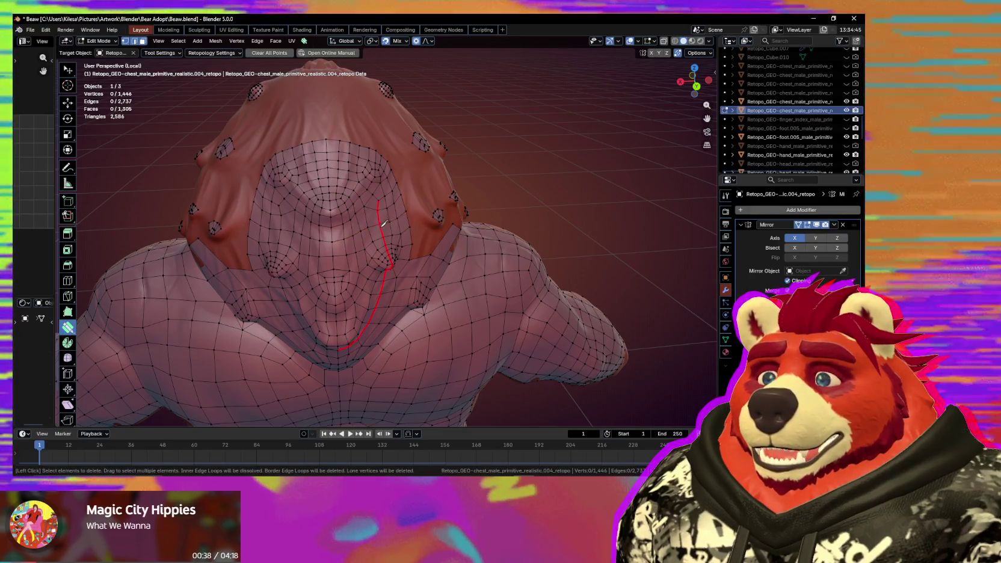
{"action": "left_click_drag", "start_coordinate": [386, 220], "coordinate": [384, 223]}
{"action": "mouse_move", "coordinate": [385, 222]}
{"action": "middle_mouse_down"}
{"action": "mouse_move", "coordinate": [410, 229]}
{"action": "mouse_move", "coordinate": [348, 242]}
{"action": "mouse_move", "coordinate": [368, 226]}
{"action": "middle_mouse_up"}
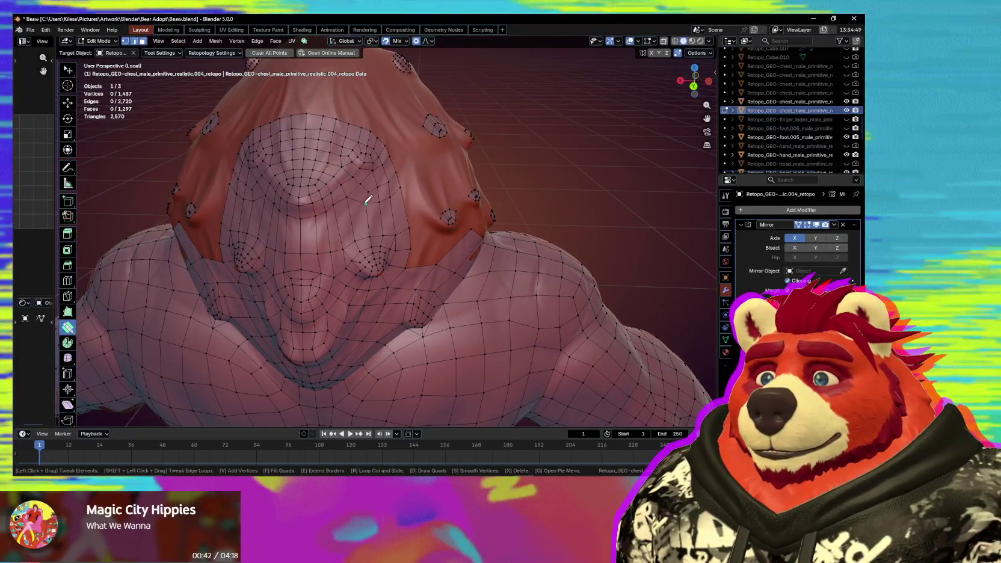
{"action": "key", "text": "s"}
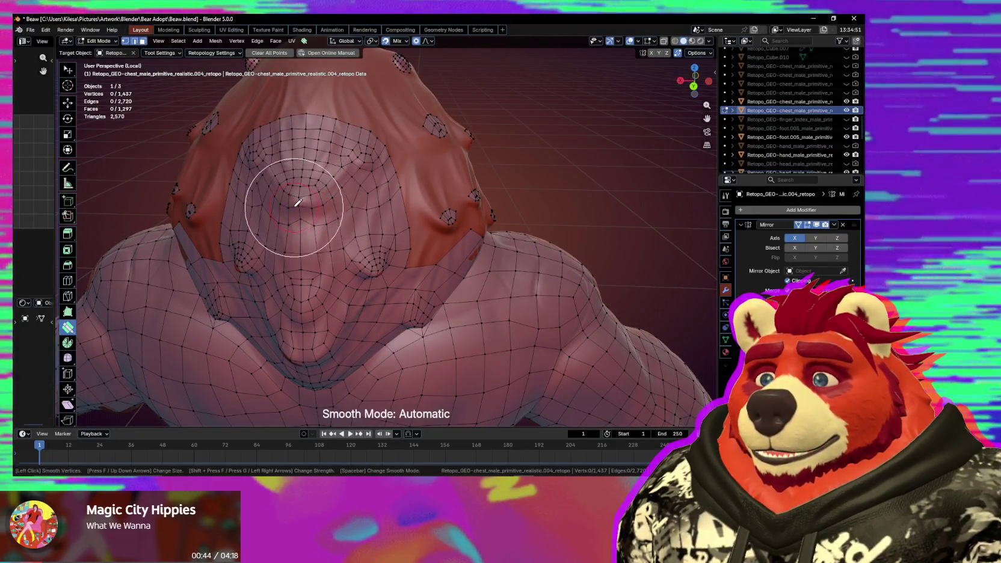
{"action": "mouse_move", "coordinate": [360, 217]}
{"action": "middle_mouse_down"}
{"action": "mouse_move", "coordinate": [384, 205]}
{"action": "mouse_move", "coordinate": [334, 223]}
{"action": "middle_mouse_up"}
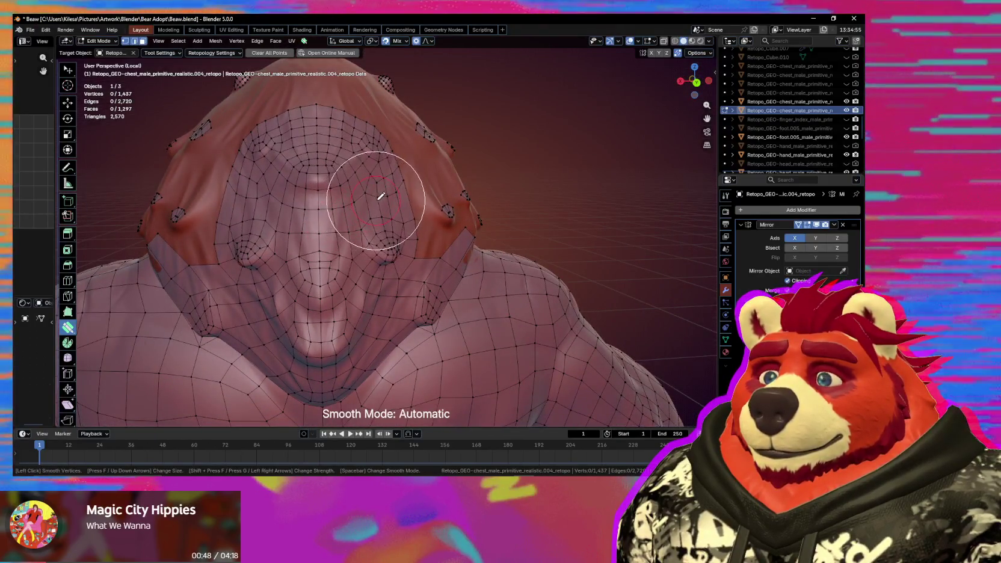
{"action": "key", "text": "Escape"}
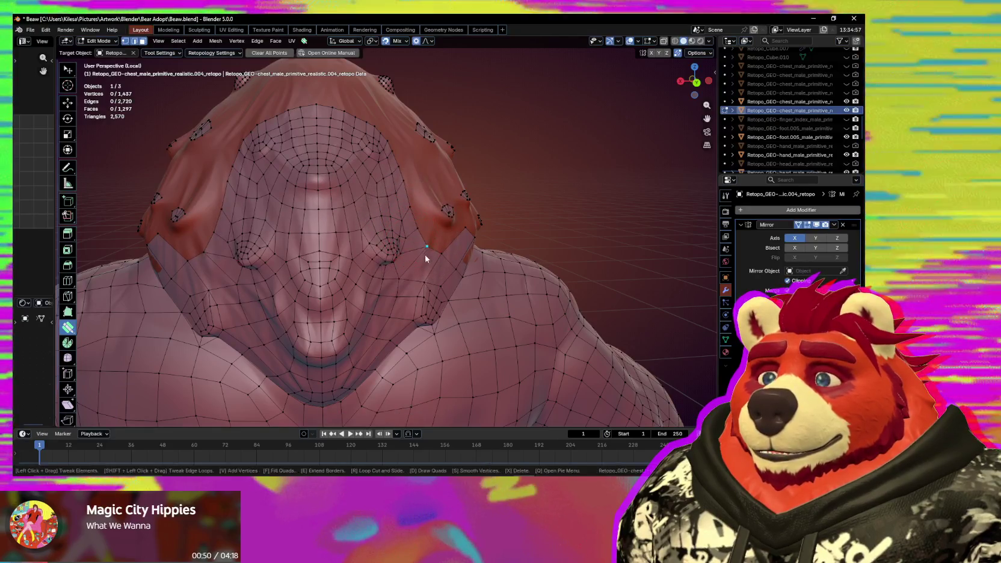
Nudge chest vertices near the shoulder edge into place with proportional falloff.
{"action": "left_click_drag", "start_coordinate": [414, 252], "coordinate": [419, 253]}
{"action": "mouse_move", "coordinate": [419, 254]}
{"action": "middle_mouse_down"}
{"action": "mouse_move", "coordinate": [396, 263]}
{"action": "mouse_move", "coordinate": [383, 245]}
{"action": "middle_mouse_up"}
{"action": "left_click_drag", "start_coordinate": [383, 244], "coordinate": [403, 235]}
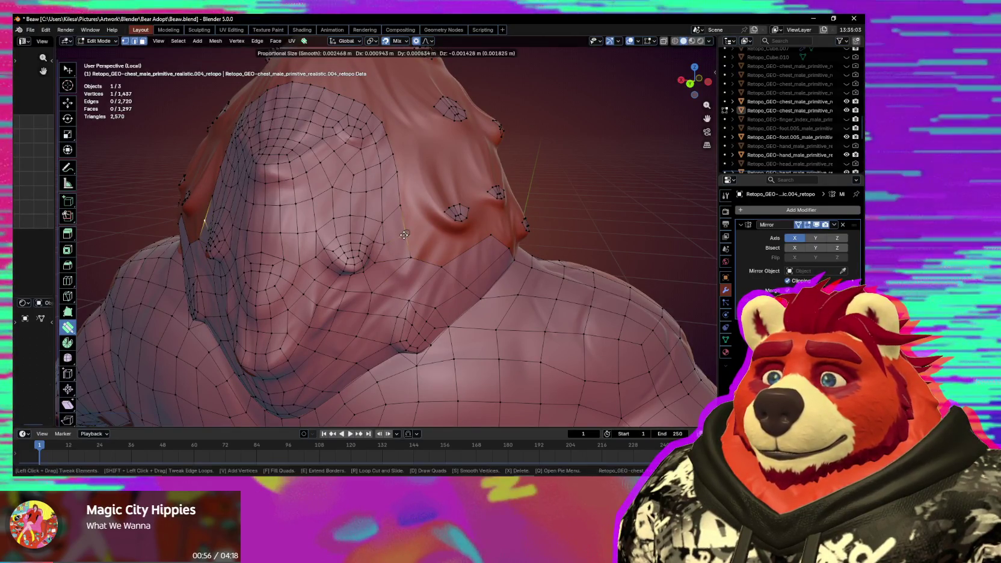
{"action": "middle_click_drag", "start_coordinate": [403, 235], "coordinate": [414, 279]}
{"action": "left_click_drag", "start_coordinate": [413, 279], "coordinate": [409, 283]}
{"action": "middle_click_drag", "start_coordinate": [422, 276], "coordinate": [477, 247]}
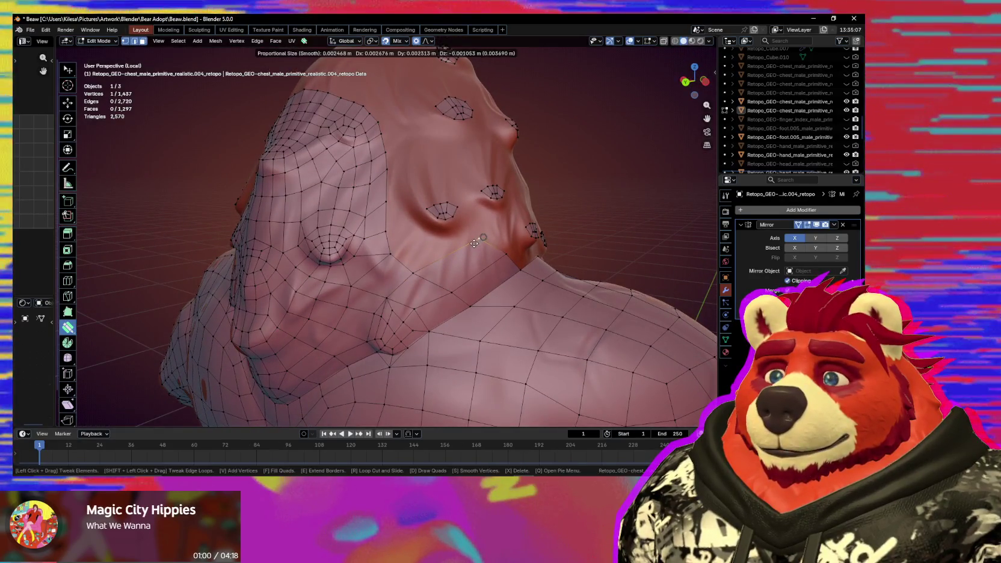
{"action": "left_click_drag", "start_coordinate": [474, 243], "coordinate": [470, 250]}
{"action": "middle_click_drag", "start_coordinate": [470, 250], "coordinate": [407, 273]}
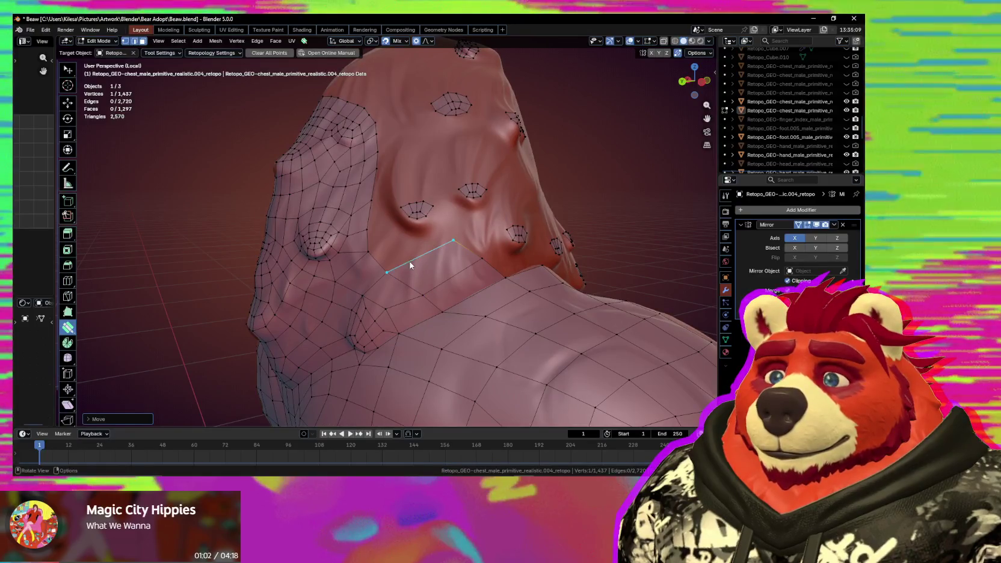
Build a new quad off the shoulder border edge and inspect the neck bumps.
{"action": "left_click_drag", "start_coordinate": [430, 264], "coordinate": [421, 264]}
{"action": "mouse_move", "coordinate": [408, 270]}
{"action": "middle_mouse_down"}
{"action": "mouse_move", "coordinate": [463, 272]}
{"action": "mouse_move", "coordinate": [398, 278]}
{"action": "mouse_move", "coordinate": [407, 246]}
{"action": "mouse_move", "coordinate": [390, 267]}
{"action": "middle_mouse_up"}
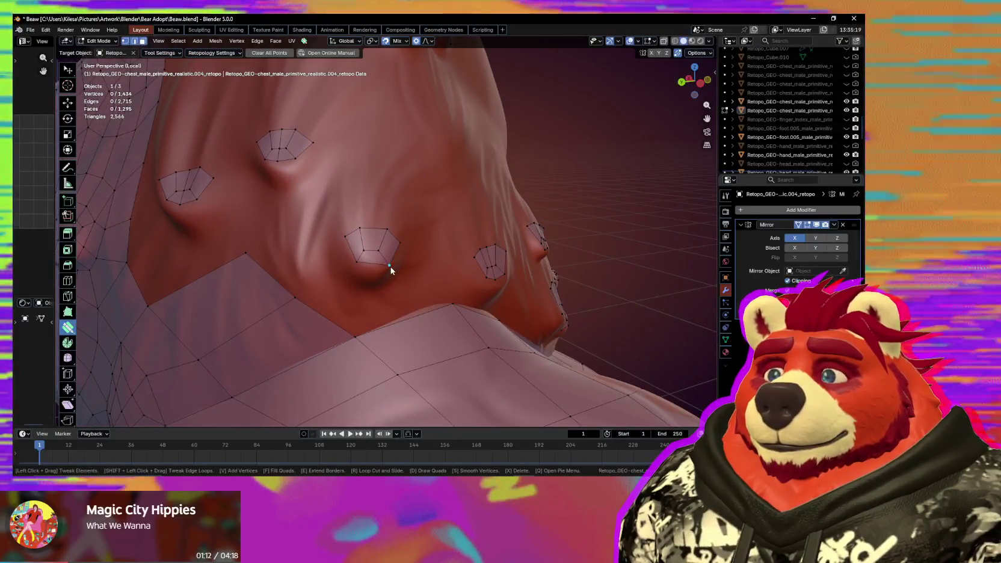
{"action": "left_click_drag", "start_coordinate": [391, 266], "coordinate": [385, 267]}
Fill two new quads from the grabbed vertex up over the chest bumps.
{"action": "key", "text": "w"}
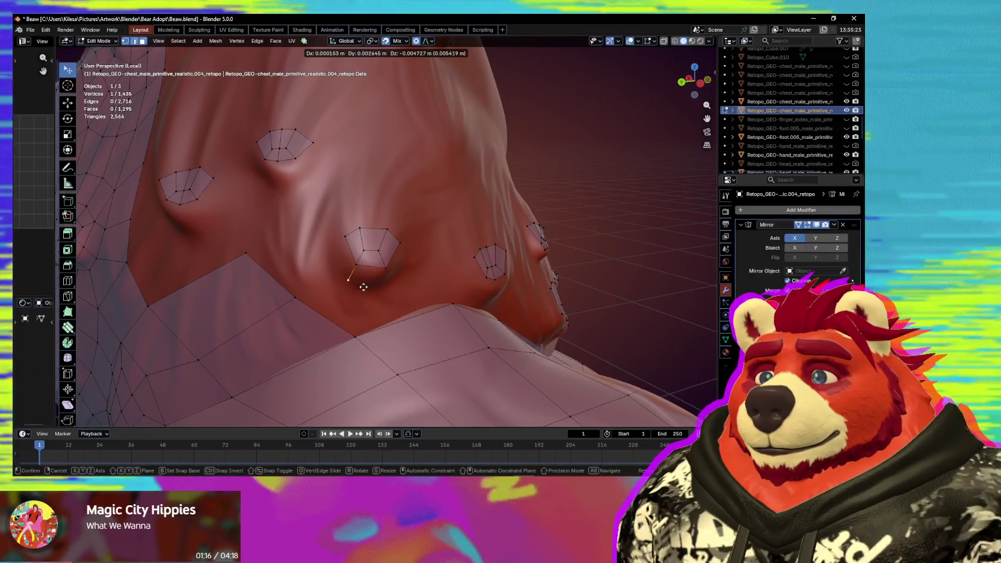
{"action": "left_click", "coordinate": [365, 266]}
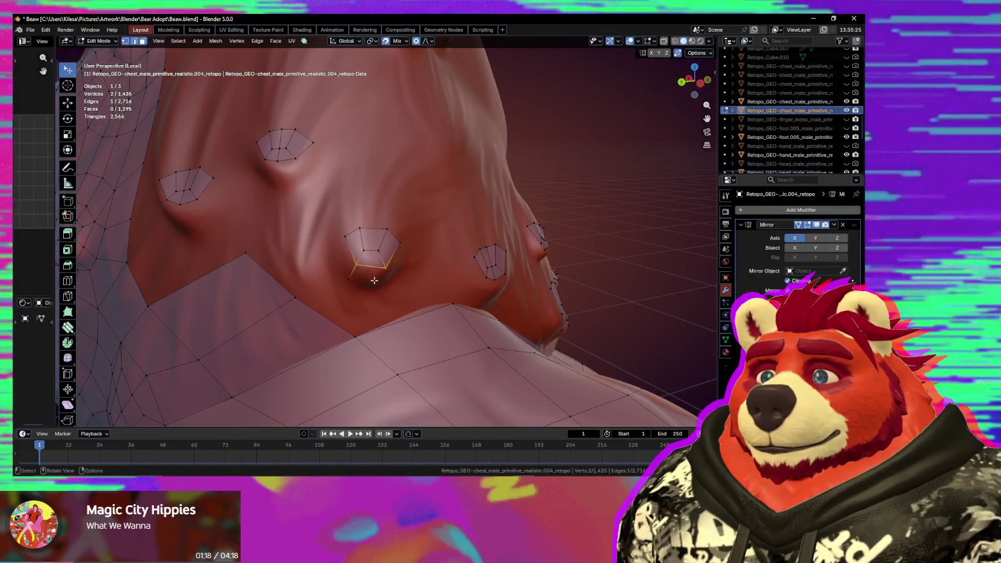
{"action": "middle_click_drag", "start_coordinate": [383, 279], "coordinate": [387, 259]}
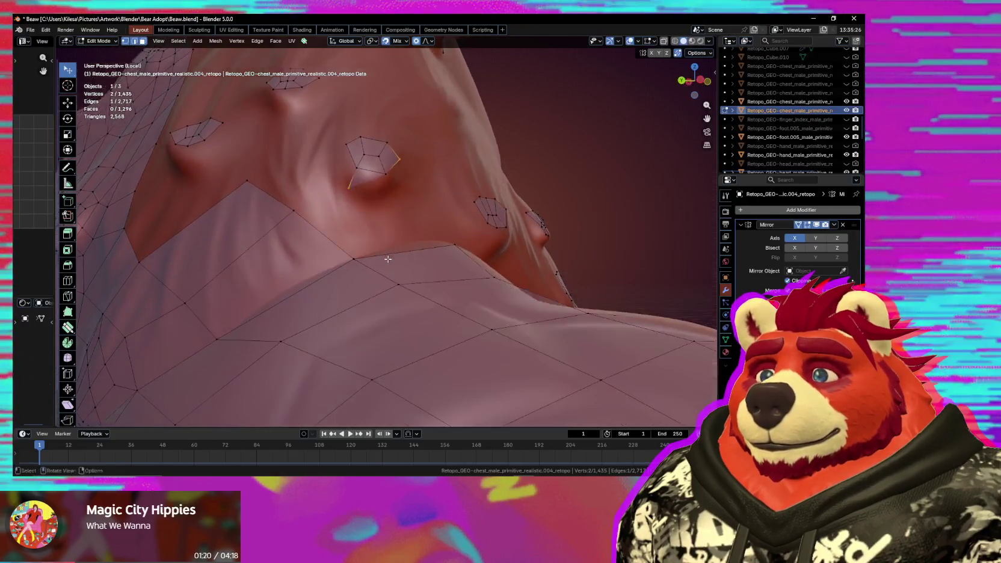
{"action": "key", "text": "f"}
{"action": "key", "text": "f"}
{"action": "left_click", "coordinate": [393, 176]}
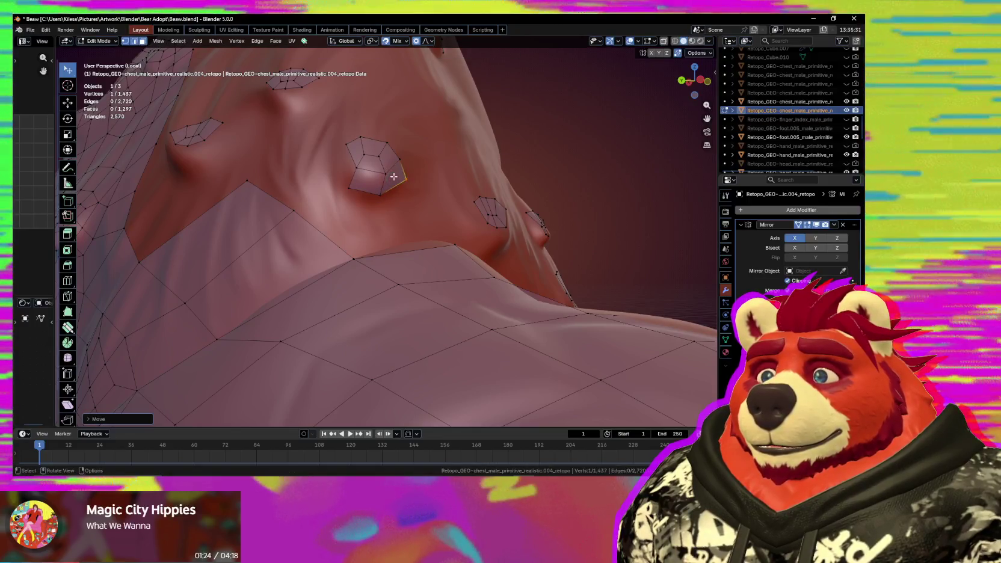
{"action": "key", "text": "f"}
{"action": "left_click", "coordinate": [352, 172]}
{"action": "mouse_move", "coordinate": [389, 201]}
{"action": "middle_mouse_down"}
{"action": "mouse_move", "coordinate": [421, 251]}
{"action": "mouse_move", "coordinate": [337, 226]}
{"action": "mouse_move", "coordinate": [359, 229]}
{"action": "middle_mouse_up"}
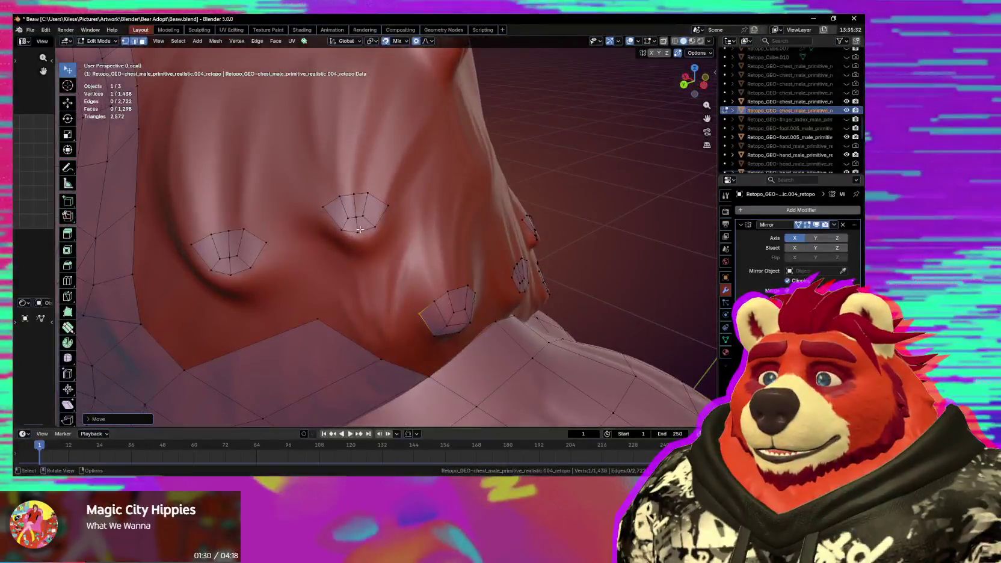
{"action": "left_click", "coordinate": [373, 226]}
Select the bump ring's lower border vertices, move them into place and extrude.
{"action": "key", "text": "1"}
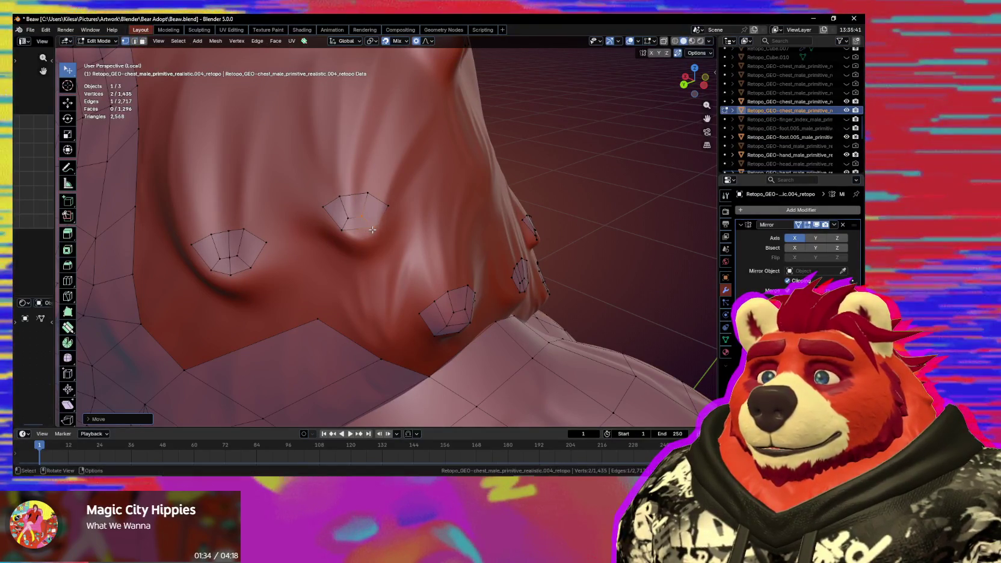
{"action": "left_click", "coordinate": [347, 235]}
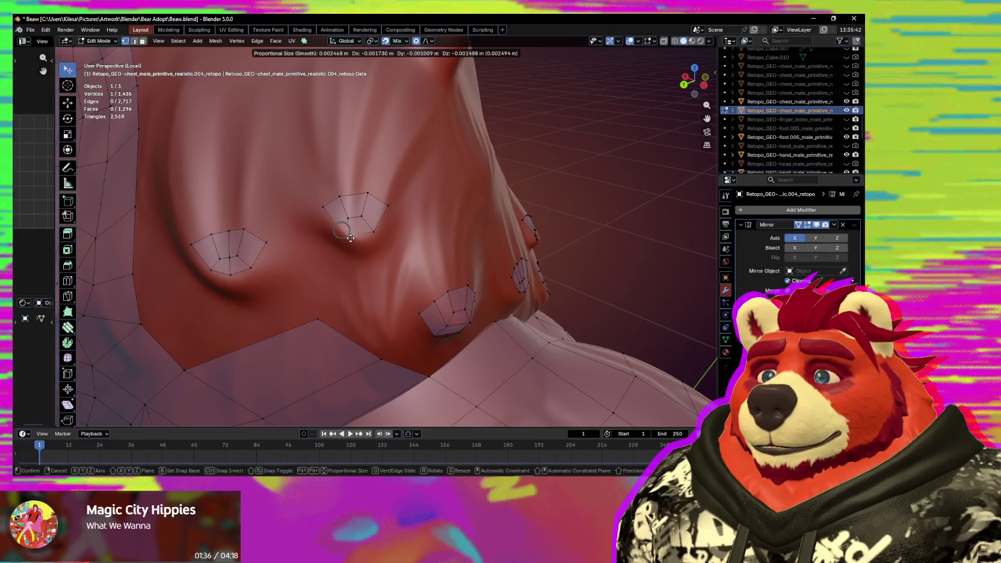
{"action": "left_click", "coordinate": [380, 218], "text": "alt"}
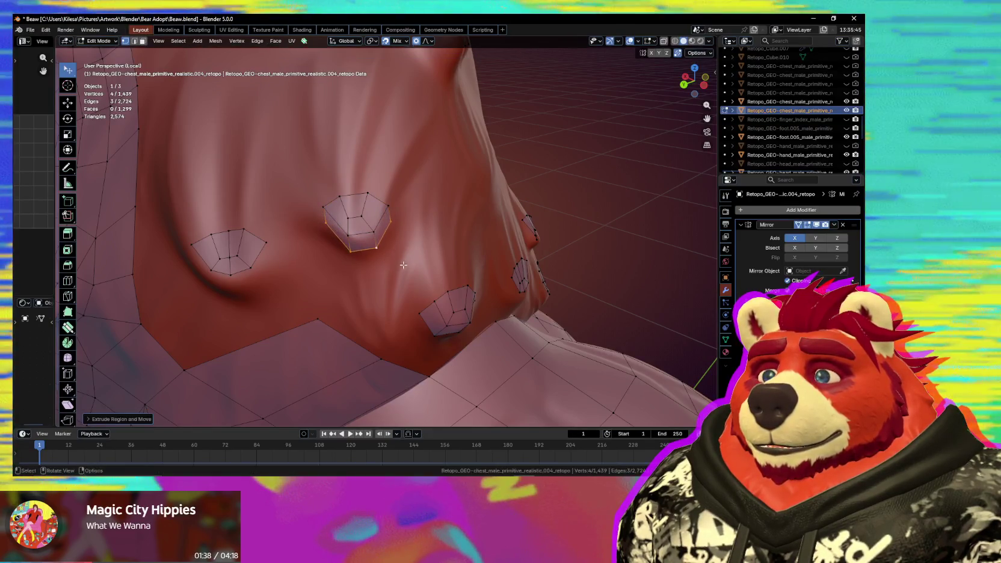
{"action": "mouse_move", "coordinate": [404, 265]}
{"action": "middle_mouse_down"}
{"action": "mouse_move", "coordinate": [391, 198]}
{"action": "mouse_move", "coordinate": [389, 242]}
{"action": "mouse_move", "coordinate": [354, 253]}
{"action": "mouse_move", "coordinate": [365, 277]}
{"action": "middle_mouse_up"}
{"action": "key", "text": "g"}
{"action": "left_click", "coordinate": [385, 180]}
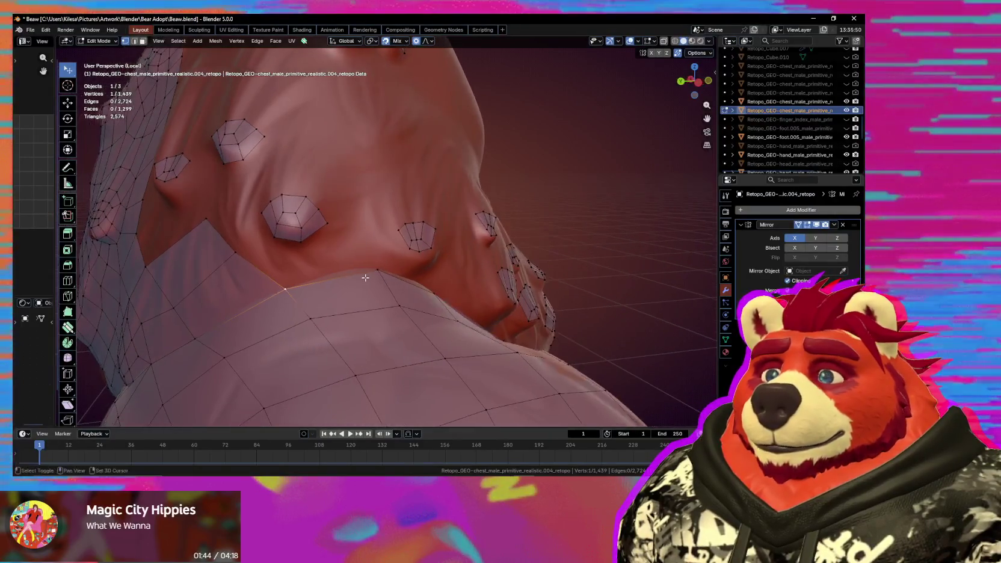
{"action": "key", "text": "e"}
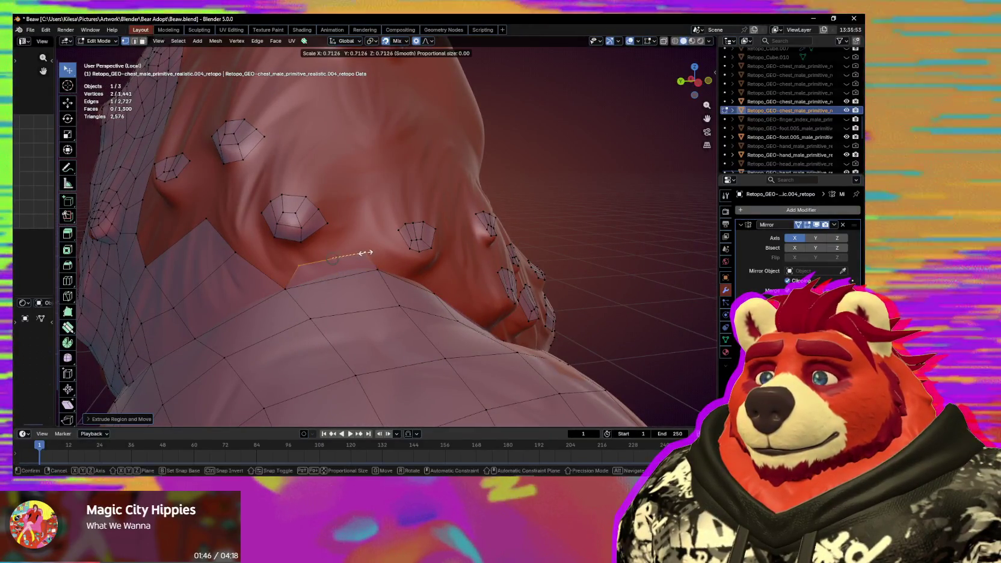
{"action": "middle_click_drag", "start_coordinate": [335, 263], "coordinate": [305, 268]}
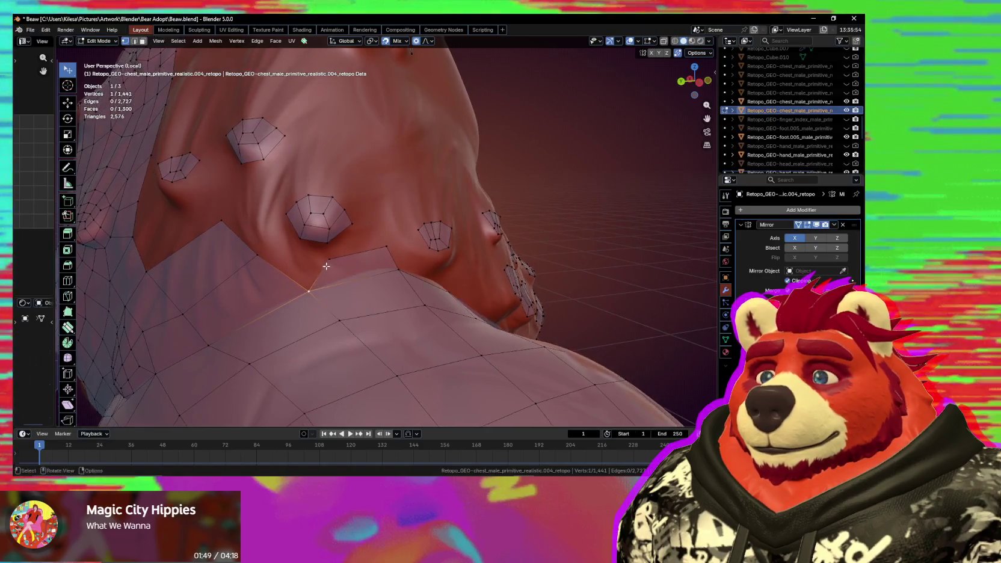
Extrude and fill quads from the bump ring toward the main grid.
{"action": "key", "text": "e"}
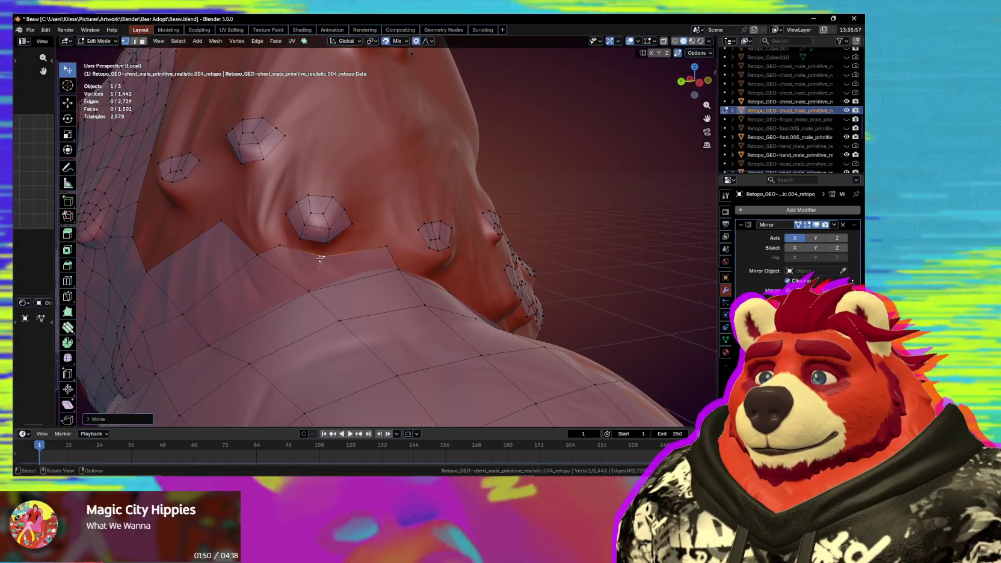
{"action": "left_click", "coordinate": [305, 254]}
{"action": "left_click", "coordinate": [322, 247], "text": "shift"}
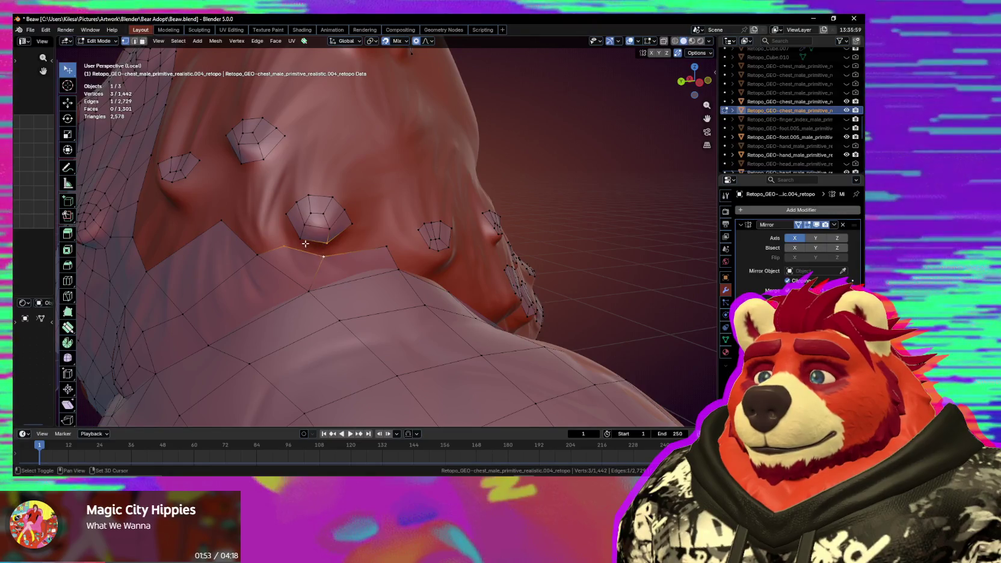
{"action": "mouse_move", "coordinate": [320, 261]}
{"action": "middle_mouse_down"}
{"action": "mouse_move", "coordinate": [307, 250]}
{"action": "mouse_move", "coordinate": [316, 243]}
{"action": "middle_mouse_up"}
{"action": "key", "text": "g"}
{"action": "left_click", "coordinate": [302, 244]}
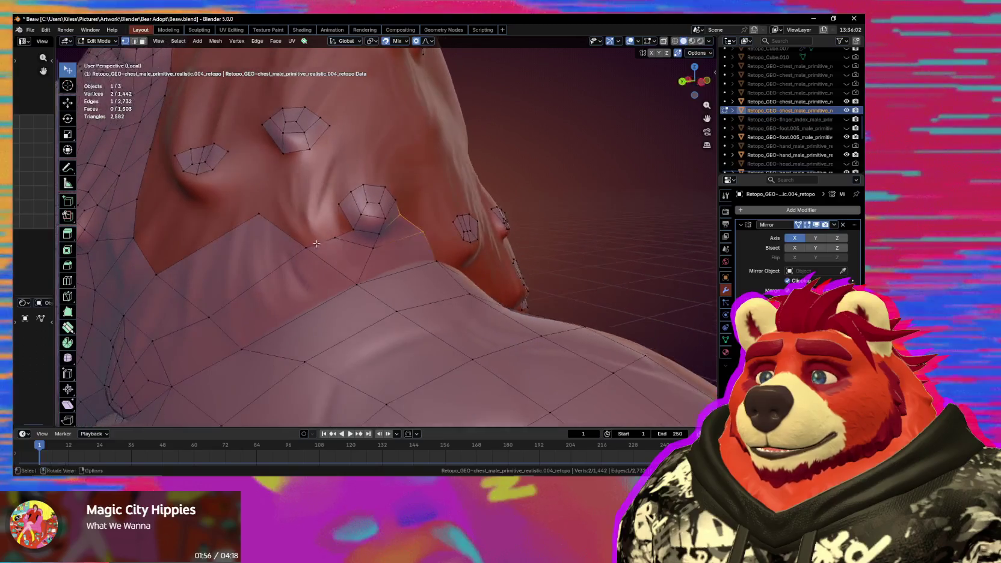
{"action": "key", "text": "f"}
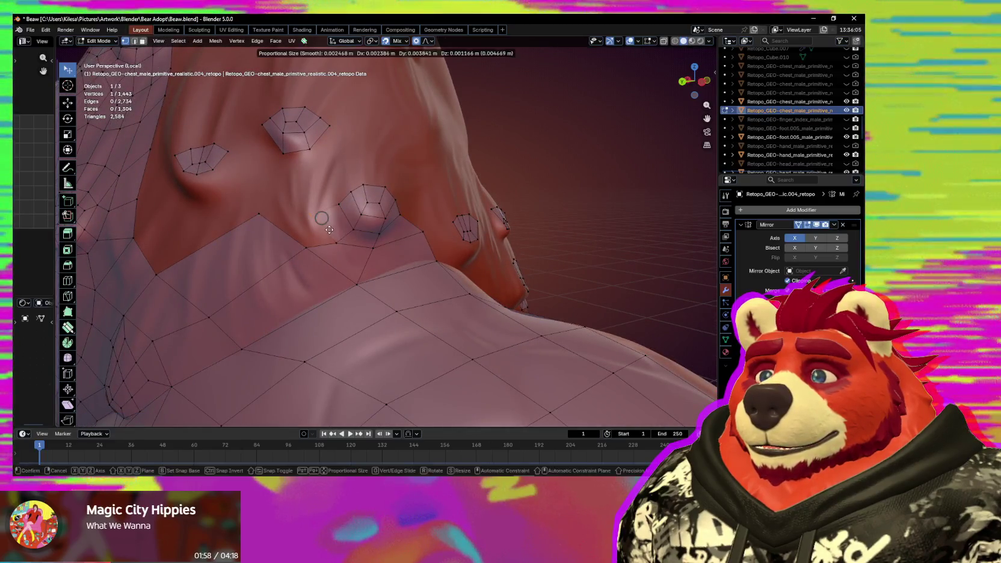
{"action": "left_click", "coordinate": [321, 221]}
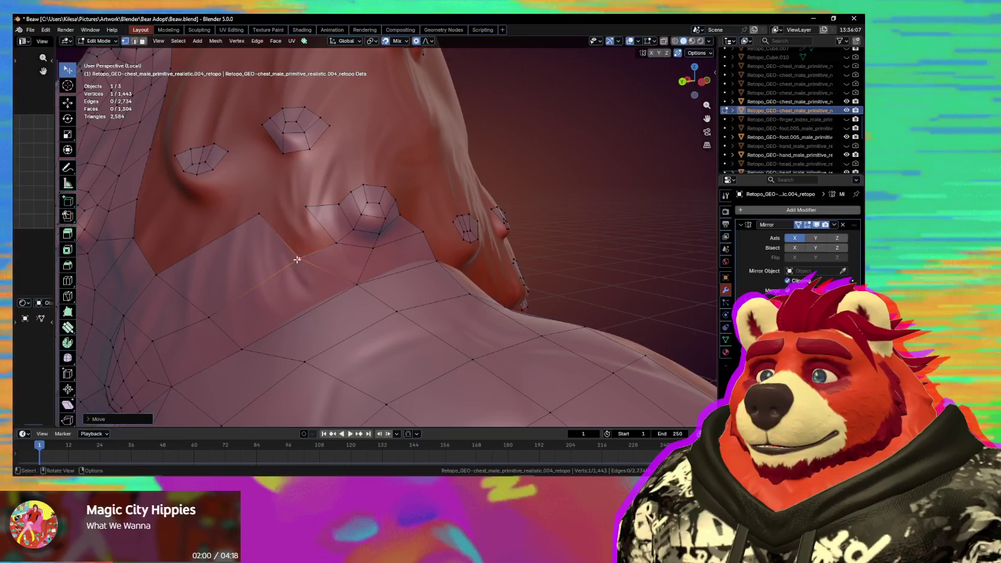
{"action": "key", "text": "f"}
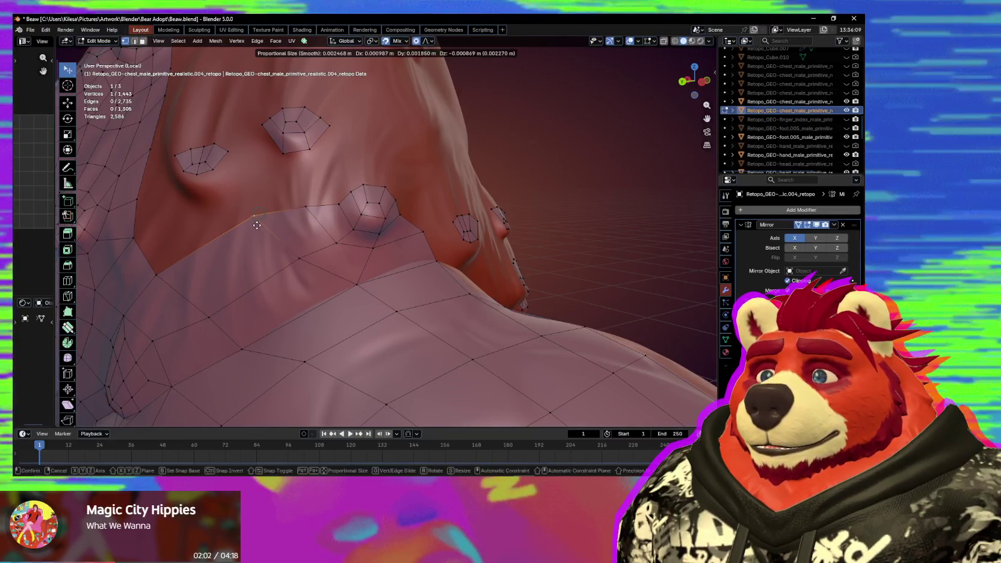
{"action": "left_click", "coordinate": [297, 273]}
Adjust a vertex proportionally, then try extruding and scaling the outer ring before undoing it.
{"action": "mouse_move", "coordinate": [333, 290]}
{"action": "middle_mouse_down"}
{"action": "mouse_move", "coordinate": [339, 305]}
{"action": "mouse_move", "coordinate": [311, 285]}
{"action": "mouse_move", "coordinate": [359, 275]}
{"action": "middle_mouse_up"}
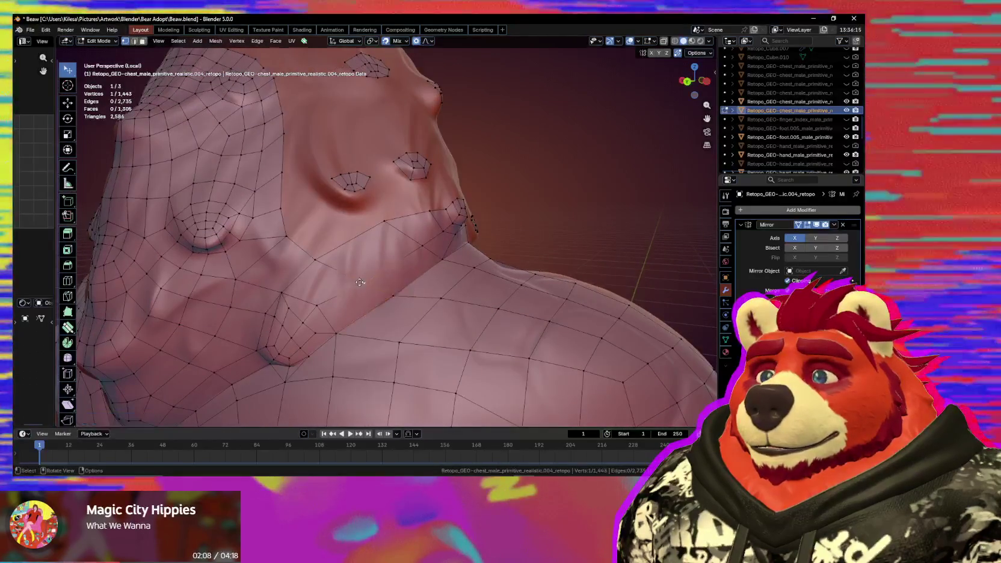
{"action": "key", "text": "g"}
{"action": "left_click", "coordinate": [323, 262]}
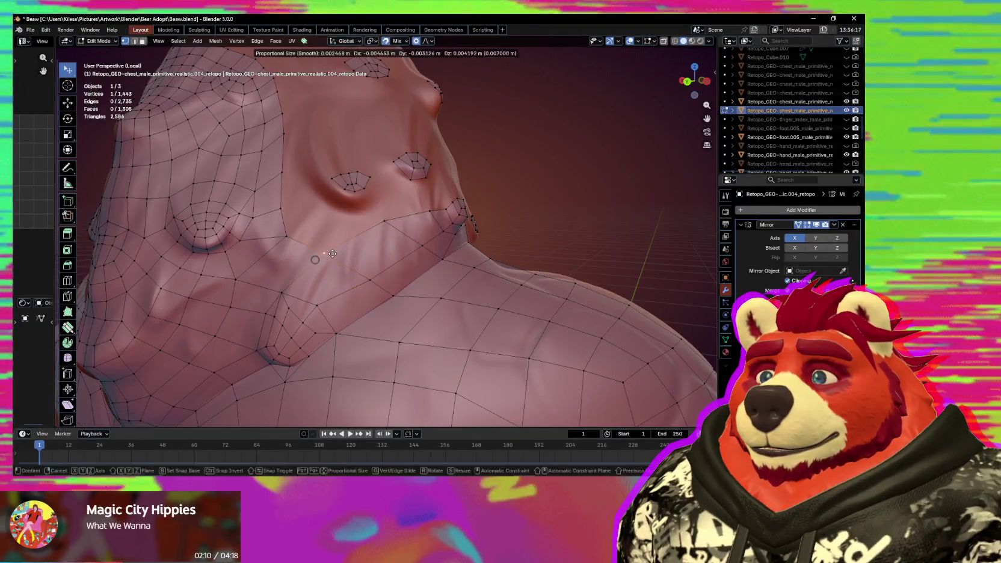
{"action": "mouse_move", "coordinate": [323, 262]}
{"action": "middle_mouse_down"}
{"action": "mouse_move", "coordinate": [329, 209]}
{"action": "mouse_move", "coordinate": [363, 256]}
{"action": "mouse_move", "coordinate": [330, 254]}
{"action": "middle_mouse_up"}
{"action": "left_click", "coordinate": [325, 181], "text": "alt"}
{"action": "key", "text": "e"}
{"action": "key", "text": "s"}
{"action": "key", "text": "g"}
{"action": "key", "text": "ctrl+z"}
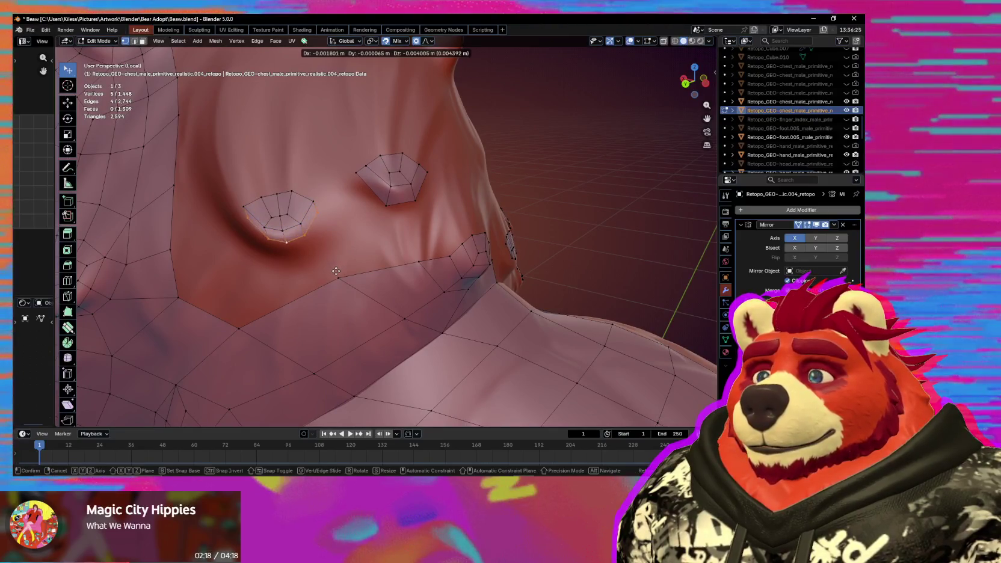
Scale the nub ring outward, undoing an unwanted extra loop along the way.
{"action": "left_click", "coordinate": [358, 277]}
{"action": "middle_click_drag", "start_coordinate": [357, 277], "coordinate": [360, 276]}
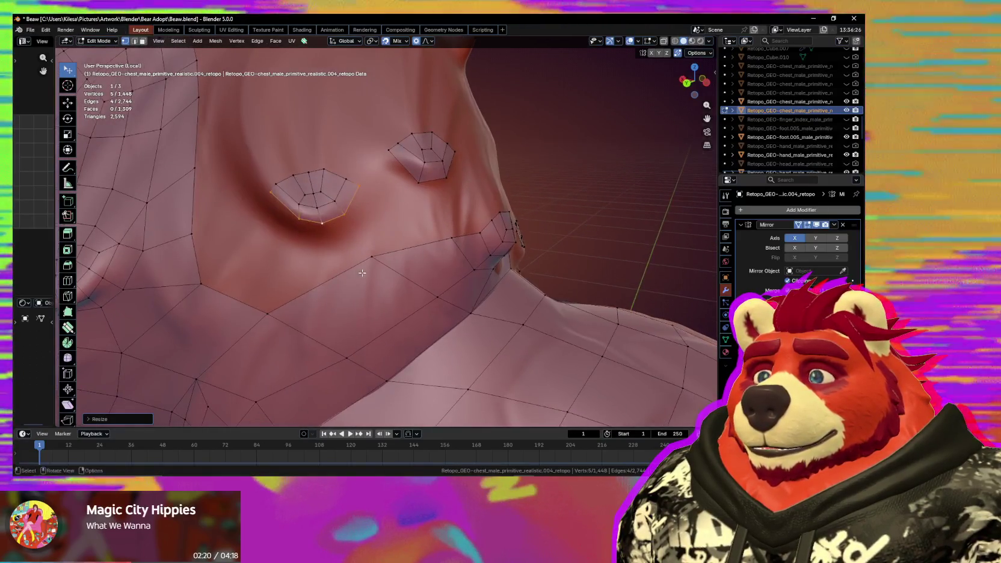
{"action": "key", "text": "g"}
{"action": "left_click", "coordinate": [361, 277]}
{"action": "key", "text": "s"}
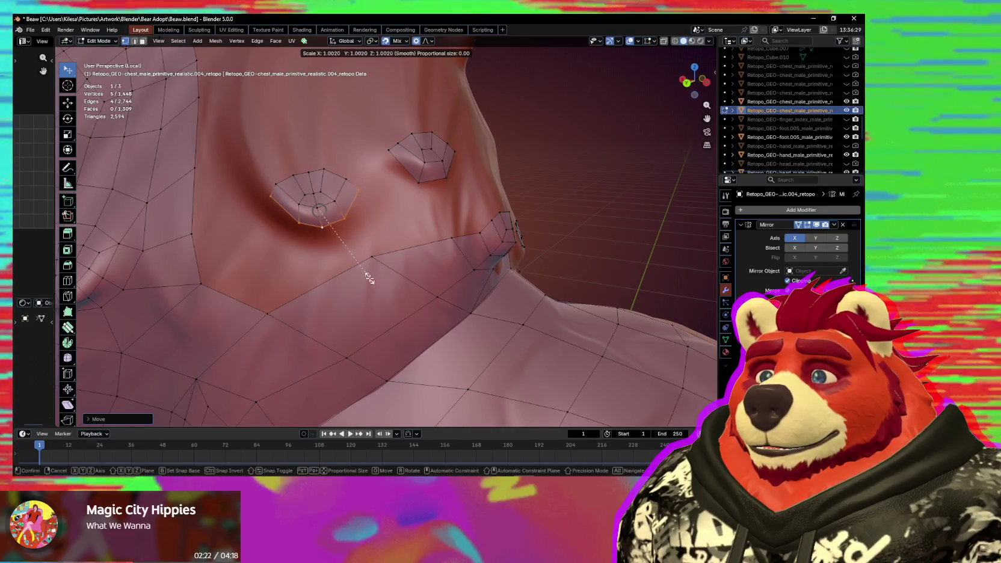
{"action": "key", "text": "Escape"}
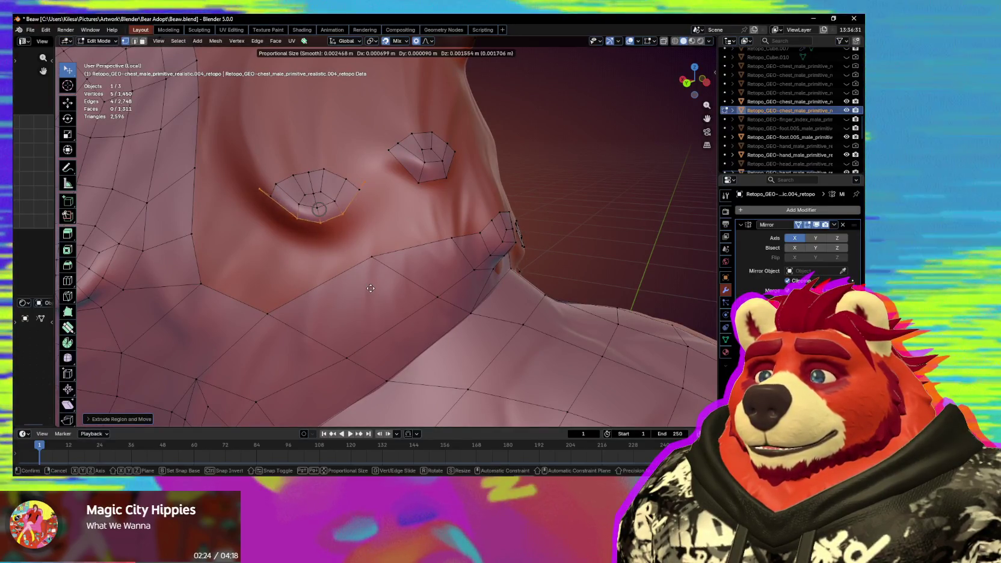
{"action": "key", "text": "ctrl+z"}
{"action": "key", "text": "s"}
{"action": "key", "text": "g"}
{"action": "left_click", "coordinate": [384, 314]}
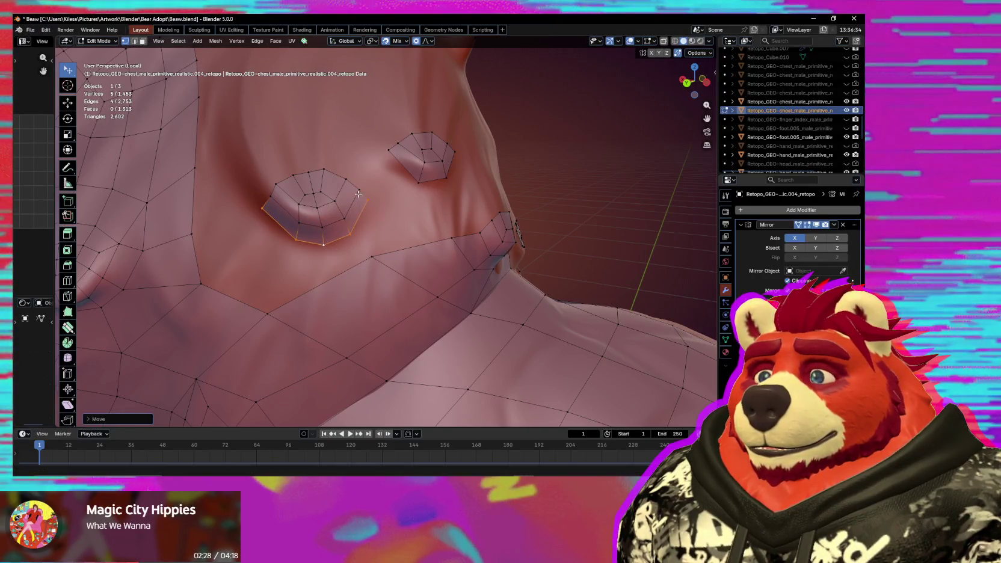
Nudge nub vertices and the edge near the upper nub to fit the sculpt.
{"action": "left_click_drag", "start_coordinate": [369, 198], "coordinate": [372, 198]}
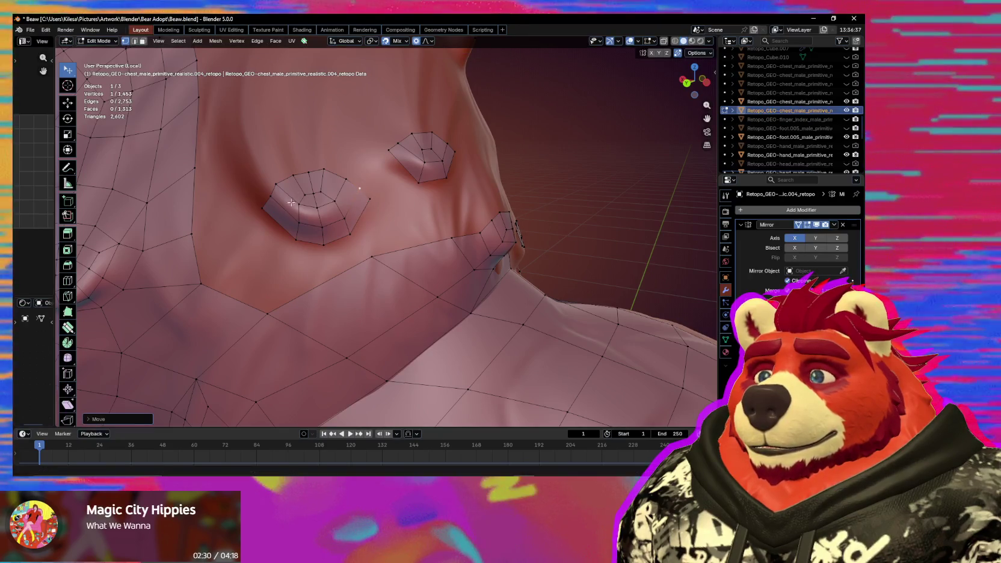
{"action": "scroll", "coordinate": [279, 231], "scroll_direction": "down", "scroll_amount": 2}
{"action": "mouse_move", "coordinate": [279, 231]}
{"action": "middle_mouse_down"}
{"action": "mouse_move", "coordinate": [293, 261]}
{"action": "mouse_move", "coordinate": [352, 194]}
{"action": "middle_mouse_up"}
{"action": "scroll", "coordinate": [352, 193], "scroll_direction": "up", "scroll_amount": 2}
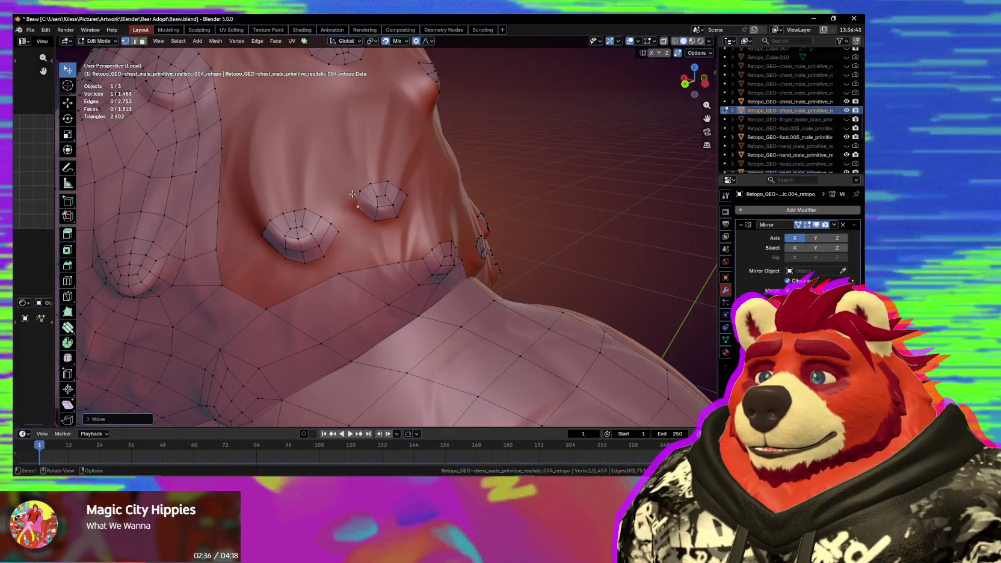
{"action": "left_click", "coordinate": [387, 200]}
{"action": "scroll", "coordinate": [390, 204], "scroll_direction": "up", "scroll_amount": 2}
{"action": "key", "text": "g"}
{"action": "left_click", "coordinate": [389, 213]}
Extrude the upper nub's outer ring twice, scaling each new ring larger.
{"action": "left_click", "coordinate": [398, 182], "text": "ctrl"}
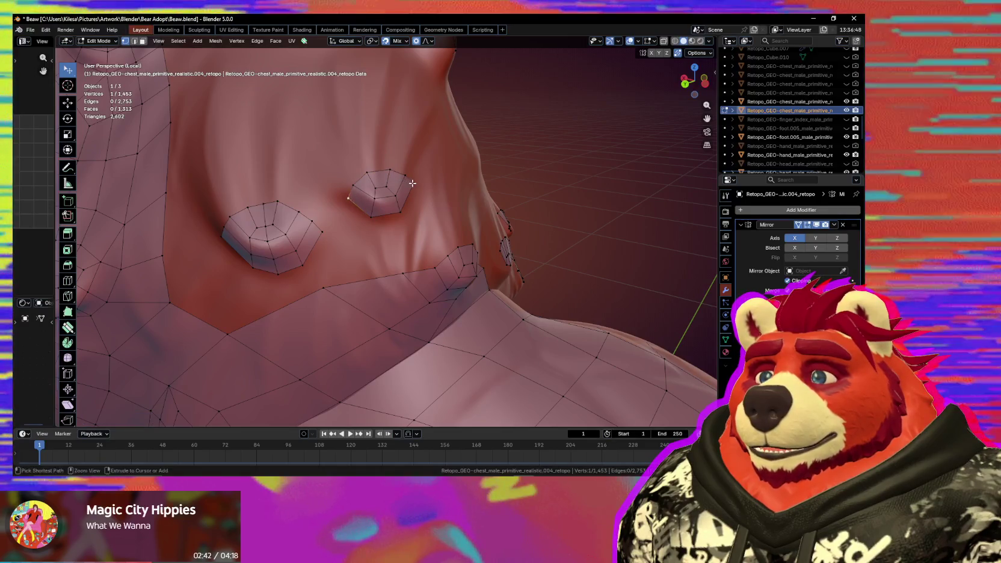
{"action": "middle_click_drag", "start_coordinate": [398, 182], "coordinate": [395, 168]}
{"action": "key", "text": "e"}
{"action": "left_click", "coordinate": [395, 168]}
{"action": "key", "text": "s"}
{"action": "left_click", "coordinate": [417, 179]}
{"action": "left_click", "coordinate": [403, 175]}
{"action": "mouse_move", "coordinate": [403, 175]}
{"action": "middle_mouse_down"}
{"action": "mouse_move", "coordinate": [398, 164]}
{"action": "mouse_move", "coordinate": [372, 189]}
{"action": "middle_mouse_up"}
{"action": "key", "text": "e"}
{"action": "left_click", "coordinate": [398, 165]}
{"action": "key", "text": "s"}
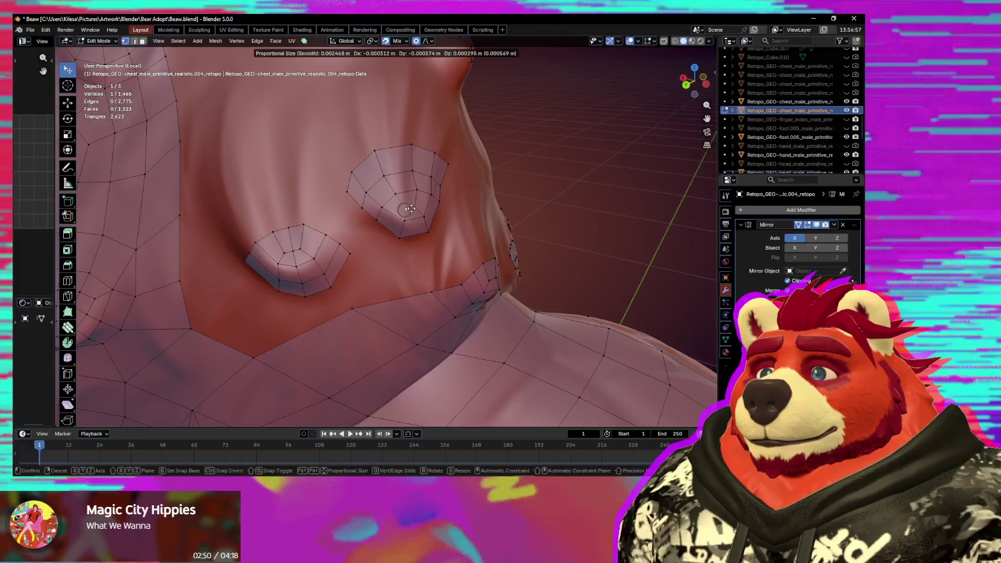
{"action": "left_click", "coordinate": [411, 208]}
Merge stray ring vertices onto their neighbours and move others to fit the surface.
{"action": "key", "text": "g"}
{"action": "left_click", "coordinate": [347, 188]}
{"action": "middle_click_drag", "start_coordinate": [353, 160], "coordinate": [359, 176]}
{"action": "key", "text": "g"}
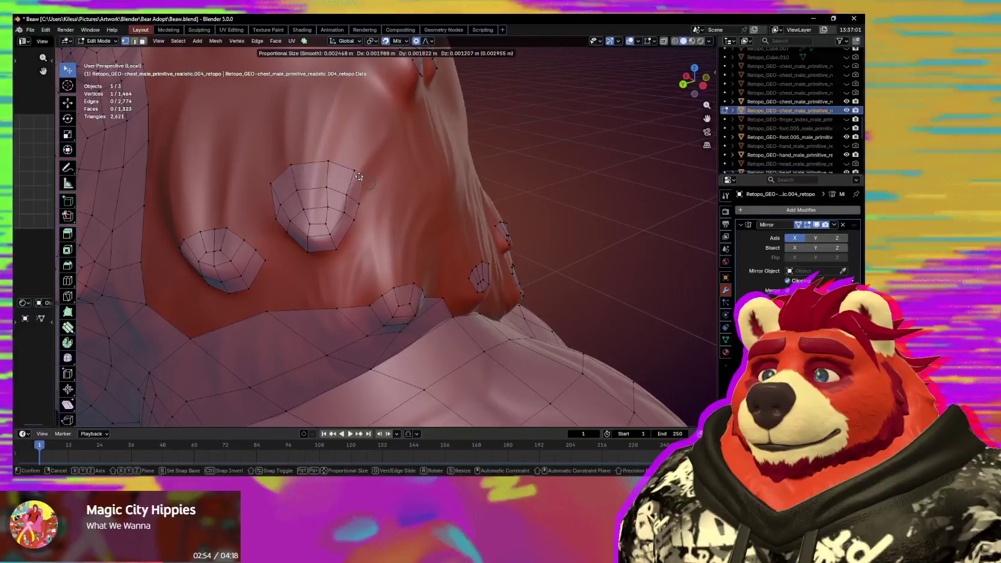
{"action": "left_click", "coordinate": [356, 172]}
{"action": "key", "text": "g"}
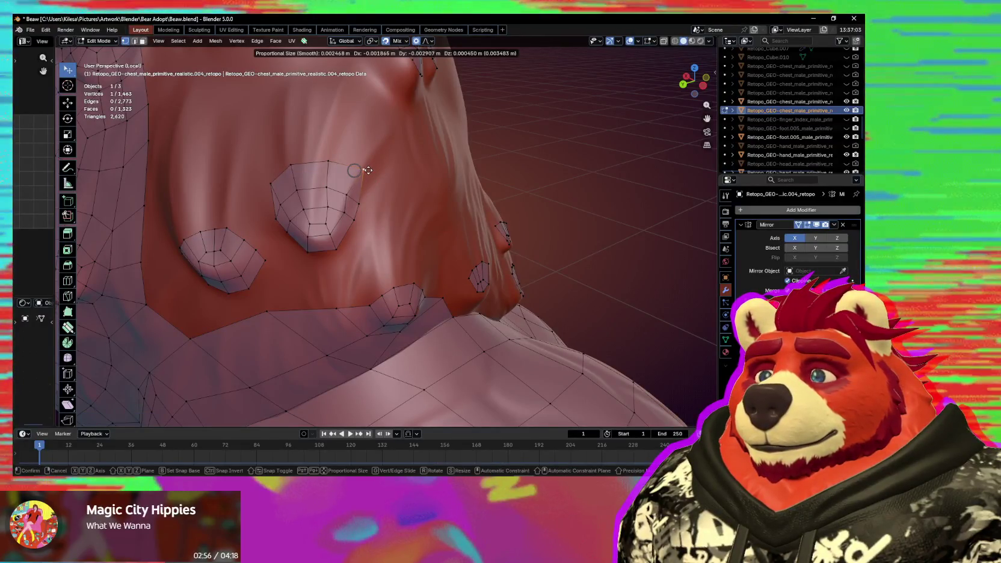
{"action": "left_click", "coordinate": [368, 170]}
{"action": "middle_click_drag", "start_coordinate": [367, 207], "coordinate": [361, 225]}
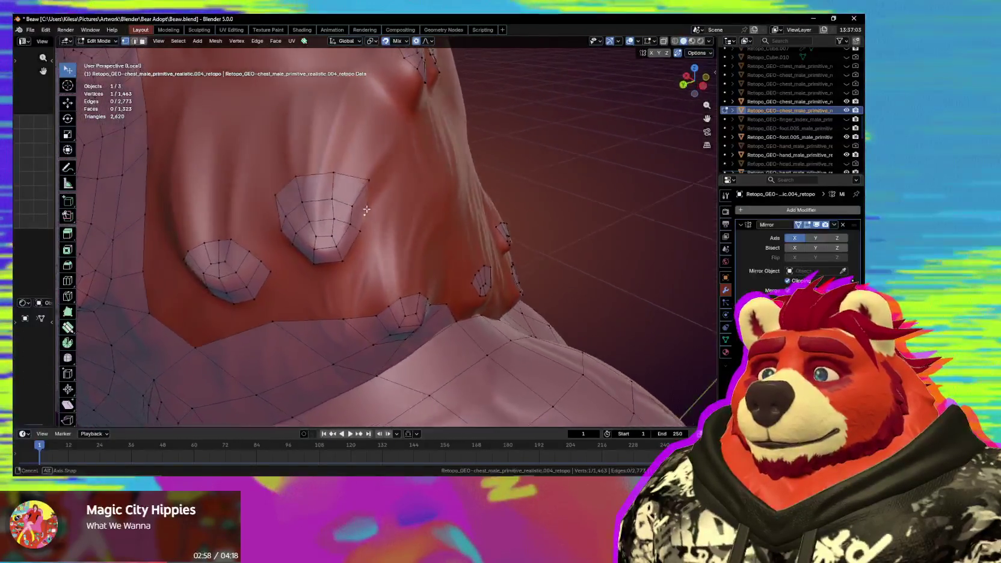
{"action": "key", "text": "g"}
{"action": "left_click", "coordinate": [359, 217]}
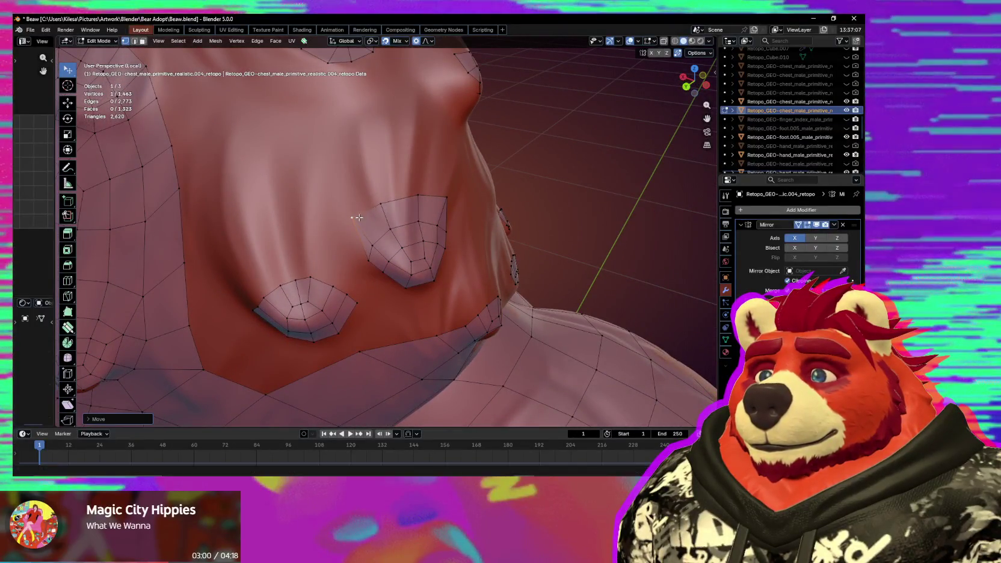
{"action": "key", "text": "g"}
{"action": "left_click", "coordinate": [378, 206]}
Add an edge loop across the upper patch and resize it, then review the patches.
{"action": "key", "text": "g"}
{"action": "left_click", "coordinate": [401, 200]}
{"action": "mouse_move", "coordinate": [396, 233]}
{"action": "middle_mouse_down"}
{"action": "mouse_move", "coordinate": [383, 246]}
{"action": "mouse_move", "coordinate": [379, 210]}
{"action": "middle_mouse_up"}
{"action": "key", "text": "s"}
{"action": "left_click", "coordinate": [411, 237]}
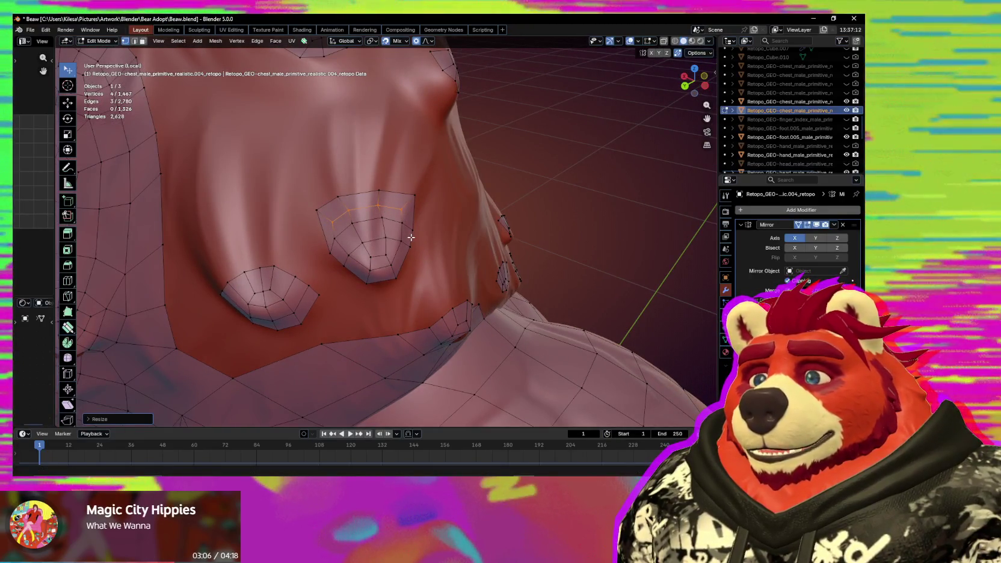
{"action": "mouse_move", "coordinate": [408, 238]}
{"action": "middle_mouse_down"}
{"action": "mouse_move", "coordinate": [393, 232]}
{"action": "mouse_move", "coordinate": [342, 146]}
{"action": "mouse_move", "coordinate": [398, 275]}
{"action": "mouse_move", "coordinate": [384, 274]}
{"action": "middle_mouse_up"}
{"action": "scroll", "coordinate": [342, 146], "scroll_direction": "down", "scroll_amount": 5}
{"action": "scroll", "coordinate": [357, 258], "scroll_direction": "up", "scroll_amount": 5}
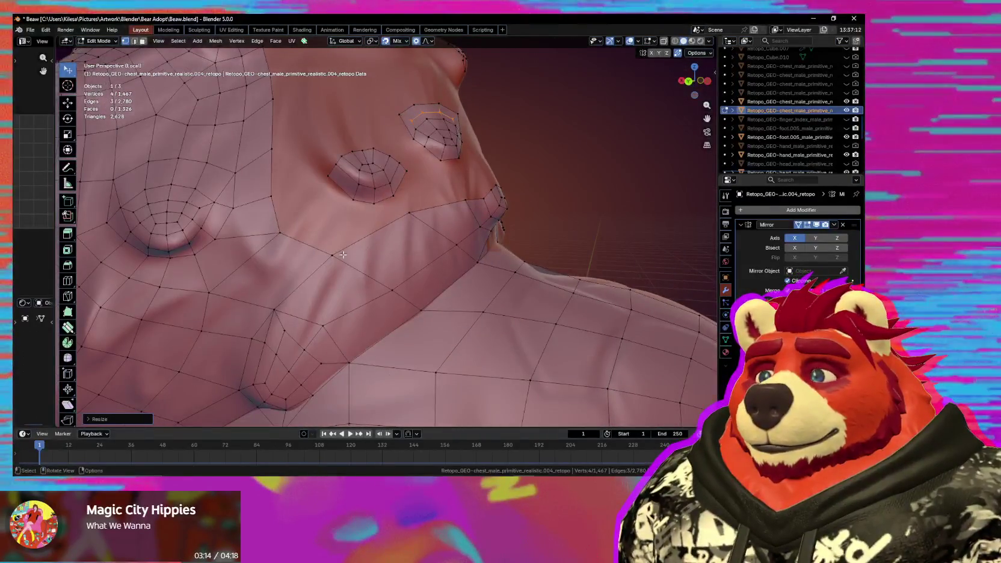
{"action": "middle_click_drag", "start_coordinate": [371, 238], "coordinate": [363, 238]}
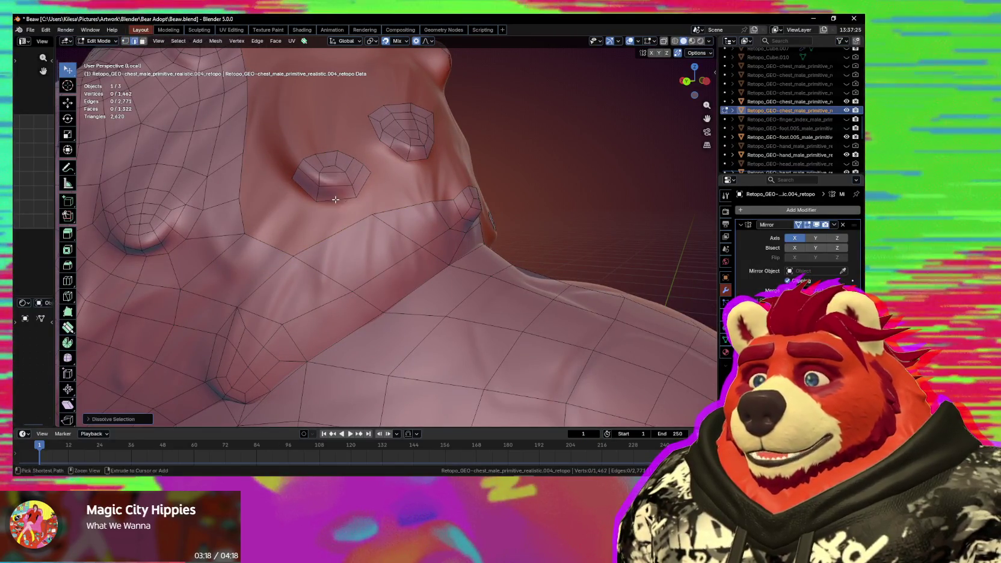
Smooth the lower nub patch's vertices and tweak them onto the sculpt.
{"action": "middle_click_drag", "start_coordinate": [334, 199], "coordinate": [356, 232]}
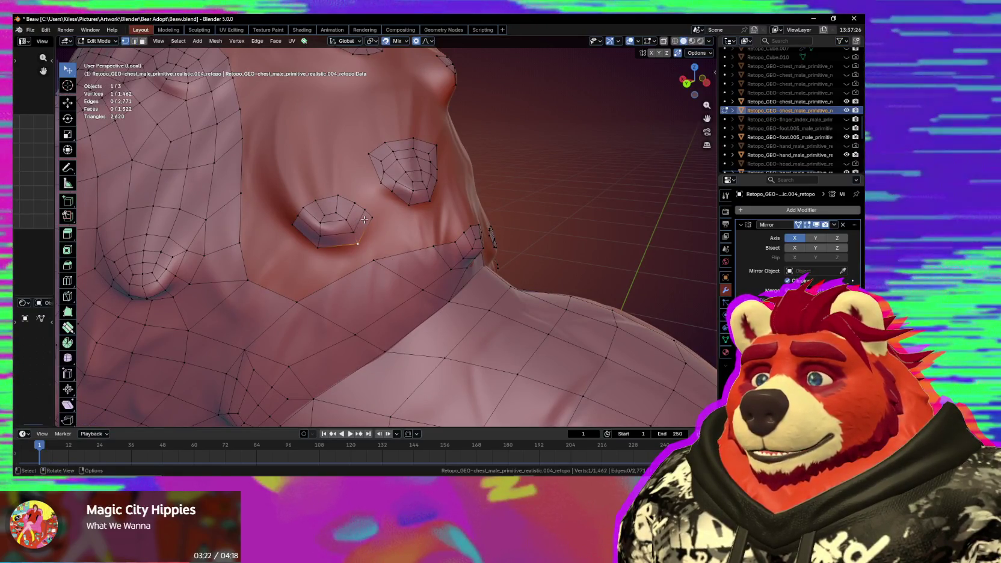
{"action": "left_click", "coordinate": [323, 225]}
{"action": "mouse_move", "coordinate": [323, 225]}
{"action": "left_mouse_down"}
{"action": "mouse_move", "coordinate": [321, 239]}
{"action": "mouse_move", "coordinate": [347, 239]}
{"action": "mouse_move", "coordinate": [301, 234]}
{"action": "left_mouse_up"}
{"action": "key", "text": "shift+s"}
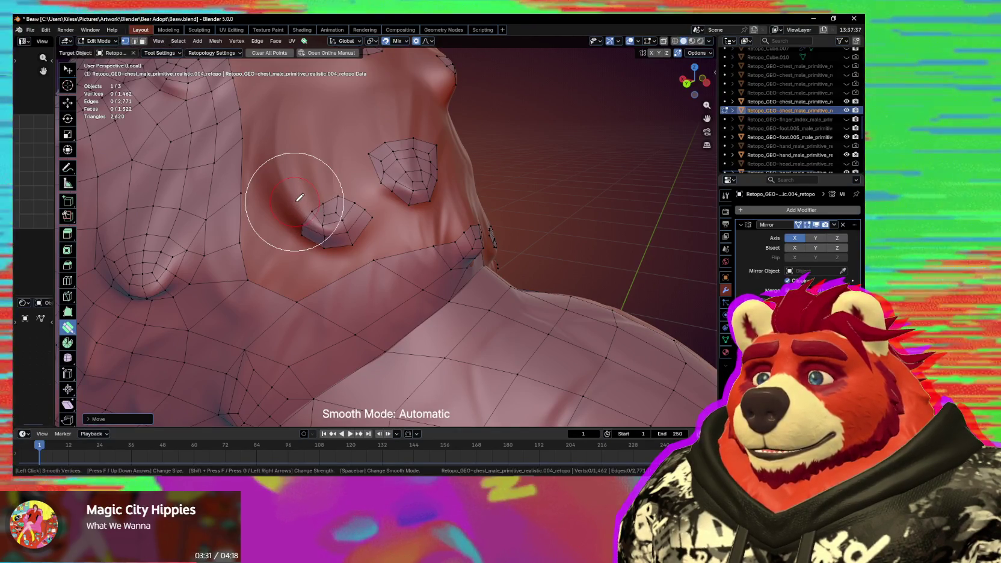
{"action": "mouse_move", "coordinate": [368, 213]}
{"action": "left_mouse_down"}
{"action": "mouse_move", "coordinate": [317, 228]}
{"action": "mouse_move", "coordinate": [356, 232]}
{"action": "left_mouse_up"}
{"action": "key", "text": "Escape"}
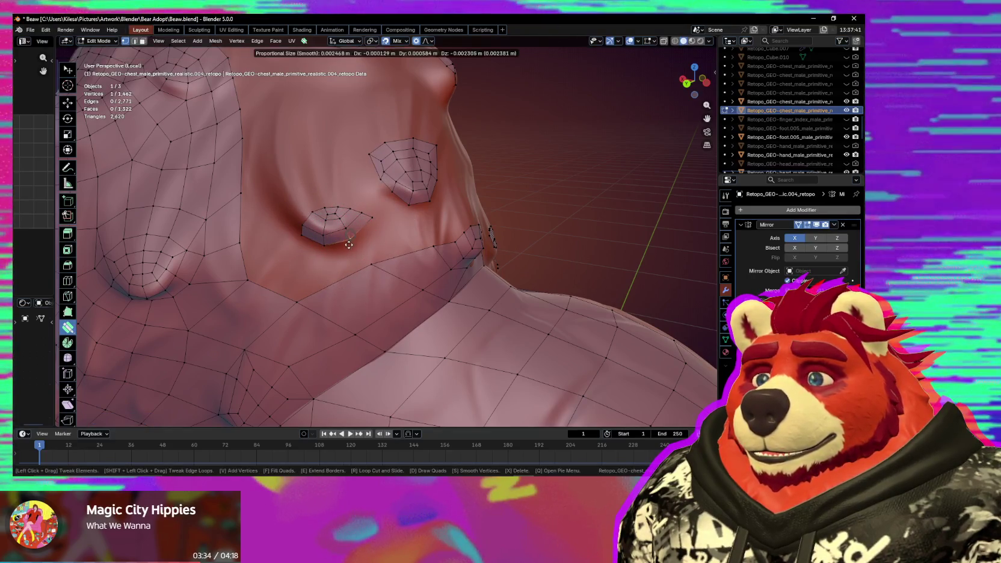
{"action": "left_click_drag", "start_coordinate": [349, 244], "coordinate": [300, 241]}
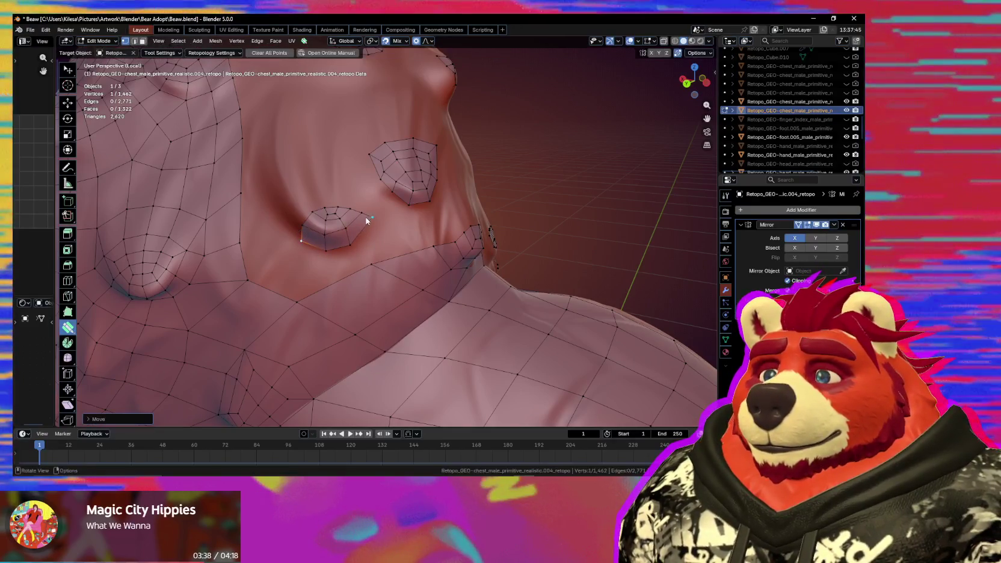
Add a connecting vertex below the nub and pull it onto the surface.
{"action": "mouse_move", "coordinate": [352, 258]}
{"action": "middle_mouse_down"}
{"action": "mouse_move", "coordinate": [368, 213]}
{"action": "mouse_move", "coordinate": [334, 228]}
{"action": "middle_mouse_up"}
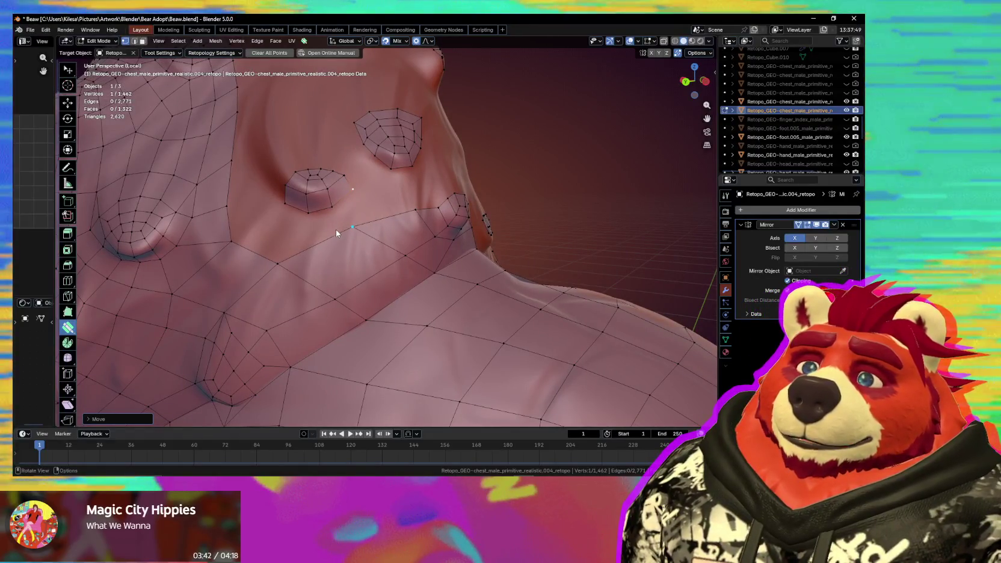
{"action": "mouse_move", "coordinate": [337, 233]}
{"action": "middle_mouse_down"}
{"action": "mouse_move", "coordinate": [344, 247]}
{"action": "mouse_move", "coordinate": [352, 199]}
{"action": "middle_mouse_up"}
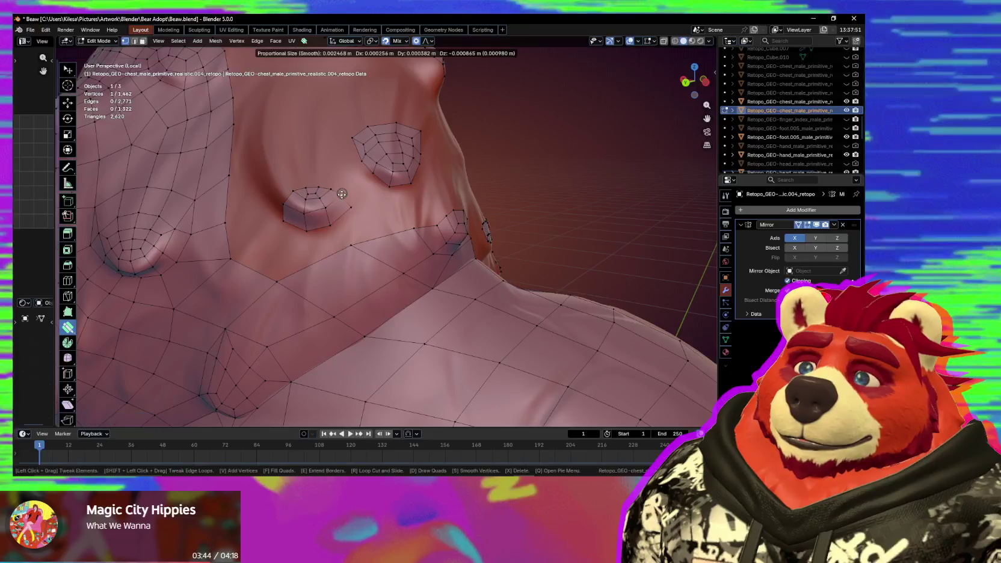
{"action": "right_click", "coordinate": [347, 208], "text": "ctrl"}
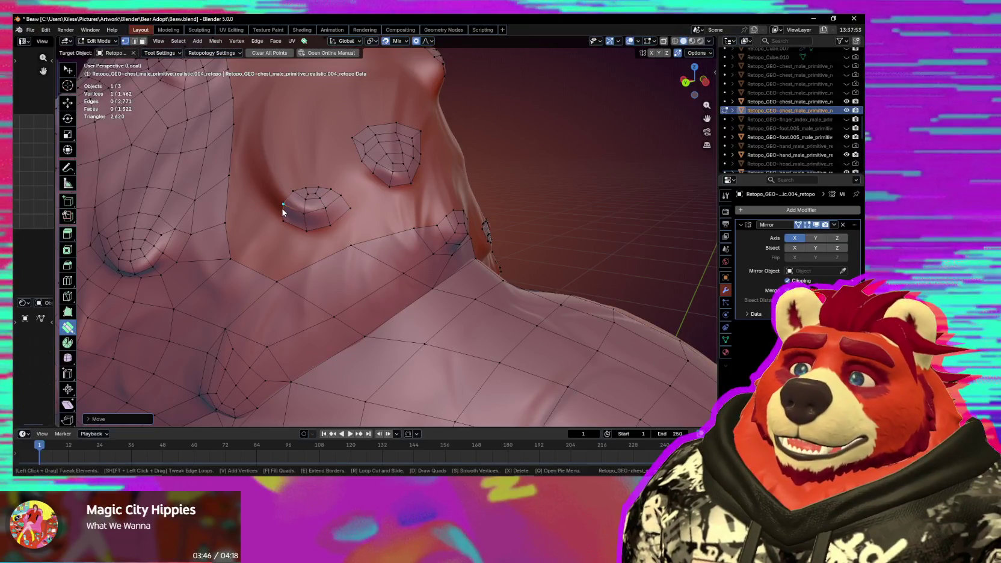
{"action": "left_click_drag", "start_coordinate": [312, 196], "coordinate": [306, 215]}
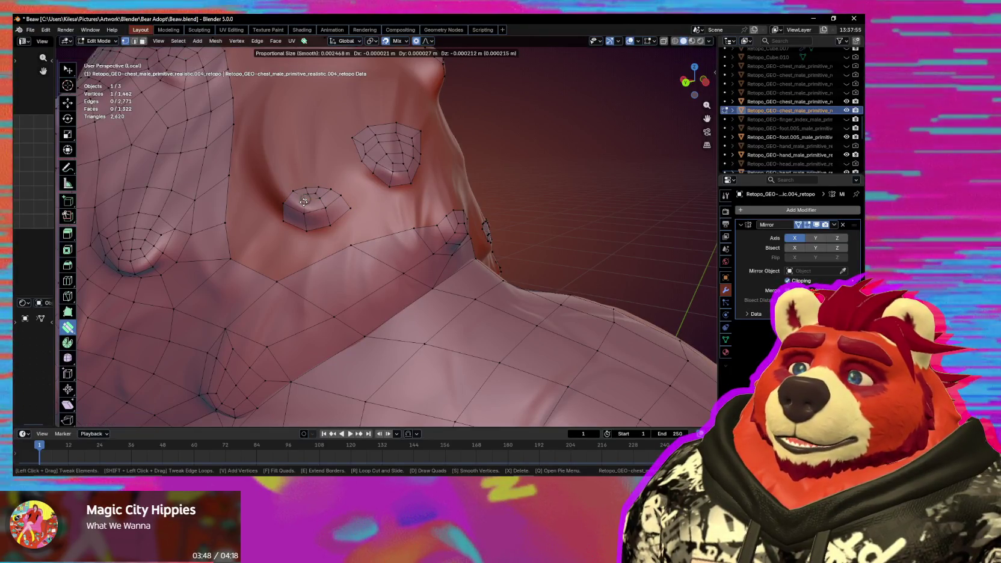
{"action": "mouse_move", "coordinate": [340, 221]}
{"action": "middle_mouse_down"}
{"action": "mouse_move", "coordinate": [360, 228]}
{"action": "mouse_move", "coordinate": [329, 231]}
{"action": "middle_mouse_up"}
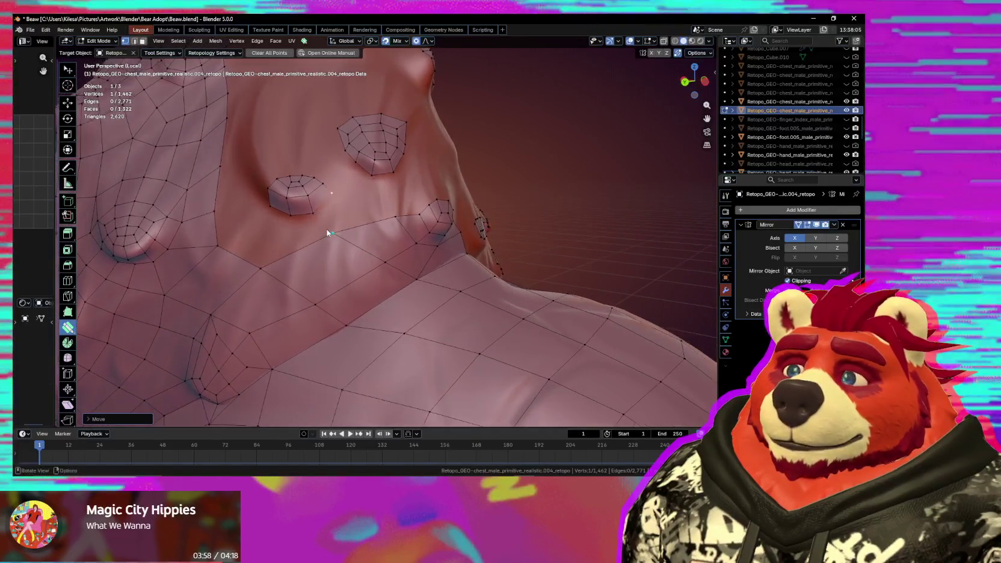
{"action": "left_click_drag", "start_coordinate": [332, 192], "coordinate": [330, 199]}
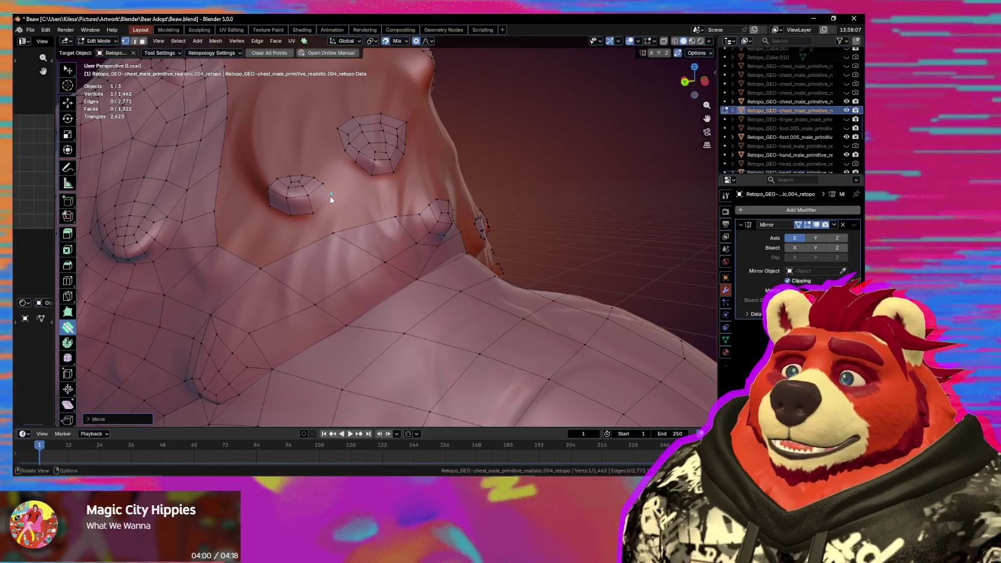
{"action": "left_click", "coordinate": [291, 215]}
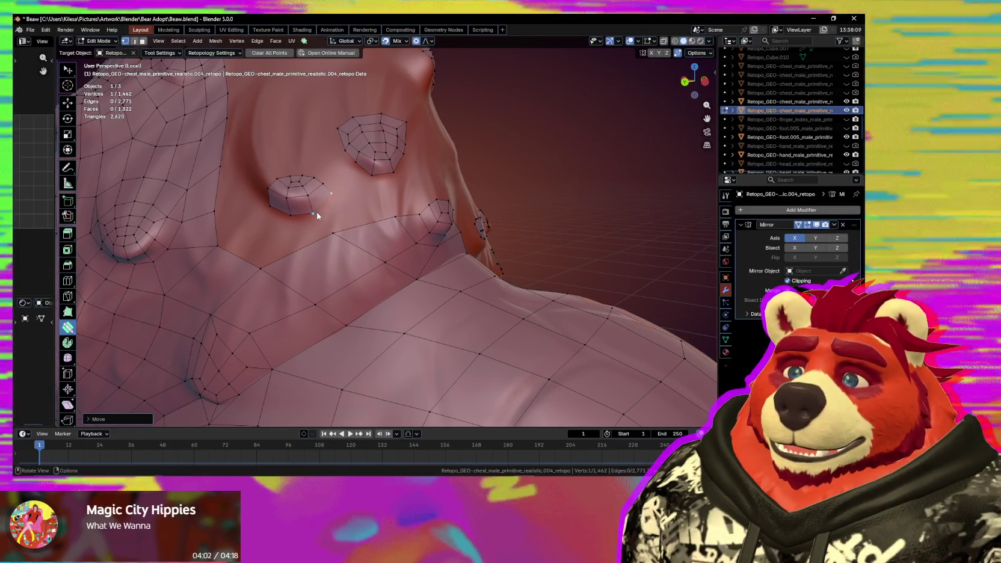
Fill a quad between the patch and the grid, then add a vertex beside the nub.
{"action": "middle_click_drag", "start_coordinate": [300, 215], "coordinate": [334, 225]}
{"action": "middle_click_drag", "start_coordinate": [397, 230], "coordinate": [355, 223]}
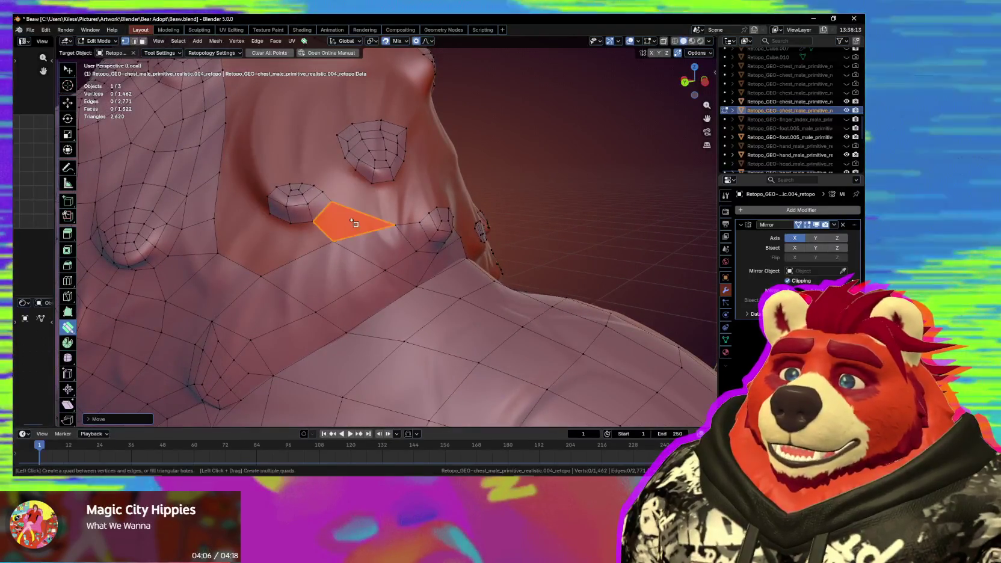
{"action": "left_click", "coordinate": [304, 252]}
{"action": "mouse_move", "coordinate": [304, 252]}
{"action": "middle_mouse_down"}
{"action": "mouse_move", "coordinate": [315, 260]}
{"action": "mouse_move", "coordinate": [323, 241]}
{"action": "mouse_move", "coordinate": [353, 238]}
{"action": "middle_mouse_up"}
{"action": "left_click_drag", "start_coordinate": [353, 238], "coordinate": [310, 257]}
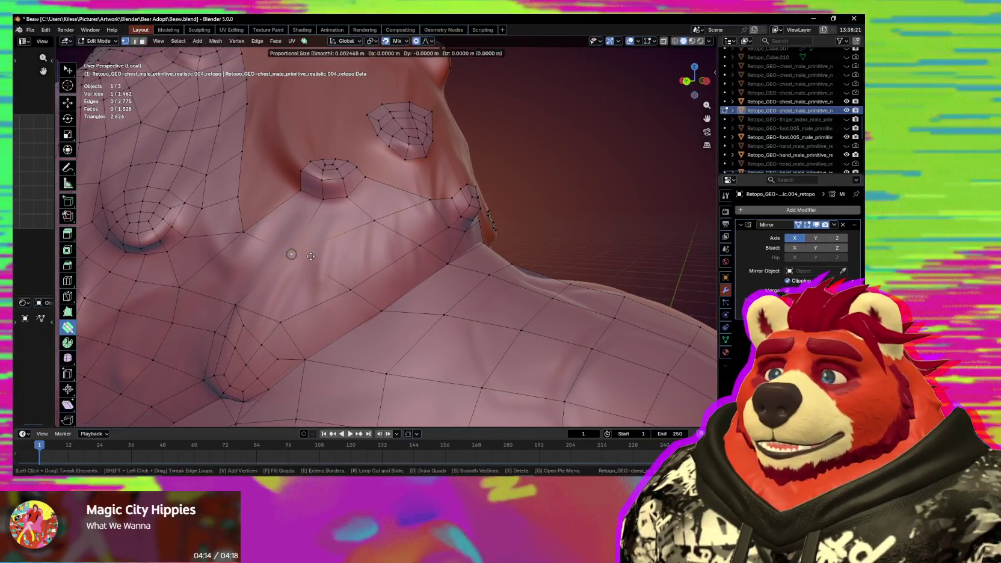
{"action": "mouse_move", "coordinate": [310, 257]}
{"action": "middle_mouse_down"}
{"action": "mouse_move", "coordinate": [375, 270]}
{"action": "mouse_move", "coordinate": [343, 243]}
{"action": "mouse_move", "coordinate": [360, 268]}
{"action": "mouse_move", "coordinate": [361, 237]}
{"action": "middle_mouse_up"}
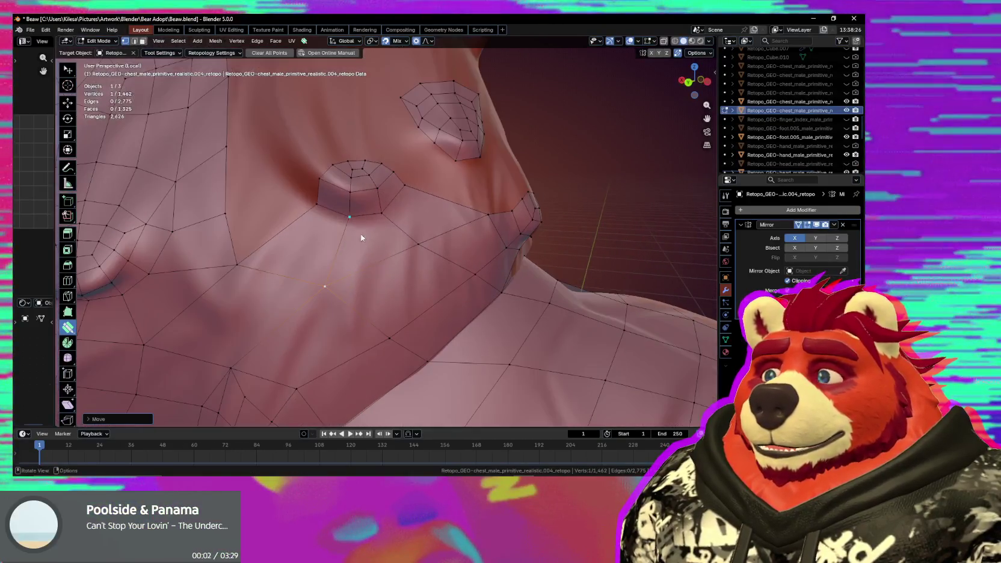
{"action": "left_click", "coordinate": [291, 182]}
Fill quads between the lower chest nub and the grid along the ring's upper curve.
{"action": "left_click", "coordinate": [264, 226]}
{"action": "mouse_move", "coordinate": [265, 225]}
{"action": "middle_mouse_down"}
{"action": "mouse_move", "coordinate": [299, 222]}
{"action": "mouse_move", "coordinate": [408, 172]}
{"action": "mouse_move", "coordinate": [357, 209]}
{"action": "middle_mouse_up"}
{"action": "left_click", "coordinate": [384, 193]}
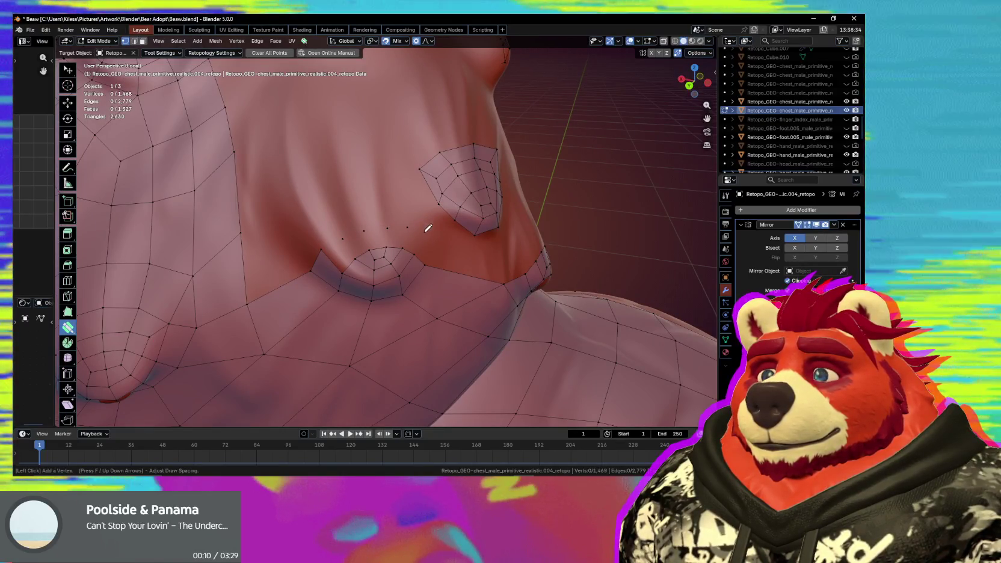
{"action": "left_click", "coordinate": [365, 244]}
{"action": "left_click_drag", "start_coordinate": [364, 245], "coordinate": [406, 243]}
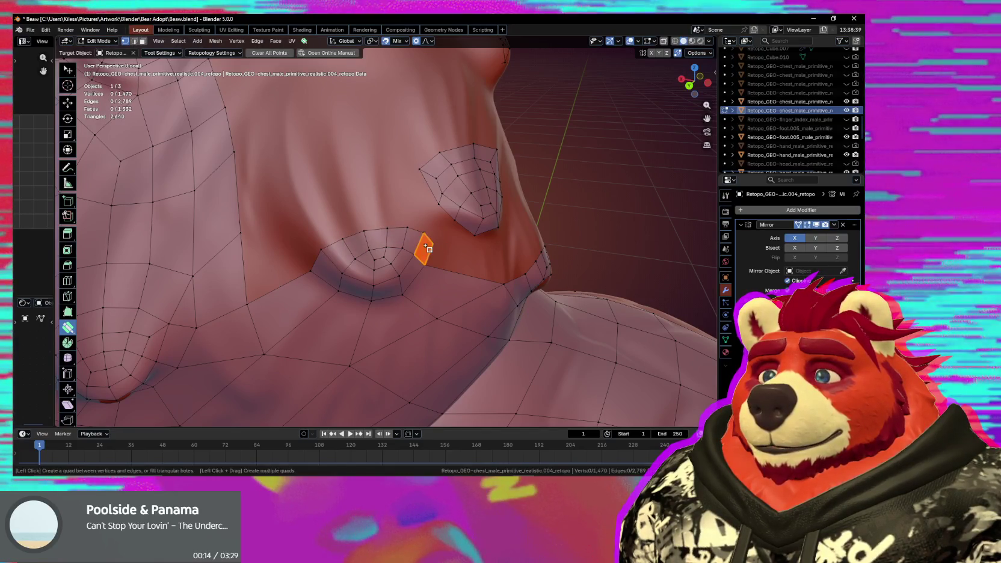
Raise the ring's left corner vertex and merge a single-edge extrusion onto the vertex below.
{"action": "middle_click_drag", "start_coordinate": [427, 251], "coordinate": [414, 254]}
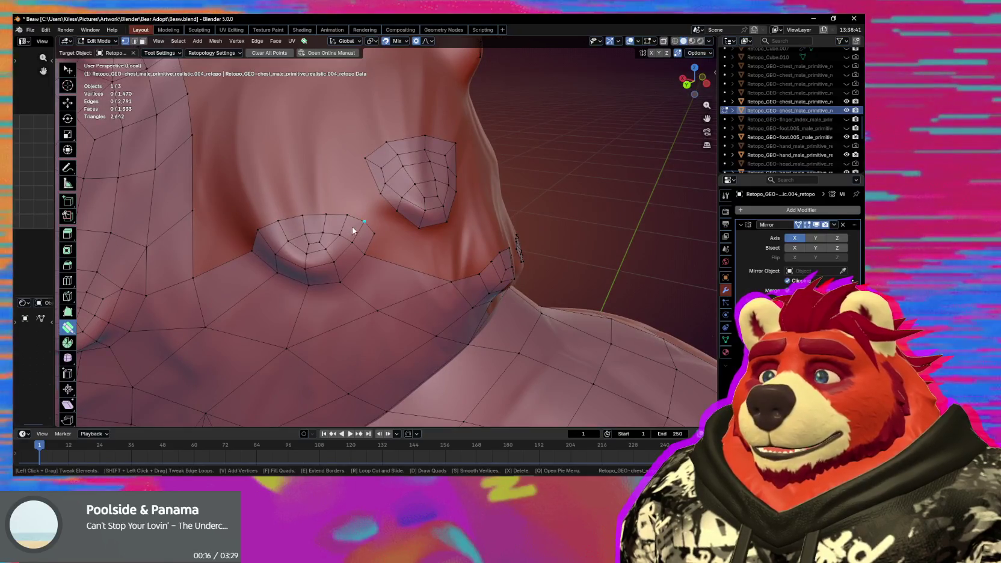
{"action": "left_click_drag", "start_coordinate": [340, 216], "coordinate": [341, 216]}
{"action": "mouse_move", "coordinate": [342, 217]}
{"action": "middle_mouse_down"}
{"action": "mouse_move", "coordinate": [379, 223]}
{"action": "mouse_move", "coordinate": [350, 247]}
{"action": "middle_mouse_up"}
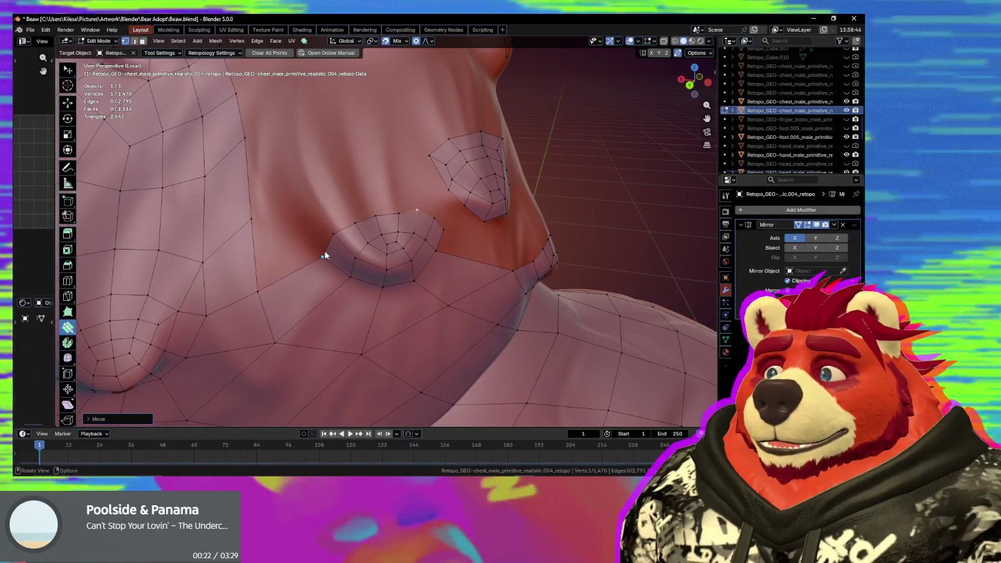
{"action": "left_click_drag", "start_coordinate": [323, 256], "coordinate": [333, 236]}
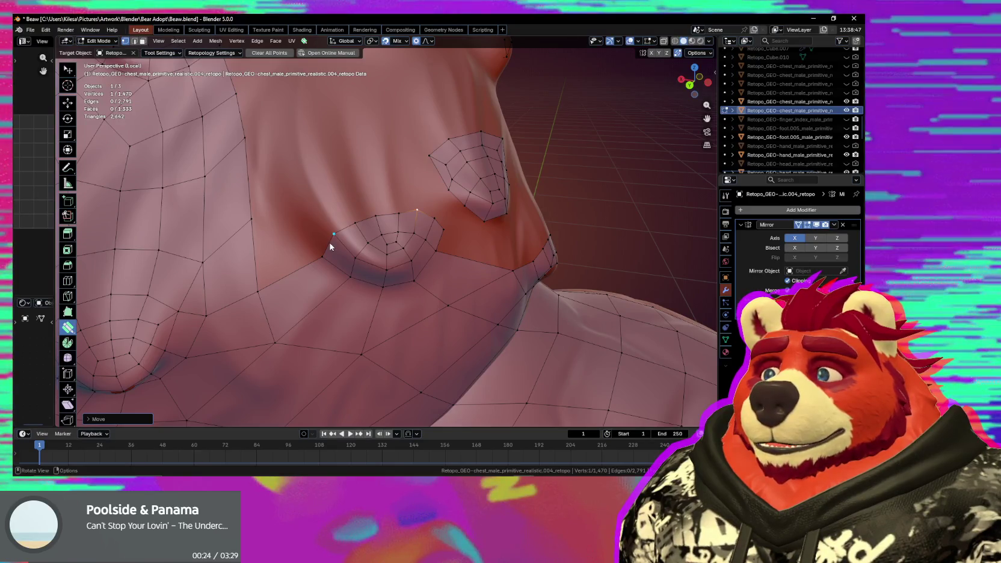
{"action": "key", "text": "space"}
{"action": "key", "text": "space"}
{"action": "key", "text": "space"}
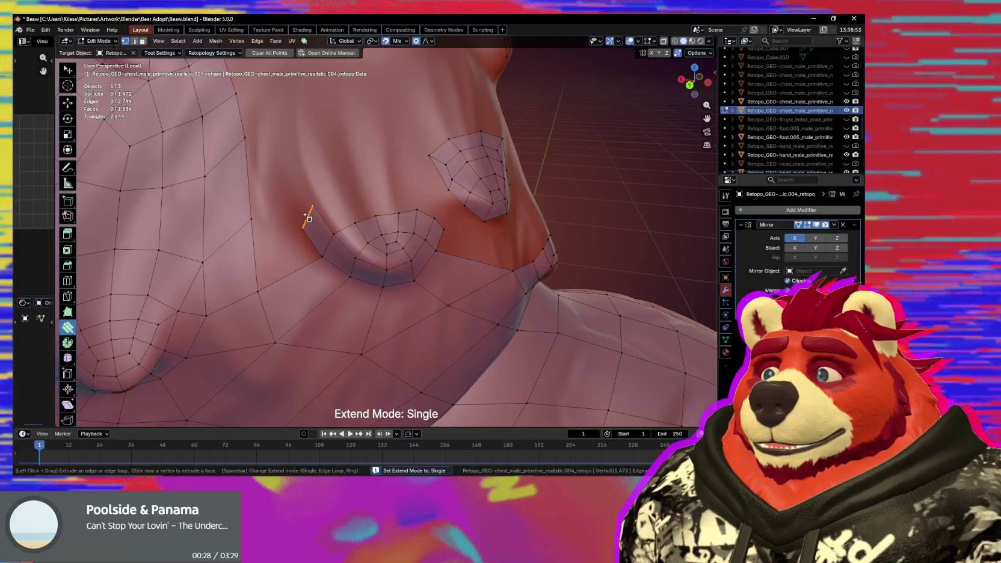
{"action": "left_click_drag", "start_coordinate": [314, 207], "coordinate": [302, 229]}
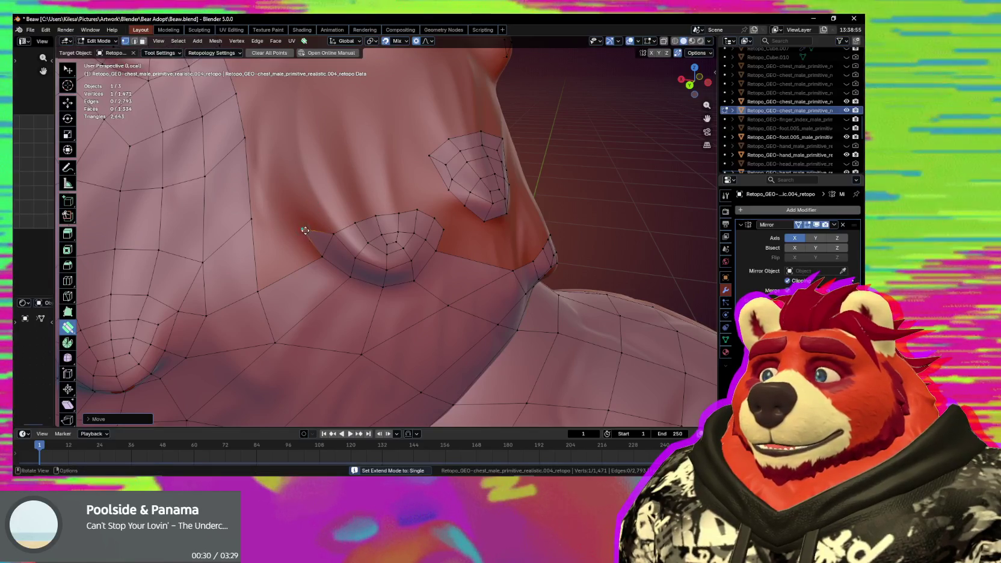
Extrude a new quad beside the bump ring, then extrude the ring's top loop upward.
{"action": "middle_click_drag", "start_coordinate": [345, 234], "coordinate": [325, 242]}
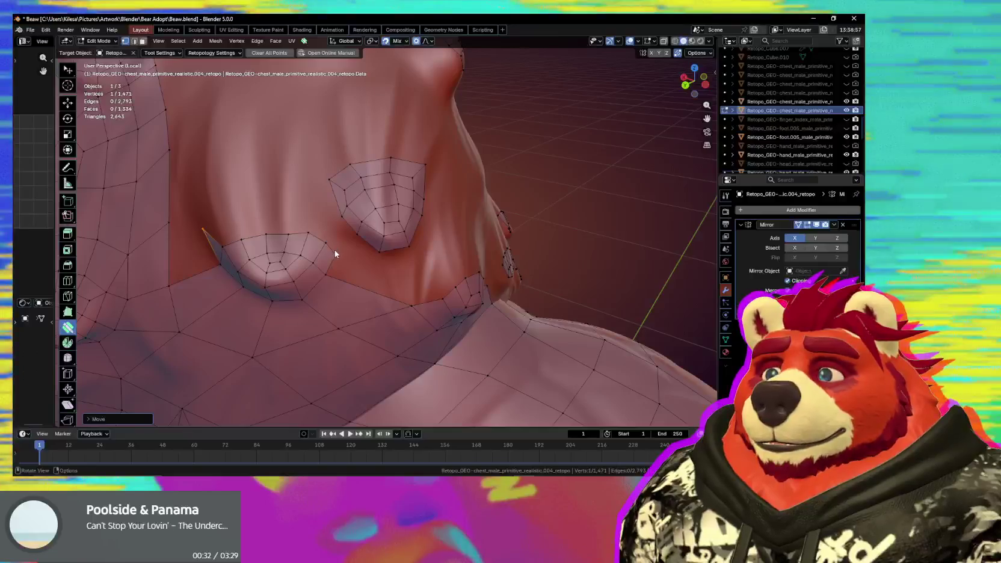
{"action": "mouse_move", "coordinate": [331, 249]}
{"action": "left_mouse_down"}
{"action": "mouse_move", "coordinate": [327, 219]}
{"action": "mouse_move", "coordinate": [346, 222]}
{"action": "left_mouse_up"}
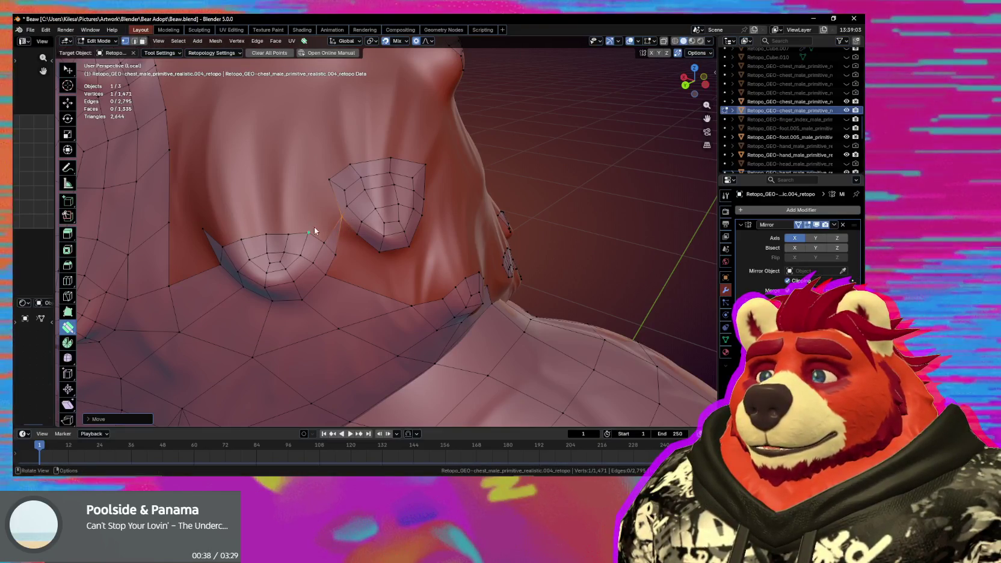
{"action": "middle_click_drag", "start_coordinate": [318, 230], "coordinate": [317, 234]}
{"action": "key", "text": "space"}
{"action": "left_click_drag", "start_coordinate": [311, 231], "coordinate": [307, 210]}
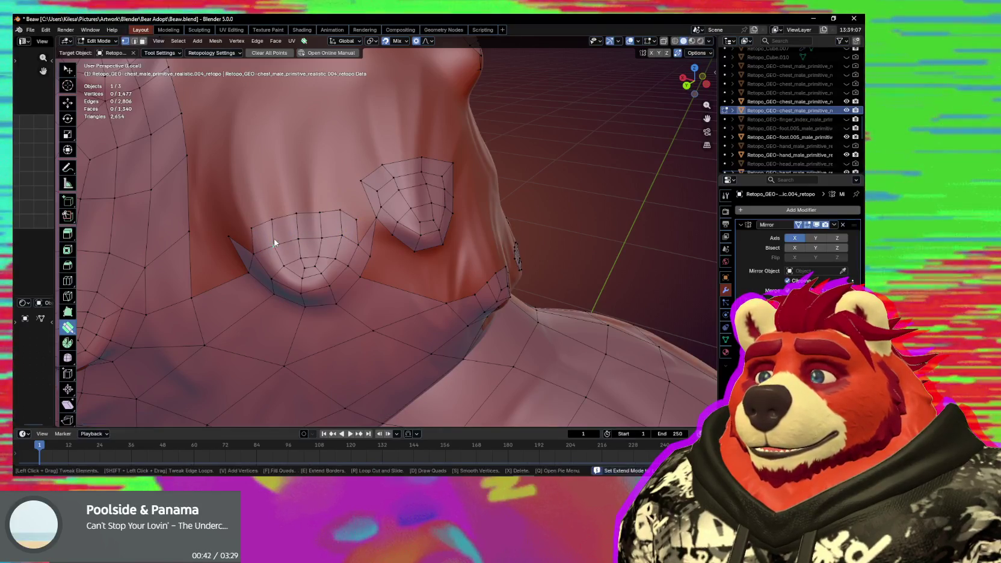
Pull and merge the new row's vertices, cancelling a stray loop cut along the way.
{"action": "left_click_drag", "start_coordinate": [255, 234], "coordinate": [230, 235]}
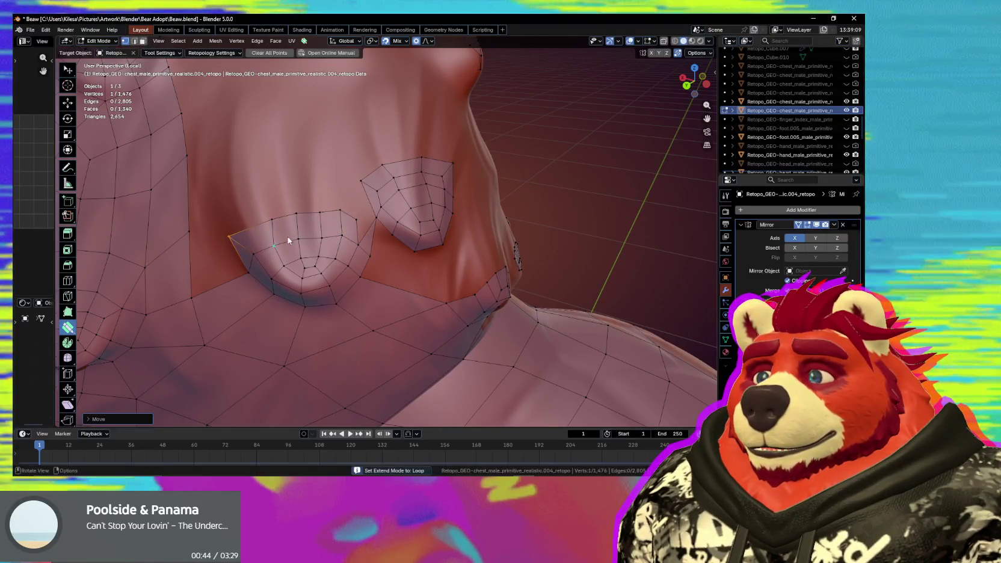
{"action": "left_click_drag", "start_coordinate": [356, 219], "coordinate": [376, 217]}
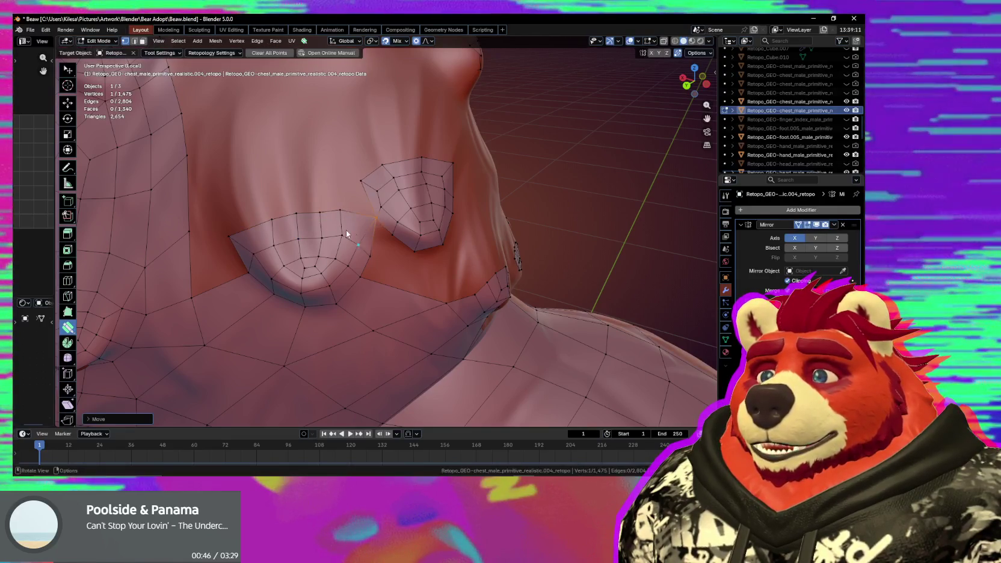
{"action": "key", "text": "Escape"}
{"action": "key", "text": "alt+a"}
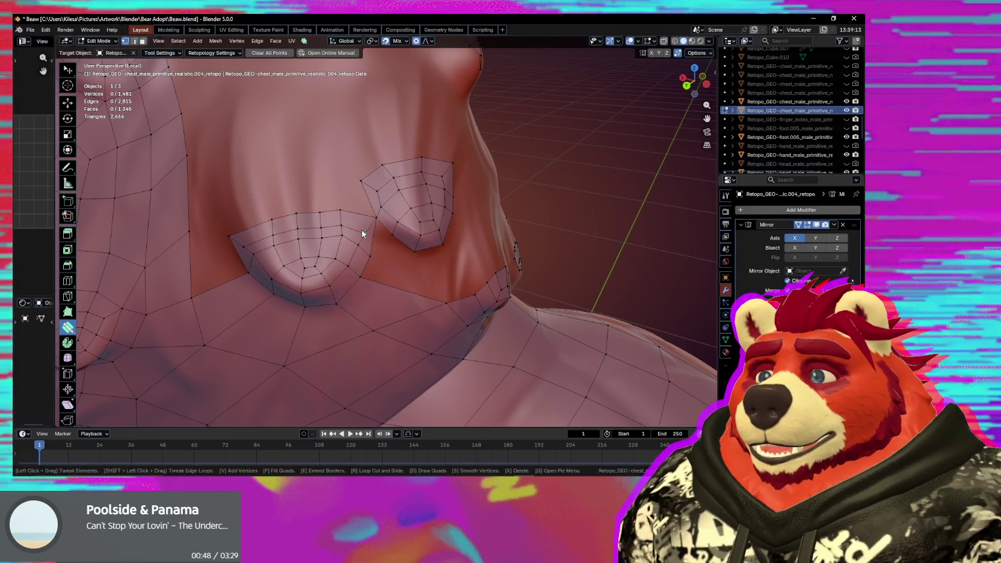
{"action": "left_click_drag", "start_coordinate": [357, 234], "coordinate": [352, 230]}
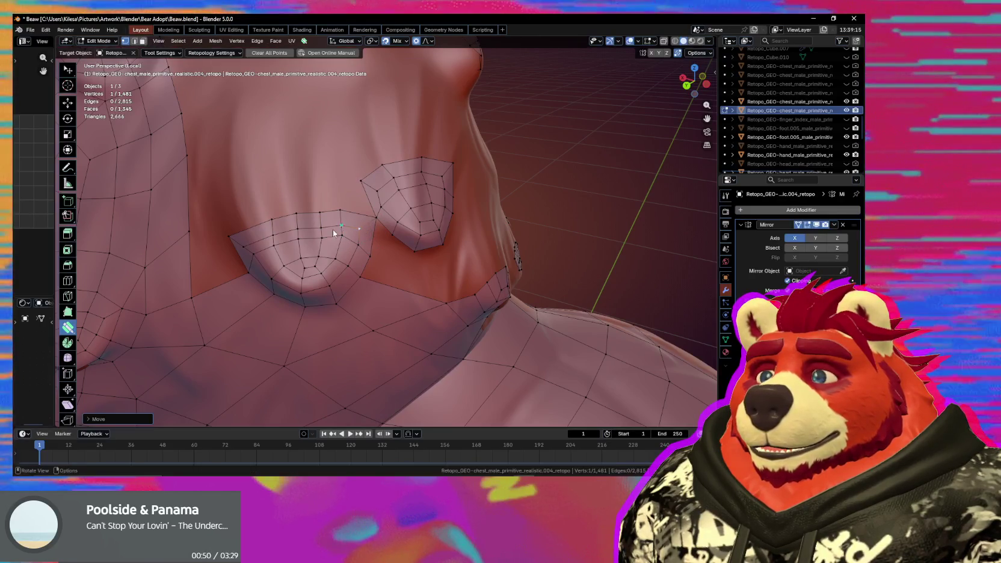
{"action": "left_click_drag", "start_coordinate": [263, 241], "coordinate": [241, 247]}
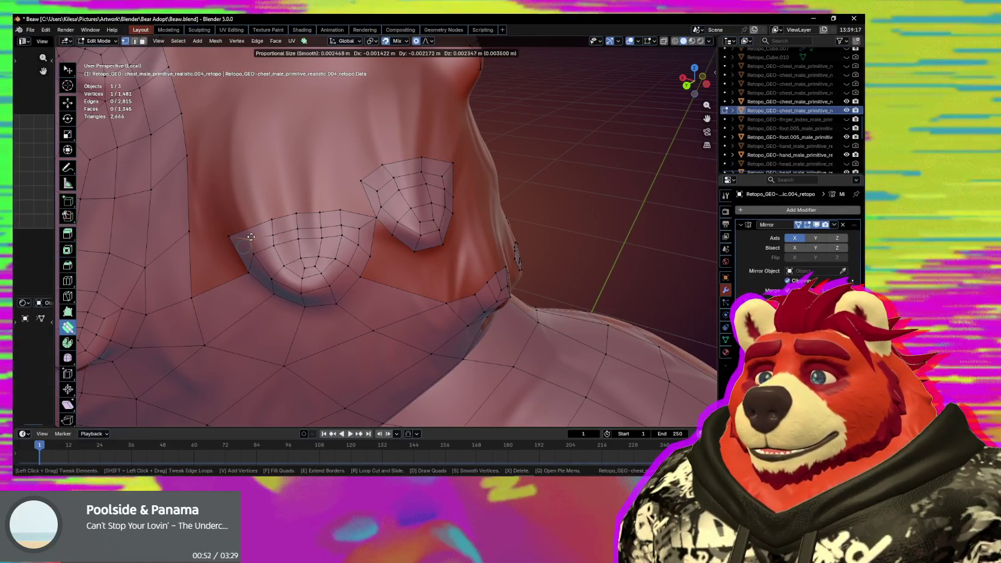
Smooth the new top row of quads and tweak its vertices around the bump patch.
{"action": "middle_click_drag", "start_coordinate": [299, 237], "coordinate": [313, 236]}
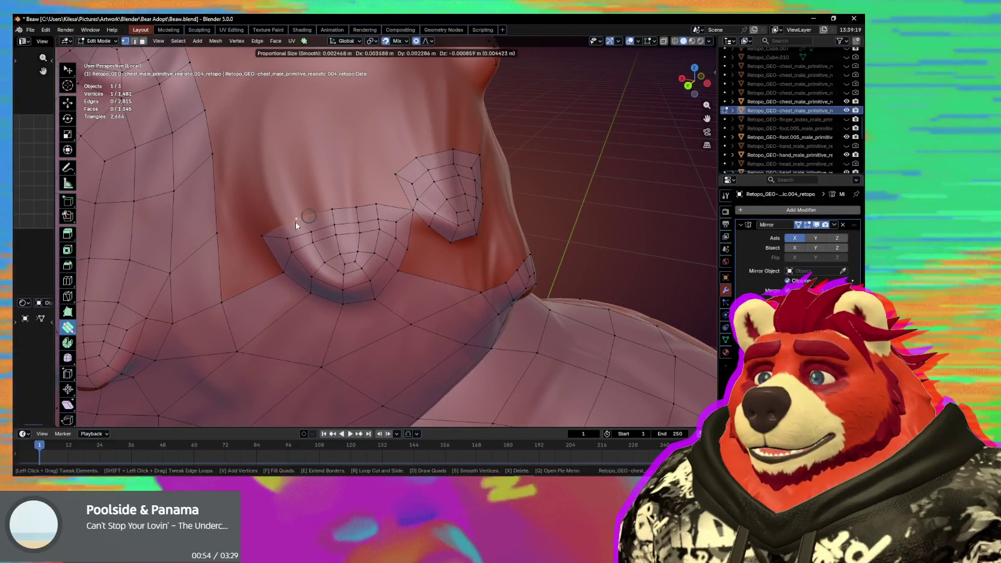
{"action": "key", "text": "shift"}
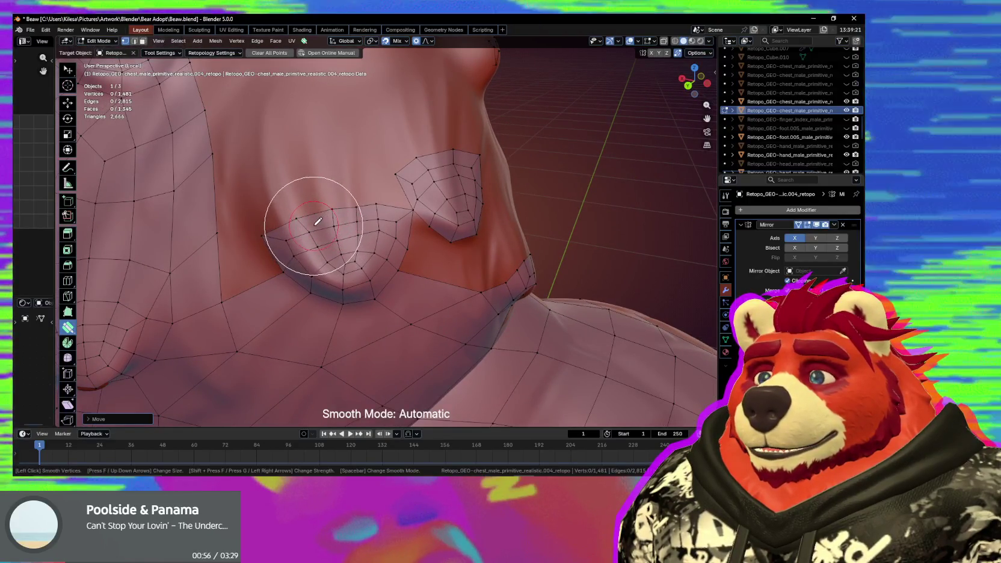
{"action": "middle_click_drag", "start_coordinate": [310, 223], "coordinate": [315, 223]}
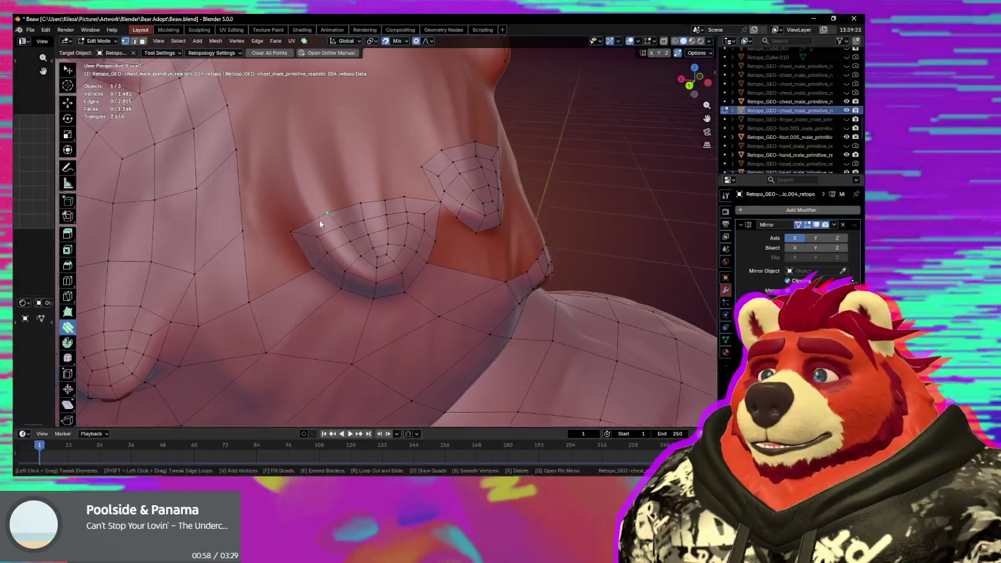
{"action": "left_click_drag", "start_coordinate": [330, 222], "coordinate": [332, 231]}
{"action": "middle_click_drag", "start_coordinate": [332, 231], "coordinate": [357, 226]}
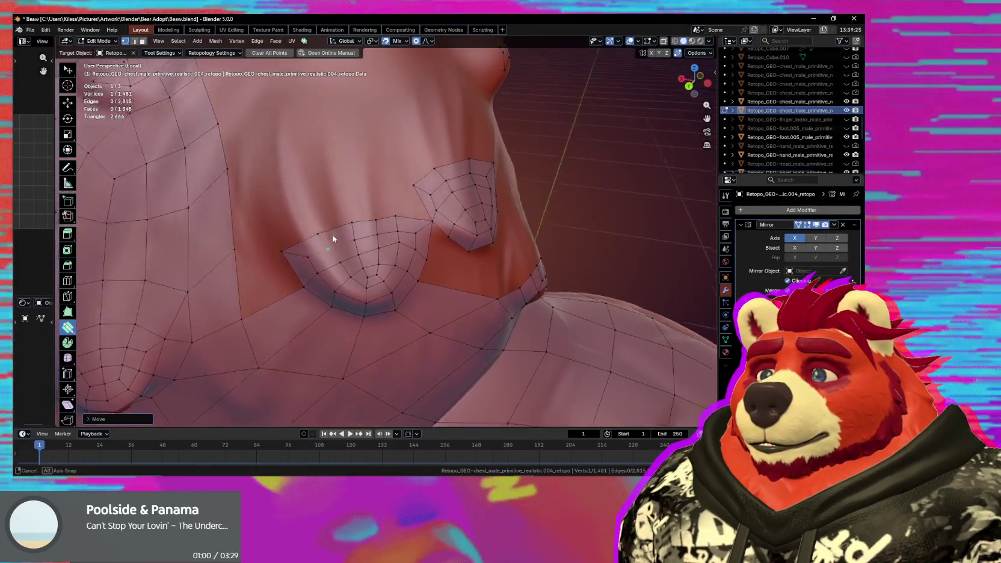
{"action": "key", "text": "space"}
{"action": "key", "text": "x"}
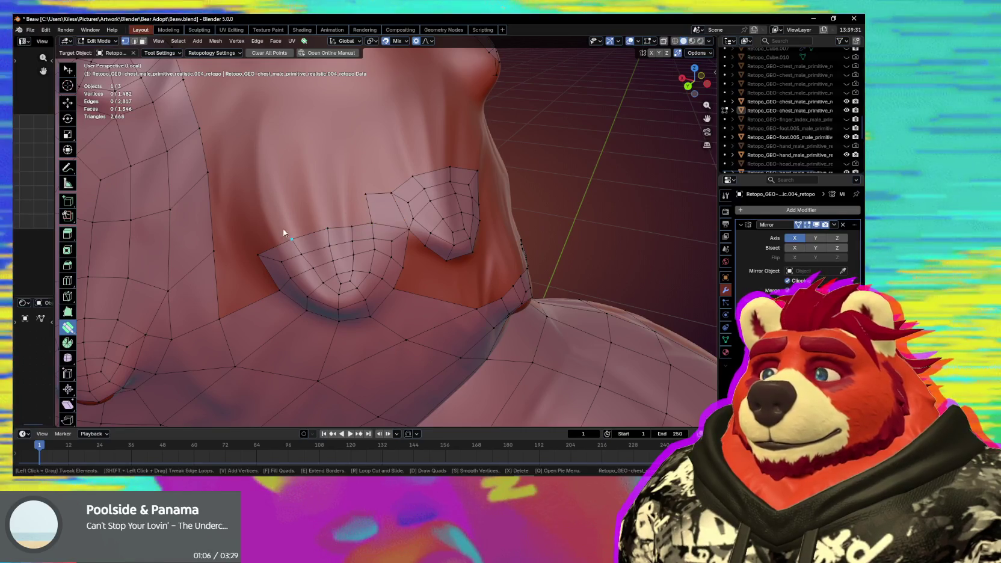
Add a vertex beside the patch's left border and fill a quad joining it to the grid.
{"action": "key", "text": "e"}
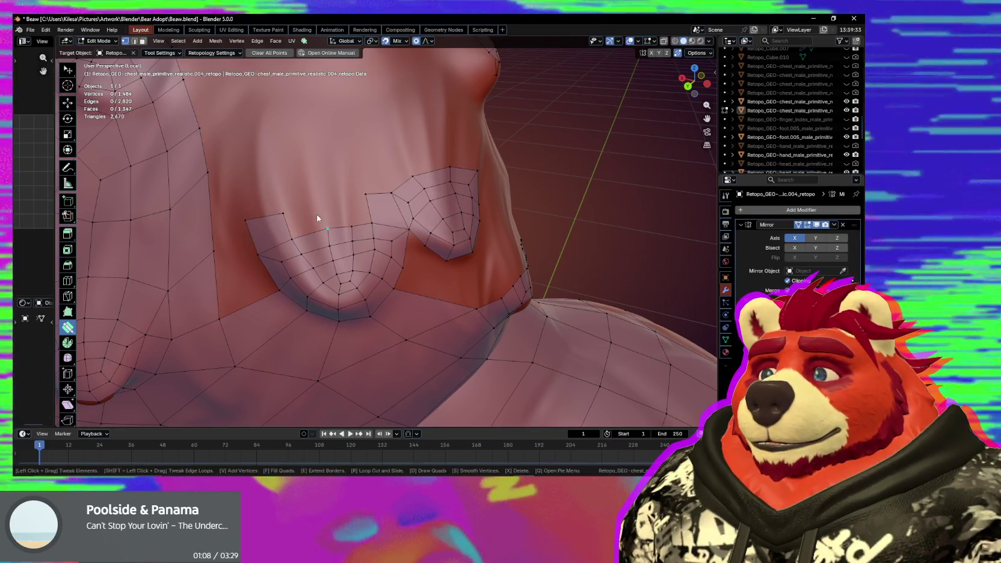
{"action": "left_click", "coordinate": [318, 202]}
{"action": "mouse_move", "coordinate": [338, 224]}
{"action": "middle_mouse_down"}
{"action": "mouse_move", "coordinate": [339, 251]}
{"action": "mouse_move", "coordinate": [368, 239]}
{"action": "mouse_move", "coordinate": [340, 175]}
{"action": "mouse_move", "coordinate": [333, 228]}
{"action": "middle_mouse_up"}
{"action": "left_click", "coordinate": [354, 220]}
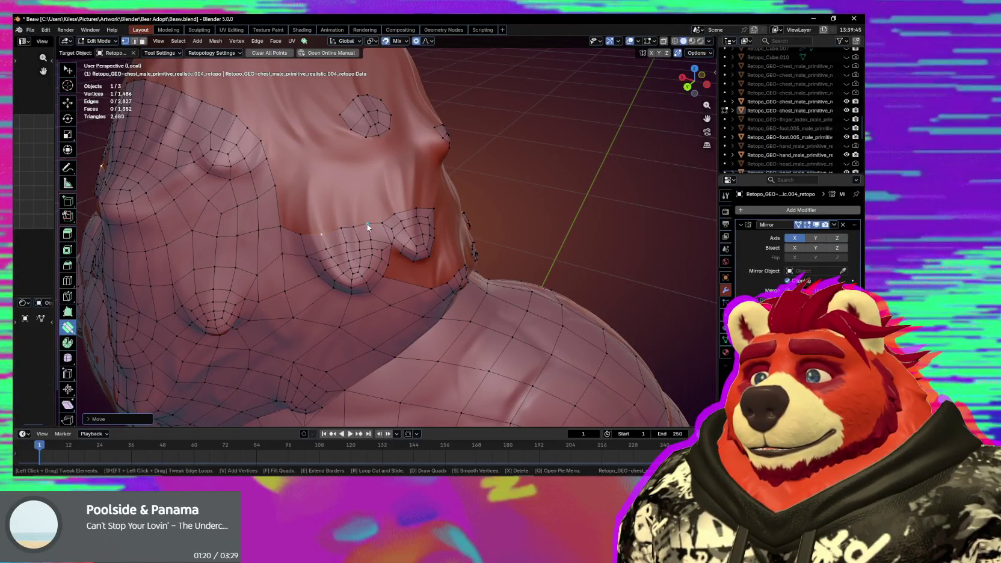
Pull a patch edge down and smoothly raise its boundary vertices with proportional editing.
{"action": "middle_click_drag", "start_coordinate": [347, 242], "coordinate": [350, 241]}
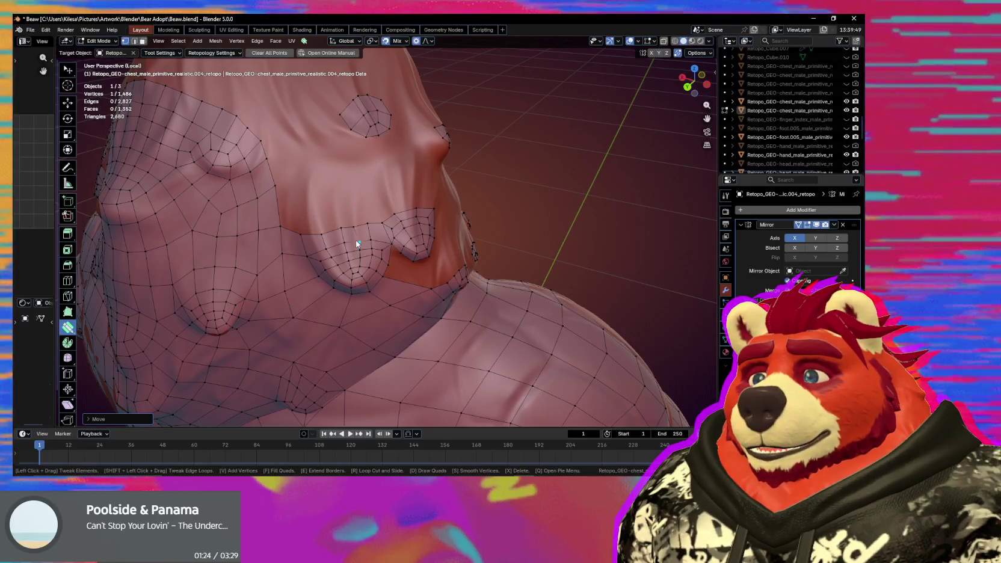
{"action": "scroll", "coordinate": [357, 243], "scroll_direction": "up", "scroll_amount": 2}
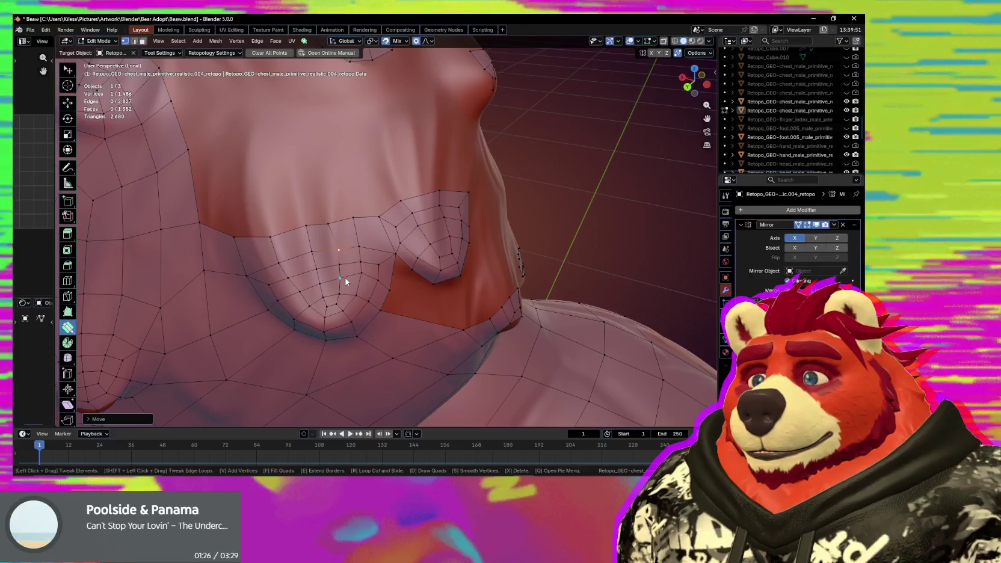
{"action": "middle_click_drag", "start_coordinate": [341, 271], "coordinate": [340, 250]}
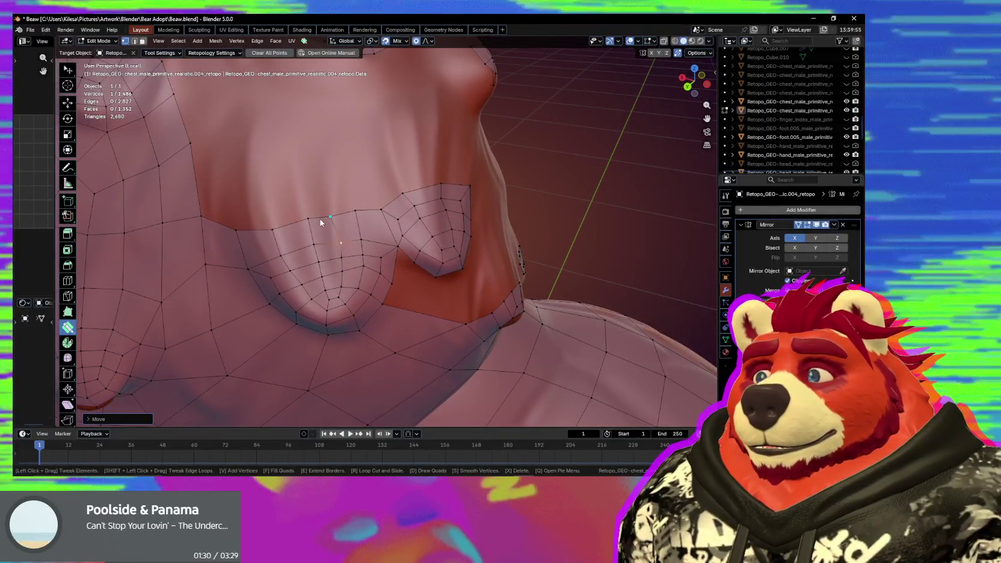
{"action": "left_click_drag", "start_coordinate": [317, 217], "coordinate": [322, 241]}
{"action": "mouse_move", "coordinate": [320, 222]}
{"action": "middle_mouse_down"}
{"action": "mouse_move", "coordinate": [386, 214]}
{"action": "mouse_move", "coordinate": [313, 234]}
{"action": "middle_mouse_up"}
{"action": "left_click_drag", "start_coordinate": [279, 236], "coordinate": [281, 229]}
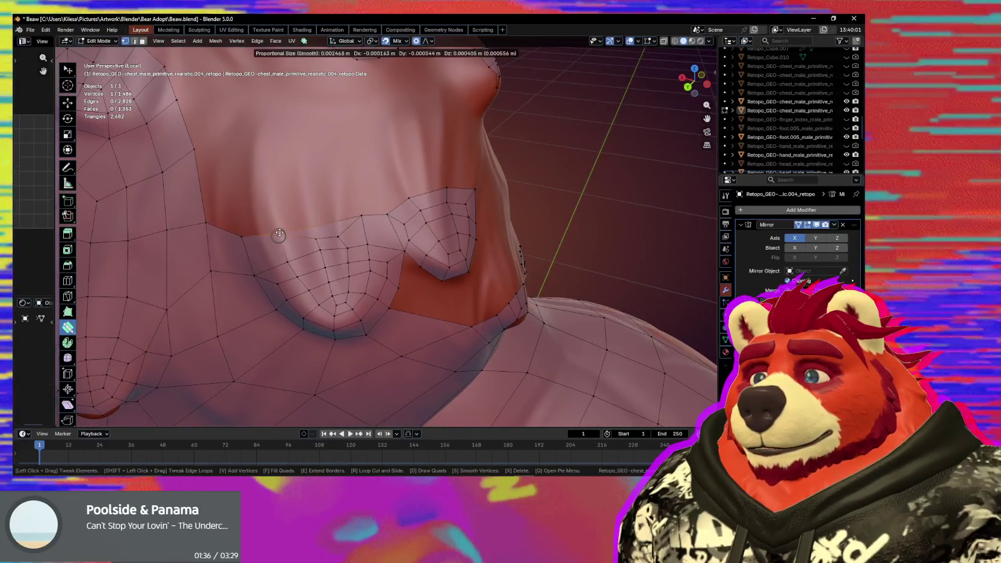
{"action": "left_click_drag", "start_coordinate": [358, 212], "coordinate": [357, 205]}
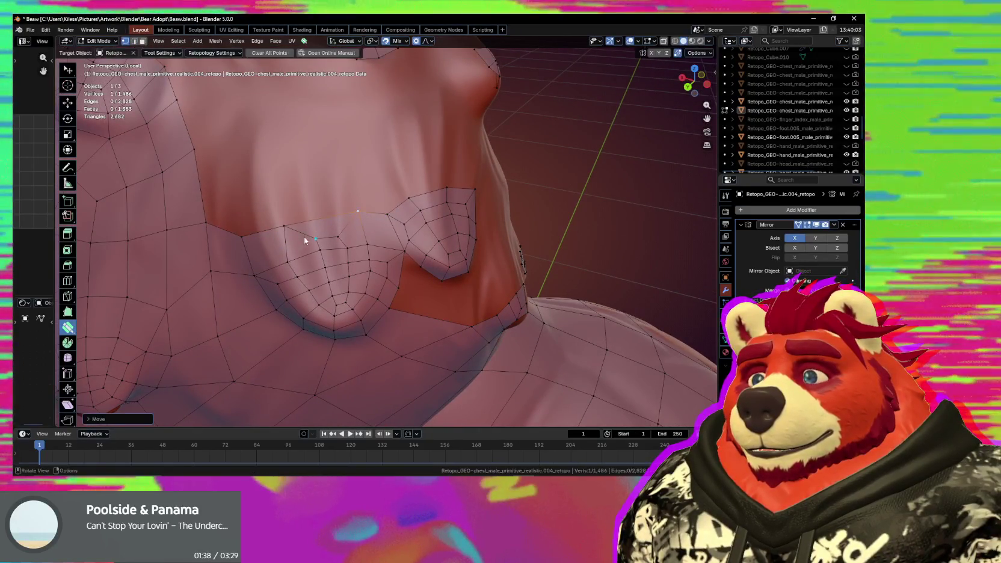
Extrude the top edge upward into new faces and merge its end onto the neighbouring vertex.
{"action": "middle_click_drag", "start_coordinate": [294, 251], "coordinate": [319, 217]}
{"action": "key", "text": "space"}
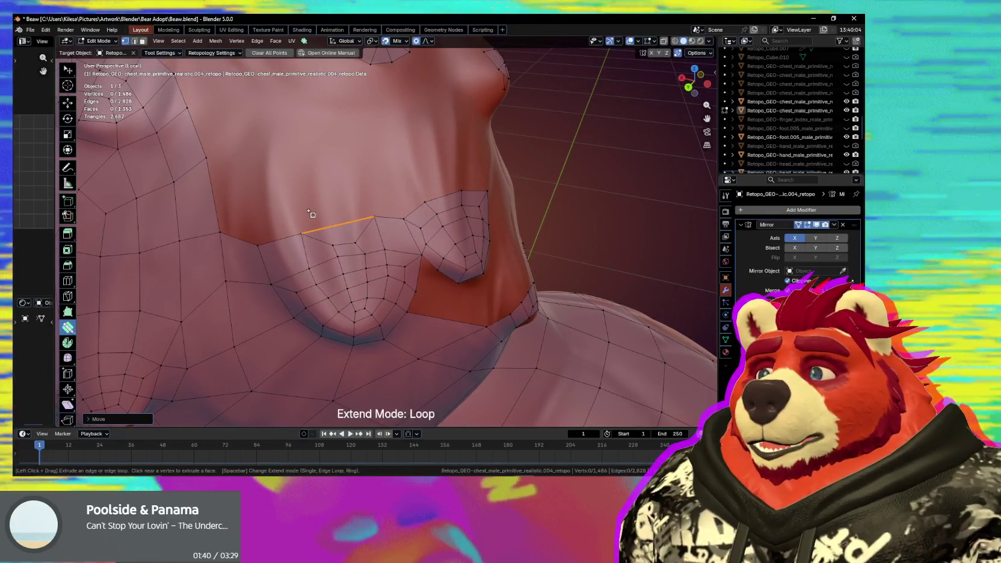
{"action": "key", "text": "space"}
{"action": "key", "text": "space"}
{"action": "key", "text": "space"}
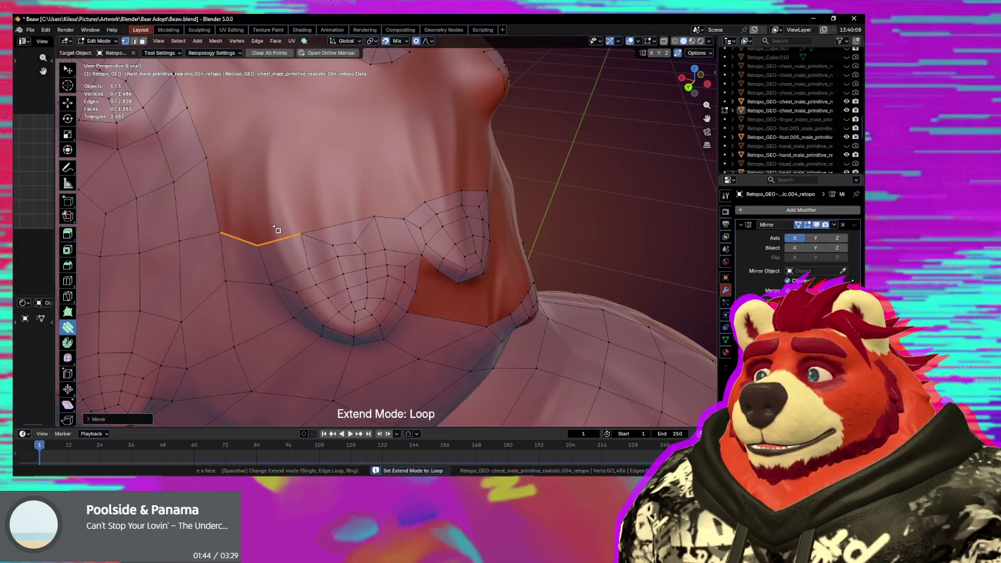
{"action": "left_click_drag", "start_coordinate": [277, 230], "coordinate": [282, 193]}
{"action": "left_click_drag", "start_coordinate": [216, 154], "coordinate": [207, 159]}
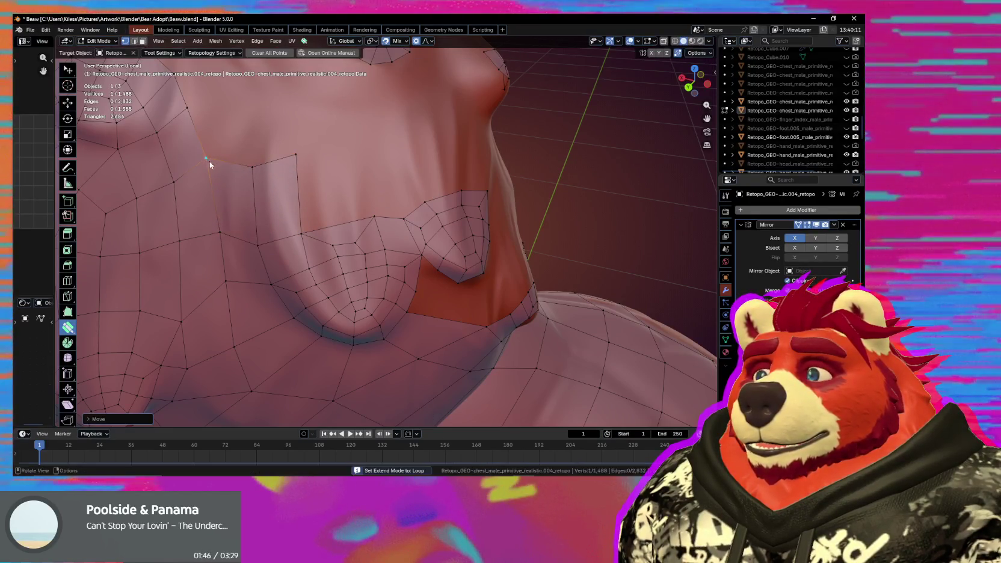
Extrude a quad up from the lower edge and fill further quads into the grid.
{"action": "left_click_drag", "start_coordinate": [337, 224], "coordinate": [345, 161]}
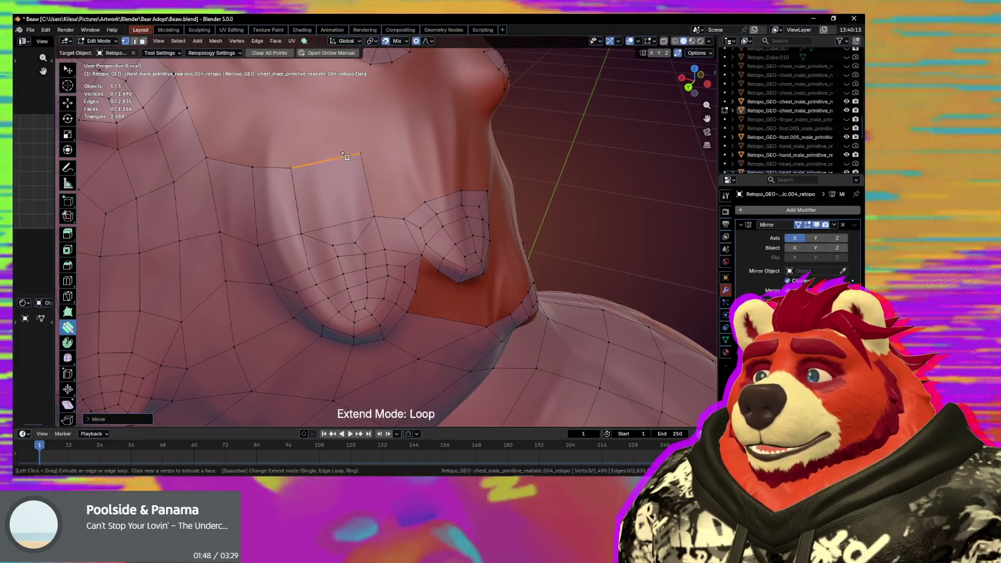
{"action": "middle_click_drag", "start_coordinate": [344, 159], "coordinate": [359, 209]}
{"action": "left_click_drag", "start_coordinate": [348, 203], "coordinate": [334, 209]}
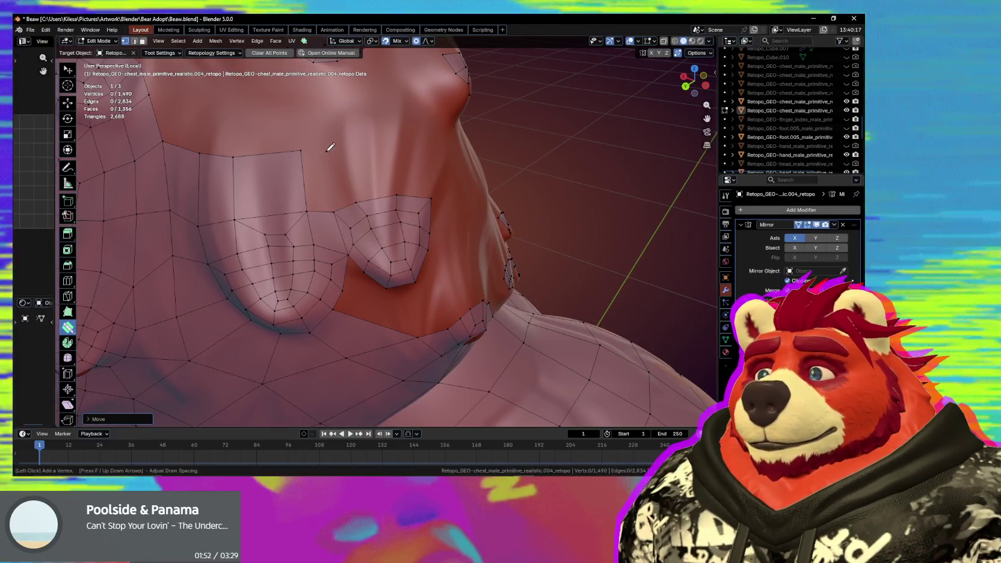
{"action": "left_click", "coordinate": [317, 184]}
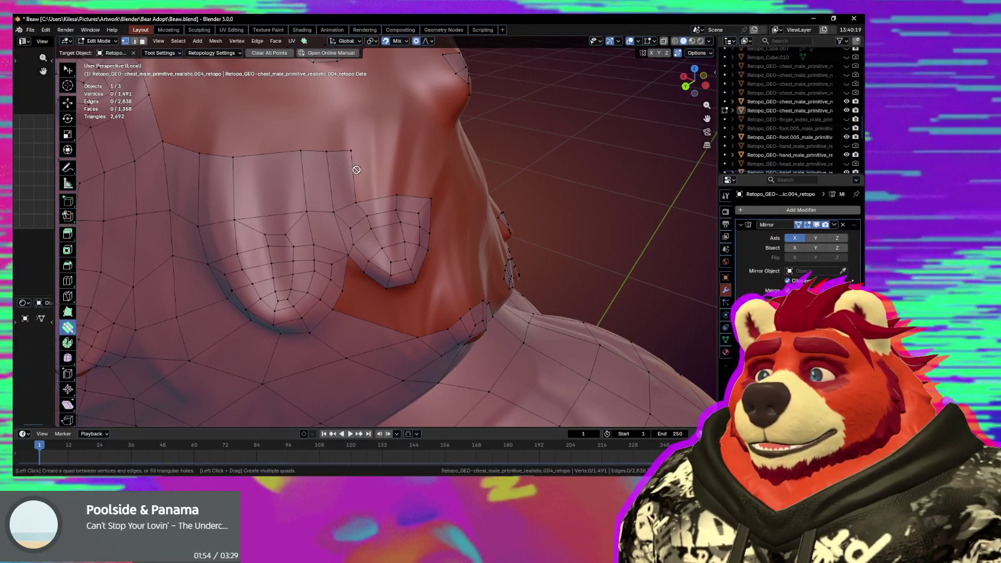
{"action": "left_click", "coordinate": [375, 173]}
{"action": "mouse_move", "coordinate": [375, 174]}
{"action": "middle_mouse_down"}
{"action": "mouse_move", "coordinate": [372, 155]}
{"action": "mouse_move", "coordinate": [352, 179]}
{"action": "mouse_move", "coordinate": [357, 239]}
{"action": "mouse_move", "coordinate": [371, 243]}
{"action": "mouse_move", "coordinate": [387, 221]}
{"action": "mouse_move", "coordinate": [369, 224]}
{"action": "mouse_move", "coordinate": [388, 255]}
{"action": "mouse_move", "coordinate": [373, 248]}
{"action": "middle_mouse_up"}
Smooth the new quads' vertices and zoom out to check the chest grid.
{"action": "key", "text": "shift"}
{"action": "scroll", "coordinate": [340, 241], "scroll_direction": "down", "scroll_amount": 4}
{"action": "scroll", "coordinate": [372, 248], "scroll_direction": "up", "scroll_amount": 2}
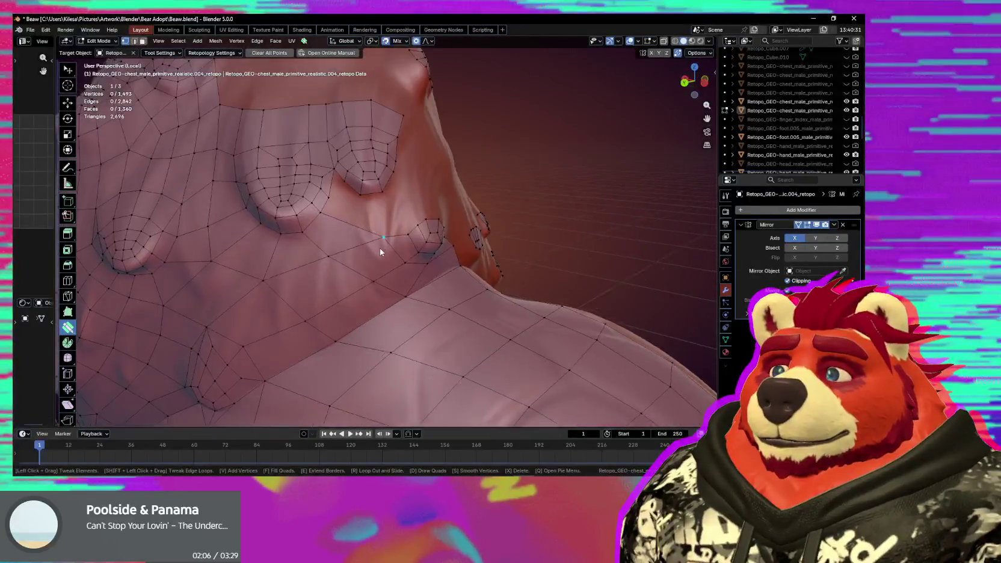
{"action": "scroll", "coordinate": [379, 252], "scroll_direction": "up", "scroll_amount": 2}
{"action": "scroll", "coordinate": [387, 256], "scroll_direction": "up", "scroll_amount": 2}
Add a quad below the bump ring and move its loose vertex onto the crease.
{"action": "left_click_drag", "start_coordinate": [350, 180], "coordinate": [357, 179]}
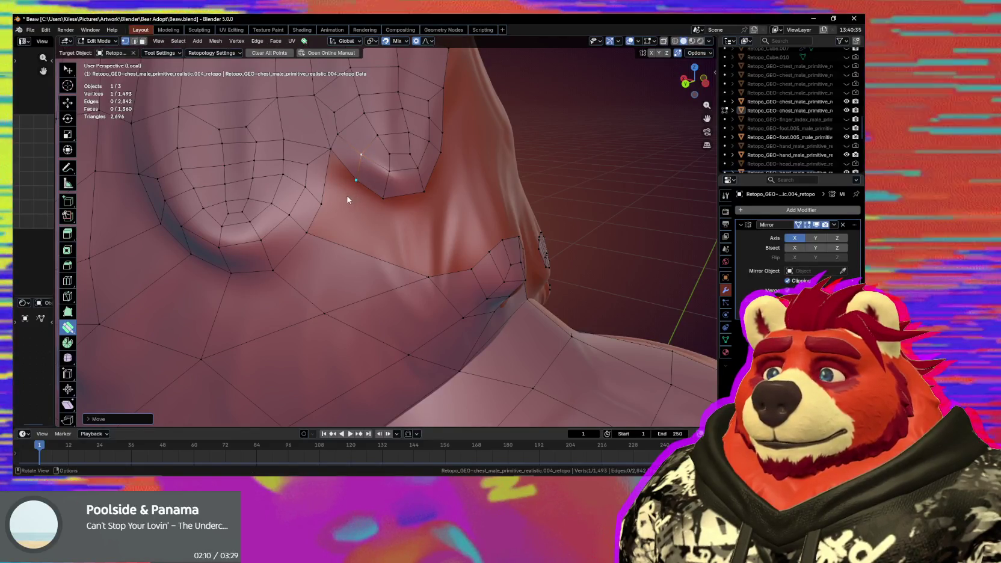
{"action": "key", "text": "d"}
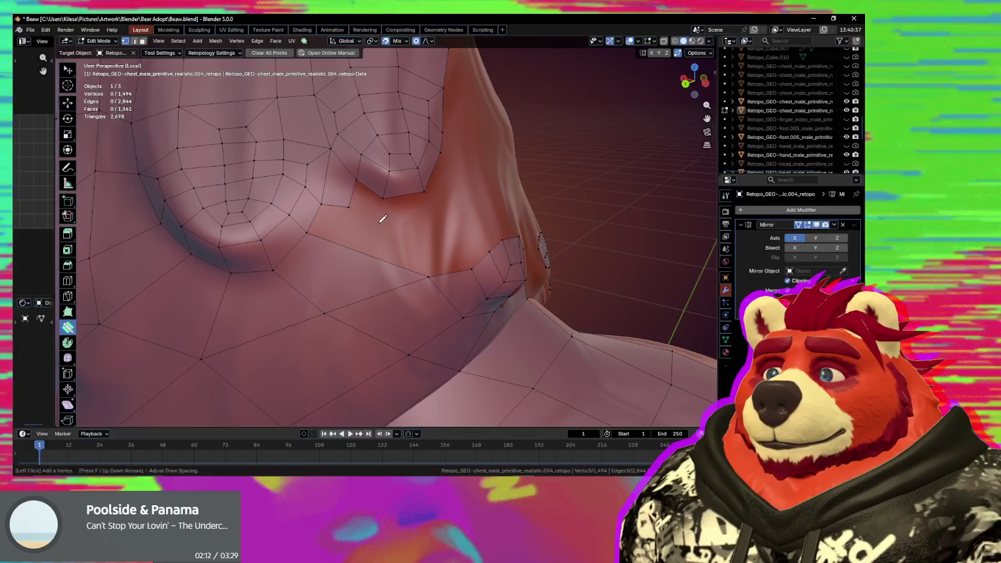
{"action": "middle_click_drag", "start_coordinate": [390, 222], "coordinate": [370, 220]}
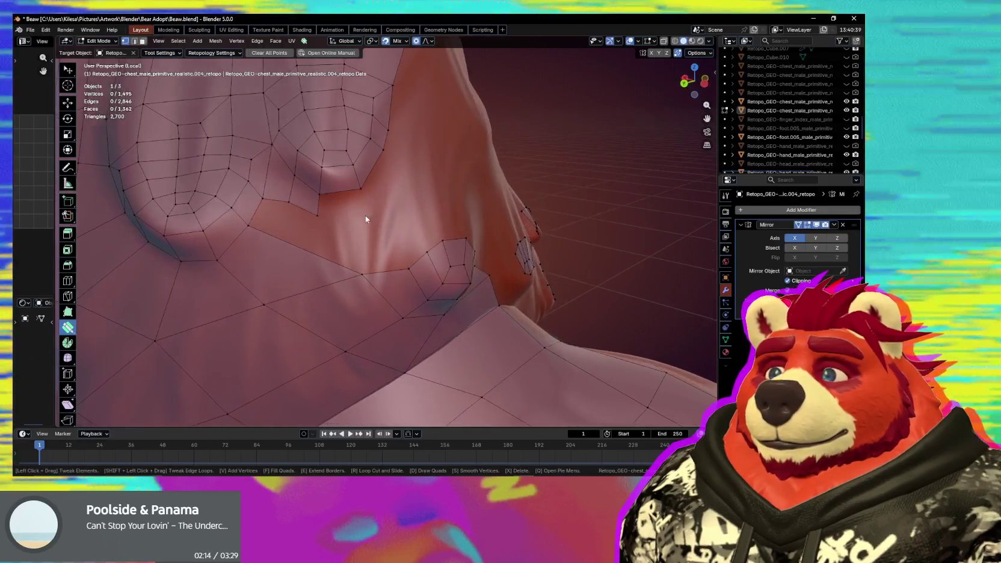
{"action": "left_click", "coordinate": [362, 189]}
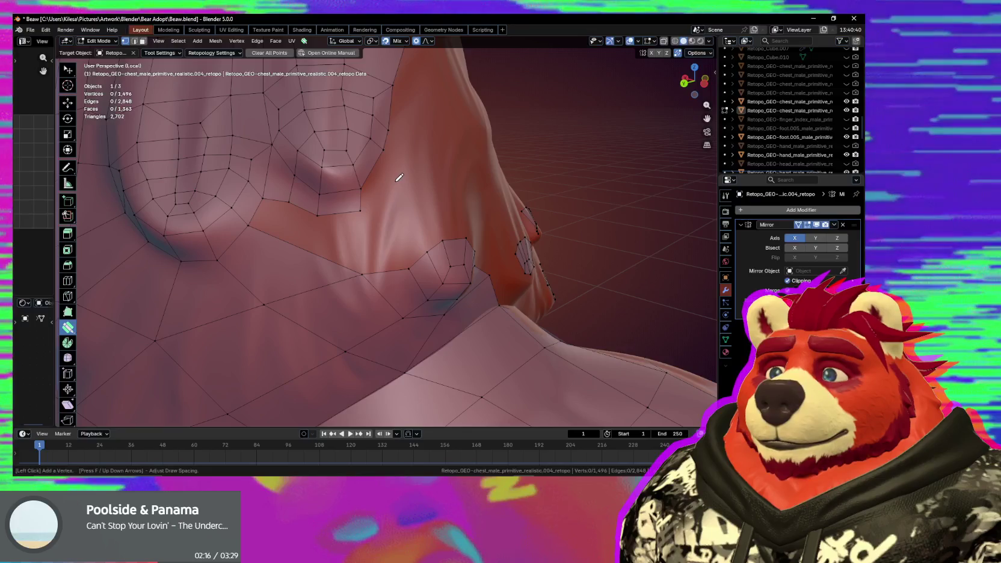
{"action": "left_click_drag", "start_coordinate": [364, 207], "coordinate": [289, 200]}
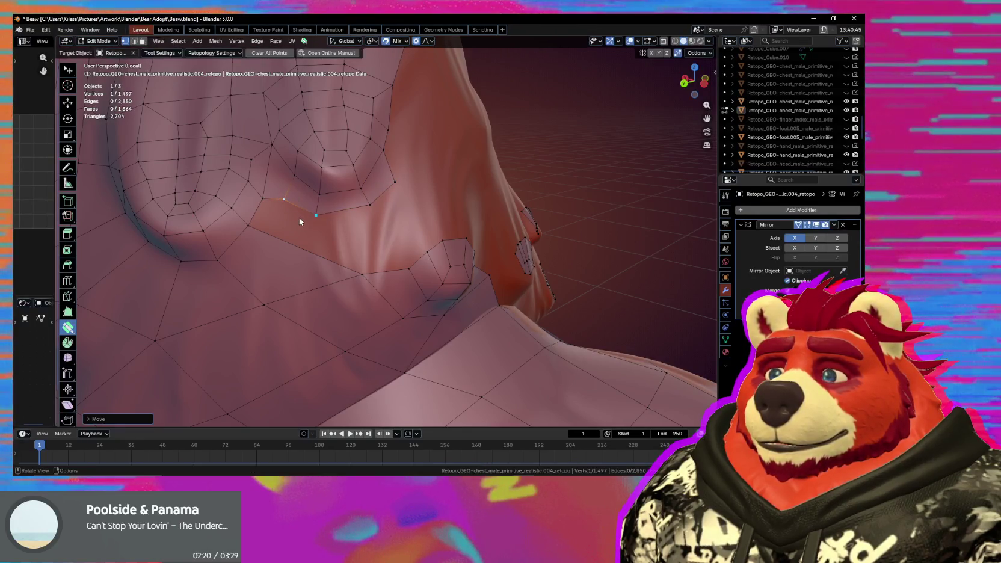
{"action": "left_click_drag", "start_coordinate": [290, 205], "coordinate": [292, 206]}
{"action": "mouse_move", "coordinate": [291, 207]}
{"action": "middle_mouse_down"}
{"action": "mouse_move", "coordinate": [328, 208]}
{"action": "mouse_move", "coordinate": [346, 193]}
{"action": "middle_mouse_up"}
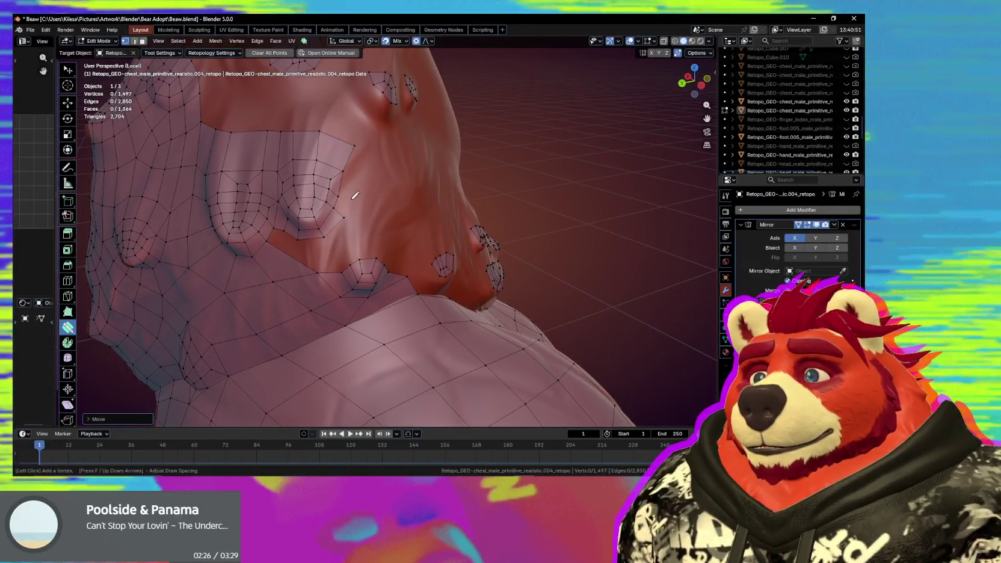
Add another quad beside the mesh edge and settle its vertex with proportional falloff.
{"action": "left_click", "coordinate": [349, 188]}
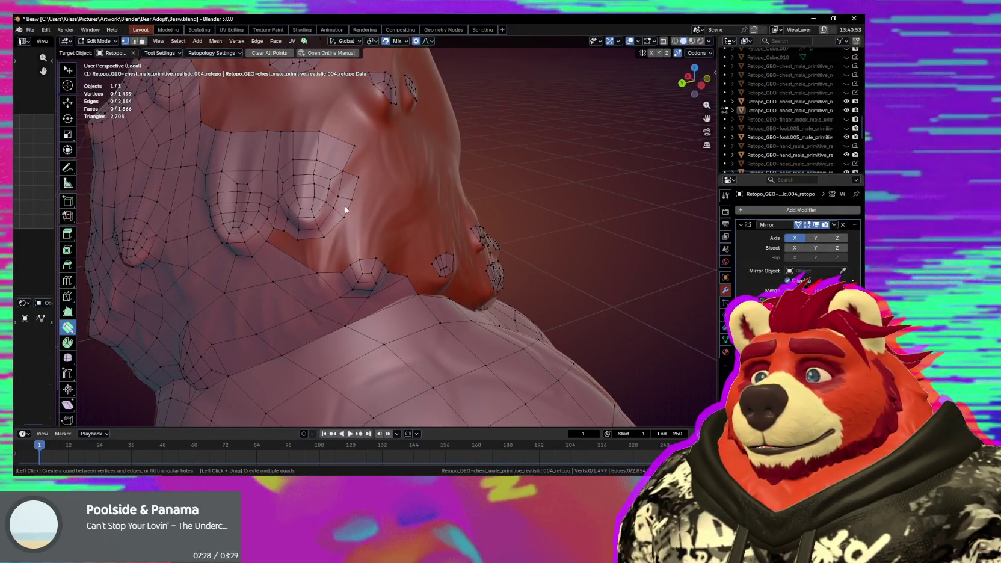
{"action": "middle_click_drag", "start_coordinate": [356, 178], "coordinate": [378, 163]}
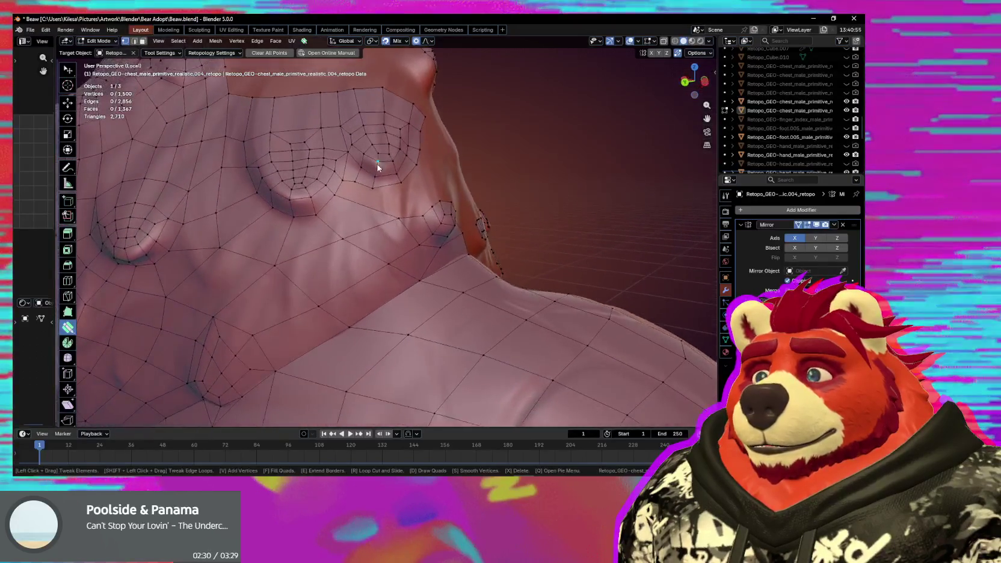
{"action": "middle_click_drag", "start_coordinate": [372, 215], "coordinate": [367, 217]}
{"action": "left_click_drag", "start_coordinate": [392, 219], "coordinate": [376, 211]}
{"action": "middle_click_drag", "start_coordinate": [376, 205], "coordinate": [372, 203]}
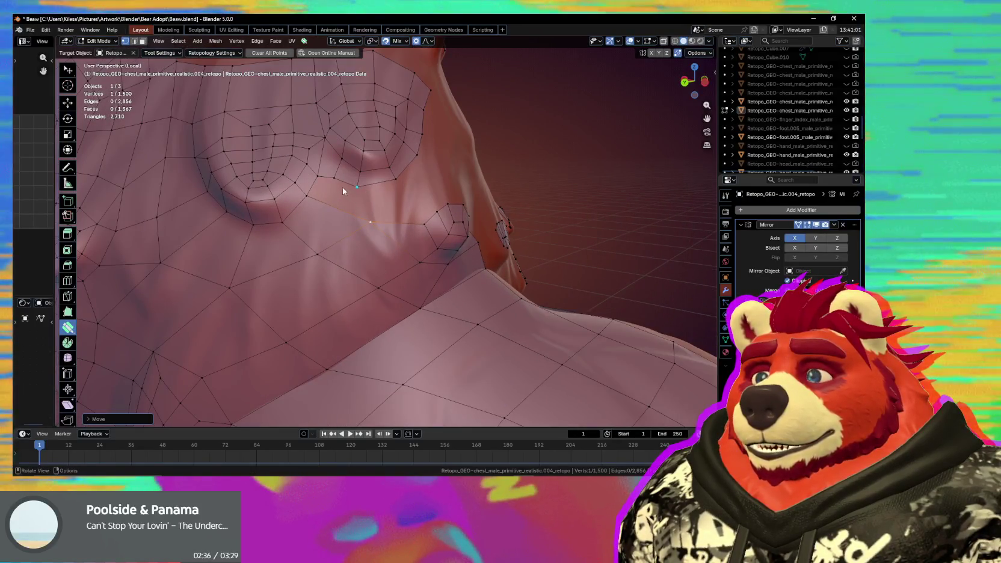
{"action": "middle_click_drag", "start_coordinate": [322, 191], "coordinate": [322, 191]}
Join two vertices with an edge using Select and F, undoing an unwanted extrusion.
{"action": "key", "text": "w"}
{"action": "left_click", "coordinate": [322, 190], "text": "shift"}
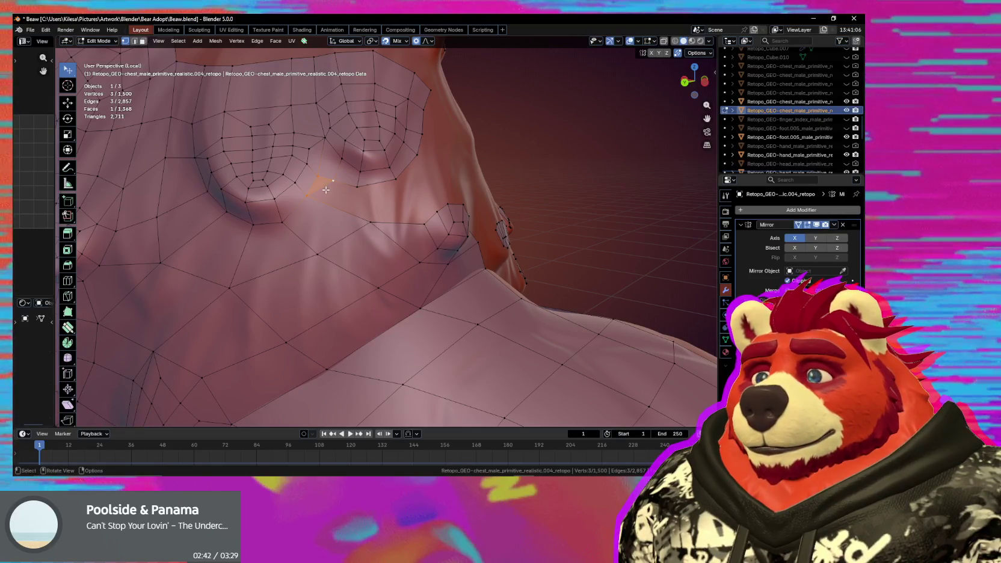
{"action": "left_click", "coordinate": [371, 221], "text": "shift"}
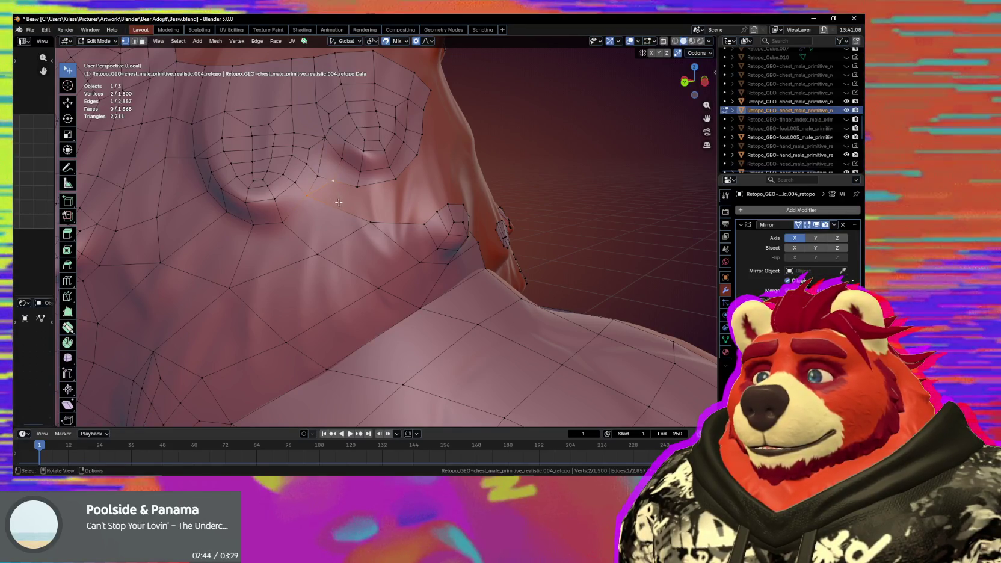
{"action": "key", "text": "f"}
{"action": "key", "text": "e"}
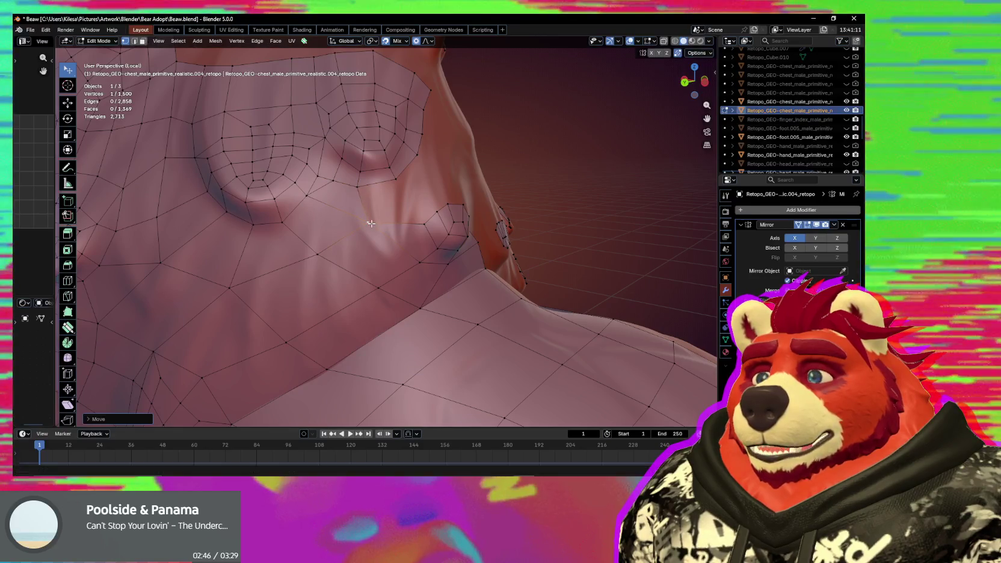
{"action": "key", "text": "Escape"}
{"action": "key", "text": "ctrl+z"}
{"action": "key", "text": "g"}
Move the selected vertex and fill new faces extending the grid.
{"action": "middle_click_drag", "start_coordinate": [410, 220], "coordinate": [332, 210]}
{"action": "key", "text": "g"}
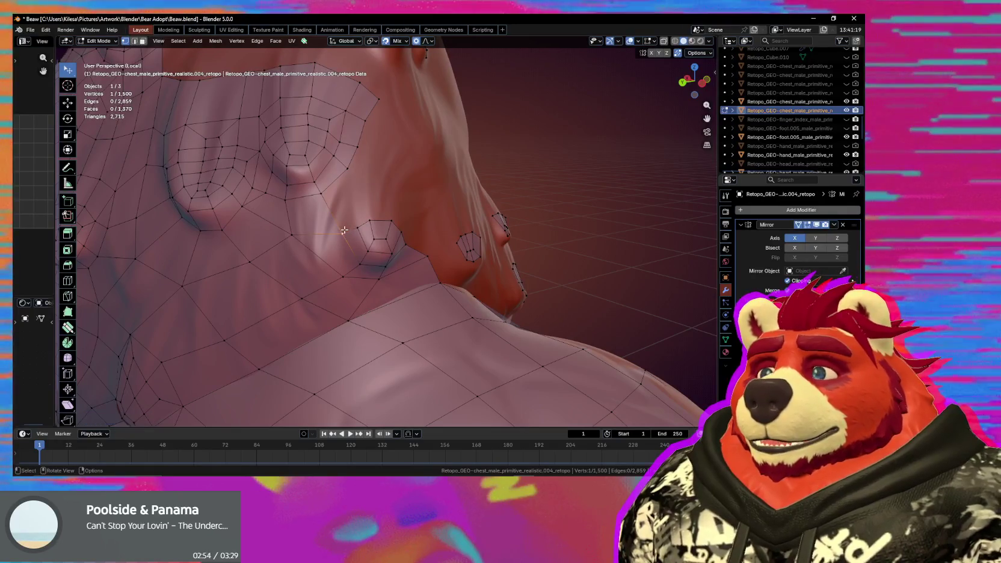
{"action": "key", "text": "f"}
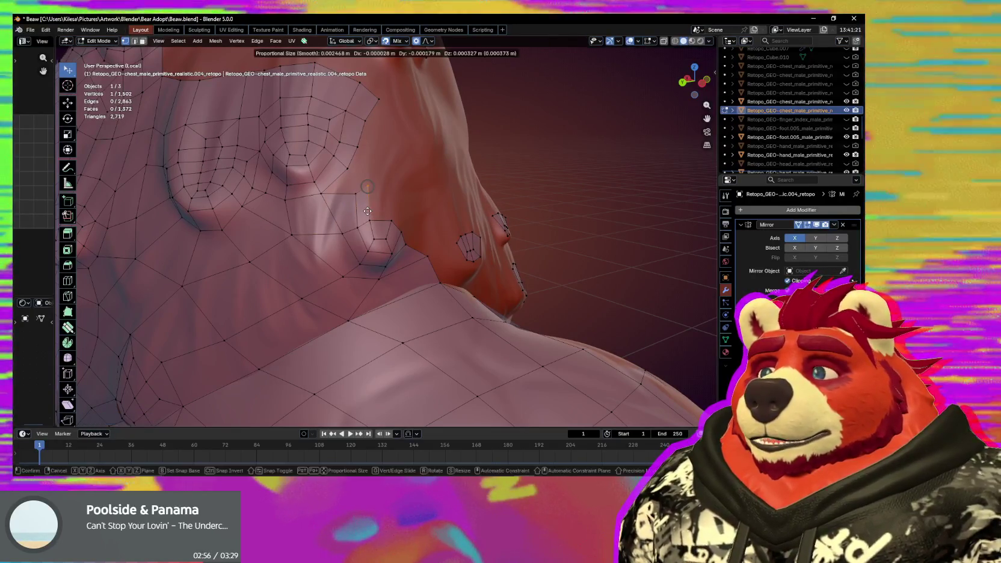
{"action": "left_click", "coordinate": [371, 221]}
{"action": "key", "text": "f"}
{"action": "left_click", "coordinate": [371, 222]}
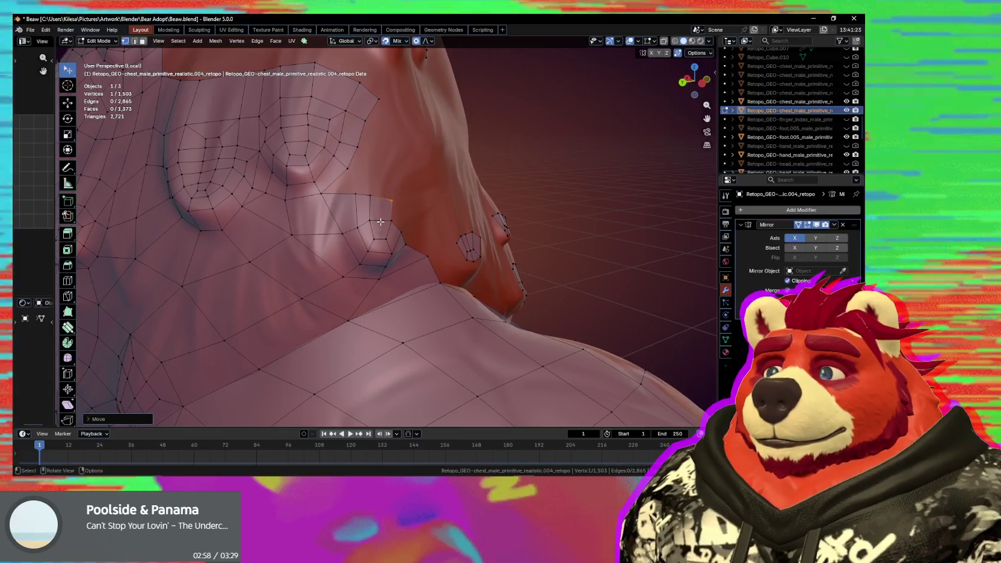
{"action": "middle_click_drag", "start_coordinate": [371, 222], "coordinate": [308, 238]}
Fill further faces from the grid toward the chest bump ring.
{"action": "key", "text": "f"}
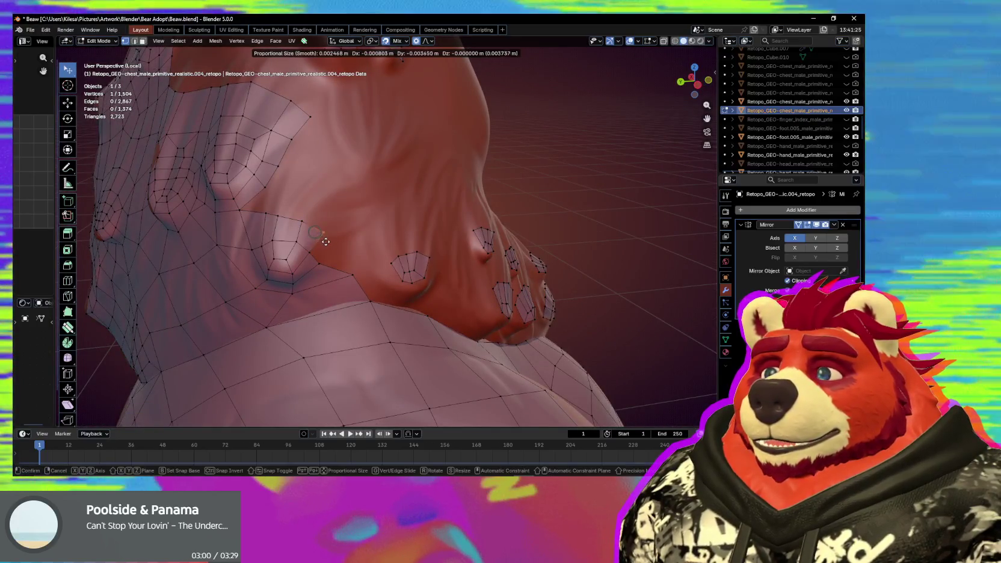
{"action": "left_click", "coordinate": [319, 245]}
{"action": "key", "text": "f"}
{"action": "left_click", "coordinate": [335, 249]}
{"action": "middle_click_drag", "start_coordinate": [335, 250], "coordinate": [322, 218]}
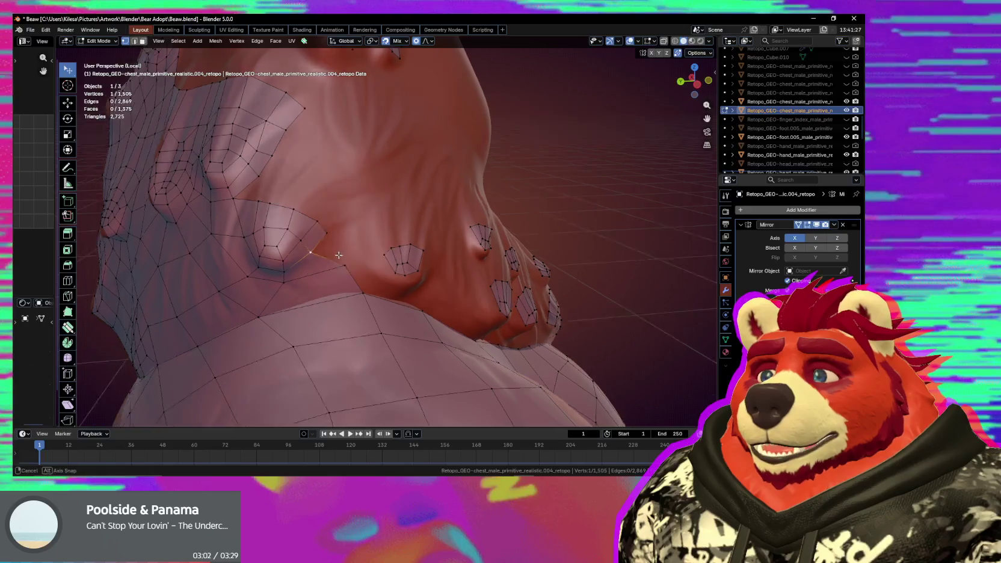
Reposition the new strip's vertices on the chest surface with G moves.
{"action": "key", "text": "g"}
{"action": "left_click", "coordinate": [307, 213]}
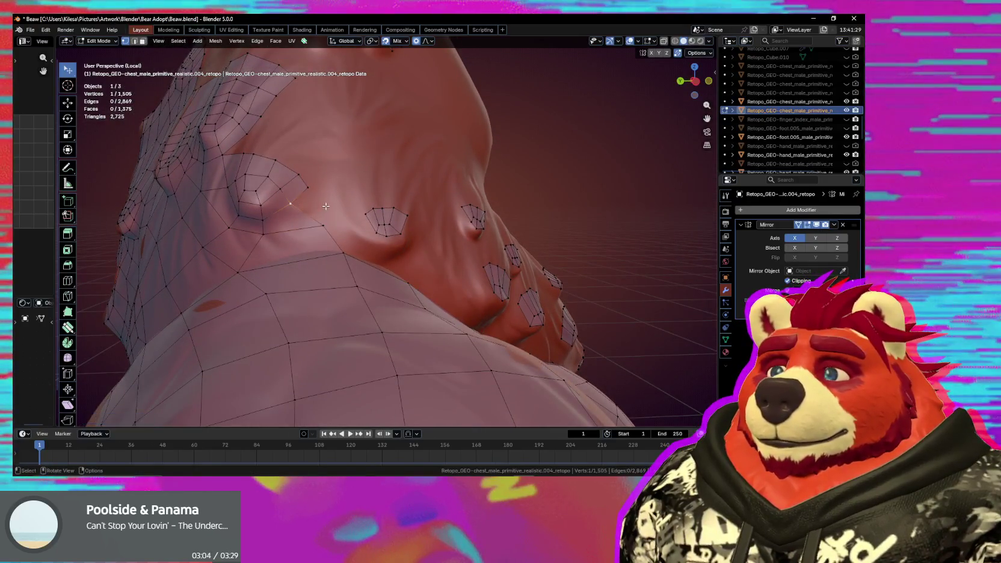
{"action": "left_click", "coordinate": [327, 202]}
{"action": "key", "text": "g"}
{"action": "left_click", "coordinate": [333, 202]}
{"action": "middle_click_drag", "start_coordinate": [334, 202], "coordinate": [351, 210]}
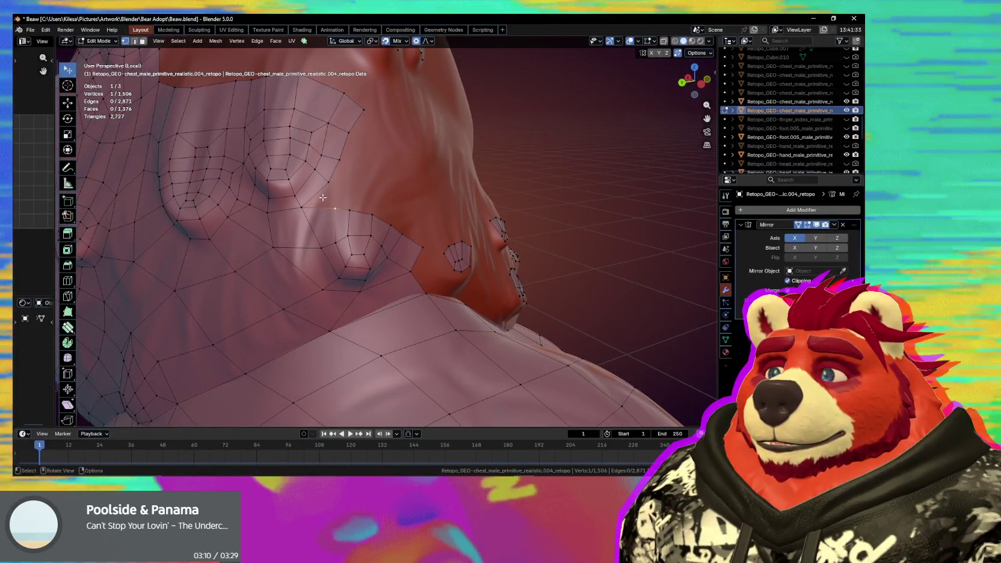
{"action": "key", "text": "g"}
{"action": "left_click", "coordinate": [306, 208]}
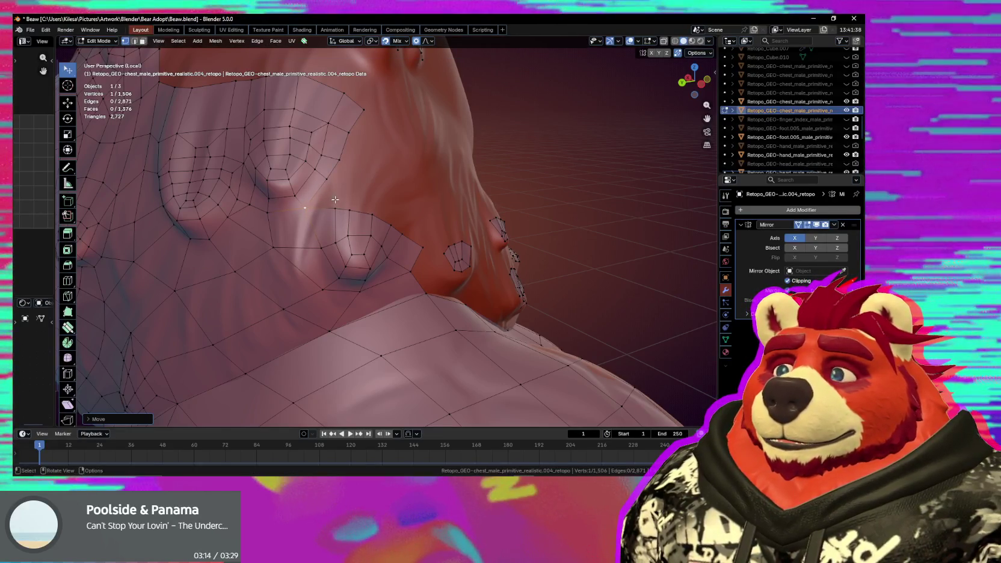
Create another vertex and face continuing the strip toward the ring.
{"action": "key", "text": "f"}
{"action": "left_click", "coordinate": [340, 205]}
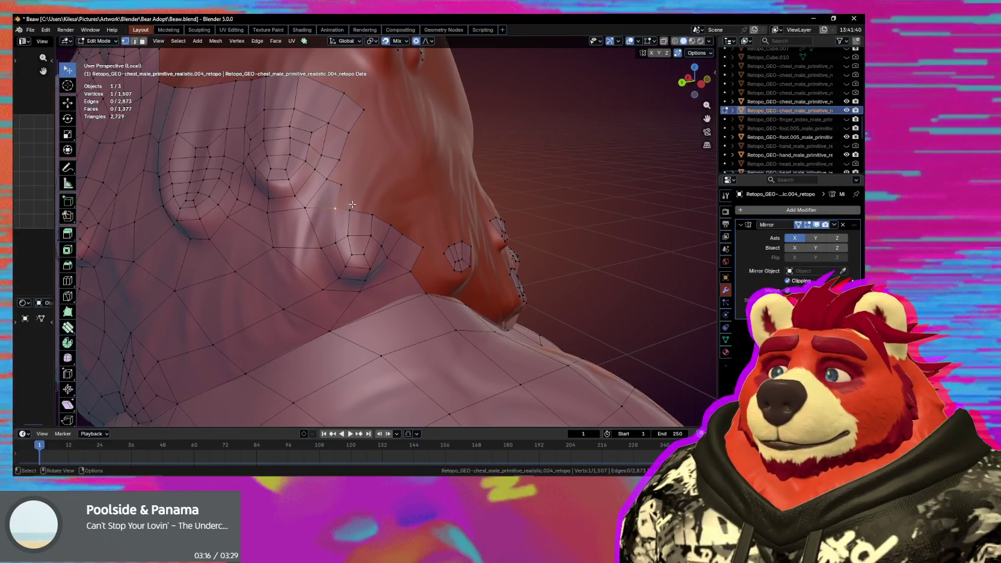
{"action": "left_click", "coordinate": [352, 203]}
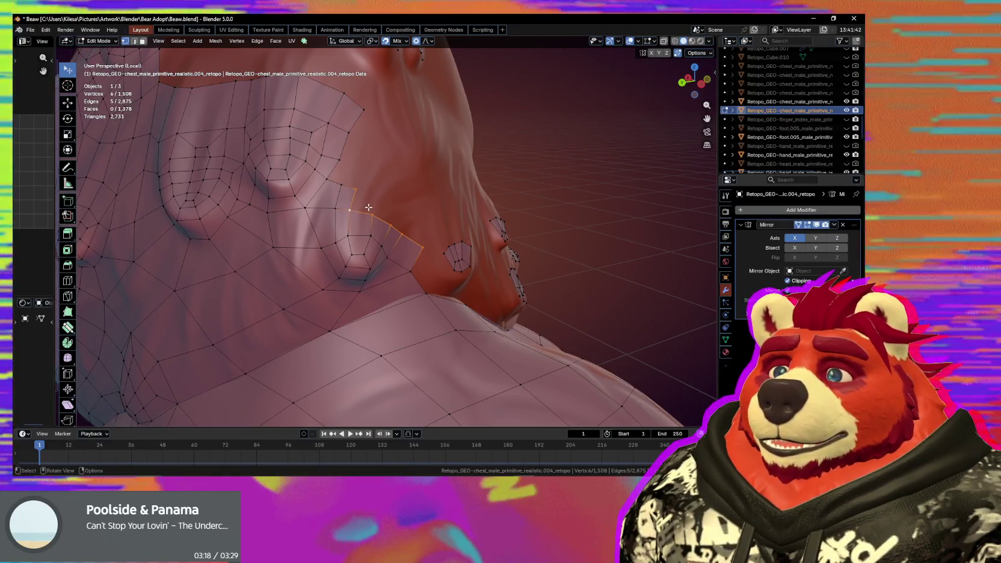
{"action": "left_click", "coordinate": [350, 209]}
{"action": "middle_click_drag", "start_coordinate": [350, 209], "coordinate": [343, 213]}
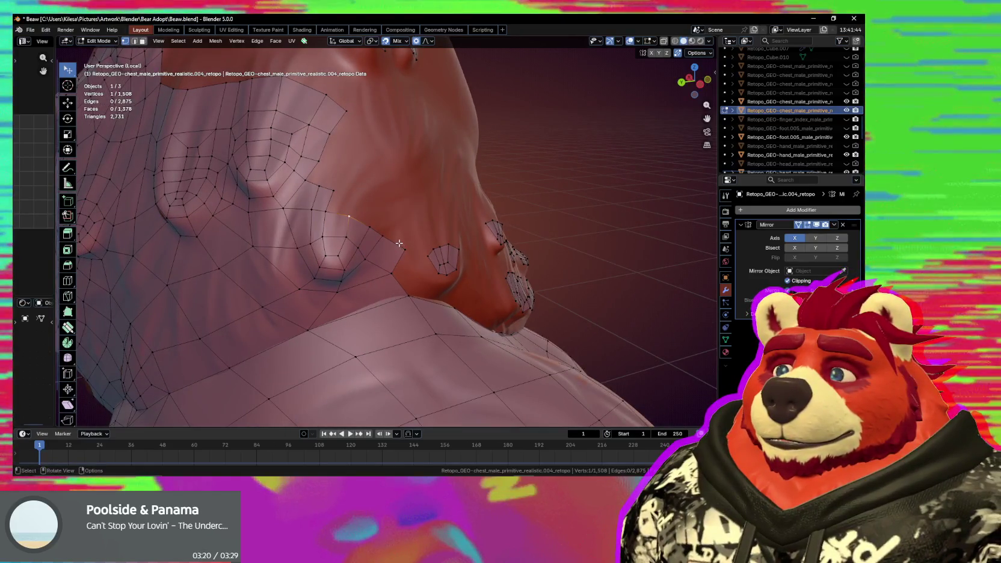
Select the grid-border vertices, move the edge, and fill the final face between the edges.
{"action": "left_click", "coordinate": [325, 211], "text": "shift"}
{"action": "left_click", "coordinate": [373, 231], "text": "shift"}
{"action": "left_click", "coordinate": [393, 244], "text": "shift"}
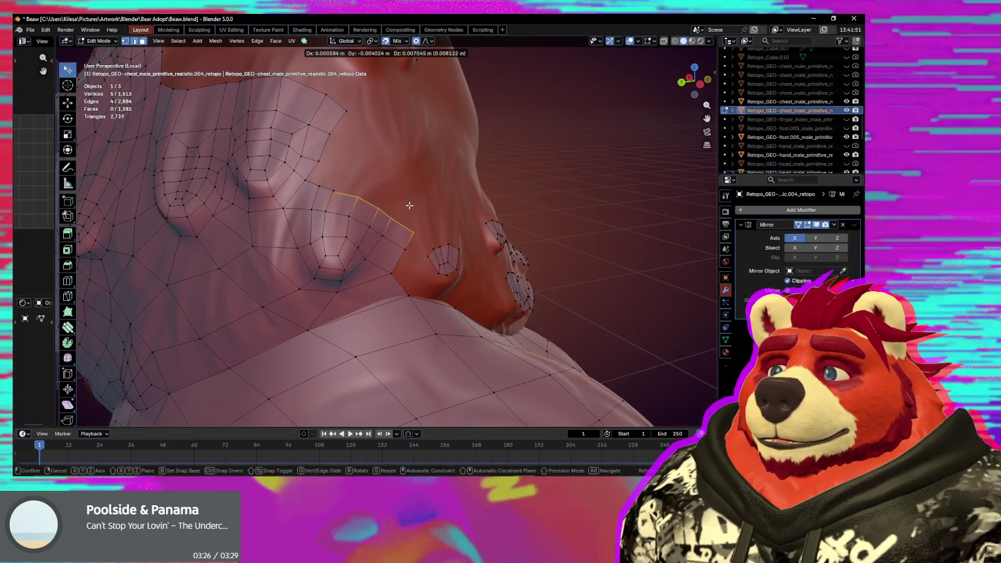
{"action": "middle_click_drag", "start_coordinate": [408, 205], "coordinate": [345, 205]}
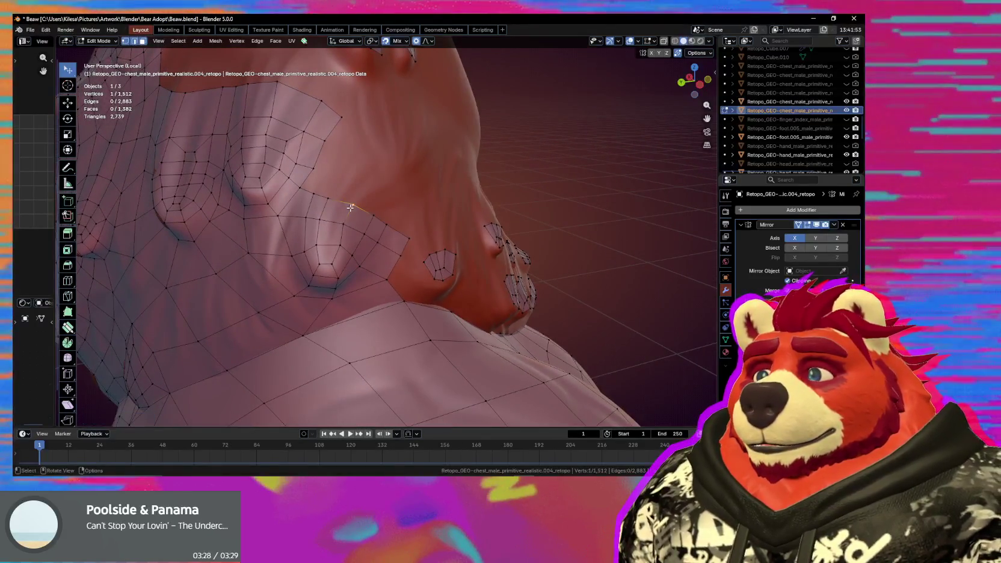
{"action": "left_click", "coordinate": [326, 209], "text": "shift"}
{"action": "key", "text": "g"}
{"action": "left_click", "coordinate": [349, 196]}
{"action": "key", "text": "f"}
{"action": "left_click_drag", "start_coordinate": [370, 217], "coordinate": [367, 212]}
{"action": "mouse_move", "coordinate": [324, 196]}
{"action": "middle_mouse_down"}
{"action": "mouse_move", "coordinate": [397, 220]}
{"action": "mouse_move", "coordinate": [313, 267]}
{"action": "middle_mouse_up"}
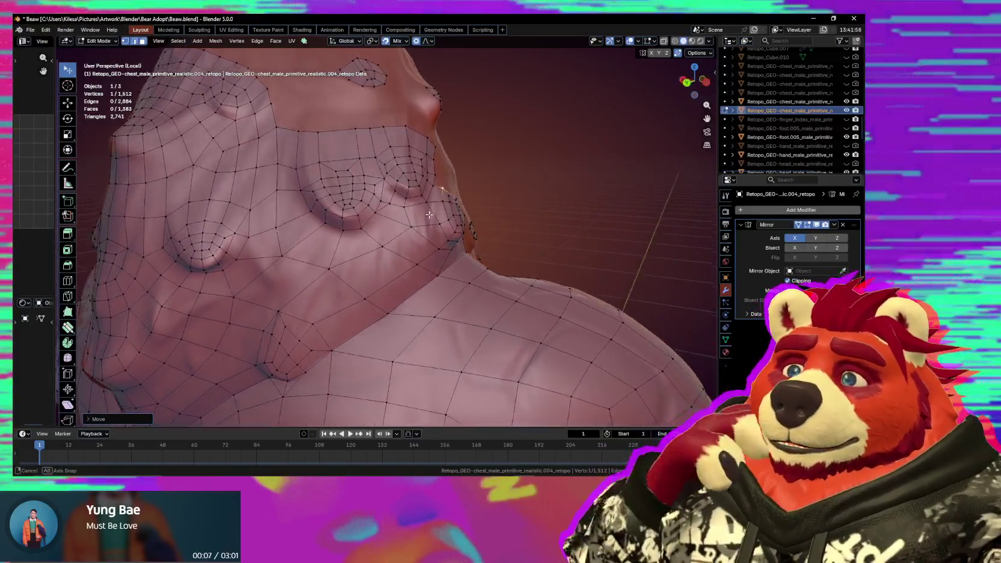
Move edges and vertices between the chest bumps with proportional editing to even the grid.
{"action": "left_click", "coordinate": [320, 271]}
{"action": "left_click", "coordinate": [319, 271]}
{"action": "middle_click_drag", "start_coordinate": [320, 270], "coordinate": [361, 239]}
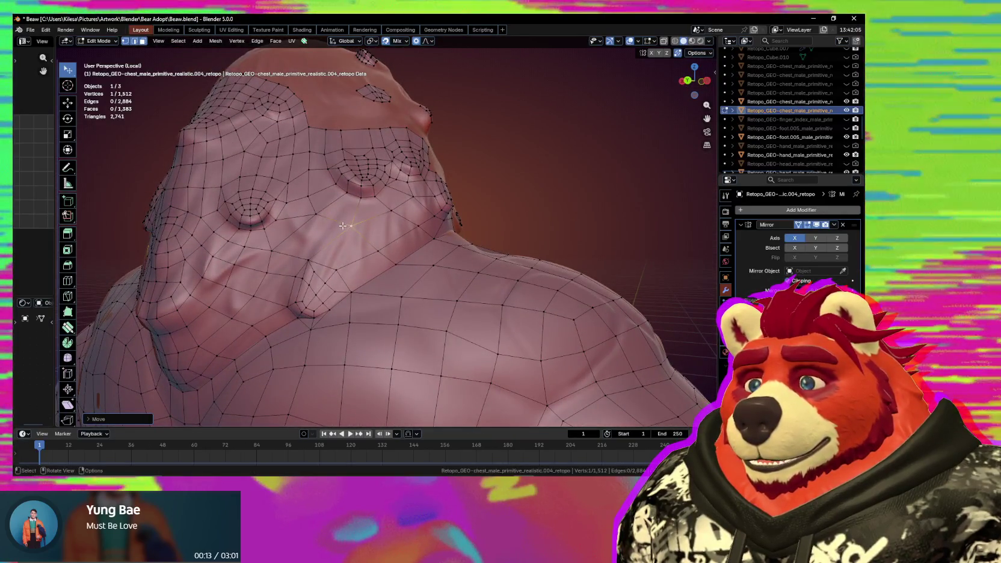
{"action": "left_click", "coordinate": [315, 214], "text": "shift"}
{"action": "key", "text": "g"}
{"action": "left_click", "coordinate": [334, 223]}
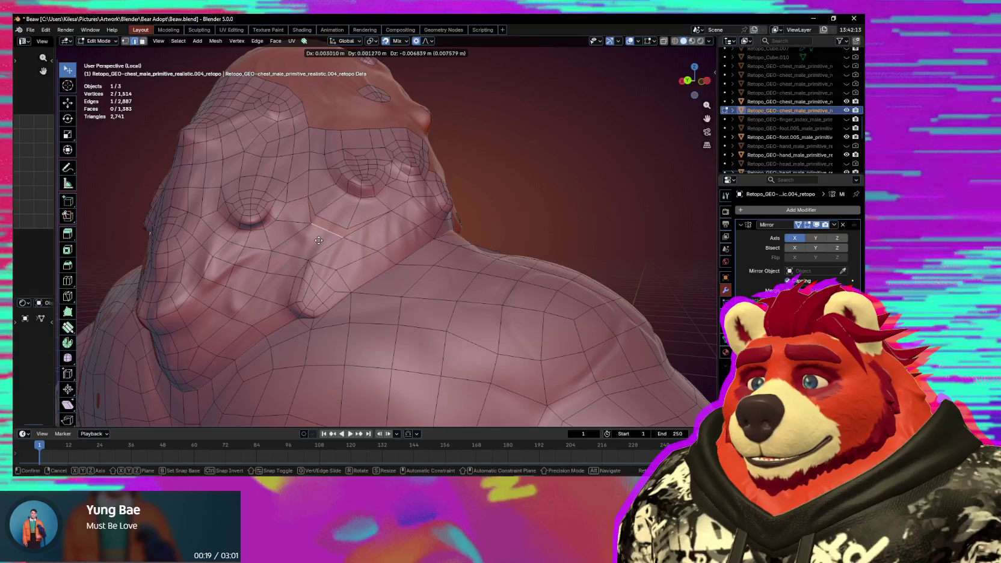
{"action": "left_click", "coordinate": [324, 238]}
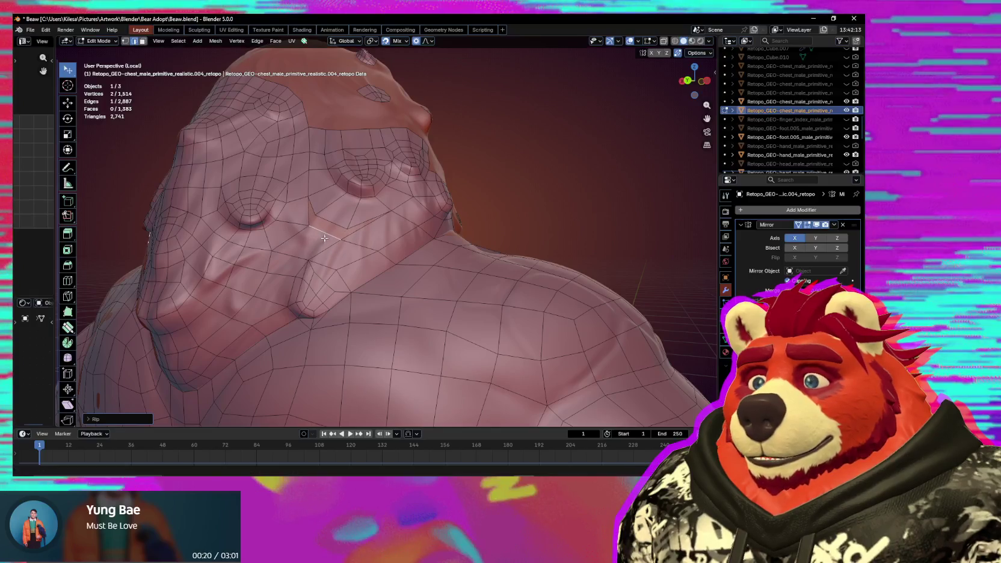
{"action": "left_click", "coordinate": [348, 208]}
{"action": "key", "text": "1"}
{"action": "left_click", "coordinate": [343, 208]}
{"action": "left_click", "coordinate": [337, 206]}
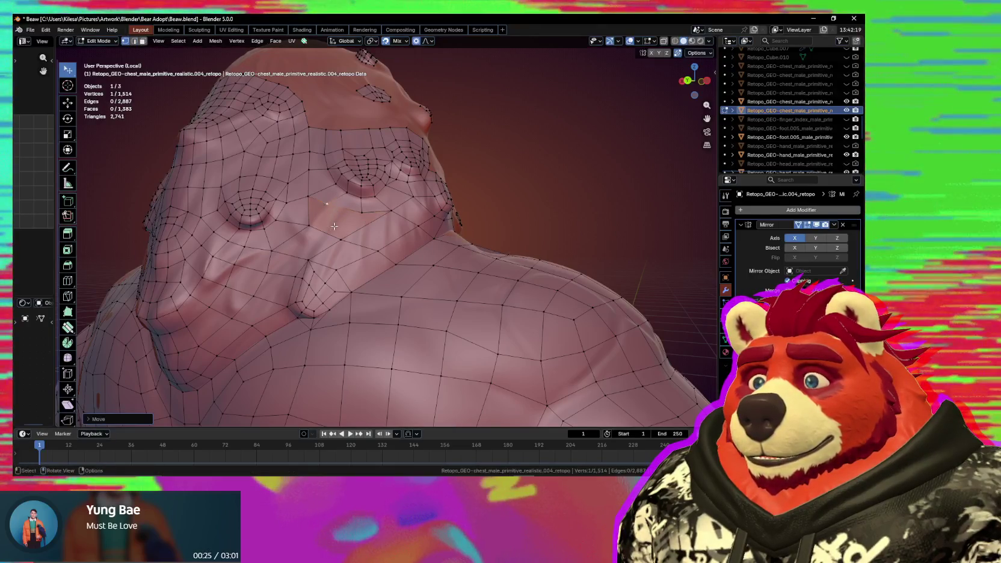
Nudge more vertices between the bumps, then undo the last bad move.
{"action": "middle_click_drag", "start_coordinate": [337, 206], "coordinate": [300, 242]}
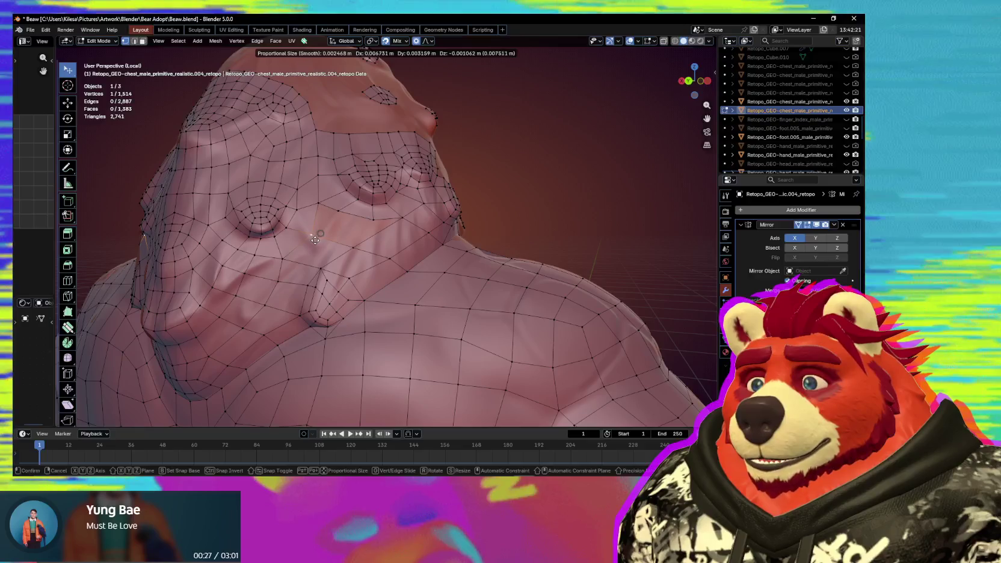
{"action": "left_click", "coordinate": [349, 248]}
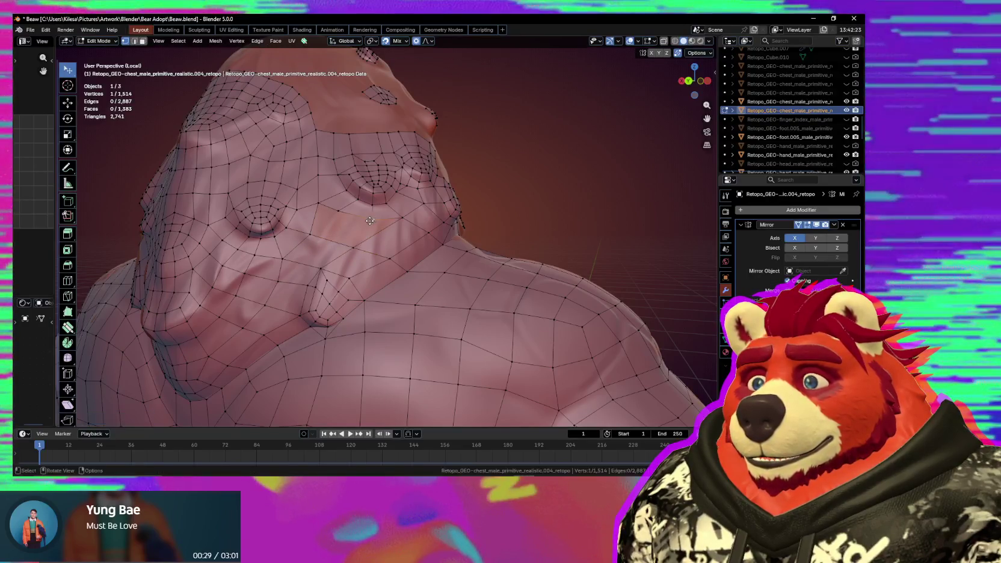
{"action": "left_click", "coordinate": [366, 218]}
{"action": "key", "text": "g"}
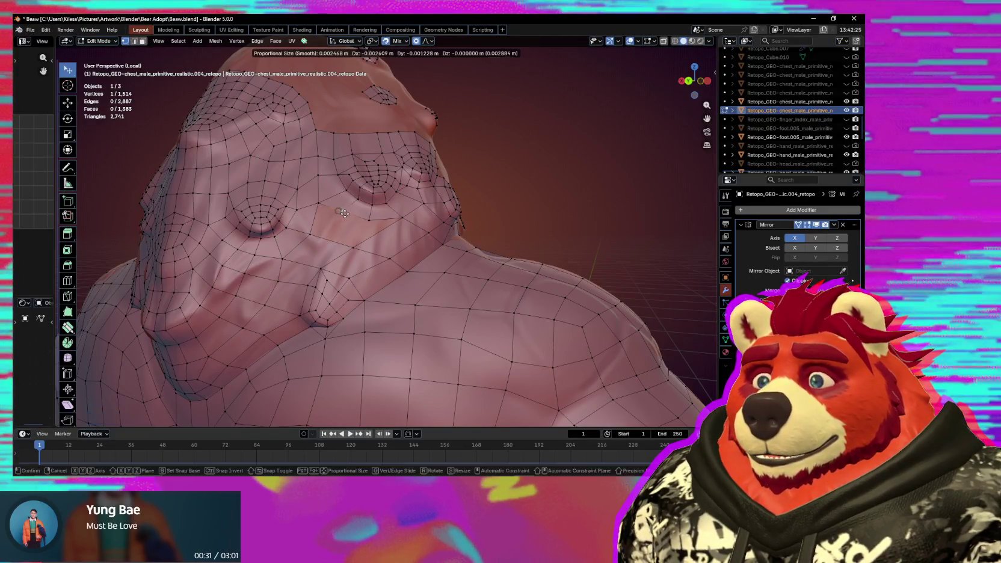
{"action": "left_click", "coordinate": [361, 228]}
{"action": "middle_click_drag", "start_coordinate": [361, 229], "coordinate": [322, 241]}
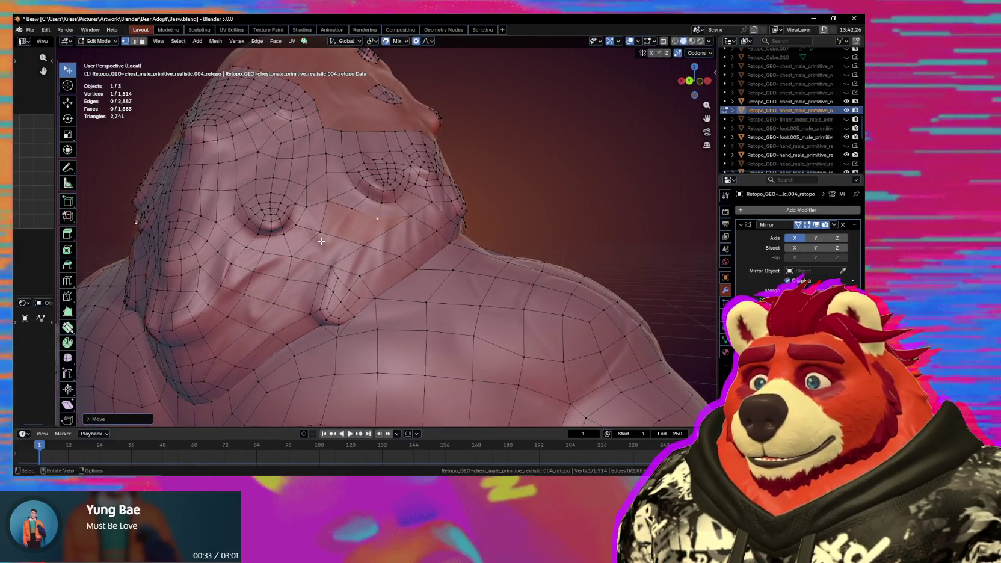
{"action": "key", "text": "g"}
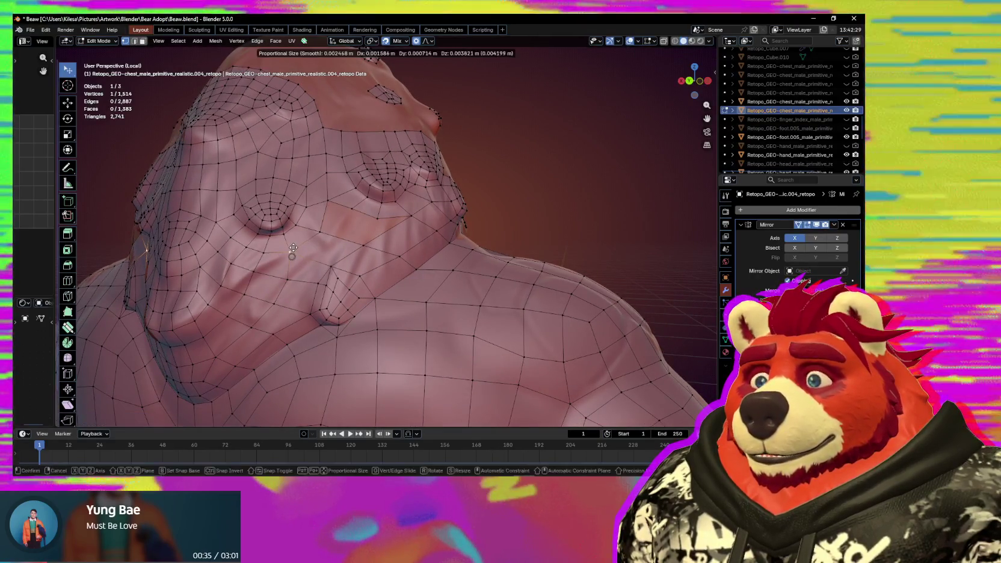
{"action": "left_click", "coordinate": [325, 261]}
{"action": "mouse_move", "coordinate": [325, 261]}
{"action": "middle_mouse_down"}
{"action": "mouse_move", "coordinate": [335, 266]}
{"action": "mouse_move", "coordinate": [344, 243]}
{"action": "middle_mouse_up"}
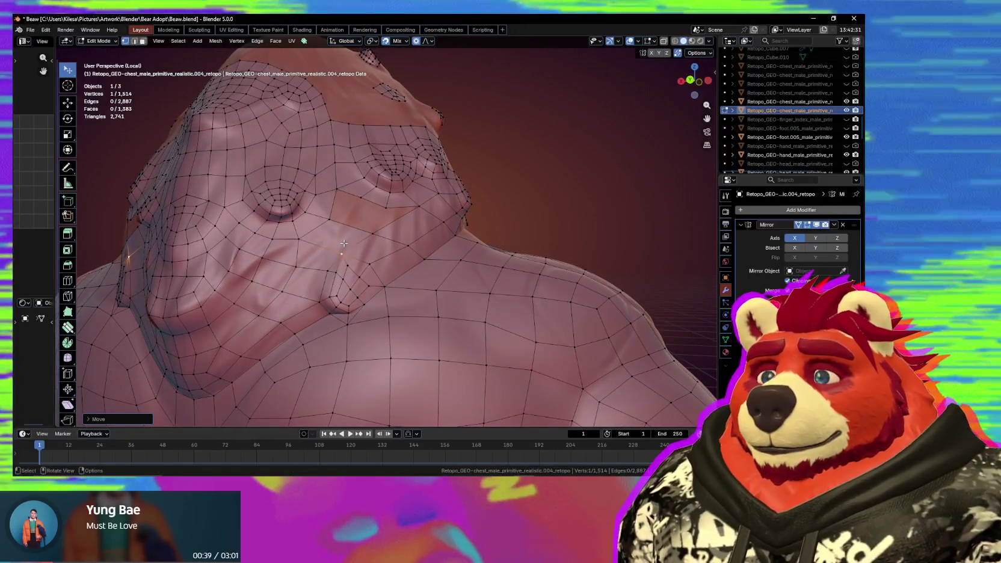
{"action": "scroll", "coordinate": [346, 237], "scroll_direction": "up", "scroll_amount": 1}
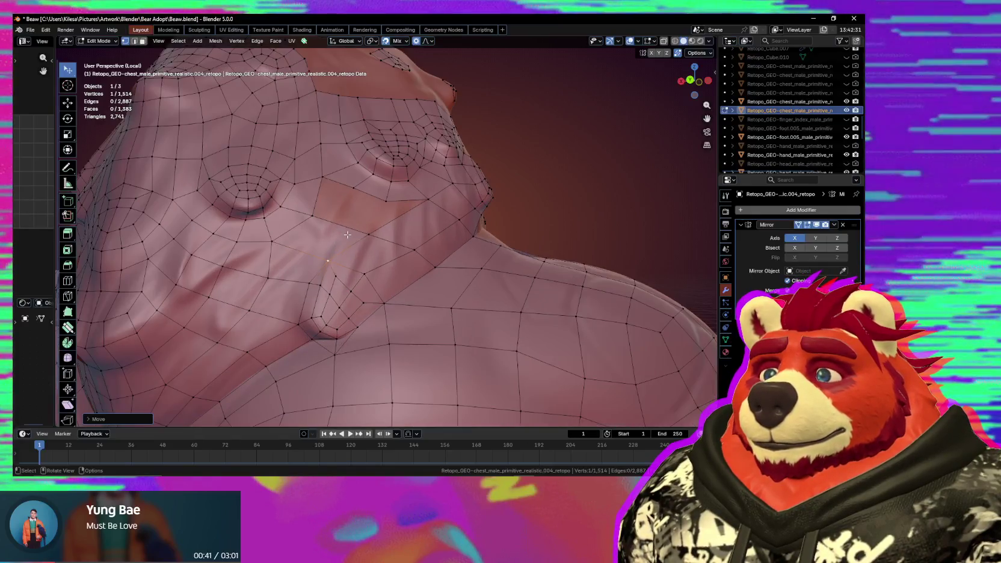
{"action": "left_click", "coordinate": [380, 198]}
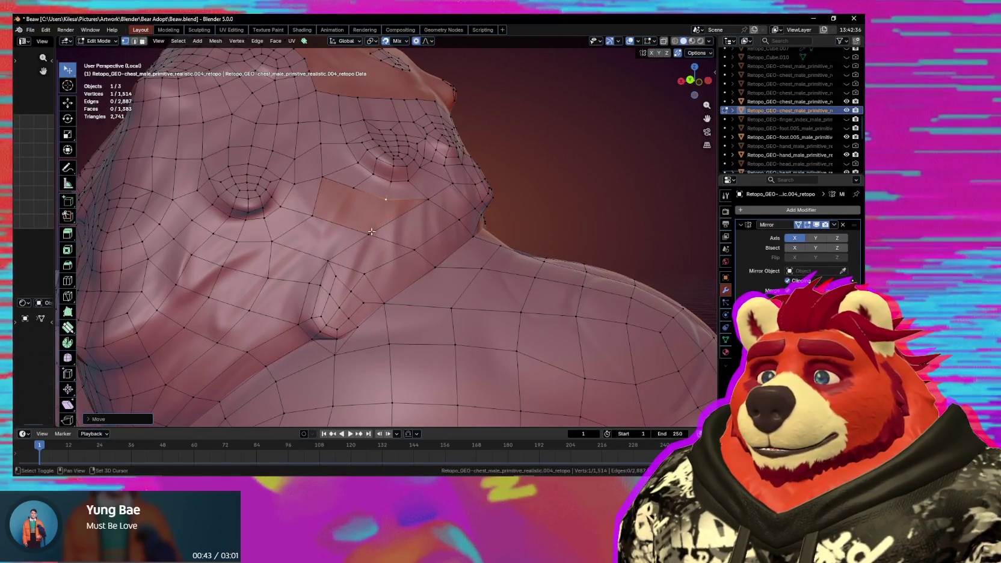
{"action": "key", "text": "ctrl+z"}
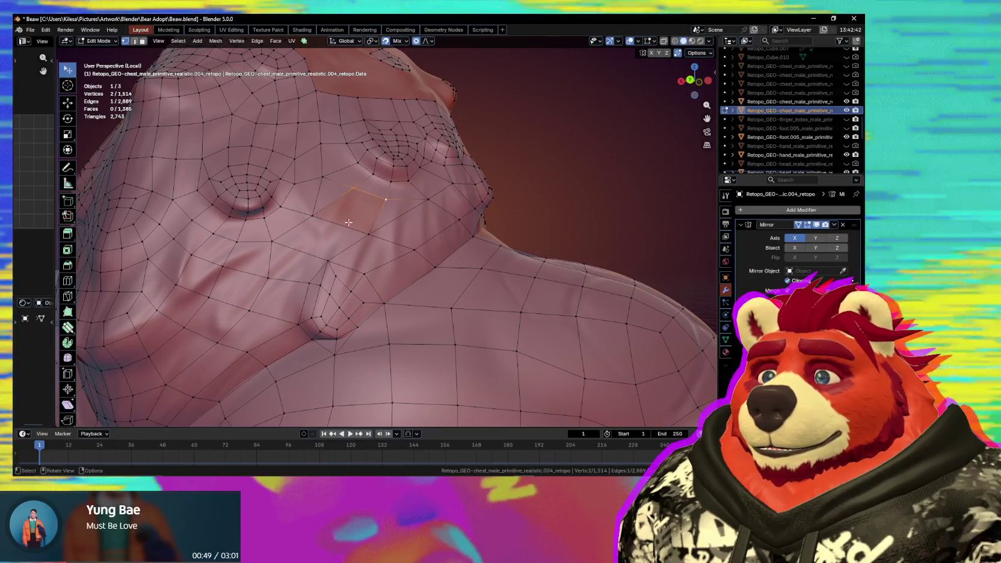
Add an edge loop between the bump rings and adjust the vertices around it.
{"action": "key", "text": "ctrl+r"}
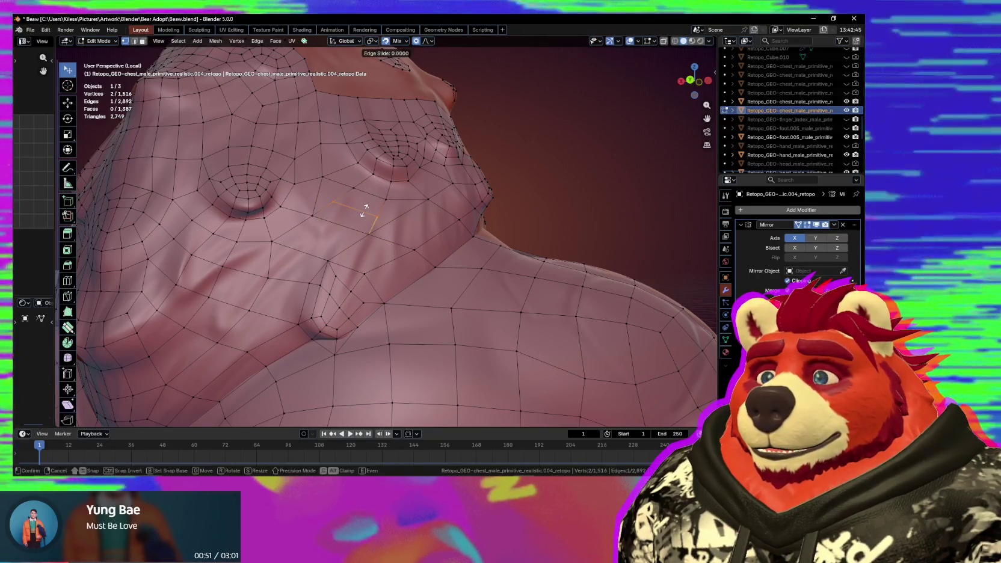
{"action": "left_click", "coordinate": [422, 225]}
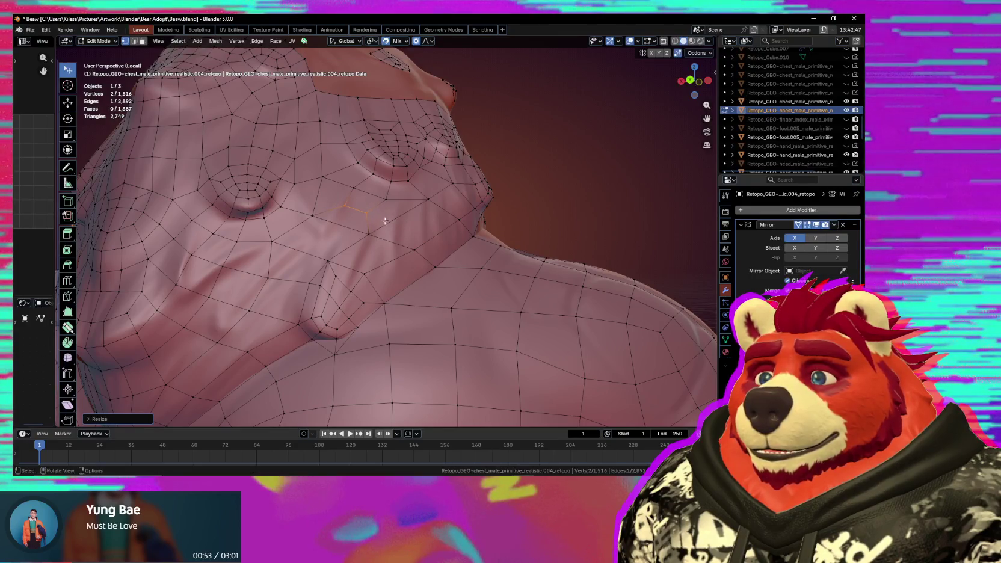
{"action": "scroll", "coordinate": [378, 241], "scroll_direction": "down", "scroll_amount": 1}
{"action": "scroll", "coordinate": [374, 255], "scroll_direction": "down", "scroll_amount": 1}
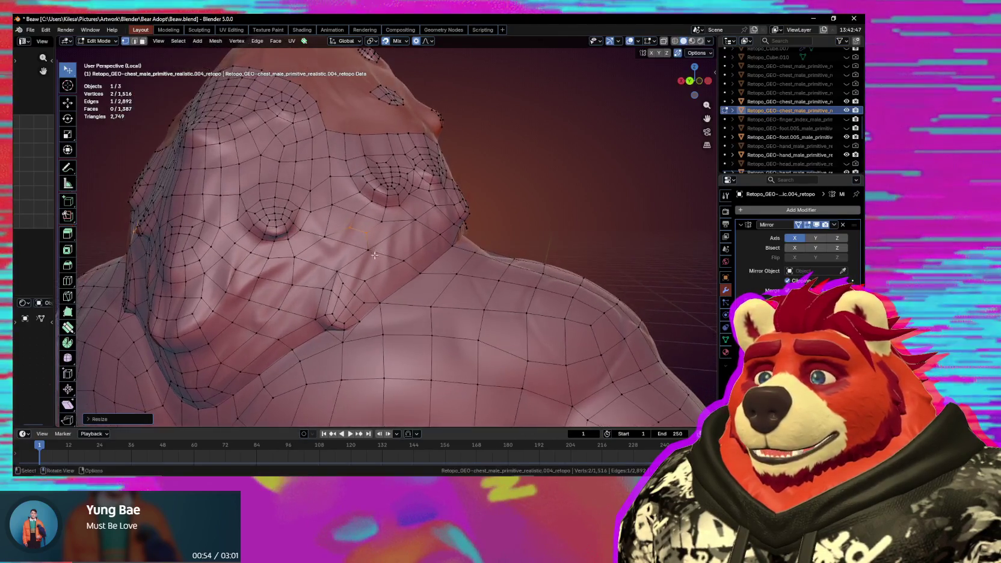
{"action": "left_click", "coordinate": [329, 244]}
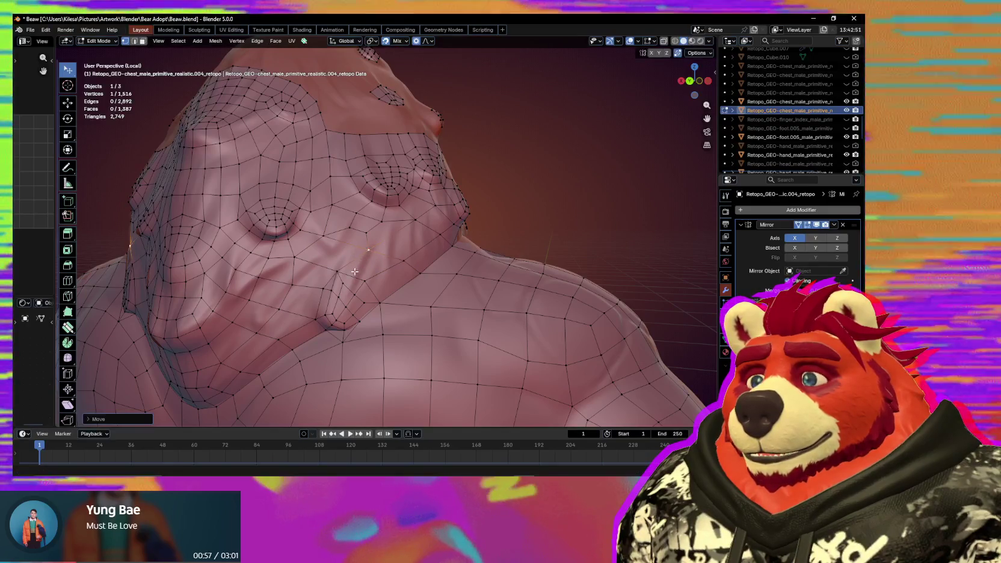
{"action": "scroll", "coordinate": [358, 280], "scroll_direction": "down", "scroll_amount": 2}
{"action": "middle_click_drag", "start_coordinate": [358, 281], "coordinate": [359, 273]}
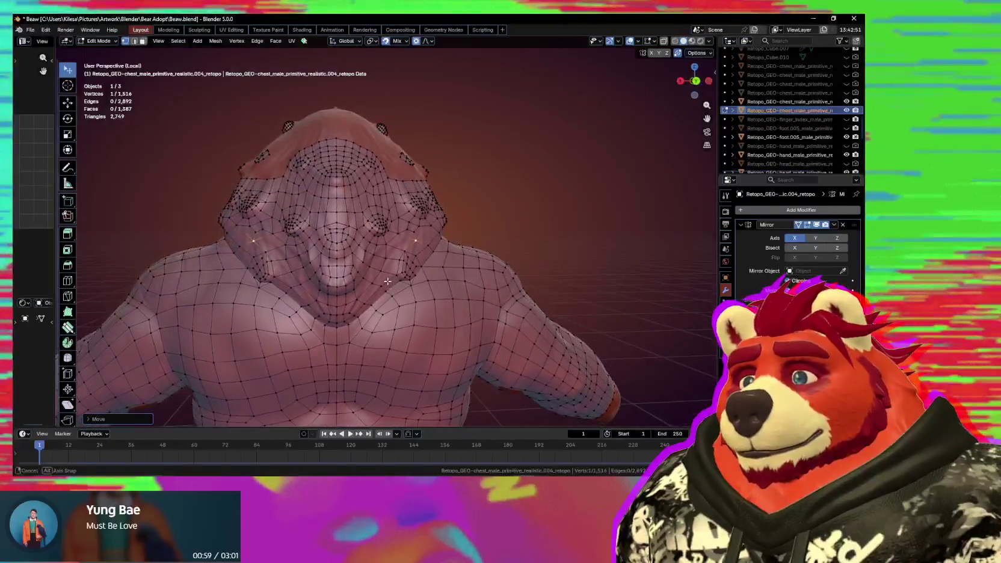
{"action": "scroll", "coordinate": [359, 273], "scroll_direction": "up", "scroll_amount": 4}
{"action": "left_click", "coordinate": [334, 277]}
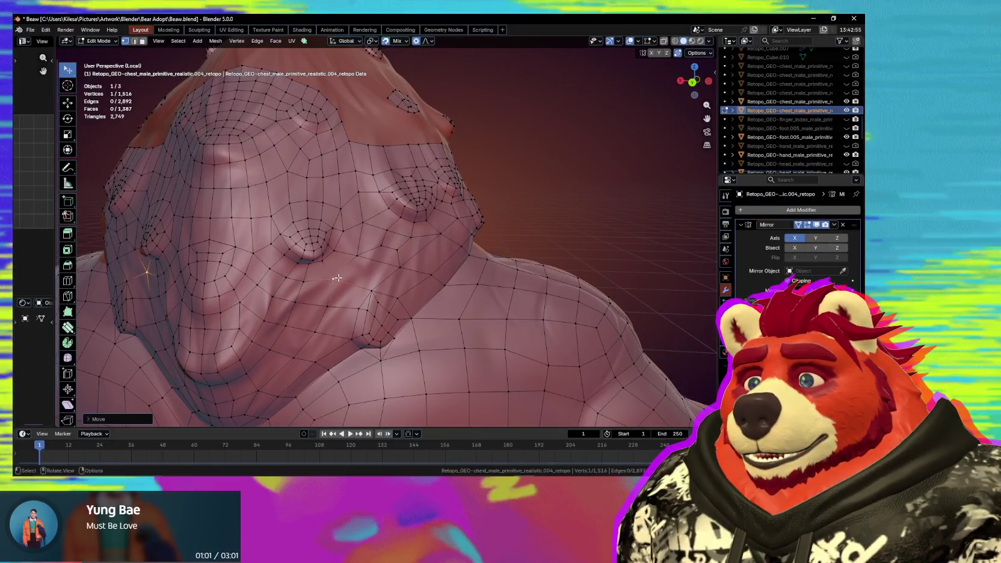
{"action": "scroll", "coordinate": [336, 279], "scroll_direction": "down", "scroll_amount": 3}
{"action": "mouse_move", "coordinate": [339, 283]}
{"action": "middle_mouse_down"}
{"action": "mouse_move", "coordinate": [349, 297]}
{"action": "mouse_move", "coordinate": [348, 280]}
{"action": "mouse_move", "coordinate": [342, 307]}
{"action": "mouse_move", "coordinate": [418, 257]}
{"action": "mouse_move", "coordinate": [407, 262]}
{"action": "middle_mouse_up"}
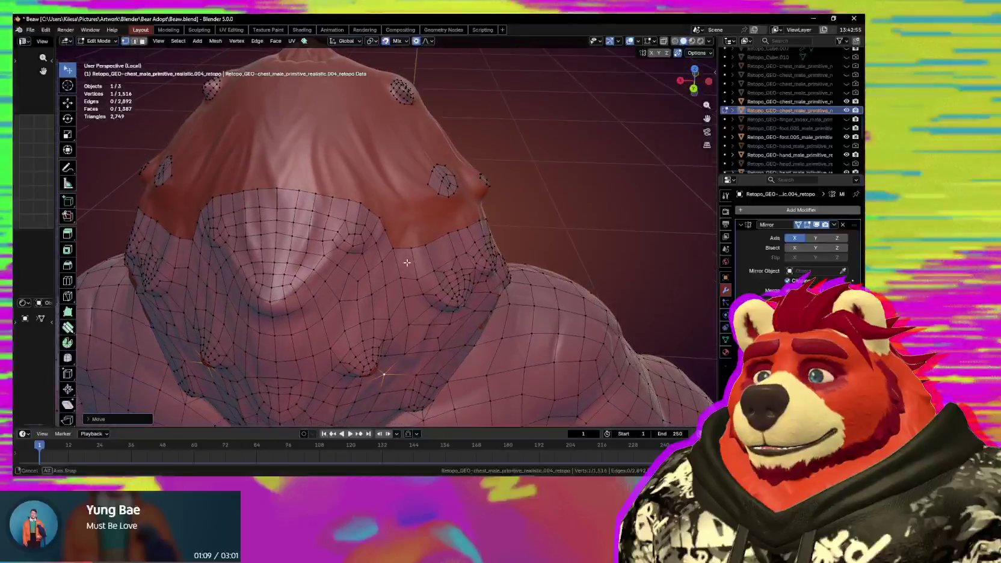
{"action": "middle_click_drag", "start_coordinate": [366, 206], "coordinate": [317, 236]}
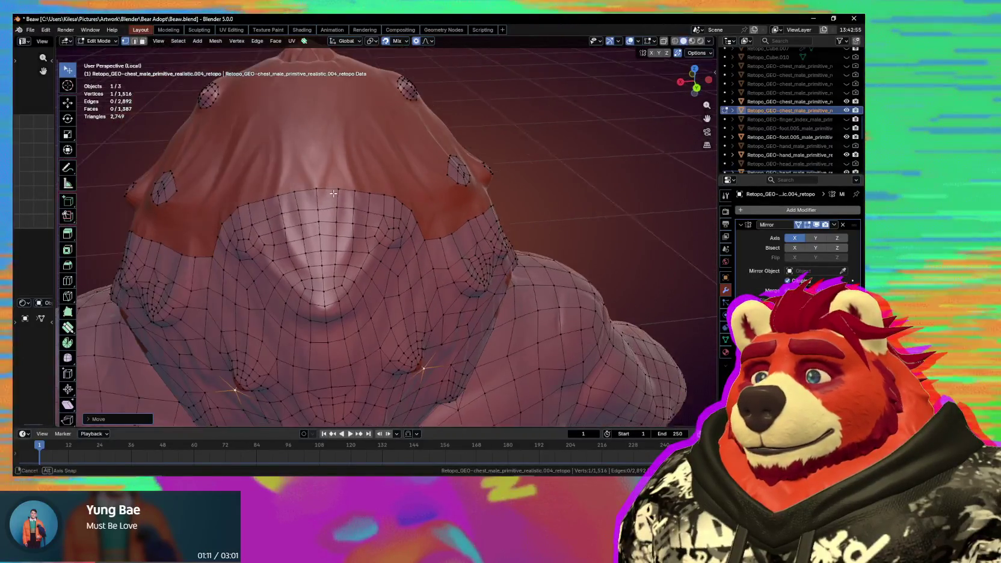
Reposition an edge under the chest and dissolve the stray edge row below it.
{"action": "key", "text": "ctrl+z"}
{"action": "left_click_drag", "start_coordinate": [313, 252], "coordinate": [319, 268]}
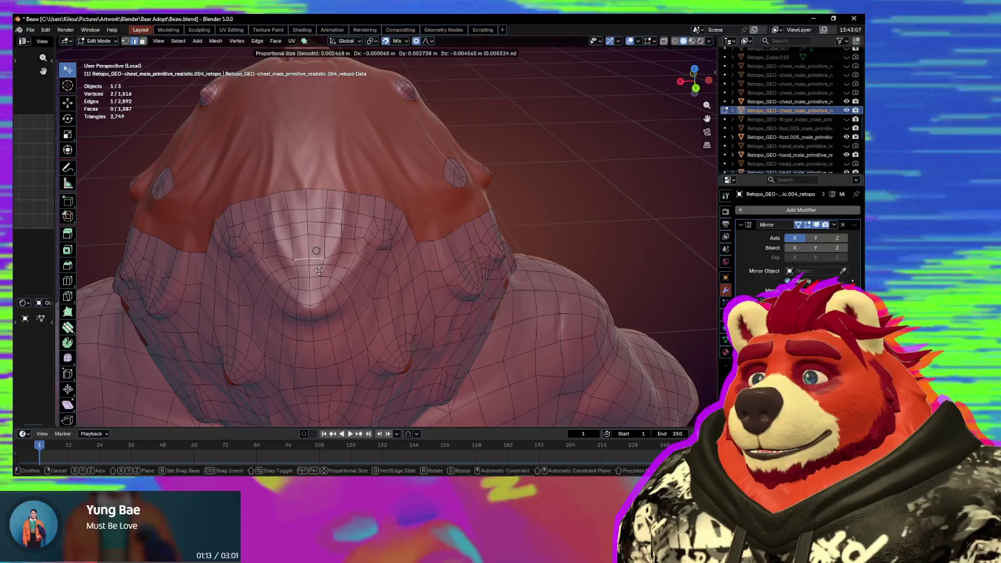
{"action": "left_click", "coordinate": [318, 269]}
{"action": "scroll", "coordinate": [324, 256], "scroll_direction": "up", "scroll_amount": 2}
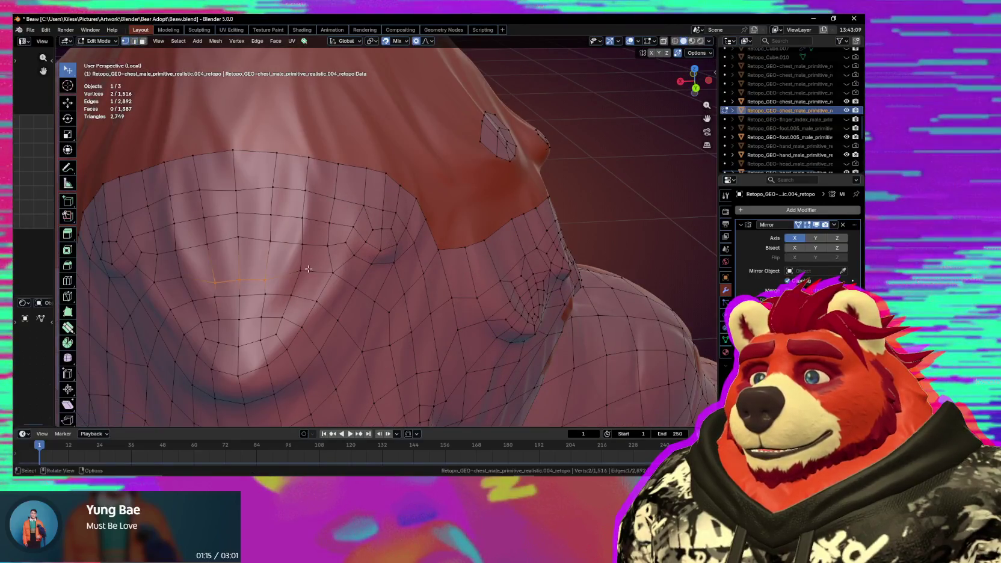
{"action": "left_click_drag", "start_coordinate": [304, 261], "coordinate": [299, 261]}
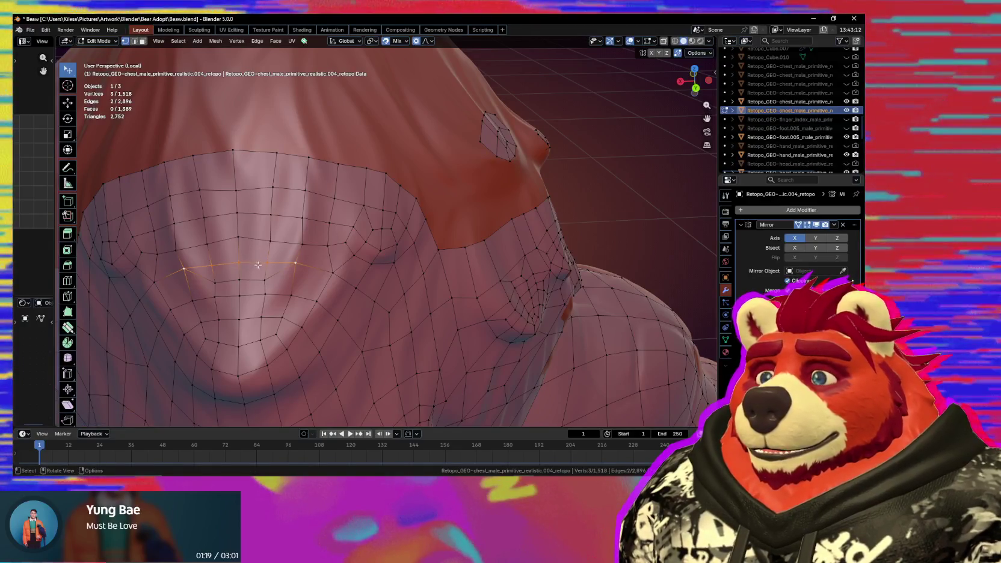
{"action": "key", "text": "ctrl+x"}
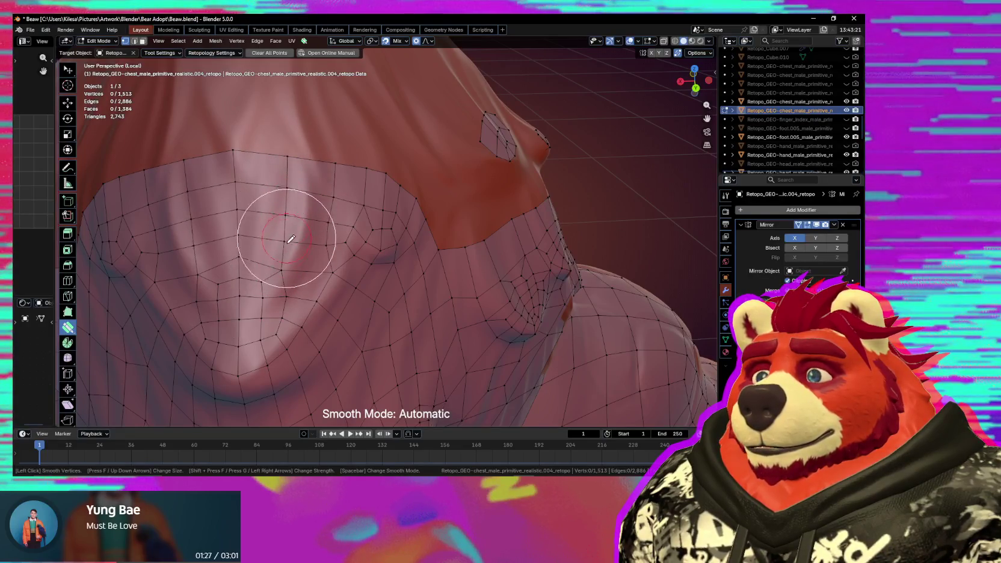
Tweak a vertex and select vertices beside the left bump and lower on the chest.
{"action": "middle_click_drag", "start_coordinate": [374, 298], "coordinate": [371, 286]}
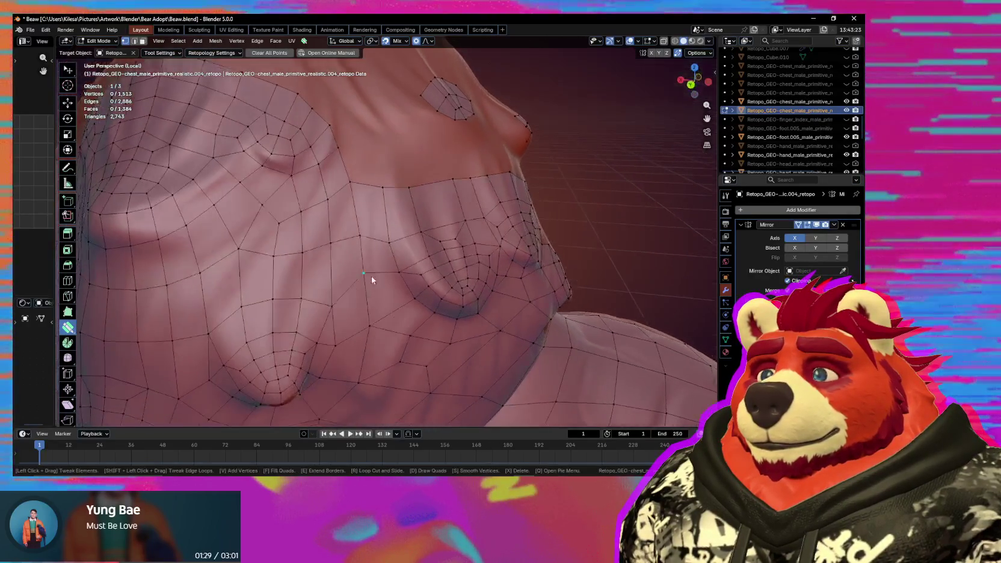
{"action": "middle_click_drag", "start_coordinate": [301, 104], "coordinate": [273, 223]}
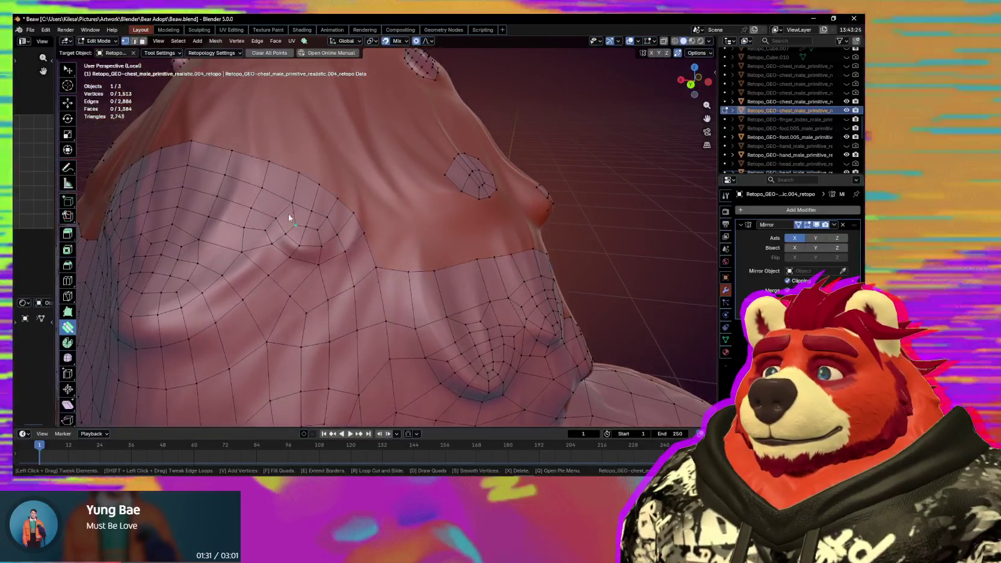
{"action": "left_click_drag", "start_coordinate": [271, 218], "coordinate": [274, 218]}
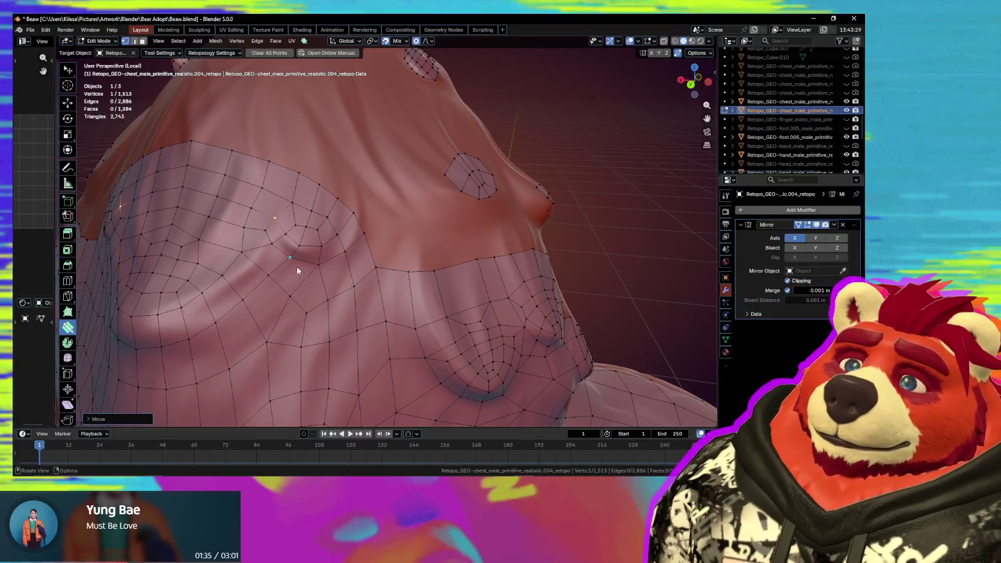
{"action": "left_click", "coordinate": [279, 255]}
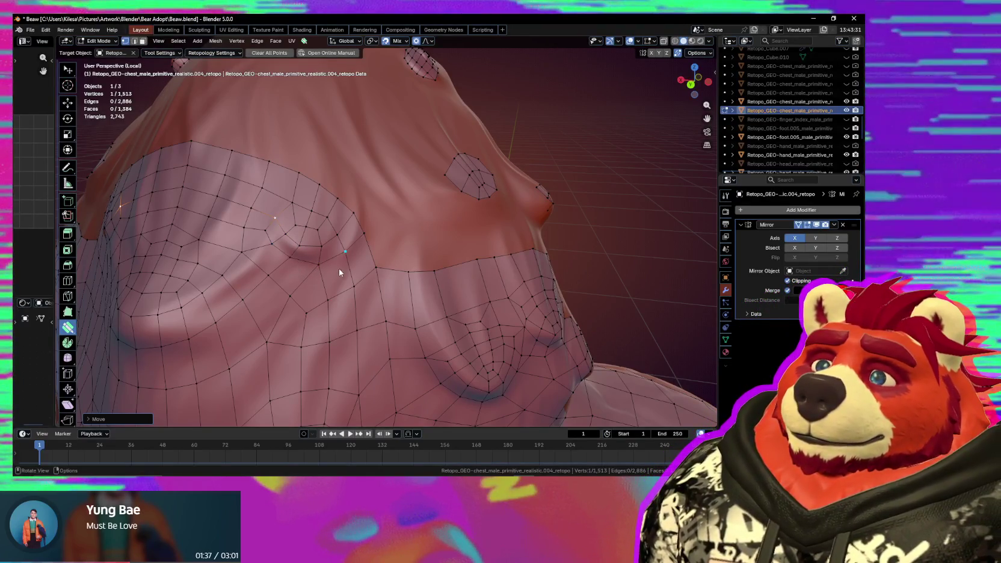
{"action": "left_click", "coordinate": [301, 314]}
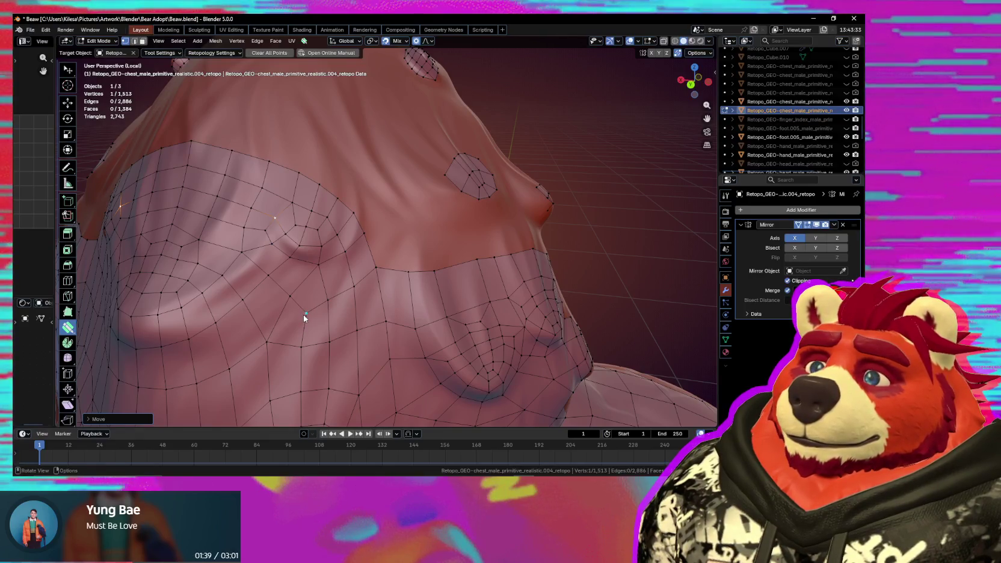
{"action": "mouse_move", "coordinate": [348, 322]}
{"action": "middle_mouse_down"}
{"action": "mouse_move", "coordinate": [278, 322]}
{"action": "mouse_move", "coordinate": [324, 330]}
{"action": "mouse_move", "coordinate": [285, 323]}
{"action": "mouse_move", "coordinate": [330, 324]}
{"action": "mouse_move", "coordinate": [372, 254]}
{"action": "mouse_move", "coordinate": [371, 273]}
{"action": "middle_mouse_up"}
Extend the top border with a new row of faces and merge a stray vertex into its neighbour.
{"action": "key", "text": "e"}
{"action": "left_click", "coordinate": [242, 243]}
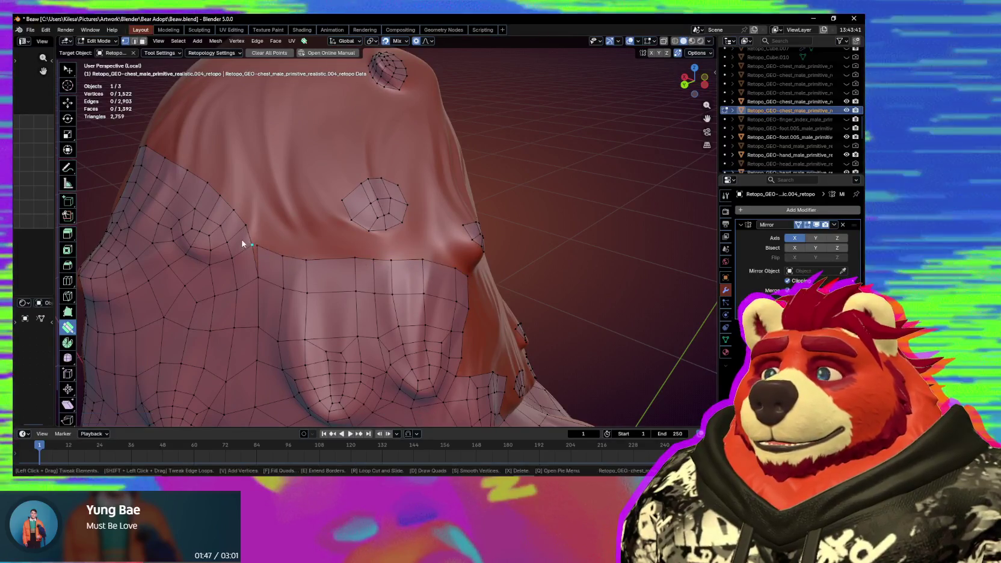
{"action": "left_click_drag", "start_coordinate": [242, 243], "coordinate": [281, 263]}
{"action": "mouse_move", "coordinate": [281, 263]}
{"action": "middle_mouse_down"}
{"action": "mouse_move", "coordinate": [370, 281]}
{"action": "mouse_move", "coordinate": [384, 270]}
{"action": "mouse_move", "coordinate": [352, 256]}
{"action": "mouse_move", "coordinate": [402, 246]}
{"action": "mouse_move", "coordinate": [392, 217]}
{"action": "mouse_move", "coordinate": [379, 242]}
{"action": "mouse_move", "coordinate": [360, 239]}
{"action": "mouse_move", "coordinate": [347, 213]}
{"action": "mouse_move", "coordinate": [394, 189]}
{"action": "mouse_move", "coordinate": [408, 211]}
{"action": "mouse_move", "coordinate": [390, 240]}
{"action": "mouse_move", "coordinate": [401, 261]}
{"action": "middle_mouse_up"}
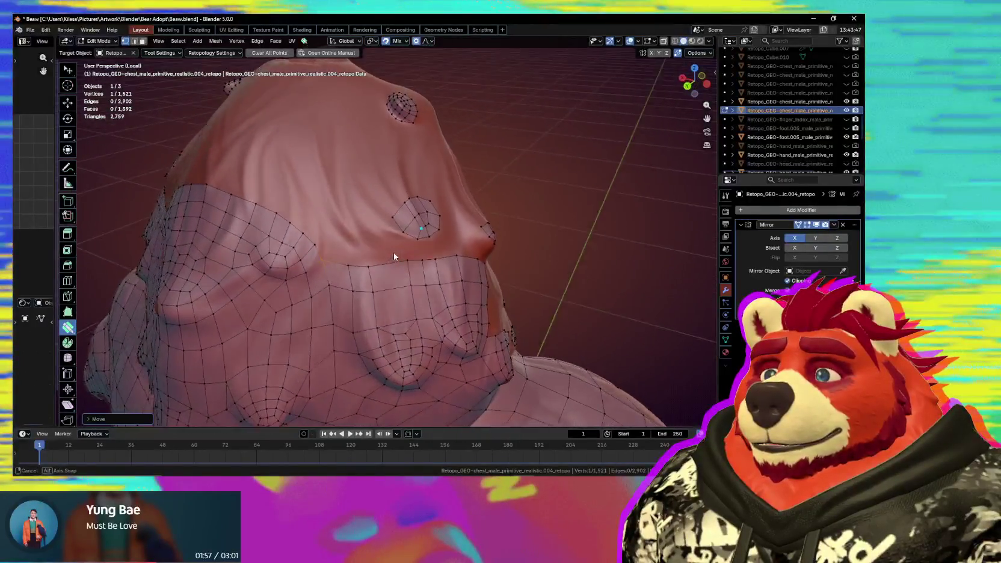
{"action": "scroll", "coordinate": [400, 261], "scroll_direction": "up", "scroll_amount": 2}
{"action": "scroll", "coordinate": [400, 261], "scroll_direction": "up", "scroll_amount": 3}
{"action": "left_click", "coordinate": [388, 225]}
Select the linked bump patch, delete unwanted faces, and extrude its border loop outward as a ring.
{"action": "key", "text": "ctrl+l"}
{"action": "key", "text": "x"}
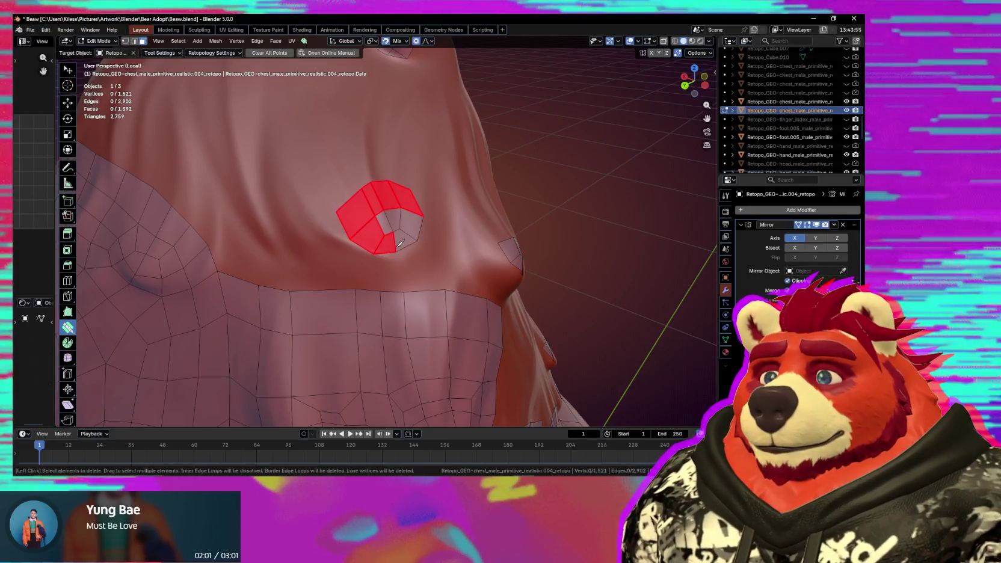
{"action": "scroll", "coordinate": [389, 238], "scroll_direction": "down", "scroll_amount": 5}
{"action": "mouse_move", "coordinate": [388, 238]}
{"action": "middle_mouse_down"}
{"action": "mouse_move", "coordinate": [325, 215]}
{"action": "mouse_move", "coordinate": [328, 206]}
{"action": "mouse_move", "coordinate": [372, 205]}
{"action": "mouse_move", "coordinate": [398, 234]}
{"action": "mouse_move", "coordinate": [443, 232]}
{"action": "mouse_move", "coordinate": [447, 219]}
{"action": "mouse_move", "coordinate": [396, 247]}
{"action": "mouse_move", "coordinate": [348, 228]}
{"action": "mouse_move", "coordinate": [398, 235]}
{"action": "middle_mouse_up"}
{"action": "key", "text": "space"}
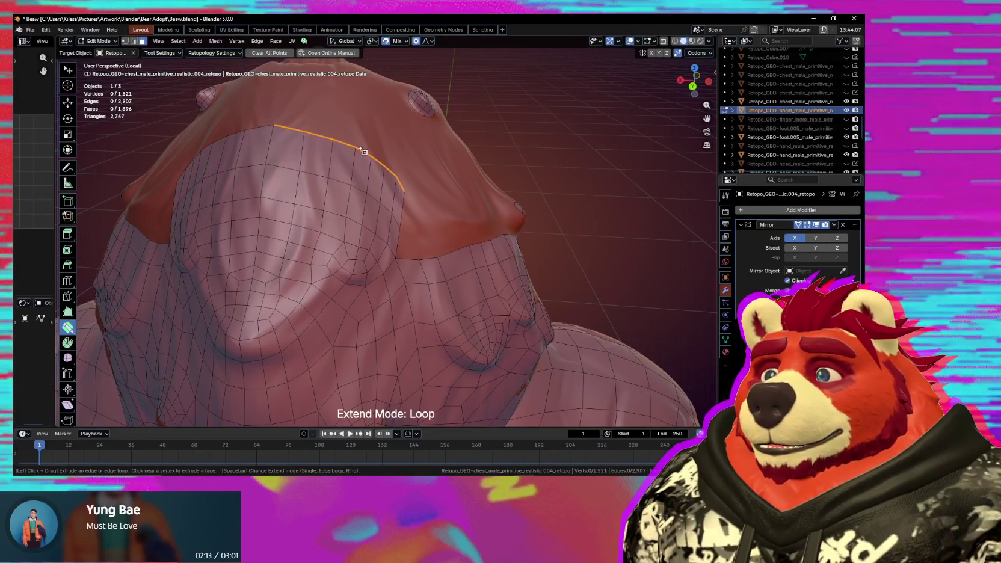
{"action": "middle_click_drag", "start_coordinate": [445, 248], "coordinate": [341, 234]}
{"action": "scroll", "coordinate": [379, 238], "scroll_direction": "up", "scroll_amount": 3}
{"action": "middle_click_drag", "start_coordinate": [312, 265], "coordinate": [340, 233]}
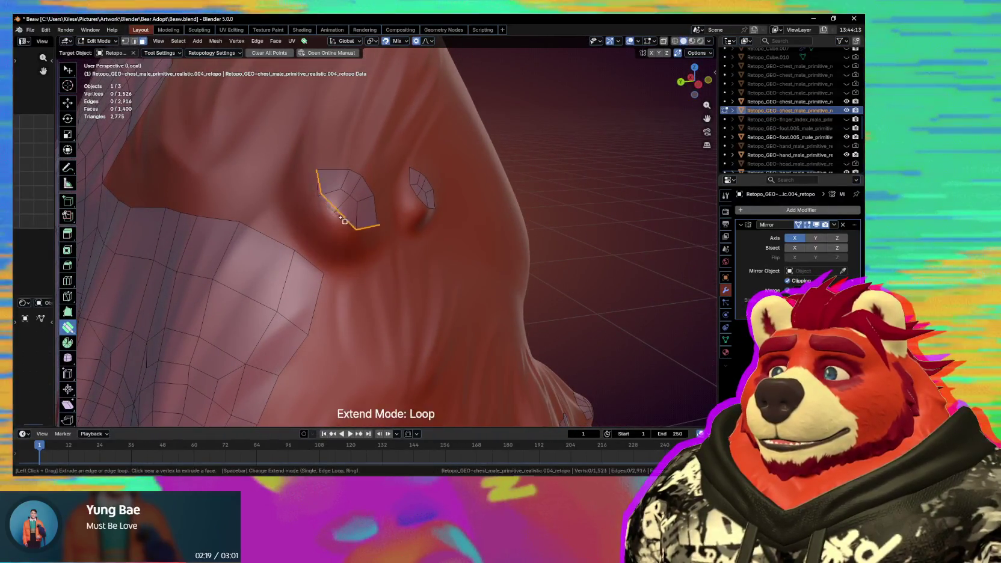
{"action": "left_click_drag", "start_coordinate": [331, 233], "coordinate": [318, 257]}
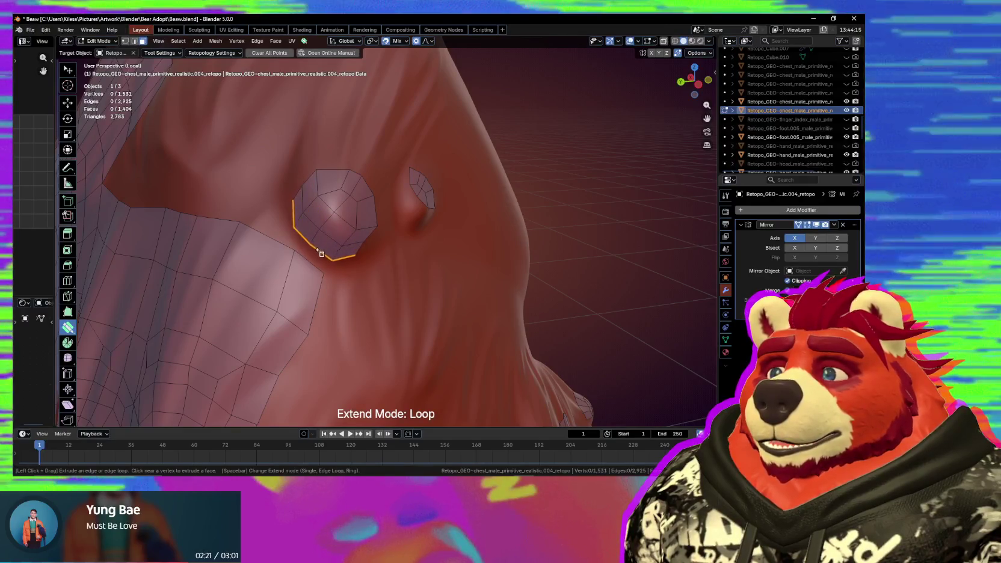
Merge the bump ring's quad corners onto the main grid vertices.
{"action": "middle_click_drag", "start_coordinate": [313, 268], "coordinate": [326, 250]}
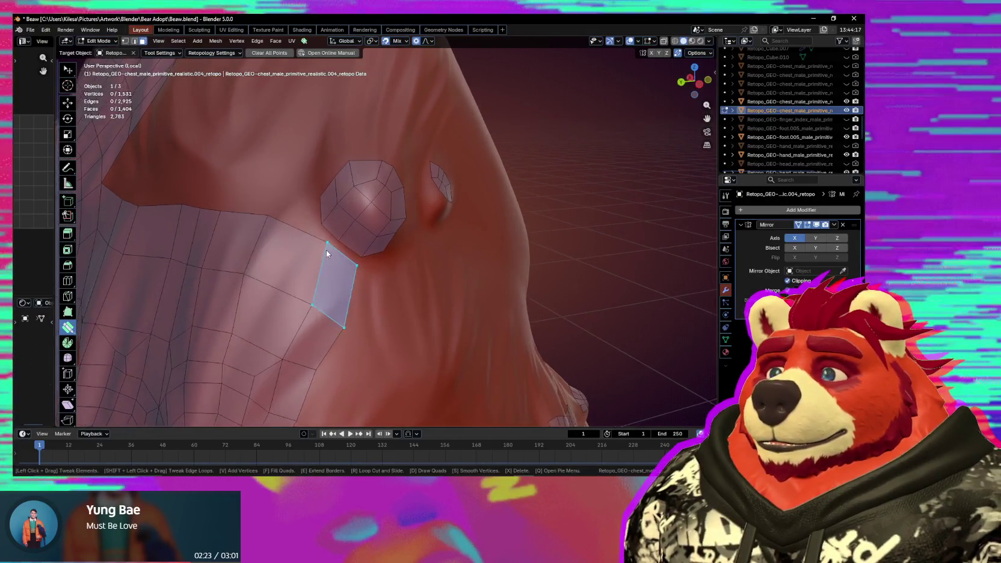
{"action": "left_click_drag", "start_coordinate": [324, 240], "coordinate": [364, 256]}
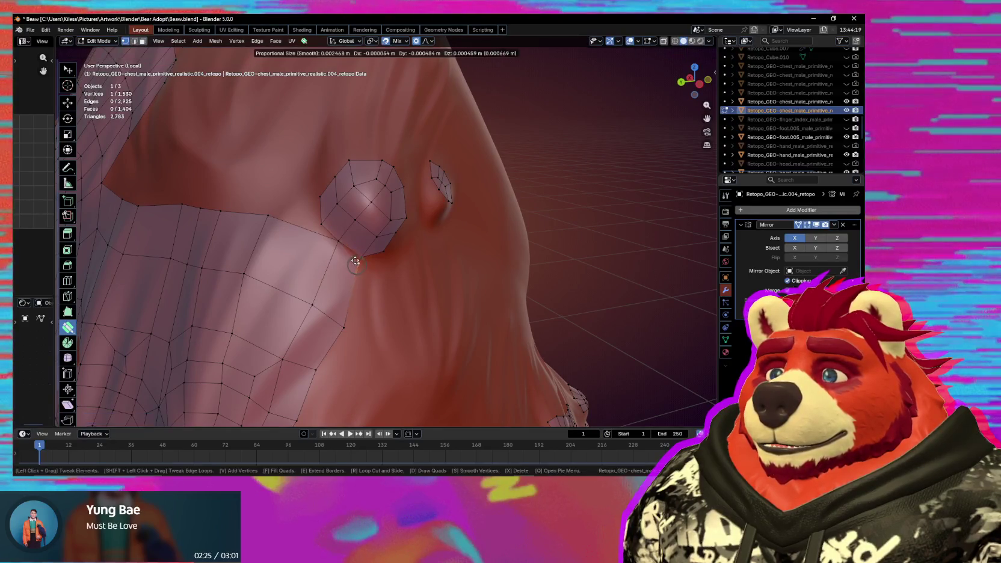
{"action": "mouse_move", "coordinate": [353, 259]}
{"action": "middle_mouse_down"}
{"action": "mouse_move", "coordinate": [364, 274]}
{"action": "mouse_move", "coordinate": [360, 209]}
{"action": "middle_mouse_up"}
{"action": "left_click_drag", "start_coordinate": [359, 198], "coordinate": [360, 224]}
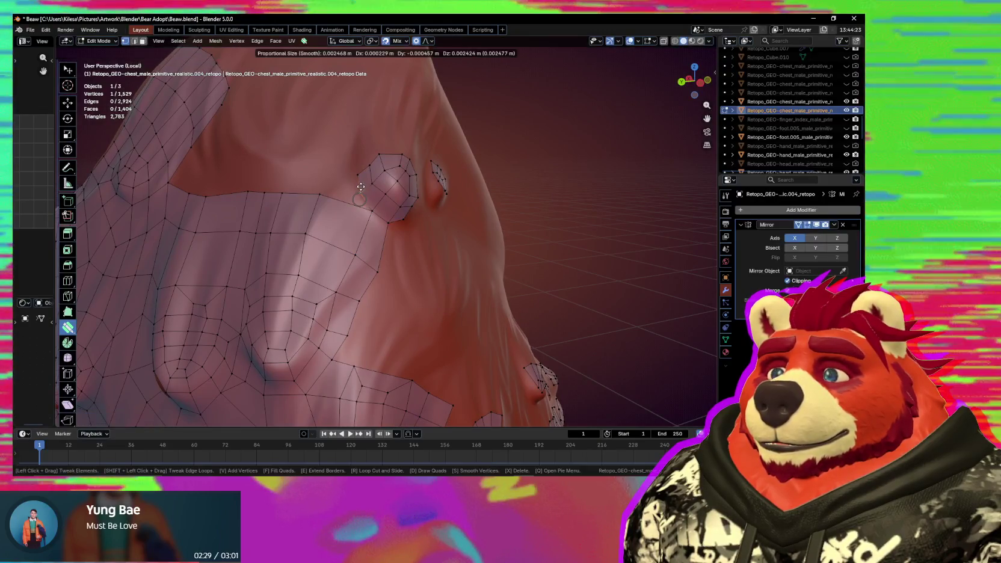
Reposition chest border vertices and place new points above the grid.
{"action": "left_click_drag", "start_coordinate": [312, 201], "coordinate": [361, 194]}
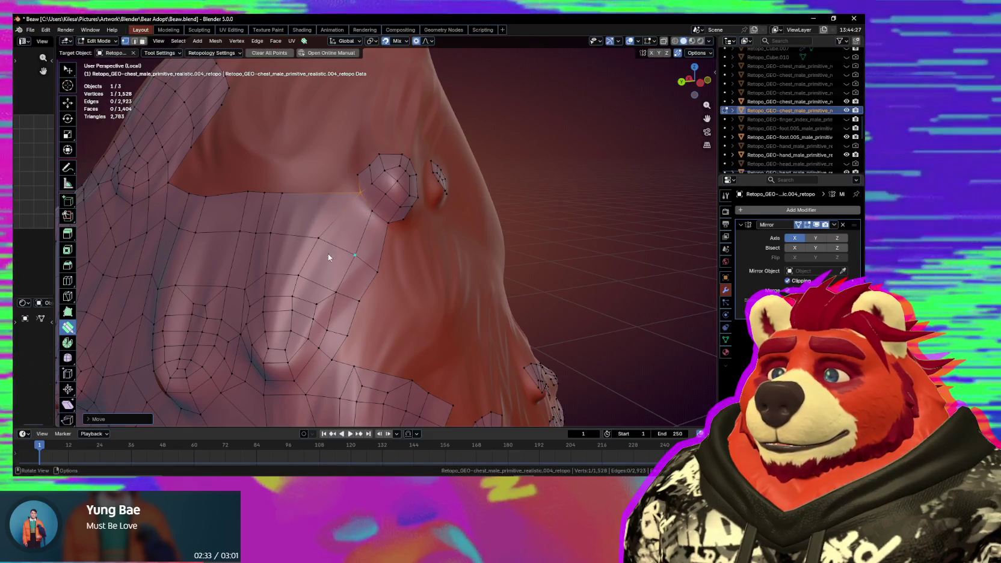
{"action": "left_click_drag", "start_coordinate": [328, 242], "coordinate": [343, 262]}
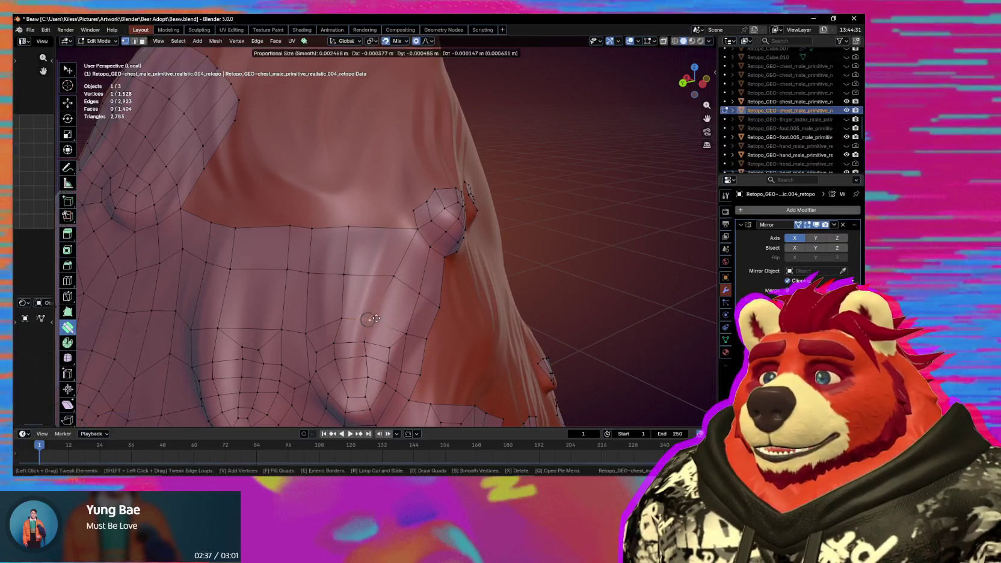
{"action": "left_click_drag", "start_coordinate": [343, 262], "coordinate": [391, 294]}
{"action": "left_click_drag", "start_coordinate": [355, 226], "coordinate": [293, 231]}
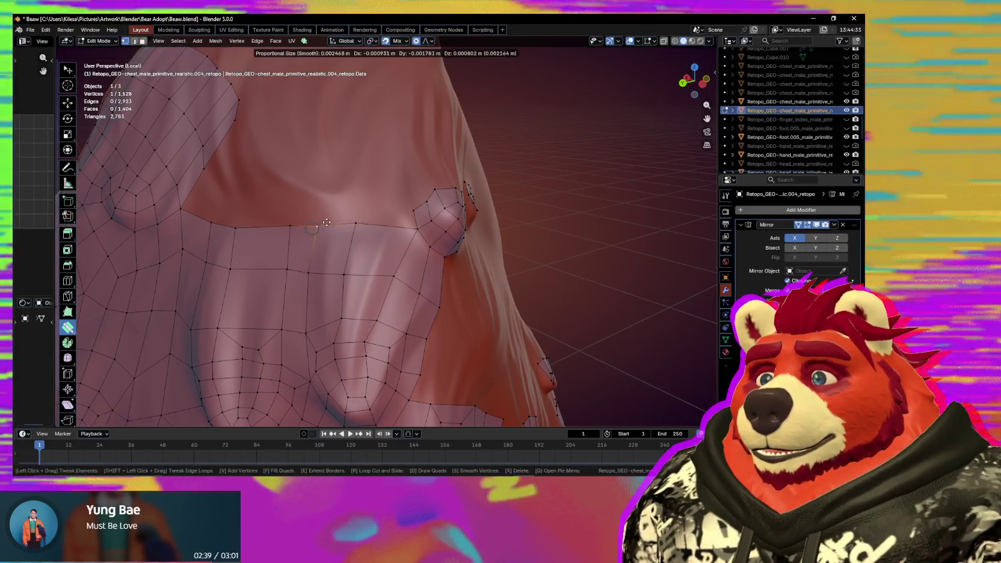
{"action": "scroll", "coordinate": [338, 263], "scroll_direction": "up", "scroll_amount": 2}
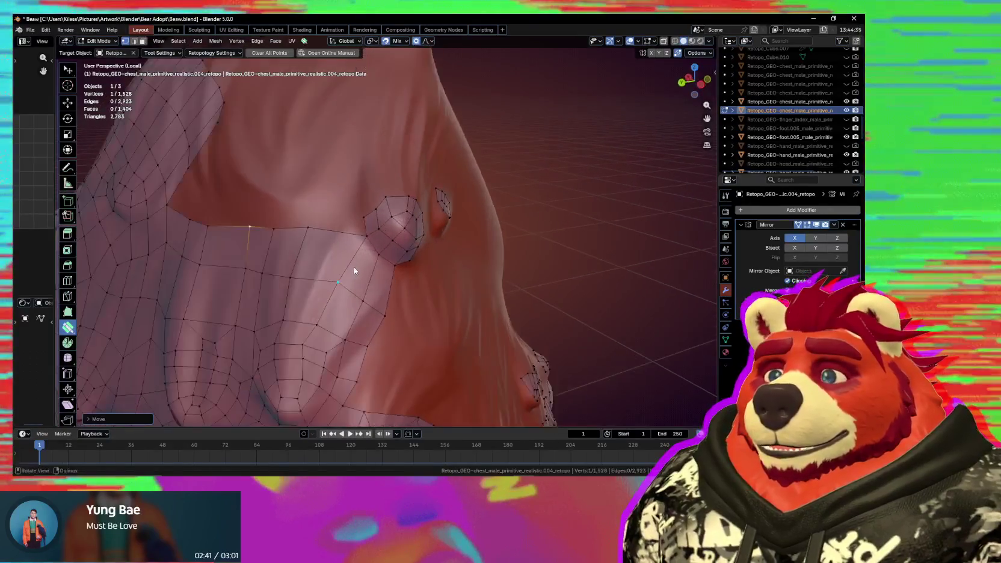
{"action": "mouse_move", "coordinate": [388, 251]}
{"action": "middle_mouse_down"}
{"action": "mouse_move", "coordinate": [402, 229]}
{"action": "mouse_move", "coordinate": [385, 242]}
{"action": "mouse_move", "coordinate": [296, 256]}
{"action": "middle_mouse_up"}
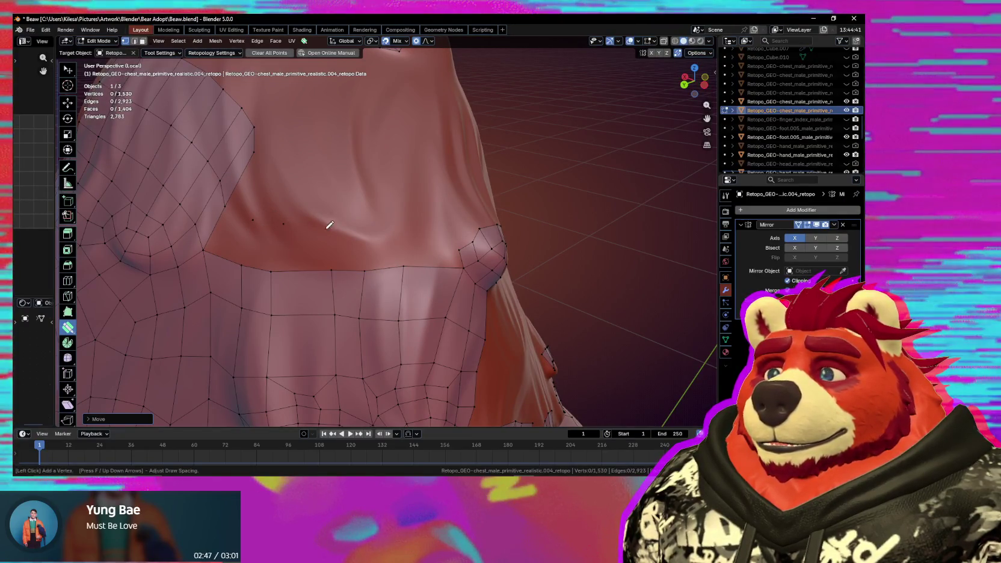
{"action": "mouse_move", "coordinate": [231, 237]}
{"action": "left_mouse_down"}
{"action": "mouse_move", "coordinate": [401, 252]}
{"action": "mouse_move", "coordinate": [410, 237]}
{"action": "left_mouse_up"}
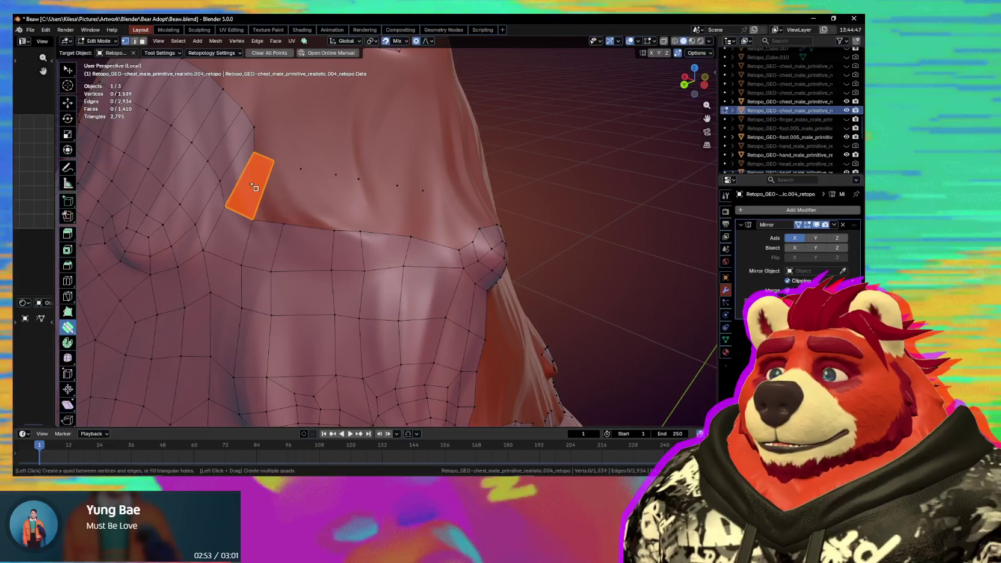
Fill two strips of quads across the gap above the chest grid and adjust a vertex.
{"action": "left_click_drag", "start_coordinate": [256, 187], "coordinate": [423, 190]}
{"action": "middle_click_drag", "start_coordinate": [433, 208], "coordinate": [389, 219]}
{"action": "mouse_move", "coordinate": [388, 219]}
{"action": "left_mouse_down"}
{"action": "mouse_move", "coordinate": [396, 214]}
{"action": "mouse_move", "coordinate": [379, 215]}
{"action": "left_mouse_up"}
{"action": "middle_click_drag", "start_coordinate": [397, 231], "coordinate": [426, 217]}
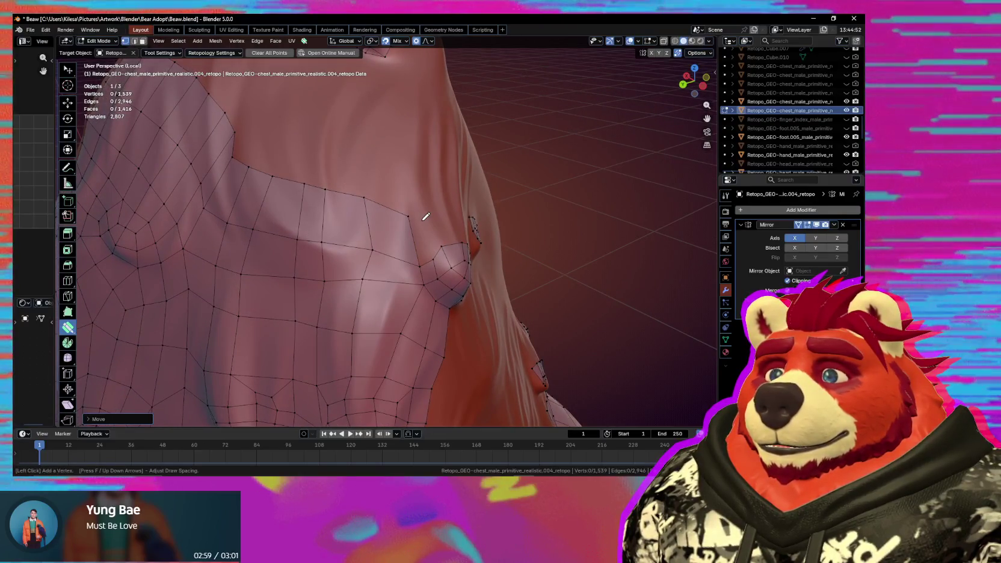
Add a loose vertex above the grid and build quads joining it to the mesh.
{"action": "left_click", "coordinate": [422, 220]}
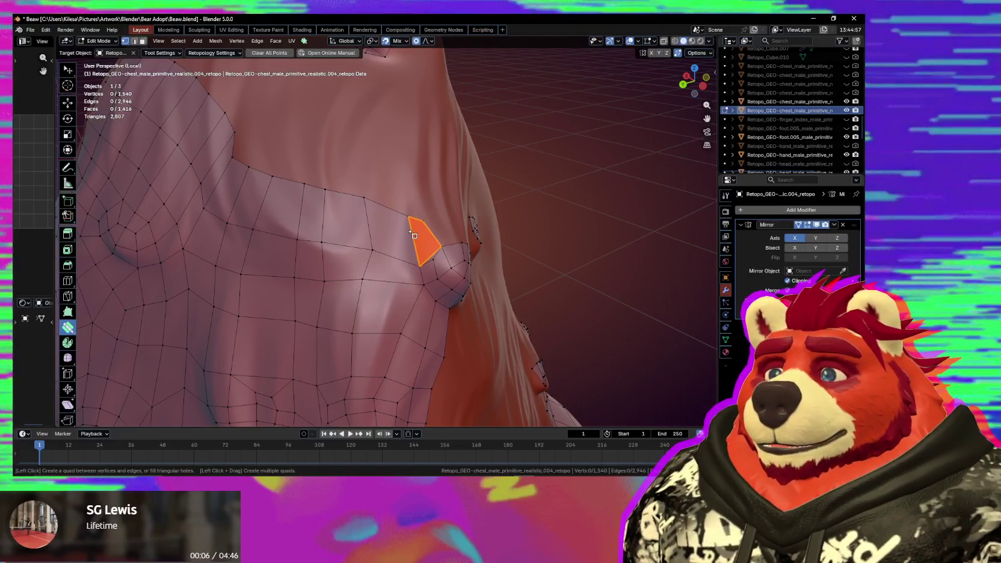
{"action": "scroll", "coordinate": [416, 237], "scroll_direction": "up", "scroll_amount": 2}
{"action": "scroll", "coordinate": [361, 196], "scroll_direction": "up", "scroll_amount": 2}
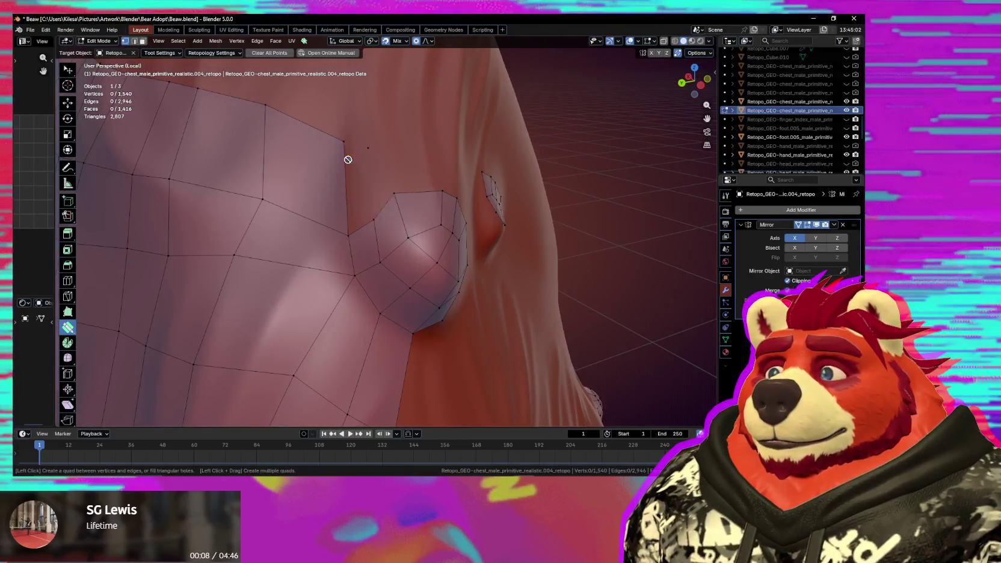
{"action": "left_click_drag", "start_coordinate": [361, 159], "coordinate": [358, 198]}
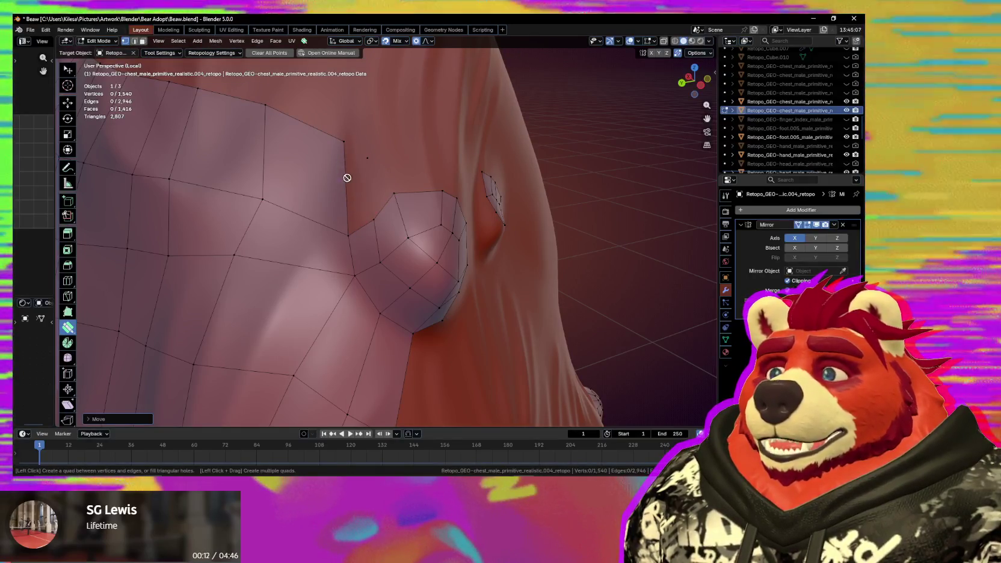
{"action": "middle_click_drag", "start_coordinate": [342, 172], "coordinate": [410, 230]}
{"action": "left_click_drag", "start_coordinate": [525, 233], "coordinate": [519, 223]}
{"action": "mouse_move", "coordinate": [466, 205]}
{"action": "left_mouse_down", "text": "ctrl"}
{"action": "mouse_move", "coordinate": [410, 242]}
{"action": "mouse_move", "coordinate": [410, 227]}
{"action": "left_mouse_up", "text": "ctrl"}
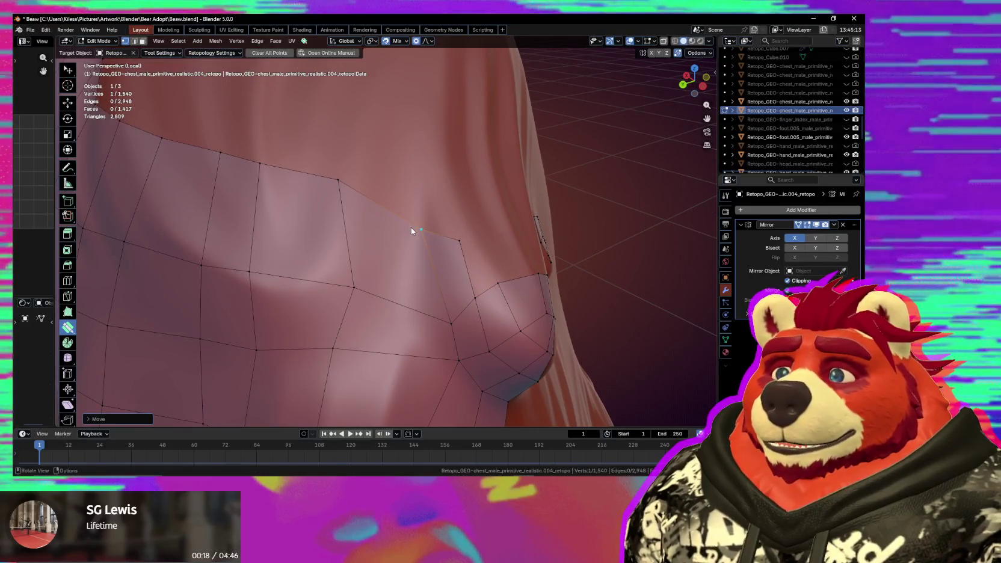
{"action": "mouse_move", "coordinate": [433, 271]}
{"action": "middle_mouse_down"}
{"action": "mouse_move", "coordinate": [396, 262]}
{"action": "mouse_move", "coordinate": [409, 239]}
{"action": "middle_mouse_up"}
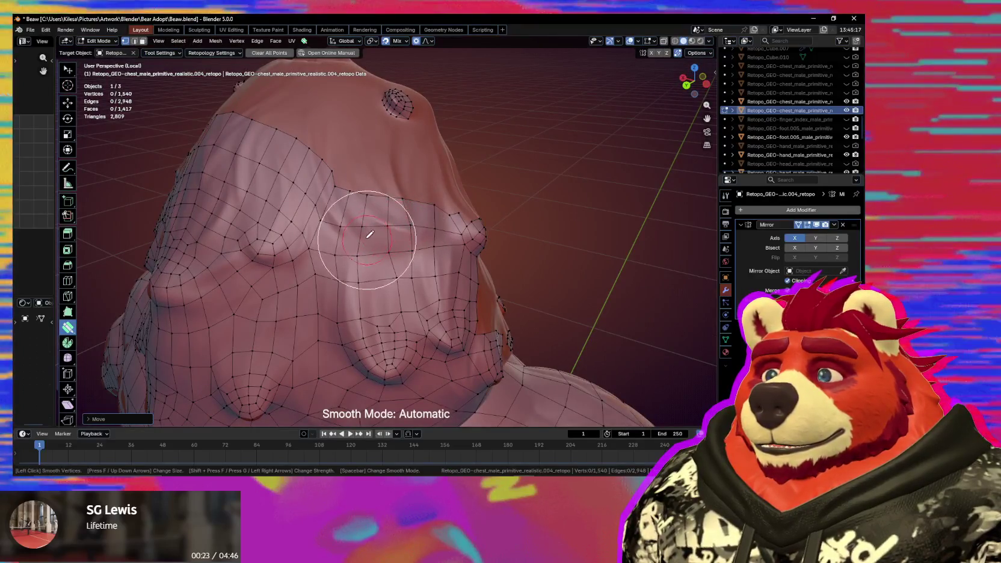
Smooth the upper chest vertices and select a border vertex beside the bump.
{"action": "left_click_drag", "start_coordinate": [371, 236], "coordinate": [313, 174]}
{"action": "left_click", "coordinate": [321, 223]}
{"action": "mouse_move", "coordinate": [322, 223]}
{"action": "middle_mouse_down"}
{"action": "mouse_move", "coordinate": [310, 215]}
{"action": "mouse_move", "coordinate": [336, 269]}
{"action": "mouse_move", "coordinate": [369, 252]}
{"action": "middle_mouse_up"}
{"action": "scroll", "coordinate": [352, 271], "scroll_direction": "up", "scroll_amount": 3}
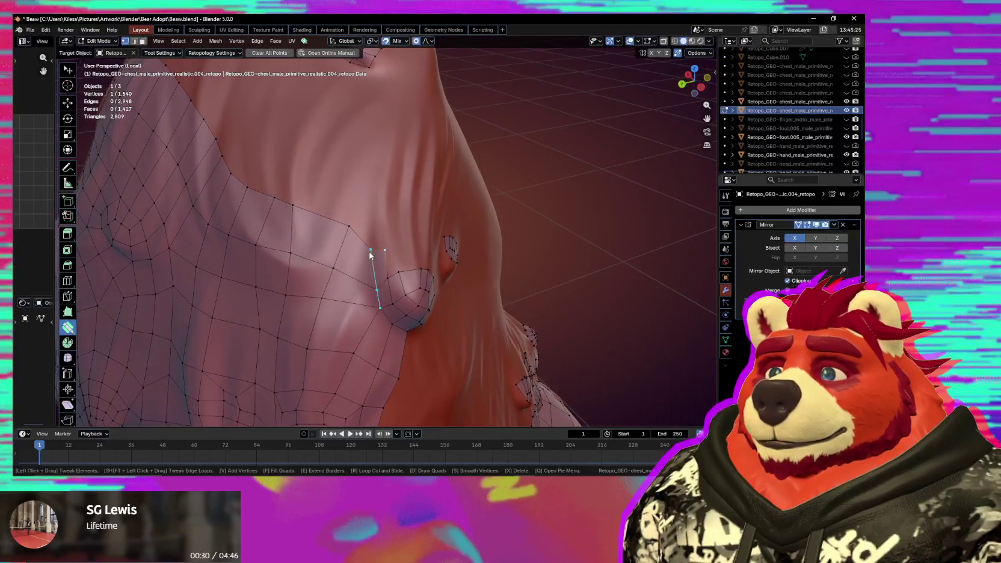
Extend the border beside the bump in ring mode, placing a new vertex.
{"action": "key", "text": "e"}
{"action": "key", "text": "space"}
{"action": "key", "text": "space"}
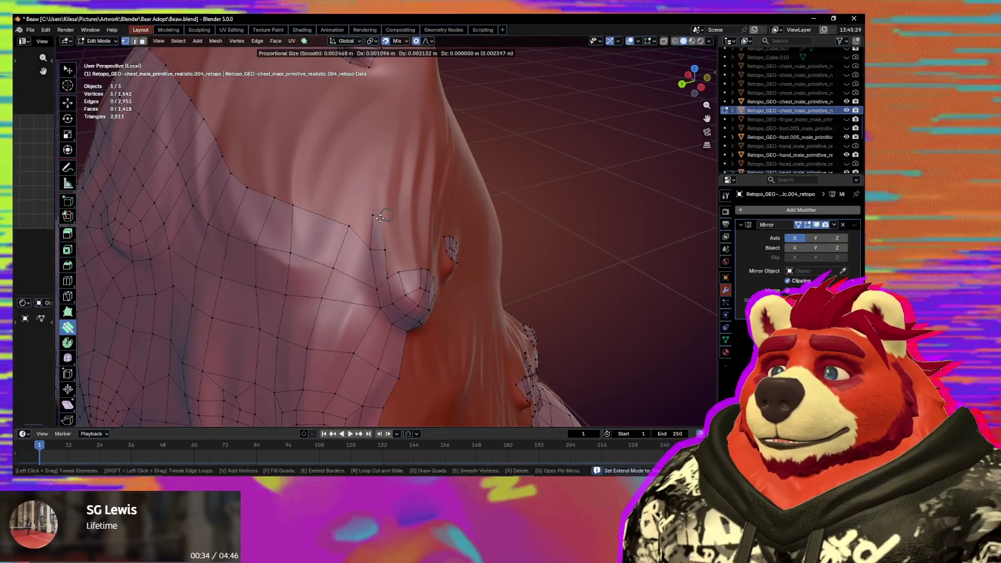
{"action": "left_click", "coordinate": [377, 215]}
{"action": "mouse_move", "coordinate": [380, 217]}
{"action": "middle_mouse_down"}
{"action": "mouse_move", "coordinate": [299, 232]}
{"action": "mouse_move", "coordinate": [315, 248]}
{"action": "middle_mouse_up"}
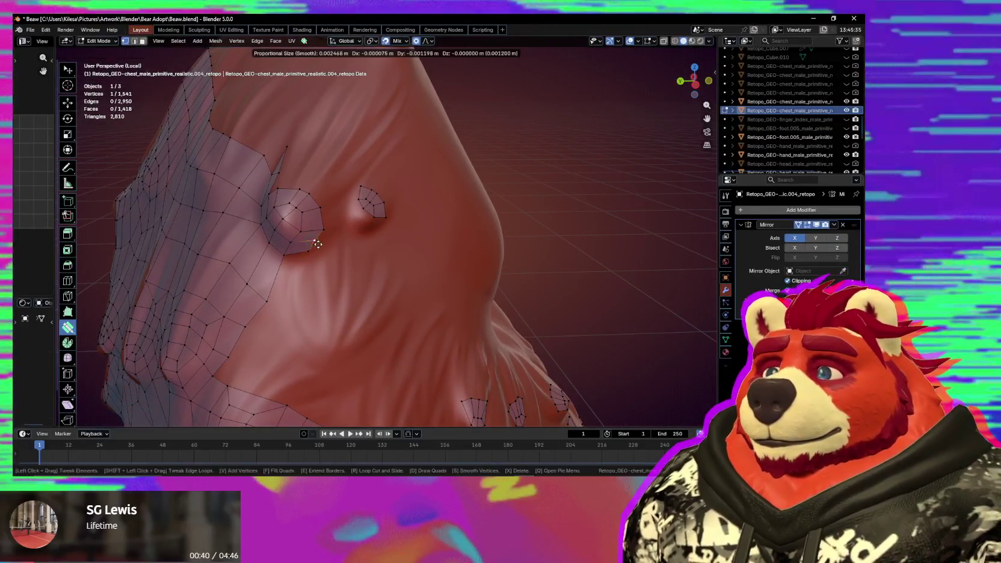
{"action": "middle_click_drag", "start_coordinate": [314, 248], "coordinate": [342, 253]}
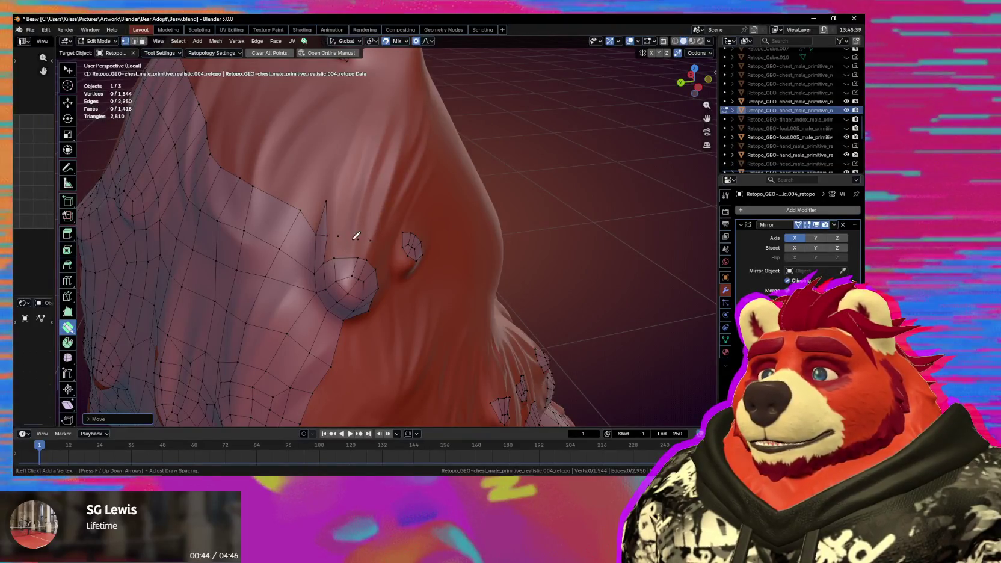
Fill quads from the border to two new vertices and smooth a vertex to even the grid.
{"action": "key", "text": "f"}
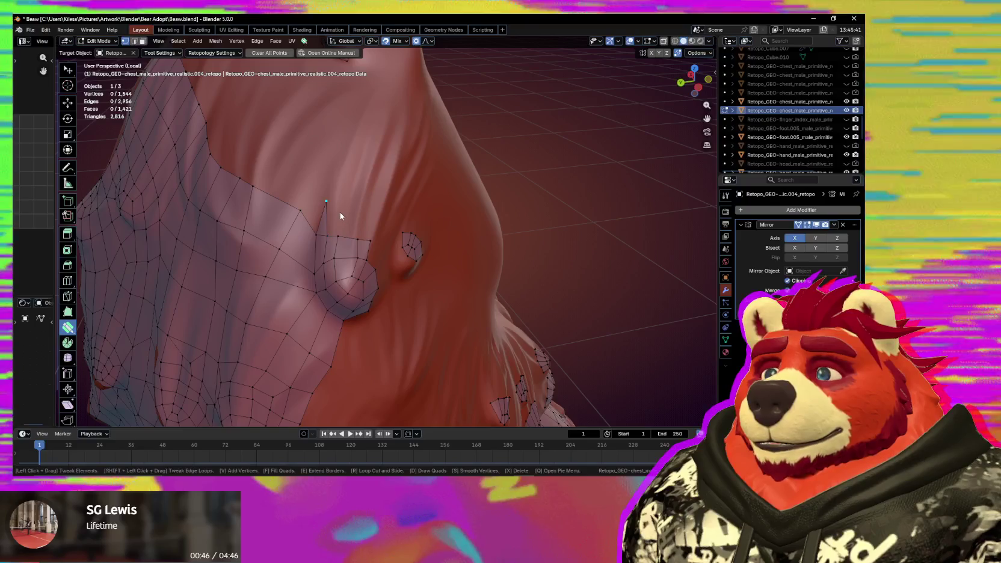
{"action": "left_click", "coordinate": [335, 204]}
{"action": "left_click", "coordinate": [358, 213]}
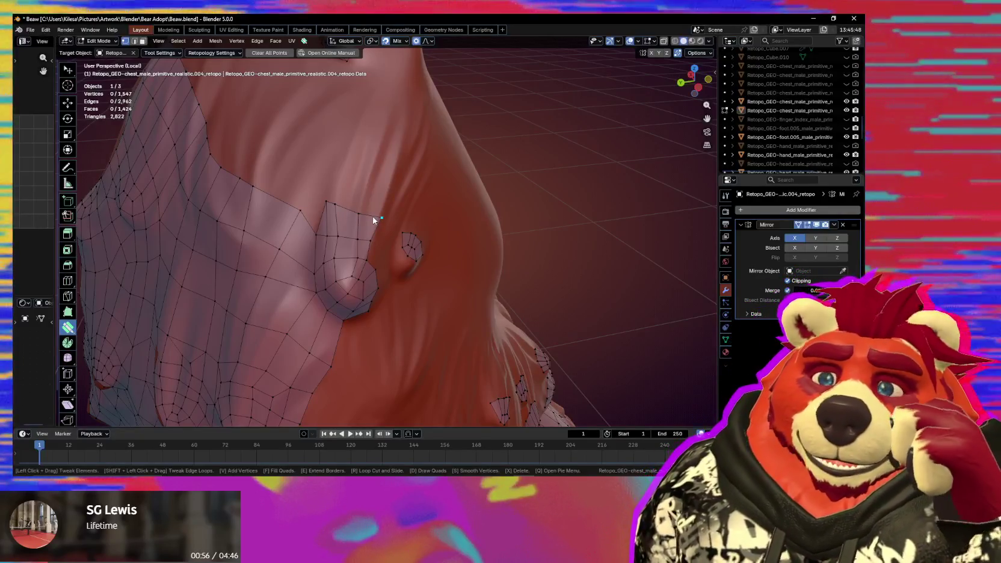
{"action": "scroll", "coordinate": [372, 220], "scroll_direction": "up", "scroll_amount": 2}
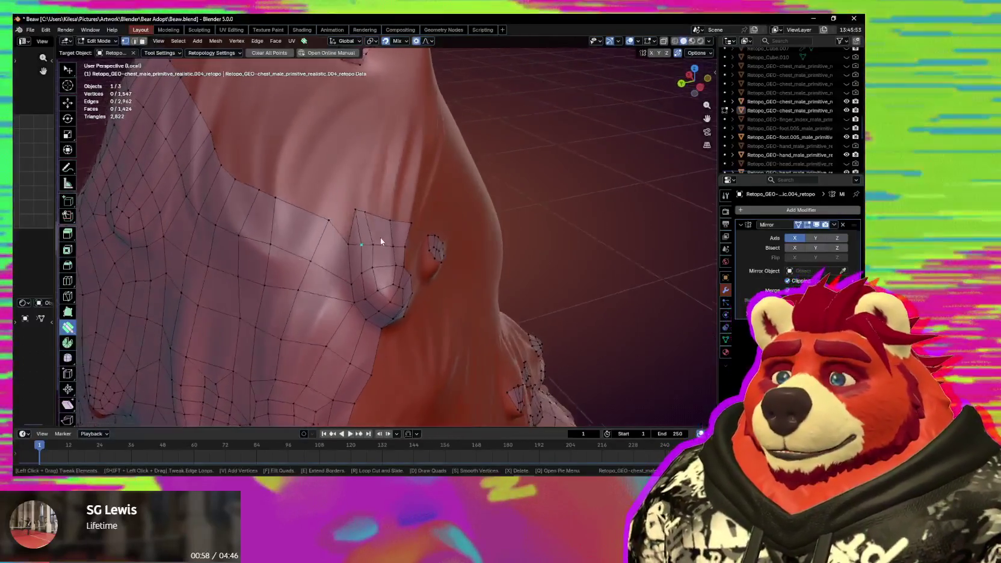
{"action": "key", "text": "s"}
{"action": "scroll", "coordinate": [367, 237], "scroll_direction": "up", "scroll_amount": 2}
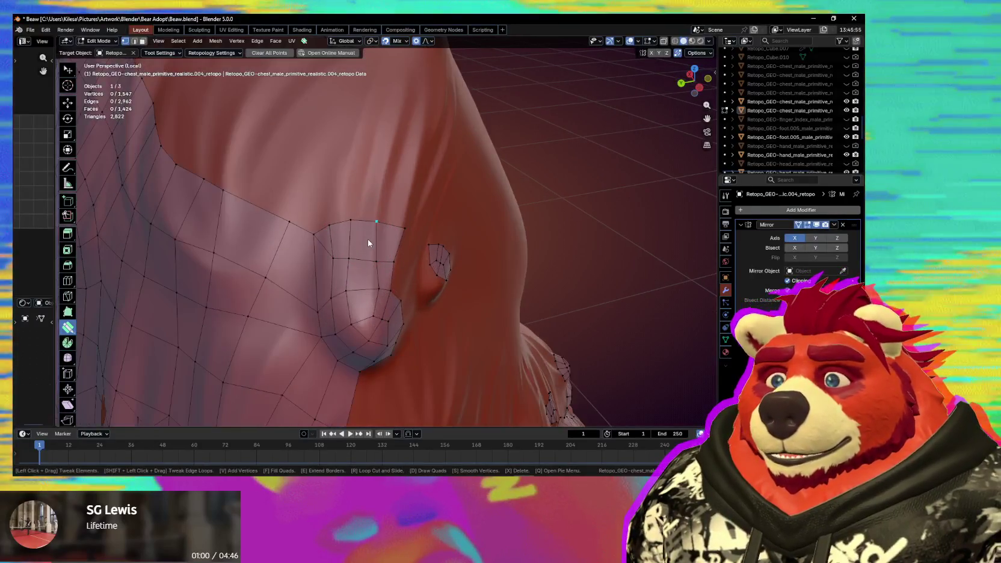
{"action": "left_click_drag", "start_coordinate": [349, 219], "coordinate": [360, 217]}
{"action": "mouse_move", "coordinate": [402, 235]}
{"action": "middle_mouse_down"}
{"action": "mouse_move", "coordinate": [330, 227]}
{"action": "mouse_move", "coordinate": [310, 239]}
{"action": "middle_mouse_up"}
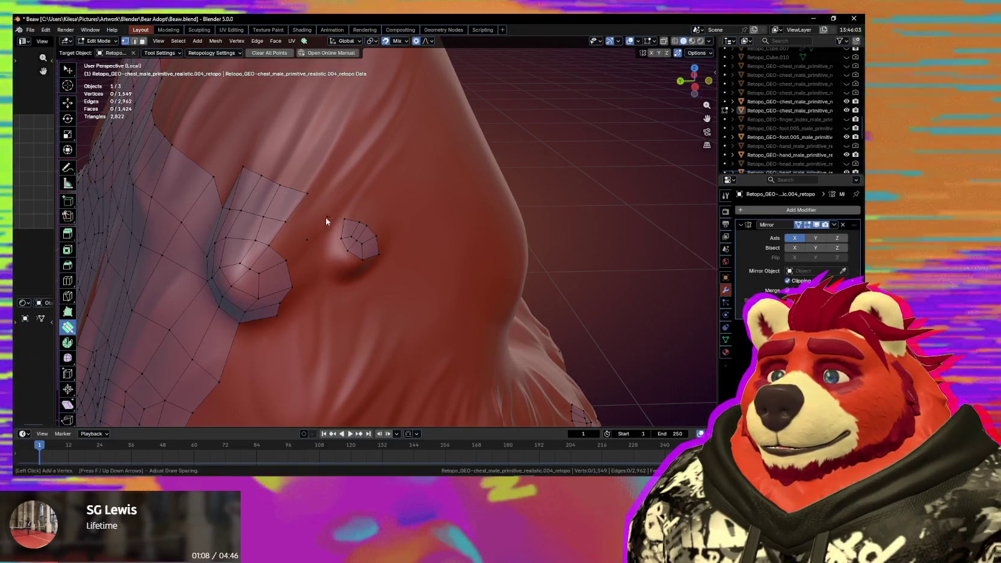
Add two quads between the bump ring and the grid and nudge their vertices.
{"action": "left_click", "coordinate": [290, 241]}
{"action": "middle_click_drag", "start_coordinate": [289, 263], "coordinate": [296, 230]}
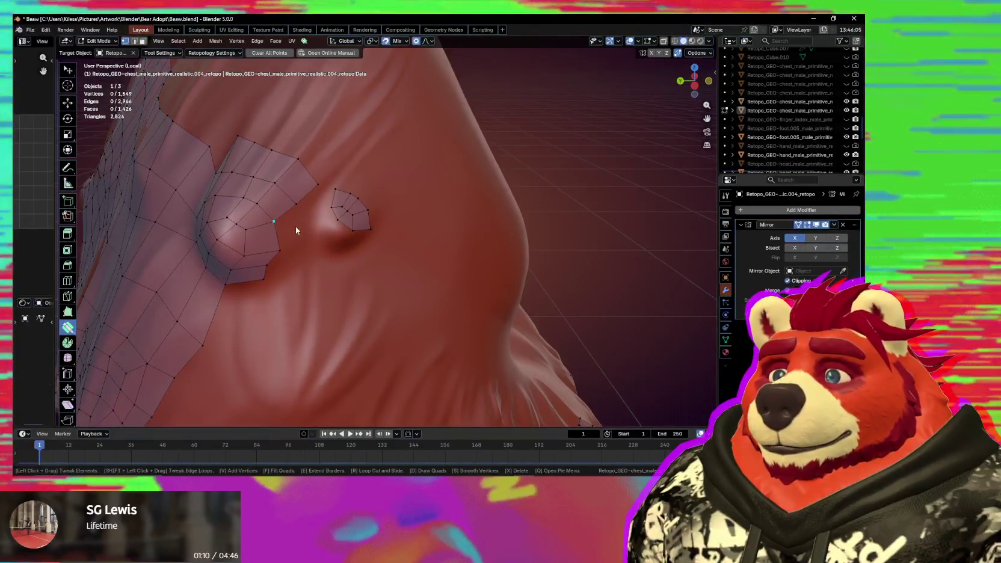
{"action": "left_click", "coordinate": [294, 226]}
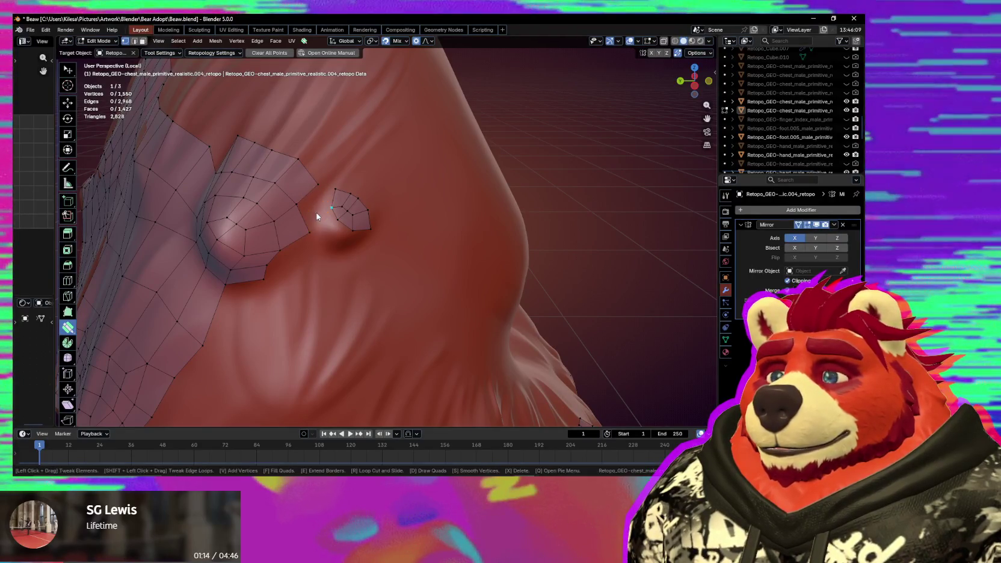
{"action": "middle_click_drag", "start_coordinate": [315, 212], "coordinate": [330, 229]}
{"action": "left_click_drag", "start_coordinate": [307, 191], "coordinate": [304, 195]}
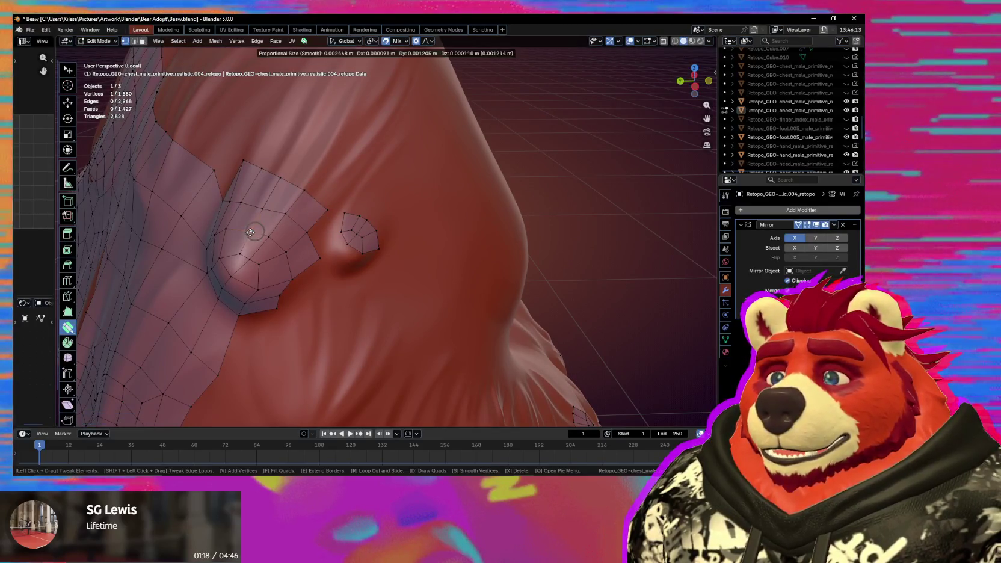
{"action": "mouse_move", "coordinate": [283, 252]}
{"action": "middle_mouse_down"}
{"action": "mouse_move", "coordinate": [293, 270]}
{"action": "mouse_move", "coordinate": [348, 254]}
{"action": "middle_mouse_up"}
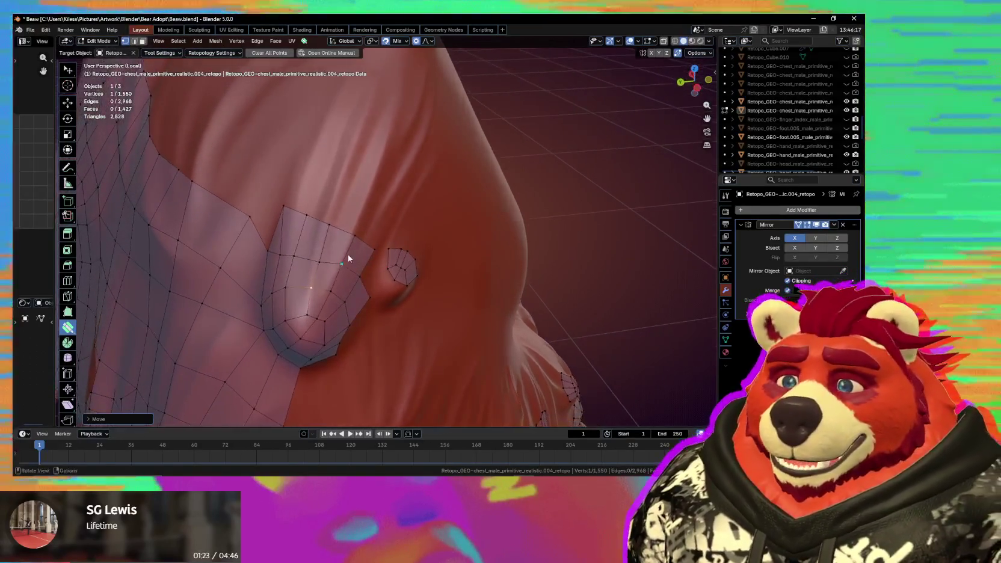
Reposition a vertex near the bump ring and smooth the vertices around the bump.
{"action": "left_click_drag", "start_coordinate": [279, 208], "coordinate": [281, 212]}
{"action": "middle_click_drag", "start_coordinate": [282, 217], "coordinate": [330, 241]}
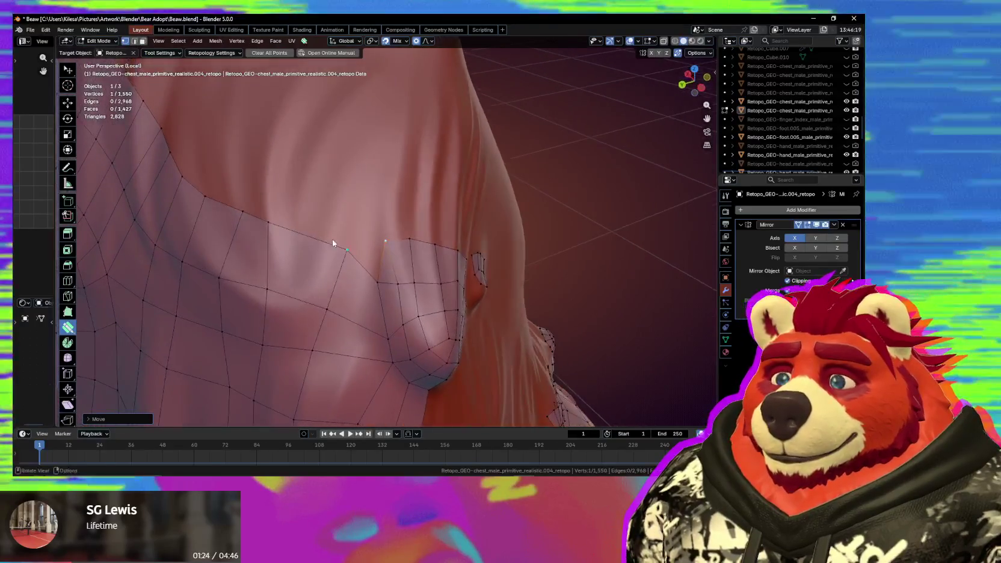
{"action": "left_click_drag", "start_coordinate": [280, 211], "coordinate": [273, 240]}
{"action": "key", "text": "space"}
{"action": "middle_click_drag", "start_coordinate": [273, 240], "coordinate": [369, 250]}
{"action": "left_click_drag", "start_coordinate": [238, 202], "coordinate": [269, 265]}
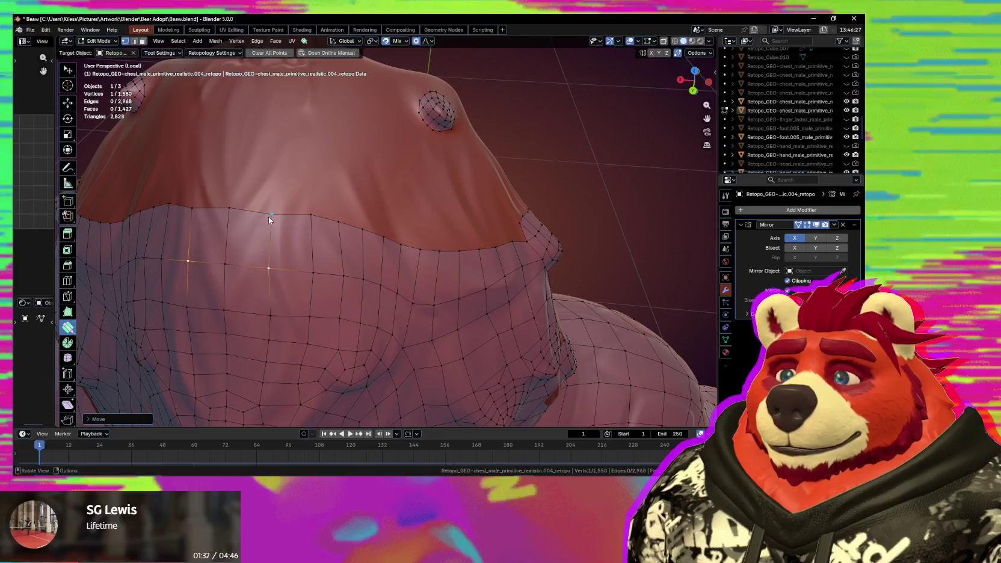
Pull the top border loop's vertices and an edge into place, then smooth the grid below.
{"action": "left_click", "coordinate": [248, 211], "text": "alt+shift"}
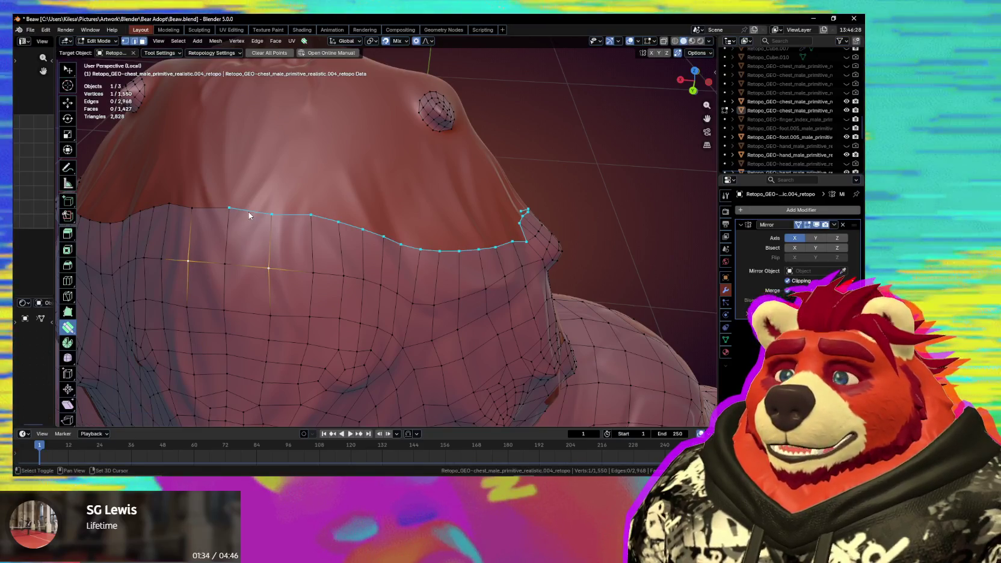
{"action": "left_click_drag", "start_coordinate": [310, 215], "coordinate": [306, 230]}
{"action": "left_click", "coordinate": [330, 227], "text": "shift"}
{"action": "left_click", "coordinate": [340, 276]}
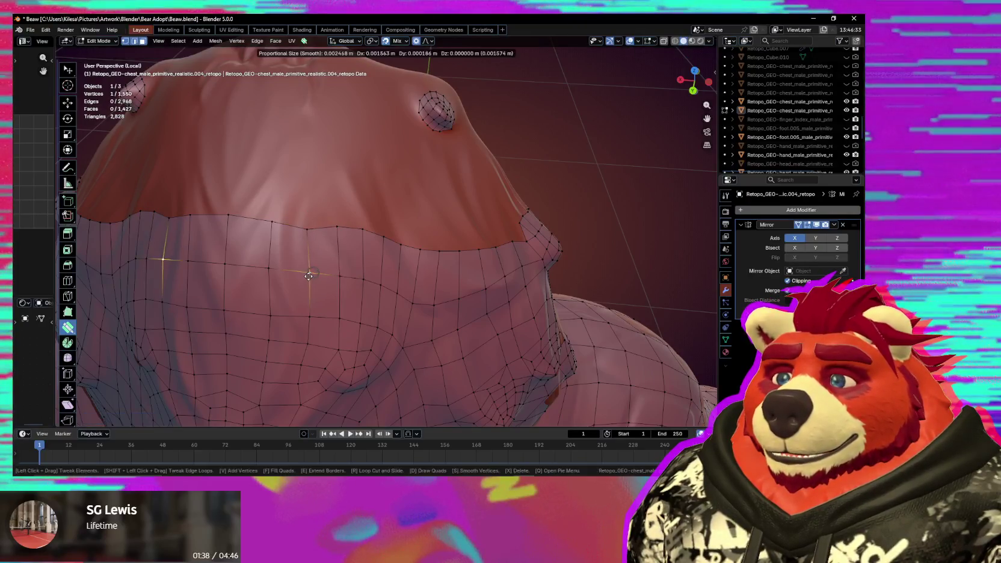
{"action": "middle_click_drag", "start_coordinate": [313, 279], "coordinate": [282, 175]}
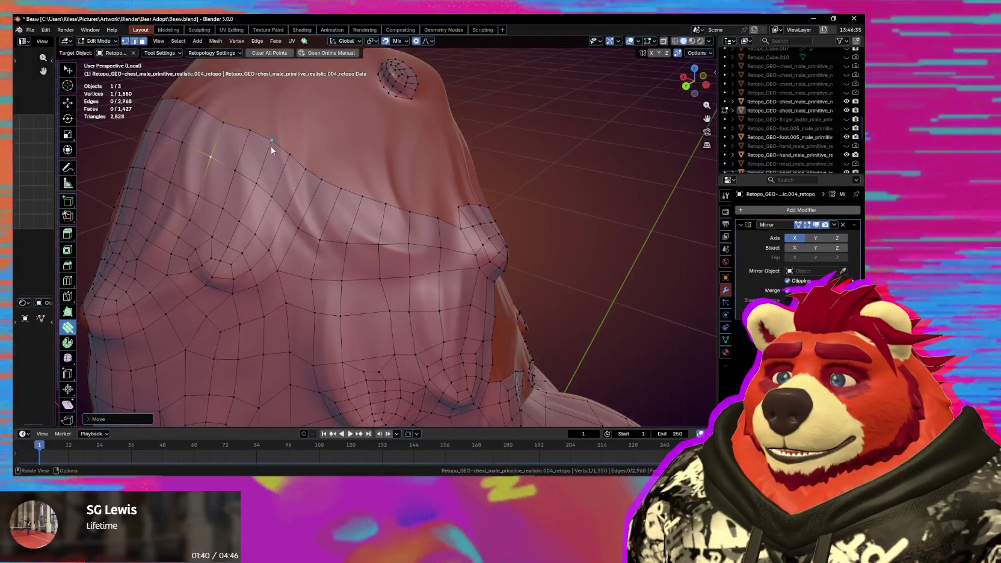
{"action": "left_click_drag", "start_coordinate": [265, 143], "coordinate": [288, 158]}
{"action": "left_click_drag", "start_coordinate": [310, 235], "coordinate": [315, 228]}
{"action": "key", "text": "s"}
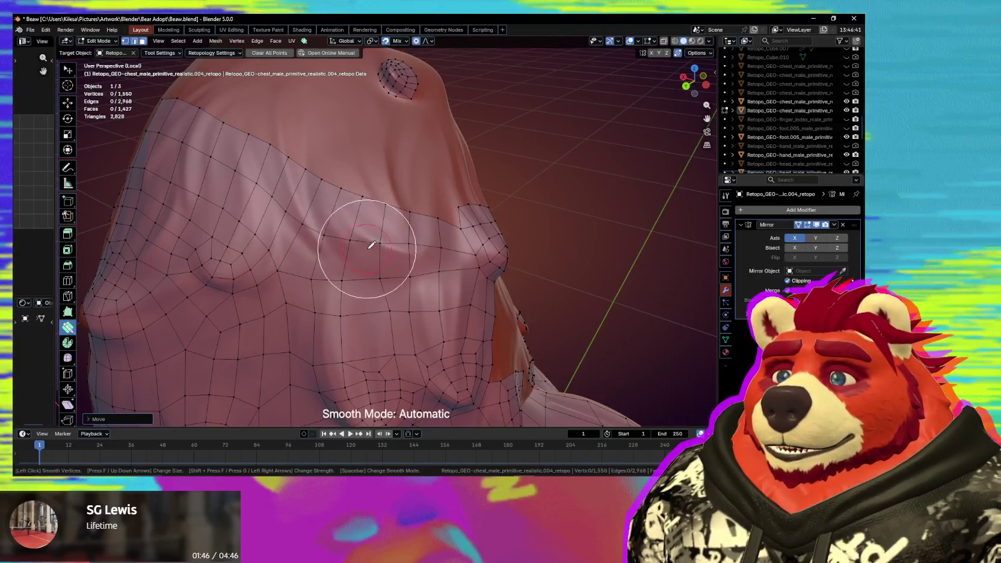
{"action": "mouse_move", "coordinate": [397, 274]}
{"action": "middle_mouse_down"}
{"action": "mouse_move", "coordinate": [386, 269]}
{"action": "mouse_move", "coordinate": [397, 285]}
{"action": "middle_mouse_up"}
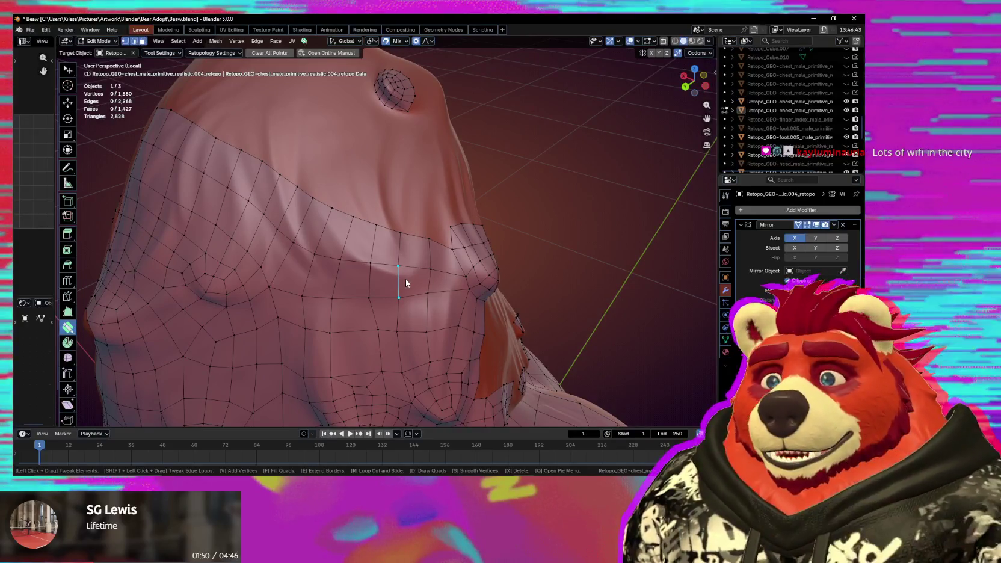
{"action": "mouse_move", "coordinate": [404, 283]}
{"action": "middle_mouse_down"}
{"action": "mouse_move", "coordinate": [379, 283]}
{"action": "mouse_move", "coordinate": [386, 299]}
{"action": "mouse_move", "coordinate": [409, 276]}
{"action": "mouse_move", "coordinate": [377, 285]}
{"action": "mouse_move", "coordinate": [373, 268]}
{"action": "mouse_move", "coordinate": [426, 266]}
{"action": "mouse_move", "coordinate": [426, 281]}
{"action": "mouse_move", "coordinate": [401, 292]}
{"action": "mouse_move", "coordinate": [364, 263]}
{"action": "mouse_move", "coordinate": [363, 276]}
{"action": "mouse_move", "coordinate": [330, 271]}
{"action": "middle_mouse_up"}
Extrude the border edges into new faces, merge a vertex onto its neighbour, and reposition vertices.
{"action": "key", "text": "e"}
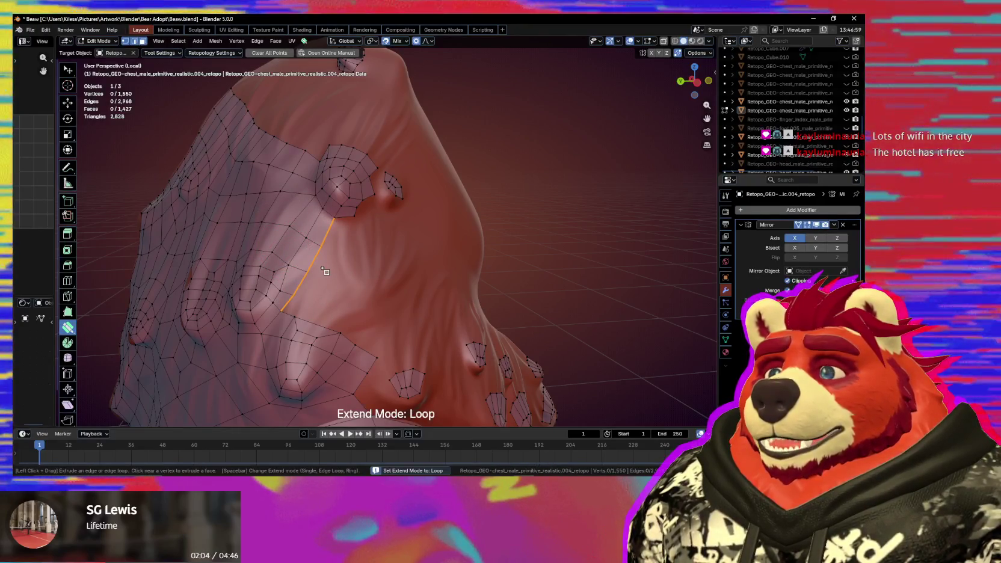
{"action": "left_click_drag", "start_coordinate": [324, 272], "coordinate": [328, 270]}
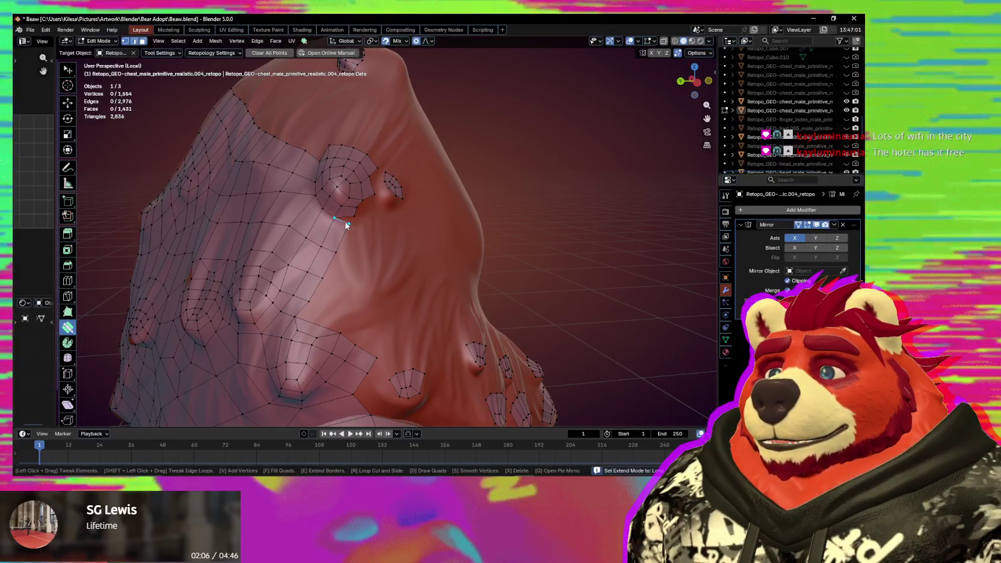
{"action": "left_click_drag", "start_coordinate": [347, 225], "coordinate": [354, 215]}
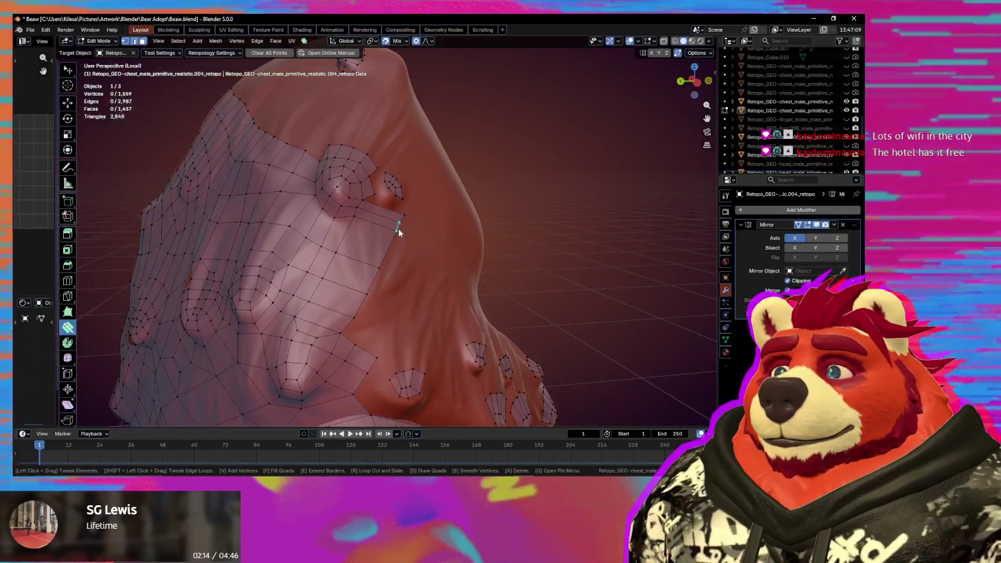
{"action": "left_click_drag", "start_coordinate": [402, 223], "coordinate": [372, 196]}
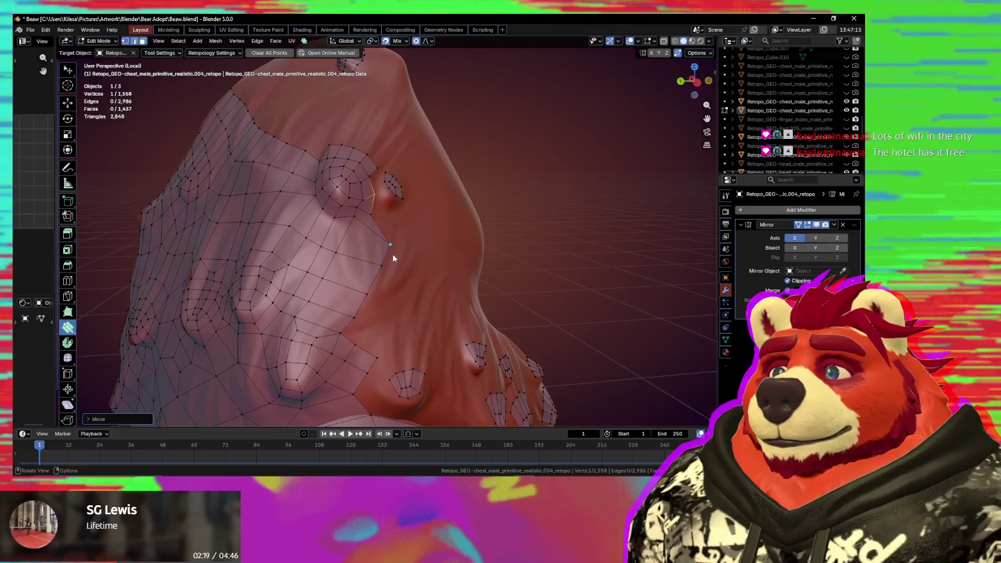
{"action": "scroll", "coordinate": [391, 257], "scroll_direction": "up", "scroll_amount": 2}
{"action": "left_click_drag", "start_coordinate": [386, 263], "coordinate": [330, 326]}
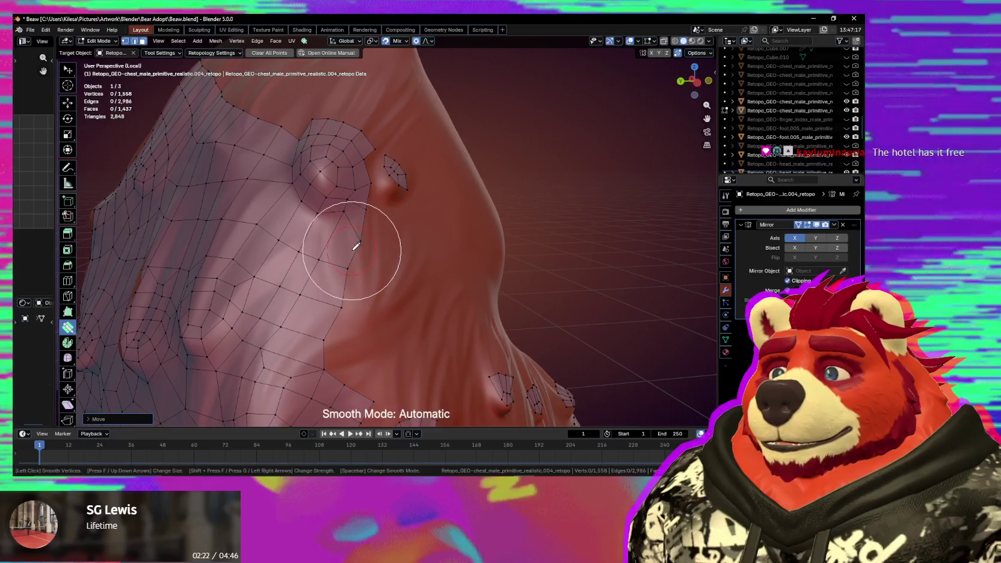
Reposition edges and vertices around the small chest bump.
{"action": "left_click", "coordinate": [330, 313]}
{"action": "middle_click_drag", "start_coordinate": [330, 313], "coordinate": [294, 325]}
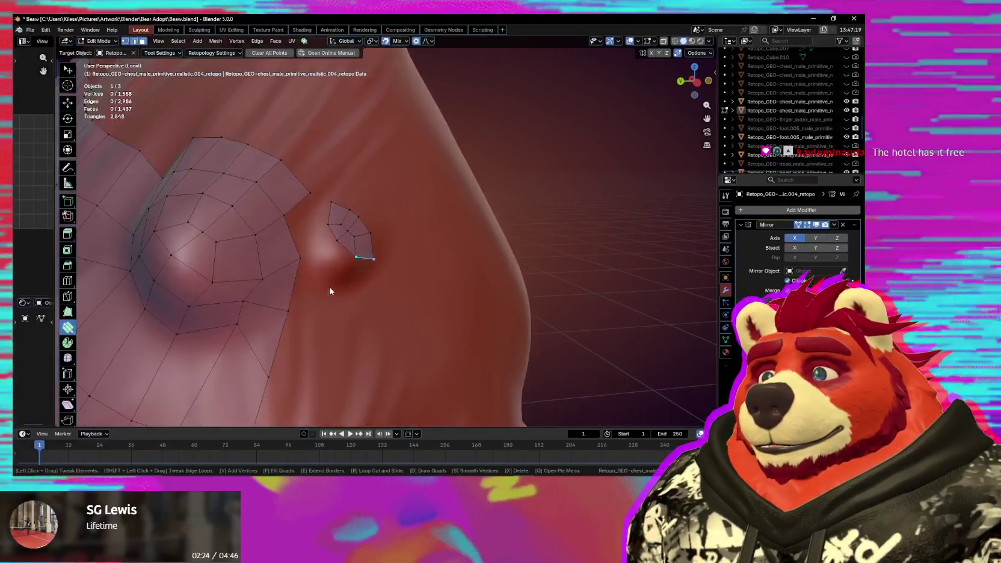
{"action": "left_click_drag", "start_coordinate": [290, 312], "coordinate": [241, 327]}
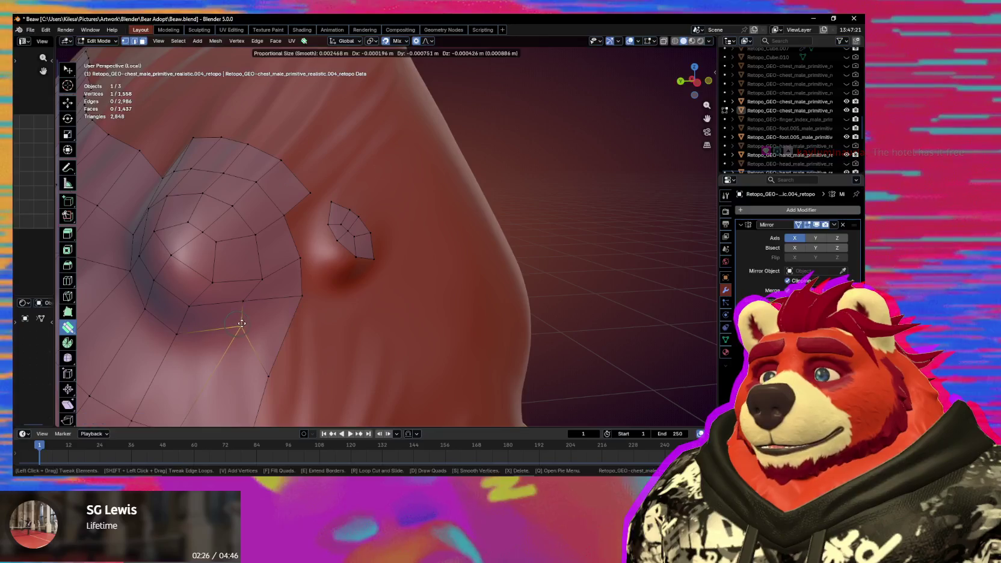
{"action": "middle_click_drag", "start_coordinate": [299, 355], "coordinate": [341, 262]}
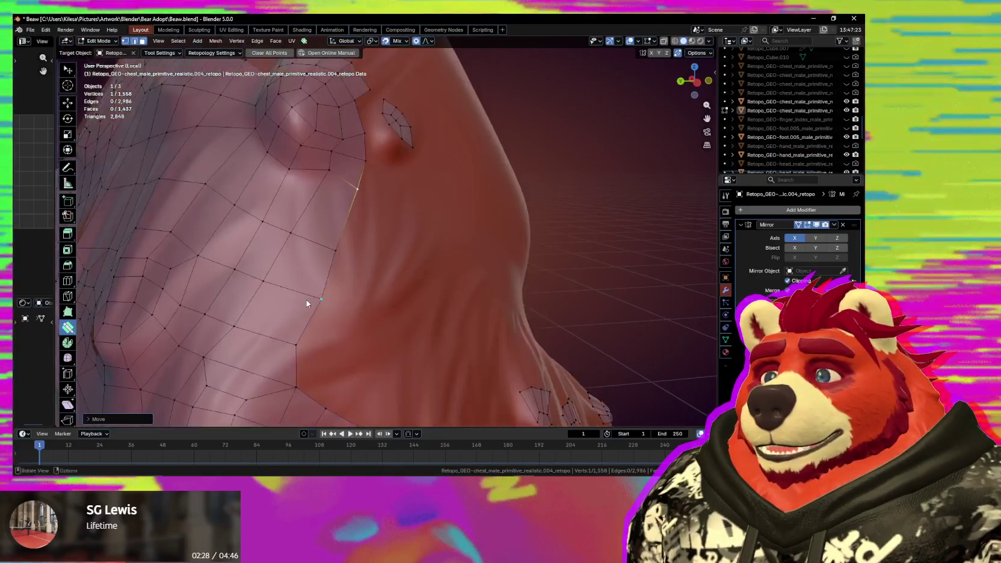
{"action": "left_click_drag", "start_coordinate": [341, 265], "coordinate": [335, 228]}
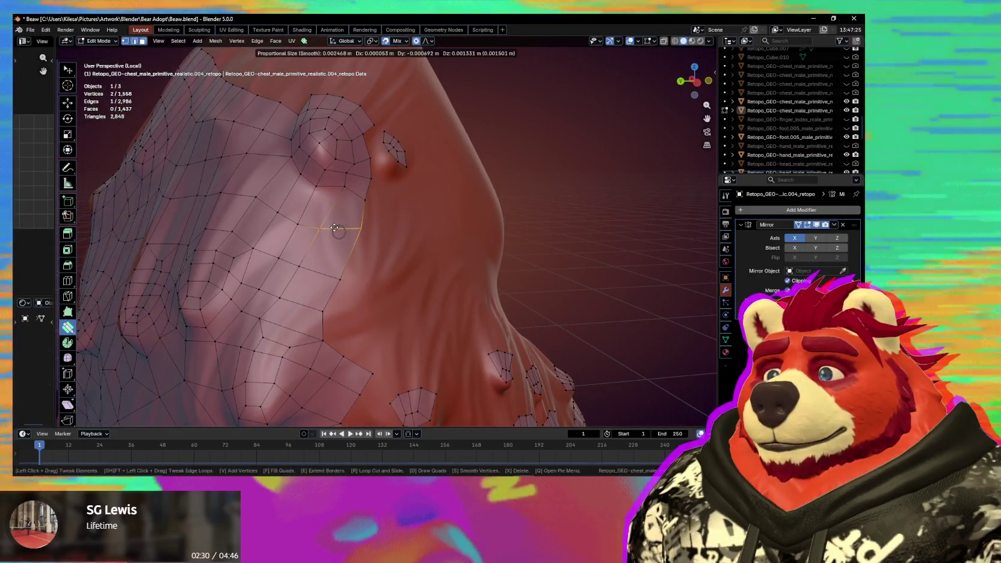
{"action": "left_click_drag", "start_coordinate": [335, 226], "coordinate": [334, 228]}
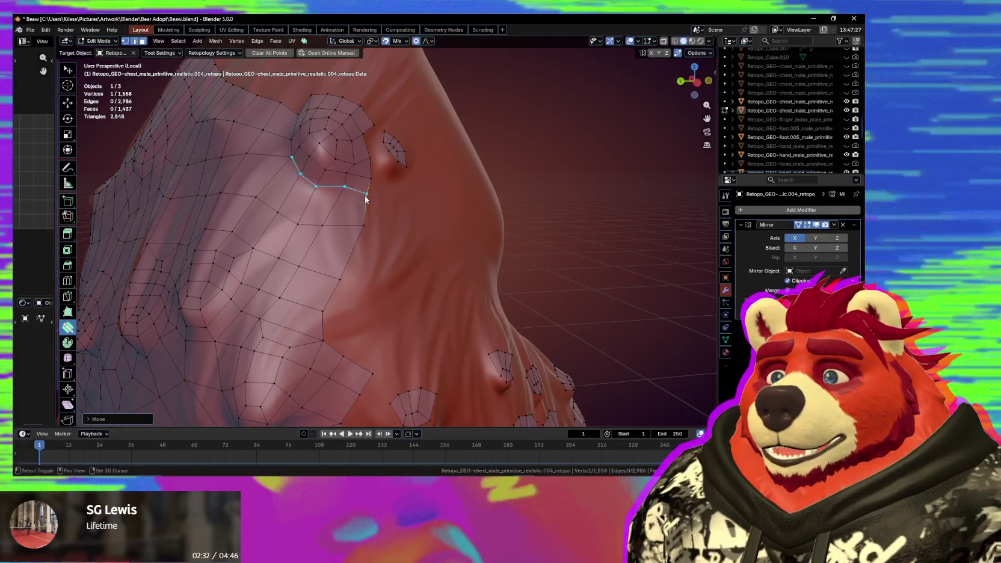
{"action": "scroll", "coordinate": [330, 251], "scroll_direction": "up", "scroll_amount": 3}
{"action": "middle_click_drag", "start_coordinate": [330, 255], "coordinate": [327, 243]}
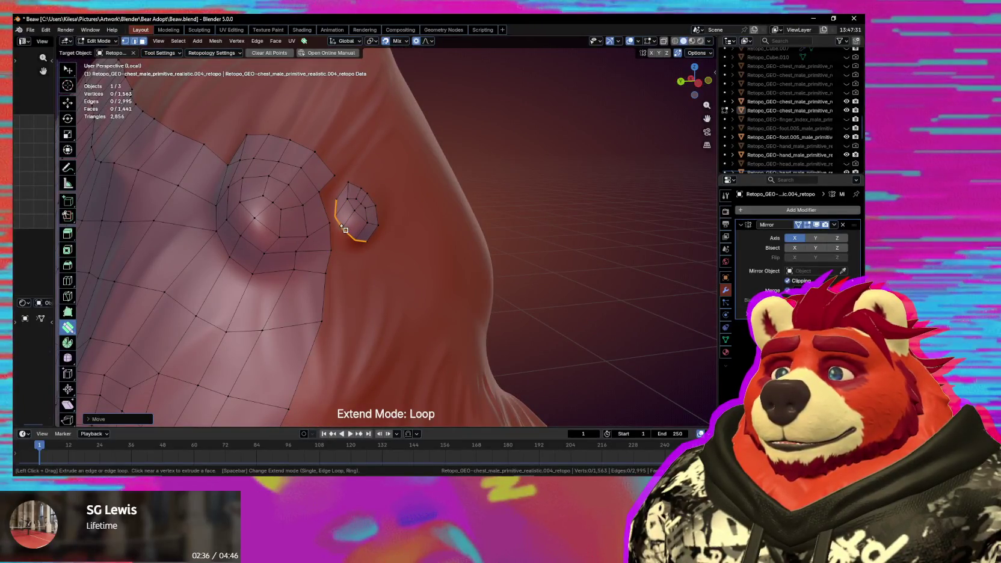
Shape a new quad beside the small bump and fill the face between it and the grid.
{"action": "scroll", "coordinate": [347, 227], "scroll_direction": "up", "scroll_amount": 3}
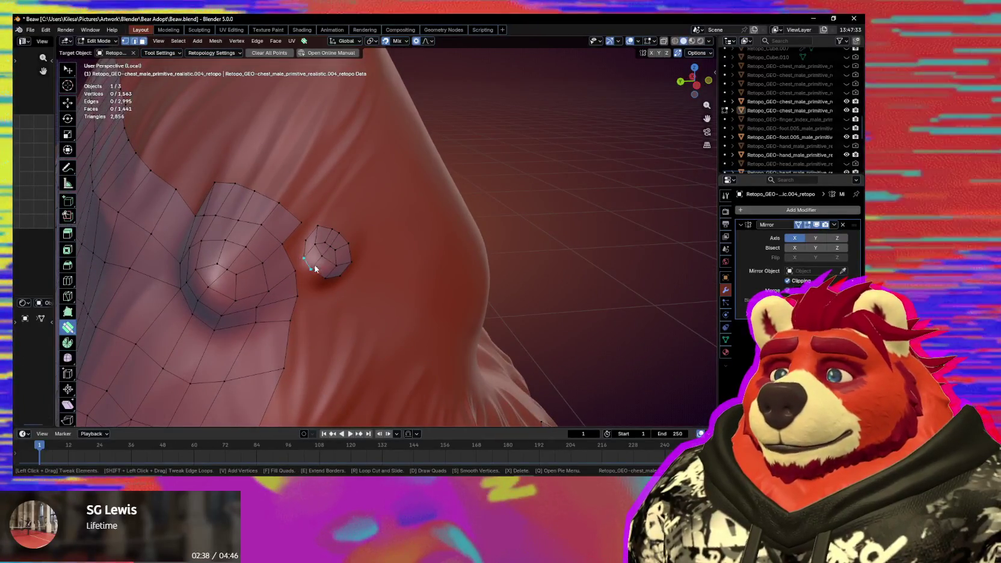
{"action": "scroll", "coordinate": [283, 275], "scroll_direction": "up", "scroll_amount": 4}
{"action": "scroll", "coordinate": [188, 274], "scroll_direction": "down", "scroll_amount": 5}
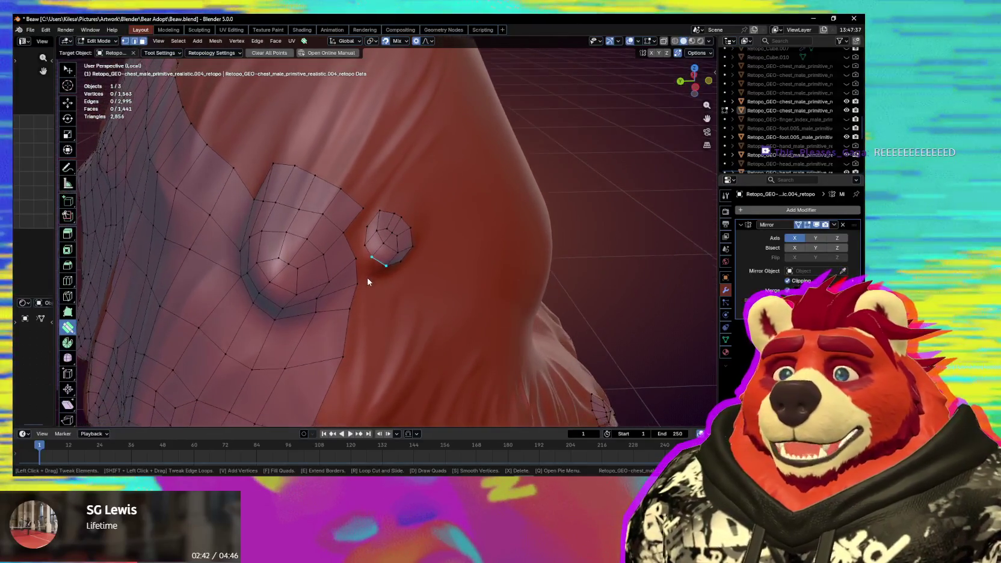
{"action": "middle_click_drag", "start_coordinate": [372, 279], "coordinate": [363, 277]}
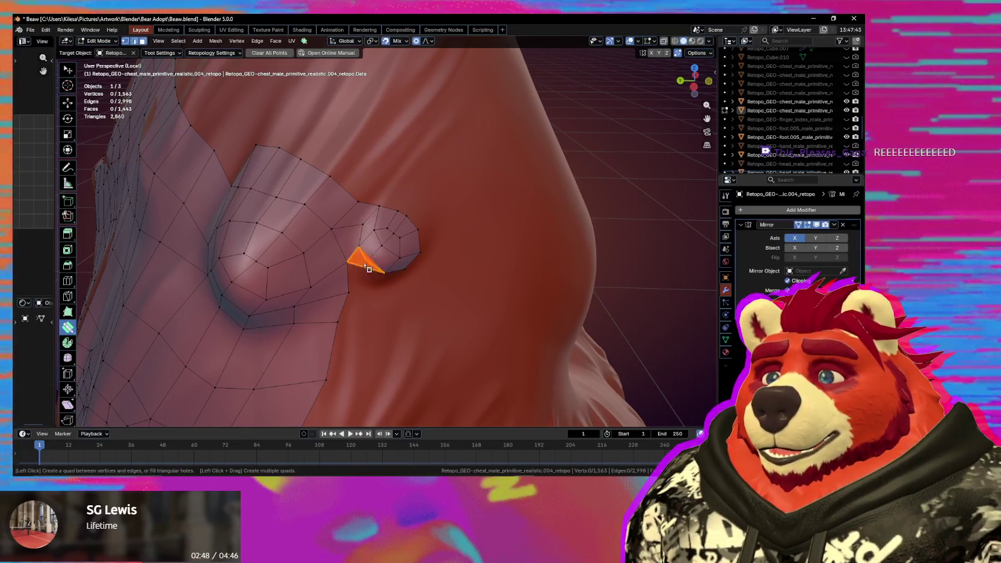
{"action": "left_click_drag", "start_coordinate": [348, 292], "coordinate": [354, 267]}
{"action": "left_click_drag", "start_coordinate": [337, 322], "coordinate": [353, 312]}
{"action": "left_click", "coordinate": [364, 292]}
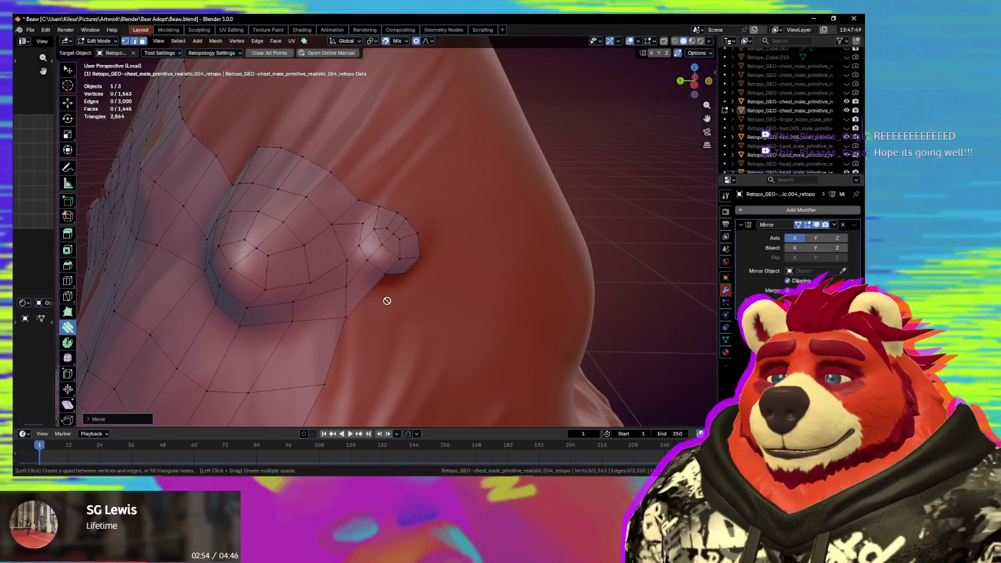
Add a single vertex below the bump in Poly Build's vertex mode.
{"action": "key", "text": "v"}
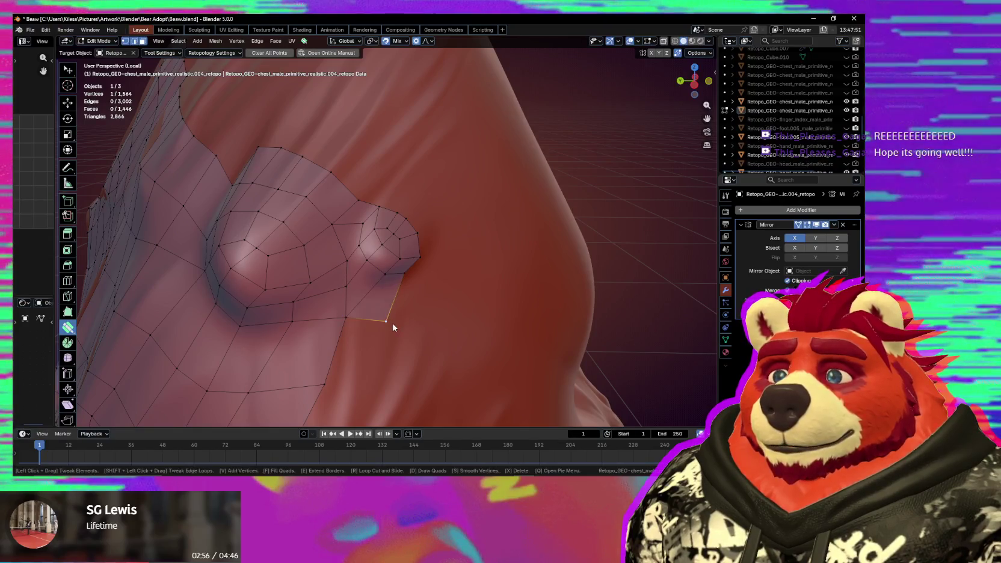
{"action": "left_click_drag", "start_coordinate": [400, 321], "coordinate": [354, 306]}
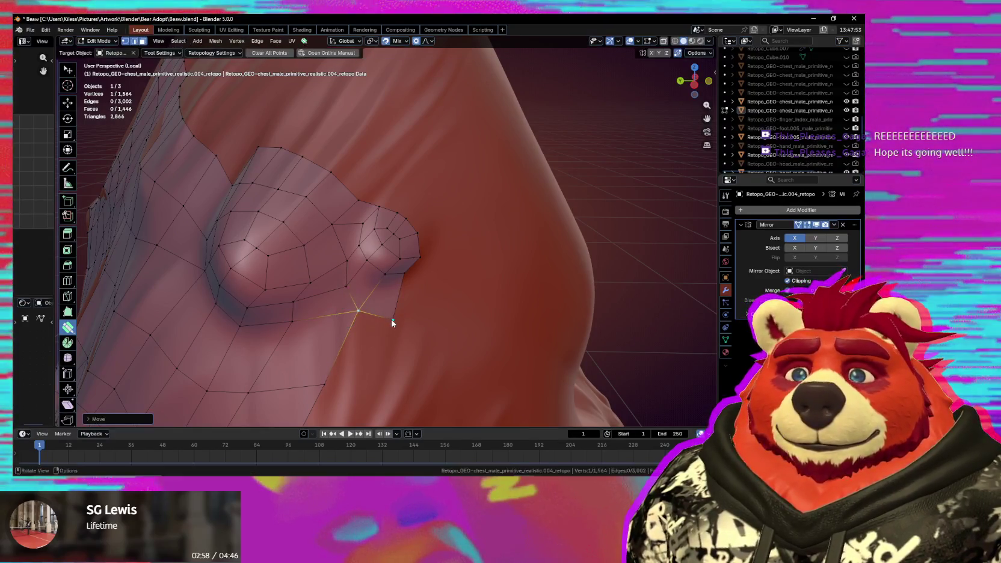
{"action": "middle_click_drag", "start_coordinate": [393, 319], "coordinate": [397, 317]}
{"action": "left_click", "coordinate": [384, 313]}
{"action": "middle_click_drag", "start_coordinate": [384, 314], "coordinate": [403, 318]}
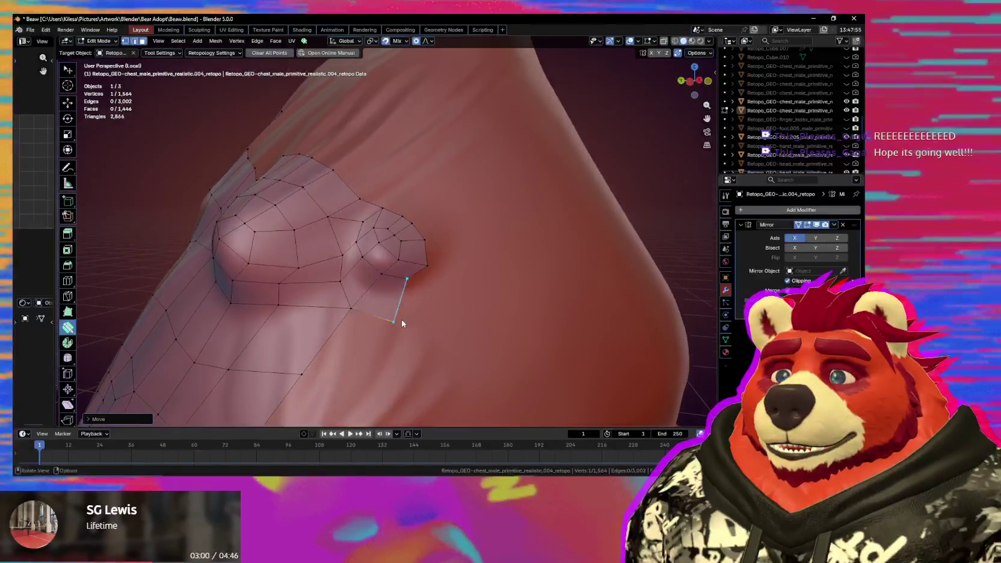
Extrude another vertex from the boundary edge and smooth the vertices around the chest bump ring.
{"action": "left_click_drag", "start_coordinate": [319, 257], "coordinate": [301, 259], "text": "shift"}
{"action": "middle_click_drag", "start_coordinate": [405, 295], "coordinate": [377, 315]}
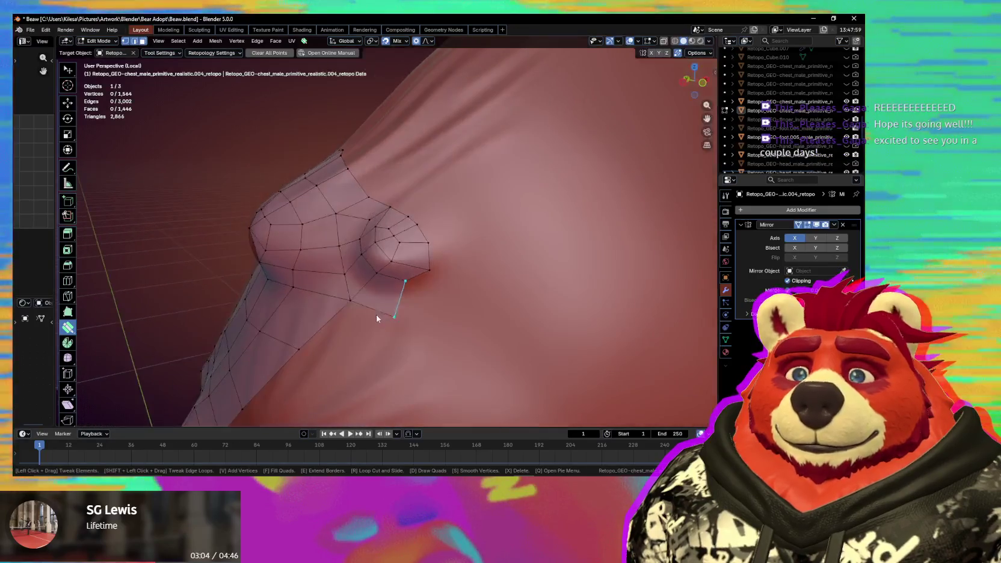
{"action": "left_click_drag", "start_coordinate": [402, 296], "coordinate": [407, 306]}
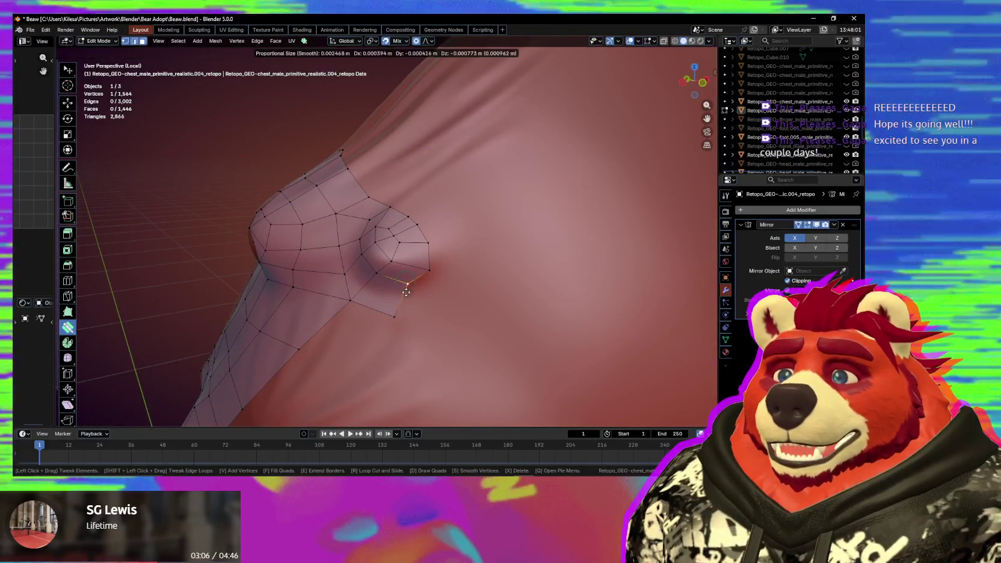
{"action": "mouse_move", "coordinate": [406, 305]}
{"action": "middle_mouse_down"}
{"action": "mouse_move", "coordinate": [393, 316]}
{"action": "mouse_move", "coordinate": [436, 323]}
{"action": "mouse_move", "coordinate": [438, 341]}
{"action": "mouse_move", "coordinate": [391, 283]}
{"action": "middle_mouse_up"}
{"action": "key", "text": "s"}
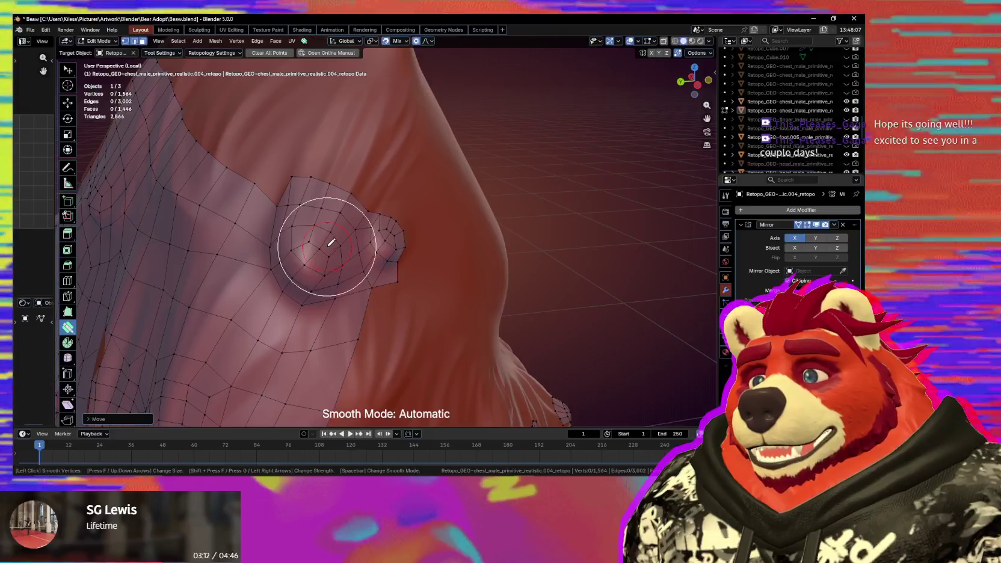
{"action": "mouse_move", "coordinate": [330, 286]}
{"action": "middle_mouse_down"}
{"action": "mouse_move", "coordinate": [347, 271]}
{"action": "mouse_move", "coordinate": [354, 295]}
{"action": "mouse_move", "coordinate": [370, 288]}
{"action": "mouse_move", "coordinate": [371, 307]}
{"action": "middle_mouse_up"}
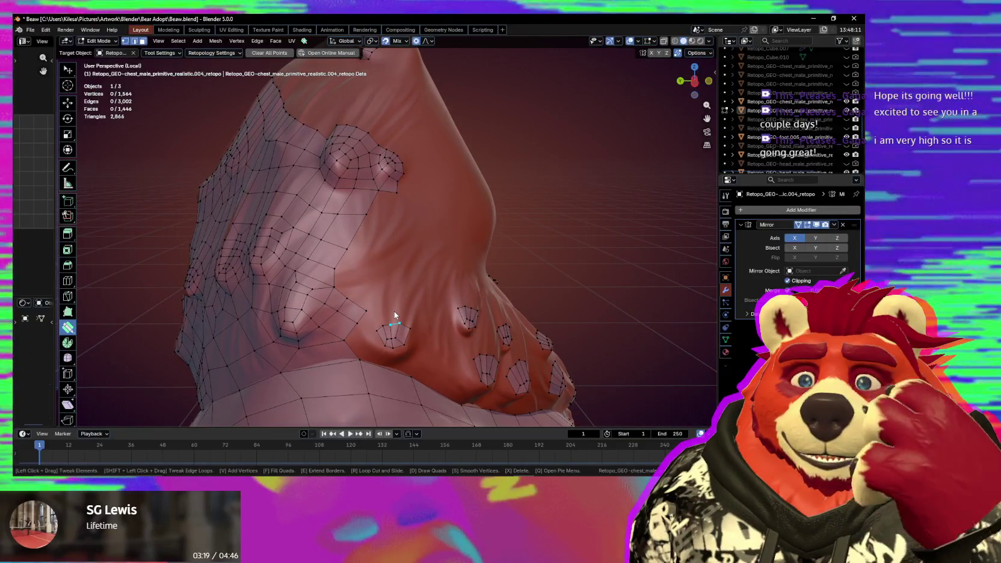
Fill the grid gap and add faces joining the bump ring to the main grid.
{"action": "scroll", "coordinate": [350, 291], "scroll_direction": "up", "scroll_amount": 3}
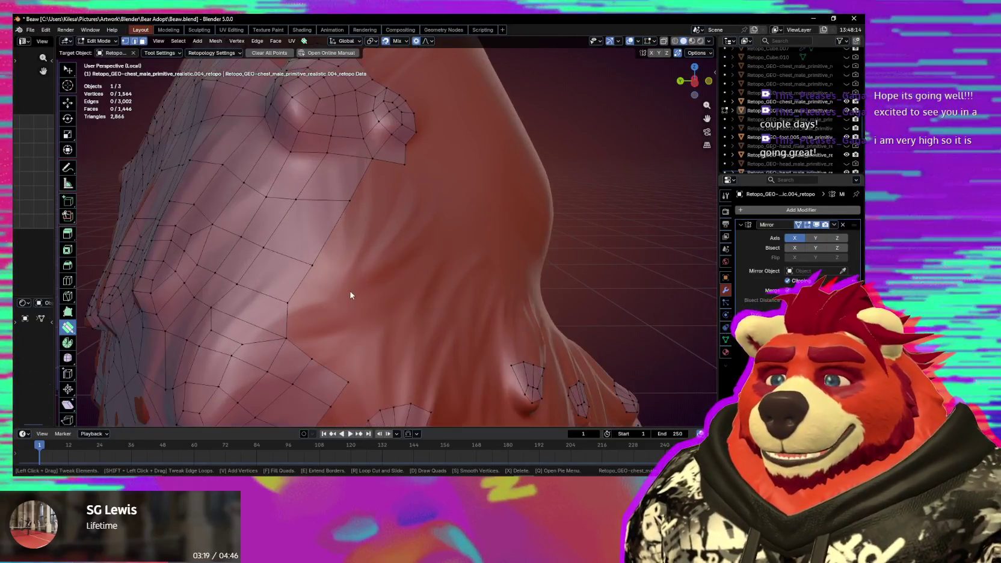
{"action": "left_click", "coordinate": [312, 324]}
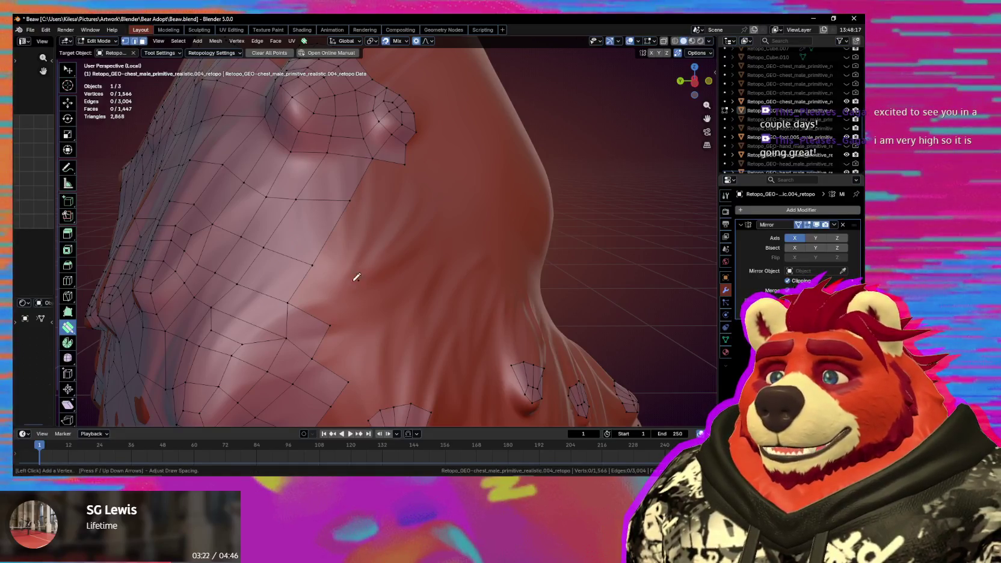
{"action": "left_click", "coordinate": [380, 207]}
{"action": "mouse_move", "coordinate": [380, 207]}
{"action": "middle_mouse_down"}
{"action": "mouse_move", "coordinate": [391, 239]}
{"action": "mouse_move", "coordinate": [356, 237]}
{"action": "middle_mouse_up"}
Add a vertex to the chest patch and adjust its position.
{"action": "key", "text": "s"}
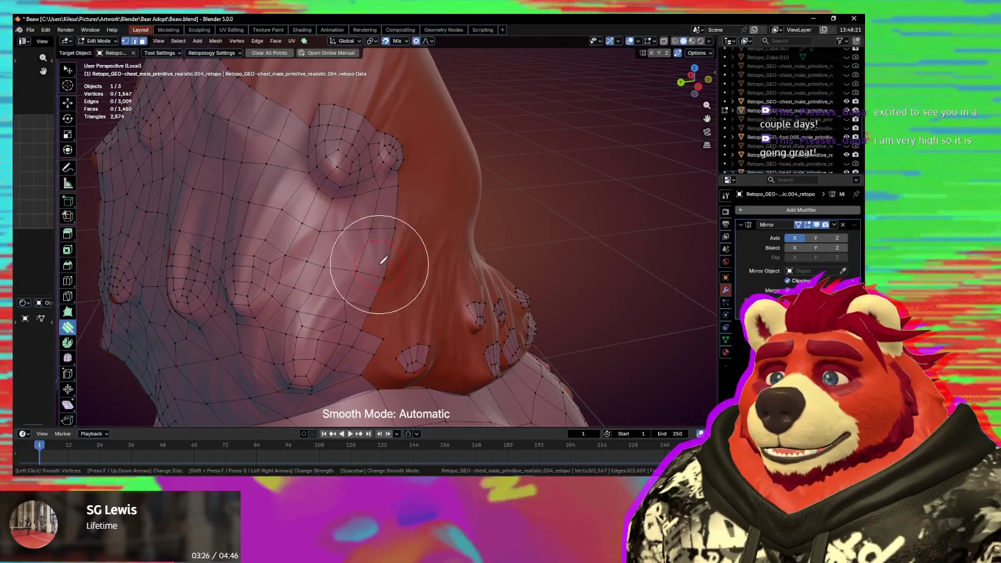
{"action": "key", "text": "v"}
{"action": "left_click", "coordinate": [385, 282]}
{"action": "middle_click_drag", "start_coordinate": [384, 283], "coordinate": [380, 263]}
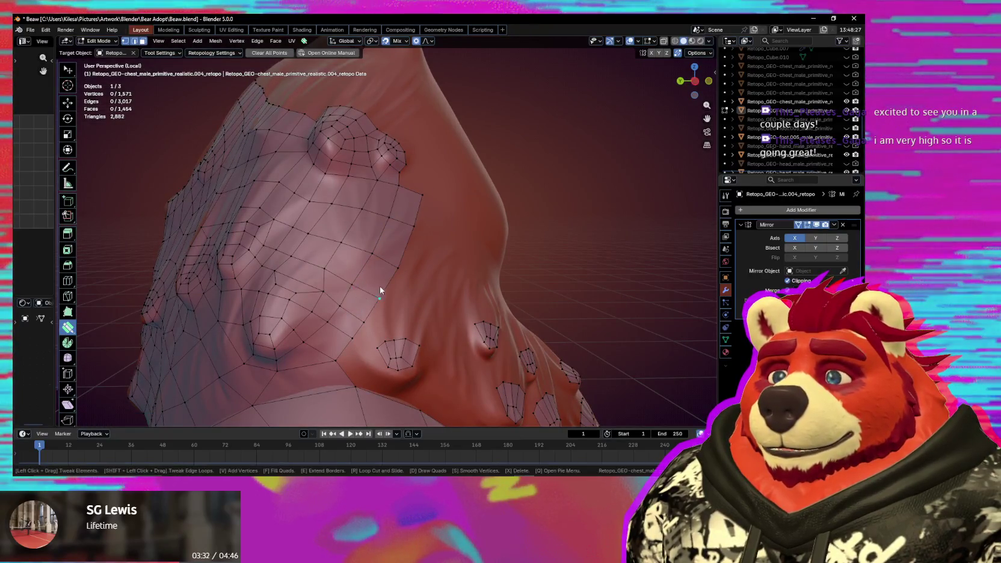
{"action": "middle_click_drag", "start_coordinate": [380, 291], "coordinate": [362, 302]}
{"action": "middle_click_drag", "start_coordinate": [422, 202], "coordinate": [362, 273]}
{"action": "scroll", "coordinate": [361, 274], "scroll_direction": "up", "scroll_amount": 2}
{"action": "mouse_move", "coordinate": [355, 283]}
{"action": "left_mouse_down"}
{"action": "mouse_move", "coordinate": [351, 292]}
{"action": "mouse_move", "coordinate": [361, 288]}
{"action": "left_mouse_up"}
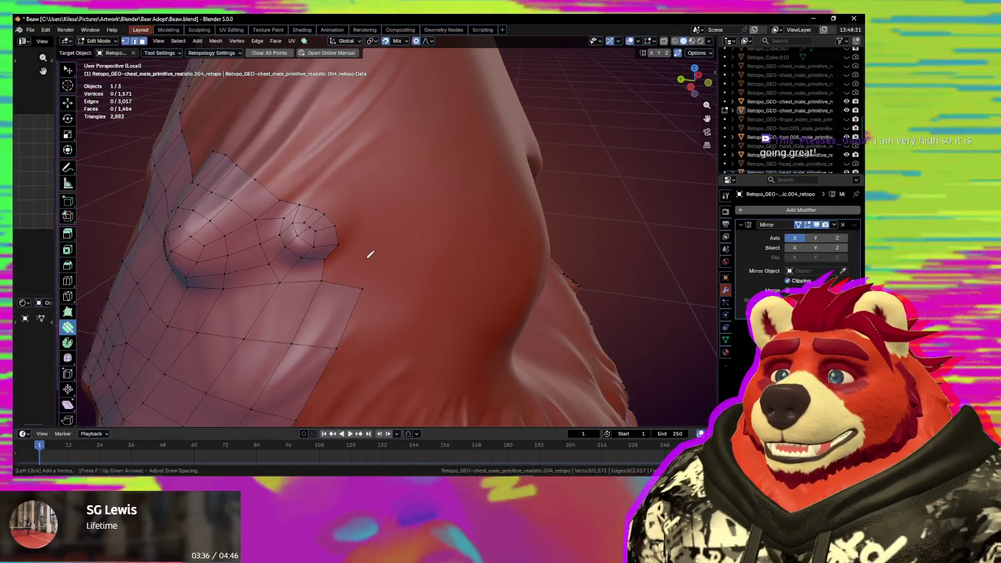
Place new vertices beside the bump patch and connect them into the mesh edge.
{"action": "left_click", "coordinate": [365, 258], "text": "ctrl"}
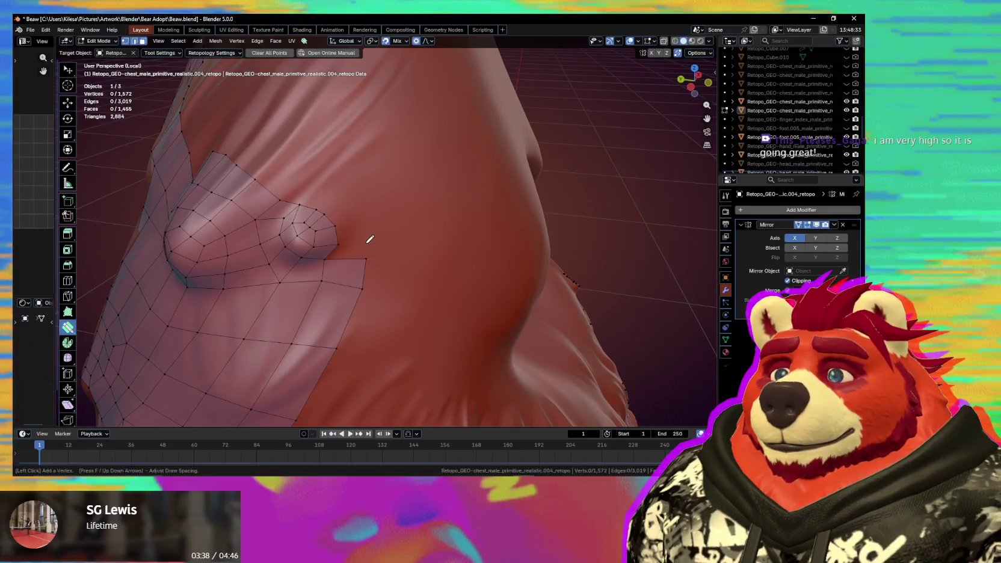
{"action": "left_click", "coordinate": [359, 218], "text": "ctrl"}
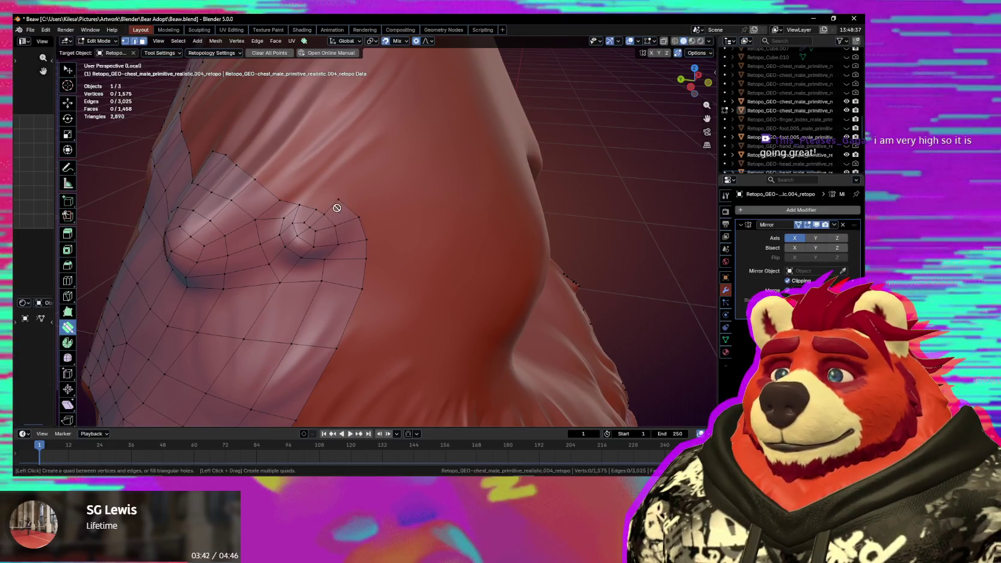
{"action": "left_click", "coordinate": [312, 193], "text": "ctrl"}
{"action": "mouse_move", "coordinate": [312, 193]}
{"action": "middle_mouse_down"}
{"action": "mouse_move", "coordinate": [323, 216]}
{"action": "mouse_move", "coordinate": [303, 221]}
{"action": "middle_mouse_up"}
Place five loose vertices in a row along the upper chest above the patch.
{"action": "left_click", "coordinate": [303, 220]}
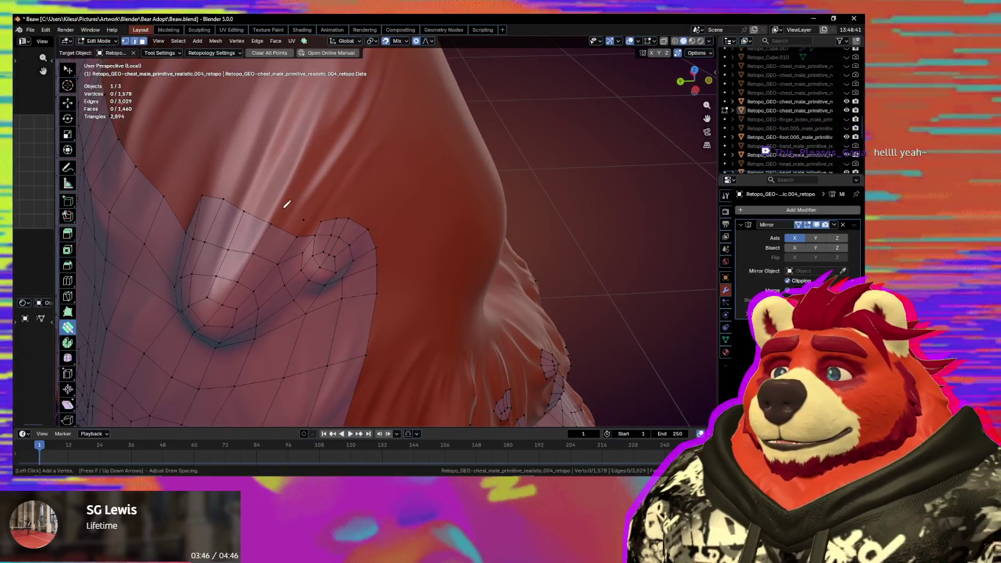
{"action": "left_click", "coordinate": [280, 206]}
{"action": "left_click", "coordinate": [241, 183]}
{"action": "left_click", "coordinate": [226, 180]}
{"action": "left_click", "coordinate": [207, 177]}
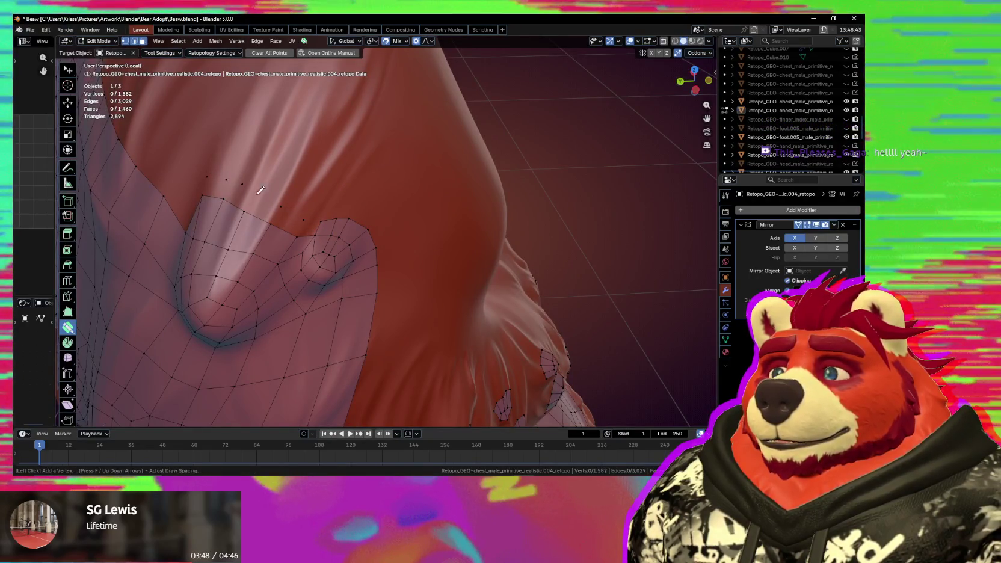
{"action": "left_click_drag", "start_coordinate": [324, 238], "coordinate": [319, 230]}
Reposition a patch vertex and select the patch's top-left vertex.
{"action": "mouse_move", "coordinate": [320, 230]}
{"action": "middle_mouse_down"}
{"action": "mouse_move", "coordinate": [299, 269]}
{"action": "mouse_move", "coordinate": [306, 279]}
{"action": "mouse_move", "coordinate": [268, 255]}
{"action": "middle_mouse_up"}
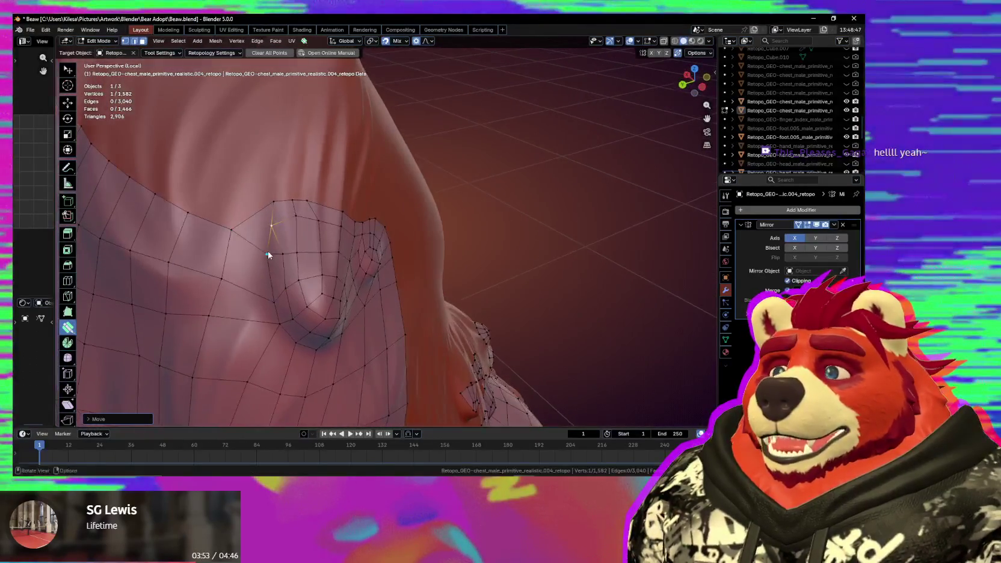
{"action": "left_click", "coordinate": [273, 227]}
{"action": "mouse_move", "coordinate": [249, 216]}
{"action": "middle_mouse_down"}
{"action": "mouse_move", "coordinate": [325, 265]}
{"action": "mouse_move", "coordinate": [325, 253]}
{"action": "middle_mouse_up"}
{"action": "left_click", "coordinate": [335, 249]}
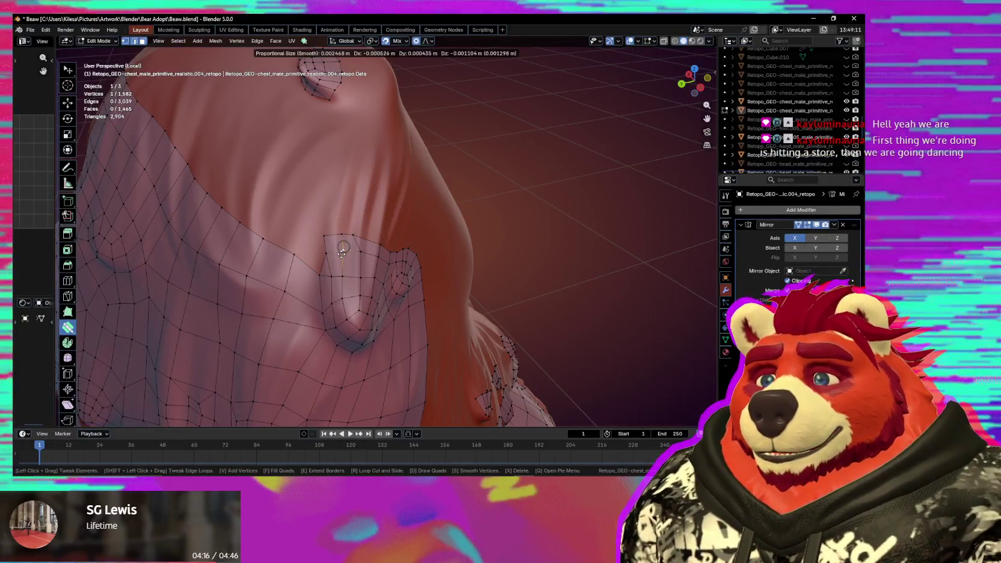
Undo the last change, pull a vertex down to even the edge flow, and set Extend Mode to Loop.
{"action": "middle_click_drag", "start_coordinate": [341, 253], "coordinate": [342, 262]}
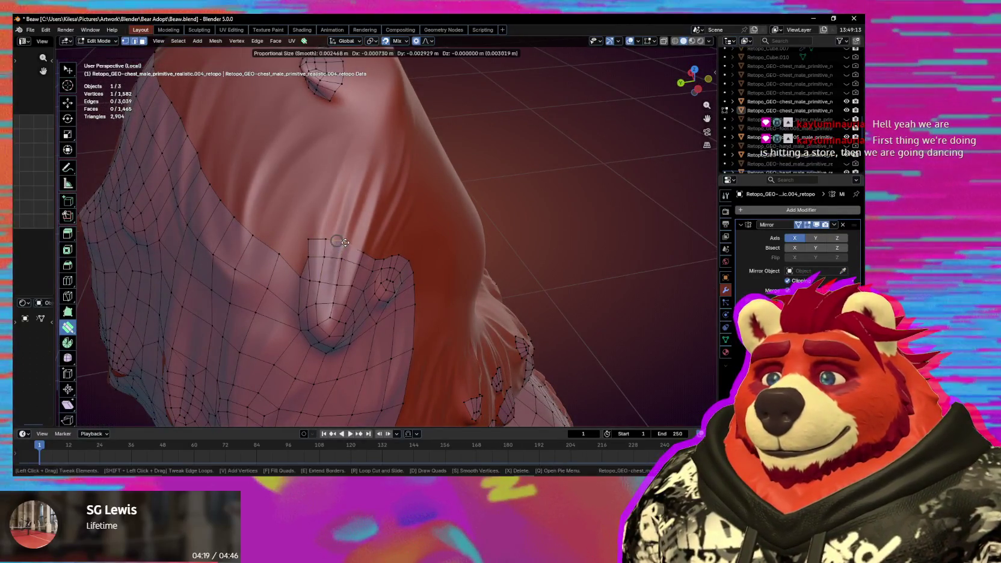
{"action": "middle_click_drag", "start_coordinate": [346, 260], "coordinate": [347, 250]}
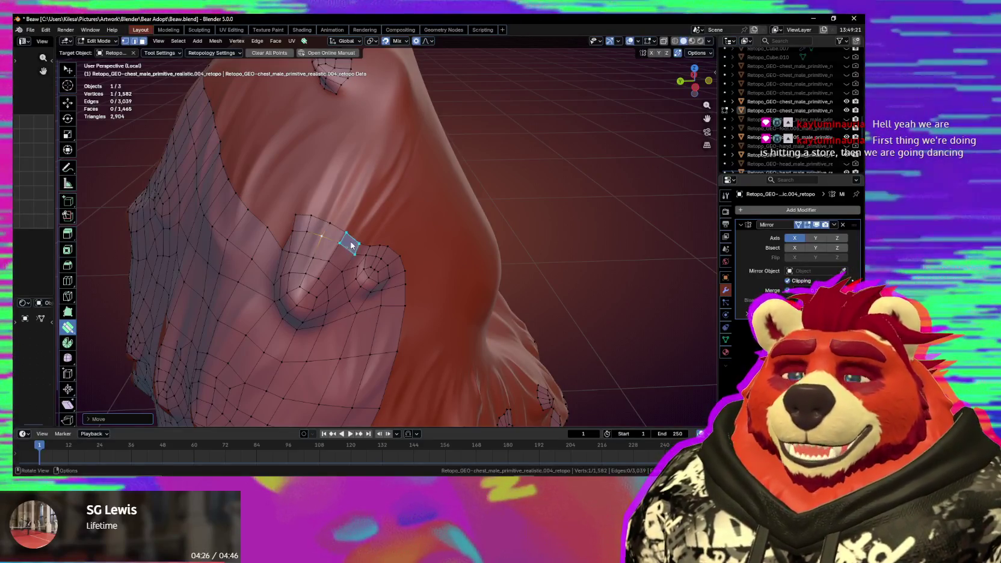
{"action": "middle_click_drag", "start_coordinate": [334, 238], "coordinate": [357, 254]}
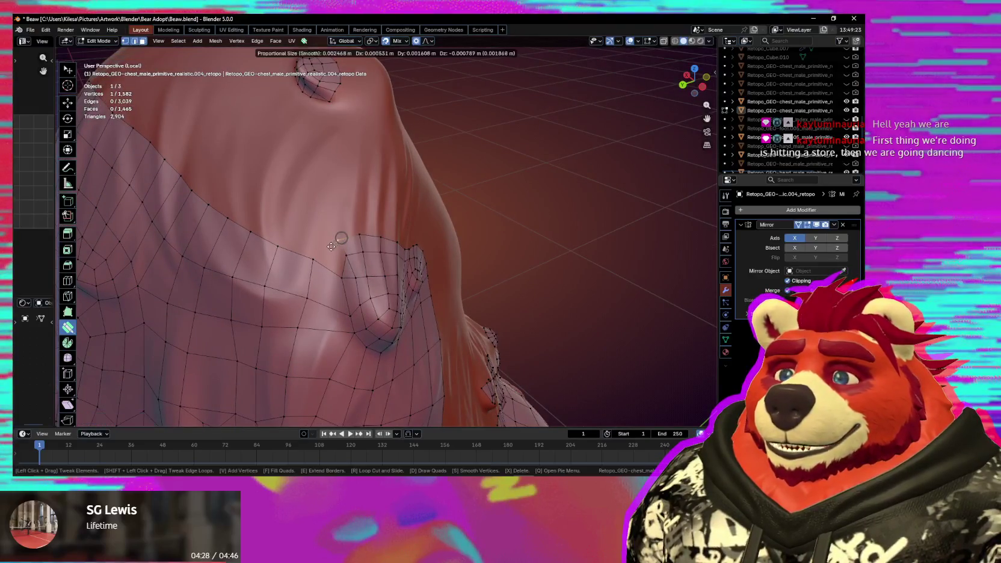
{"action": "key", "text": "ctrl+z"}
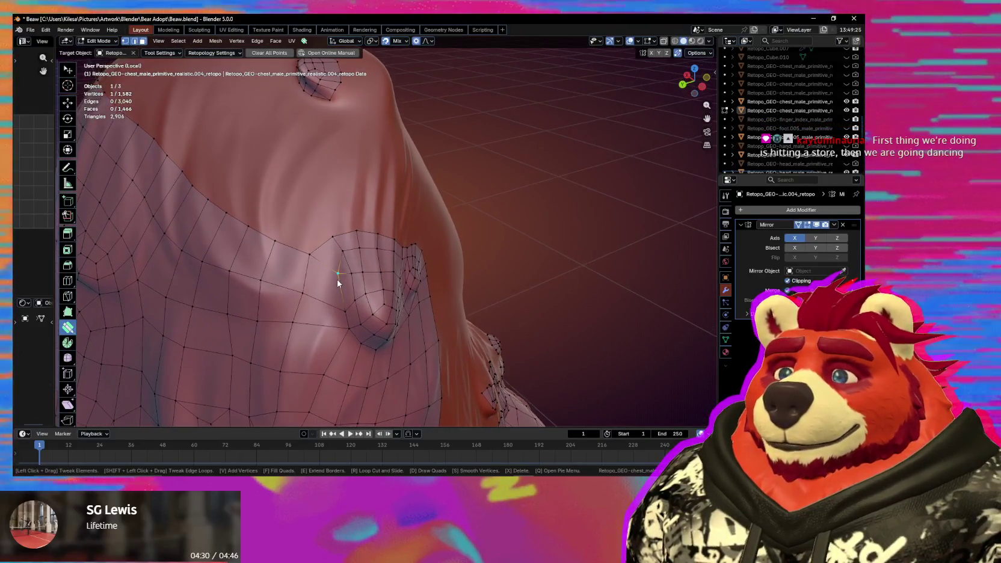
{"action": "left_click_drag", "start_coordinate": [341, 282], "coordinate": [295, 292]}
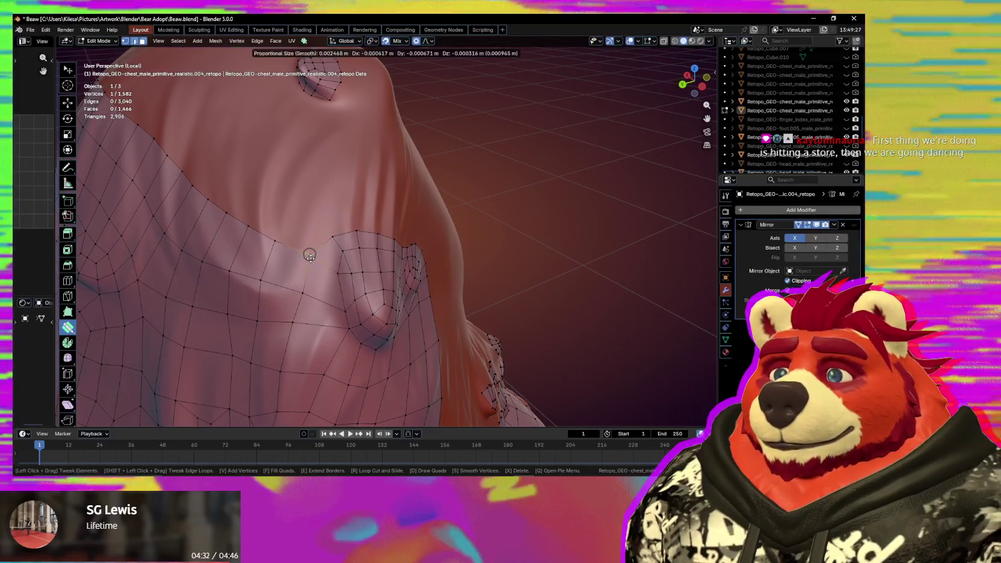
{"action": "middle_click_drag", "start_coordinate": [295, 291], "coordinate": [318, 257]}
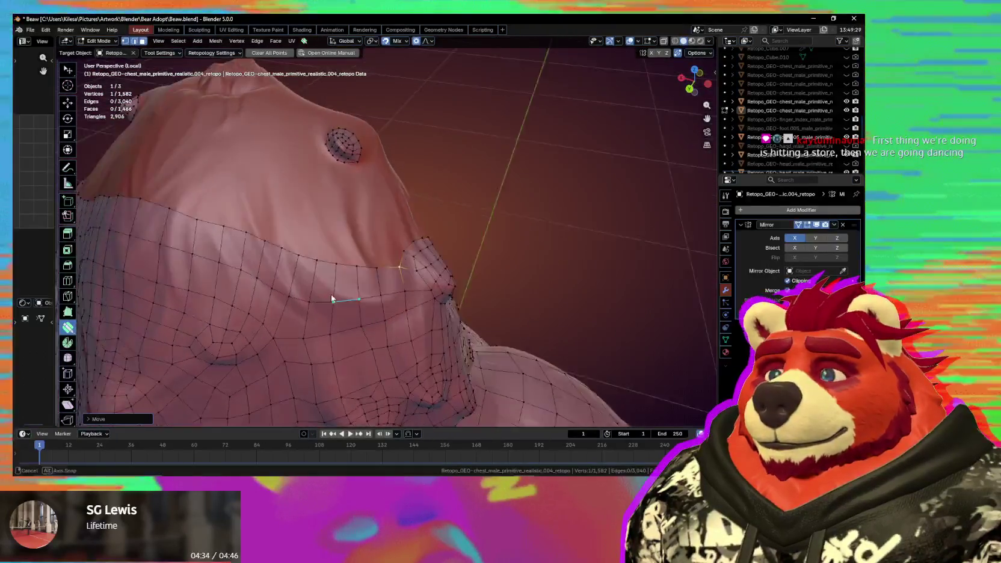
{"action": "key", "text": "space"}
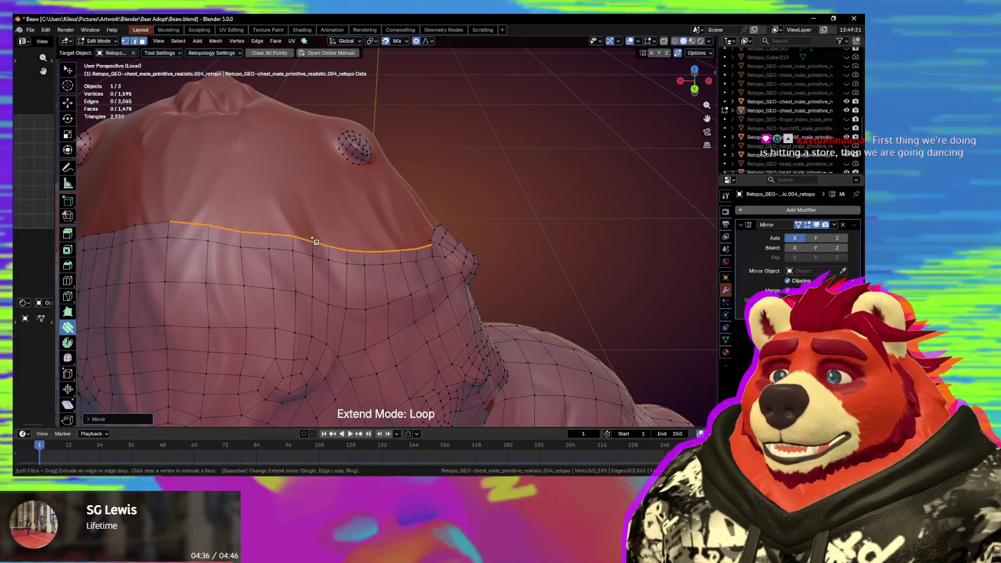
Extrude the top edge loop upward, lift one vertex along the chest, and inspect from several angles.
{"action": "left_click_drag", "start_coordinate": [318, 257], "coordinate": [316, 239]}
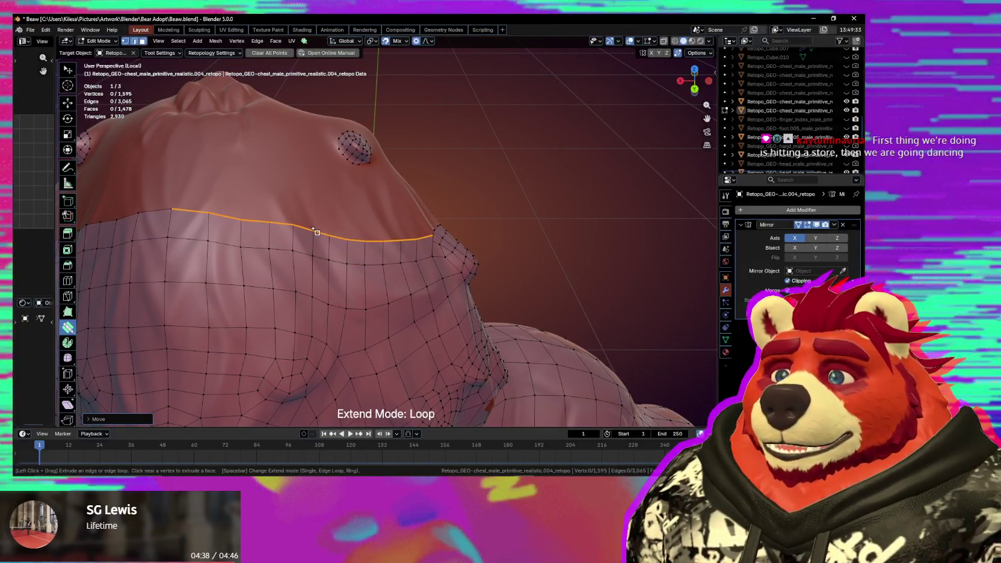
{"action": "left_click", "coordinate": [311, 230]}
{"action": "middle_click_drag", "start_coordinate": [311, 230], "coordinate": [343, 247]}
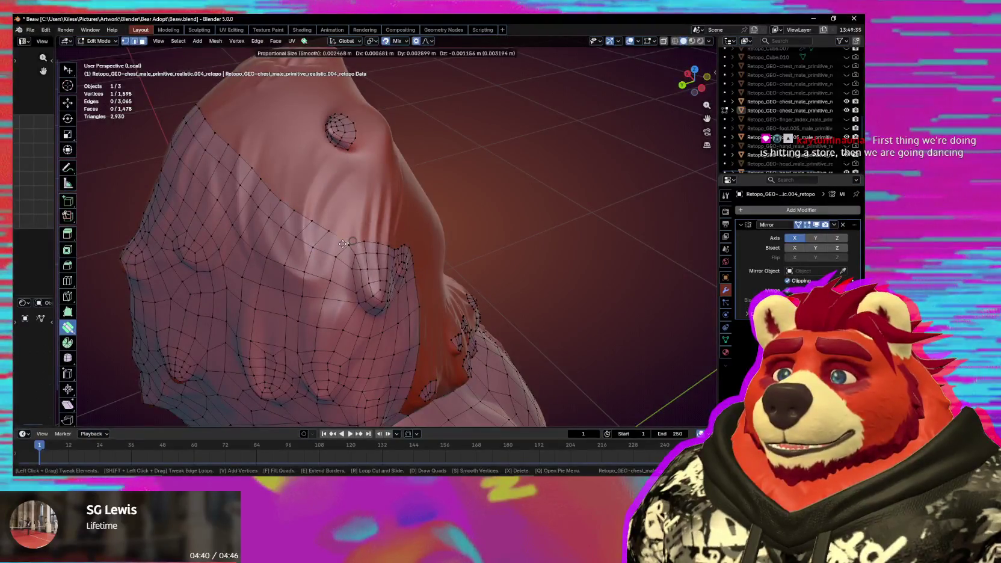
{"action": "left_click_drag", "start_coordinate": [352, 249], "coordinate": [350, 238]}
{"action": "mouse_move", "coordinate": [349, 239]}
{"action": "middle_mouse_down"}
{"action": "mouse_move", "coordinate": [280, 244]}
{"action": "mouse_move", "coordinate": [405, 250]}
{"action": "mouse_move", "coordinate": [377, 271]}
{"action": "mouse_move", "coordinate": [373, 250]}
{"action": "mouse_move", "coordinate": [380, 258]}
{"action": "mouse_move", "coordinate": [290, 257]}
{"action": "mouse_move", "coordinate": [356, 257]}
{"action": "mouse_move", "coordinate": [378, 271]}
{"action": "mouse_move", "coordinate": [340, 259]}
{"action": "mouse_move", "coordinate": [397, 246]}
{"action": "middle_mouse_up"}
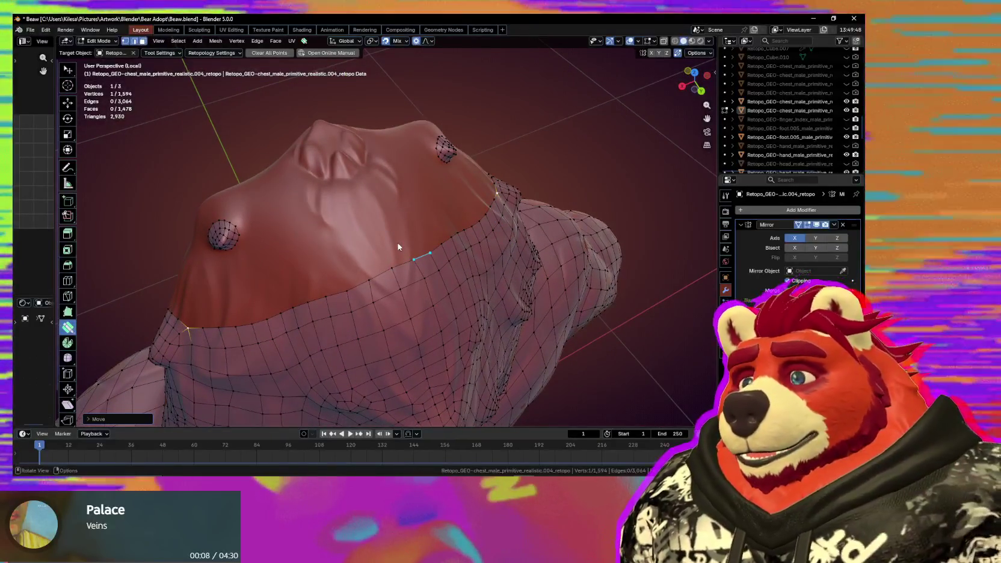
{"action": "mouse_move", "coordinate": [397, 245]}
{"action": "middle_mouse_down"}
{"action": "mouse_move", "coordinate": [357, 246]}
{"action": "mouse_move", "coordinate": [275, 207]}
{"action": "mouse_move", "coordinate": [283, 206]}
{"action": "middle_mouse_up"}
{"action": "middle_click_drag", "start_coordinate": [403, 260], "coordinate": [368, 150]}
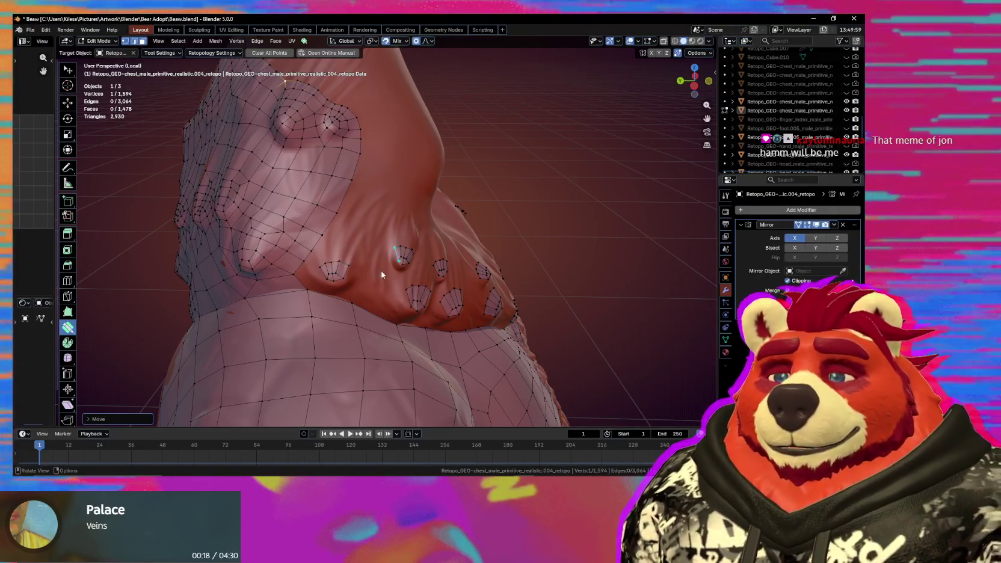
{"action": "middle_click_drag", "start_coordinate": [378, 269], "coordinate": [311, 275]}
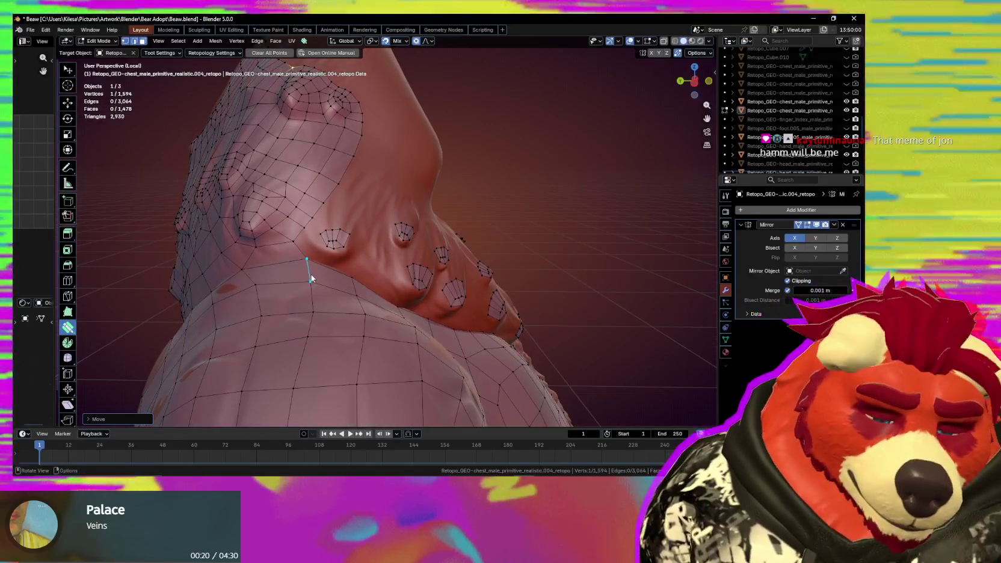
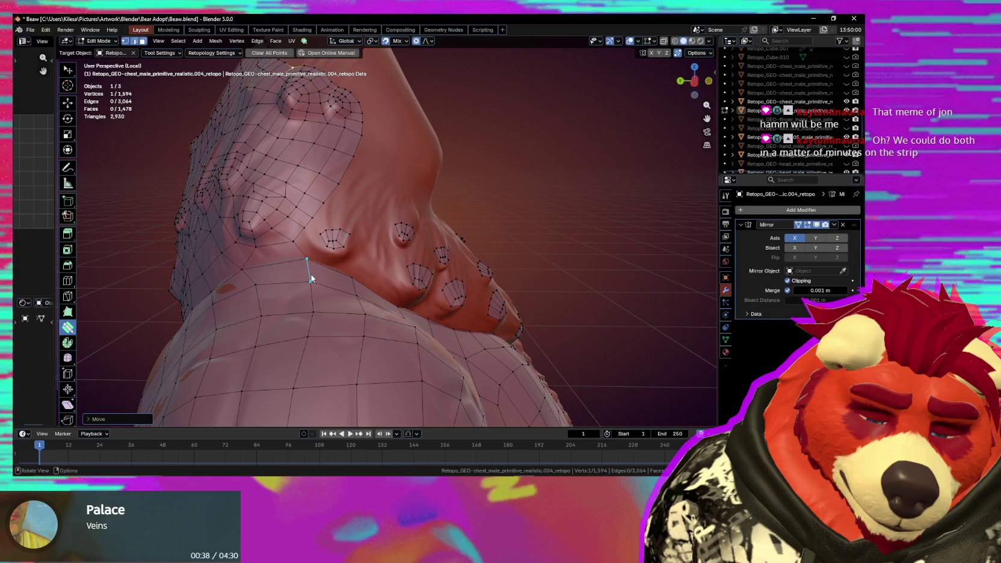
Add a face joining the loose vertex to the nub patch.
{"action": "middle_click_drag", "start_coordinate": [311, 274], "coordinate": [408, 212]}
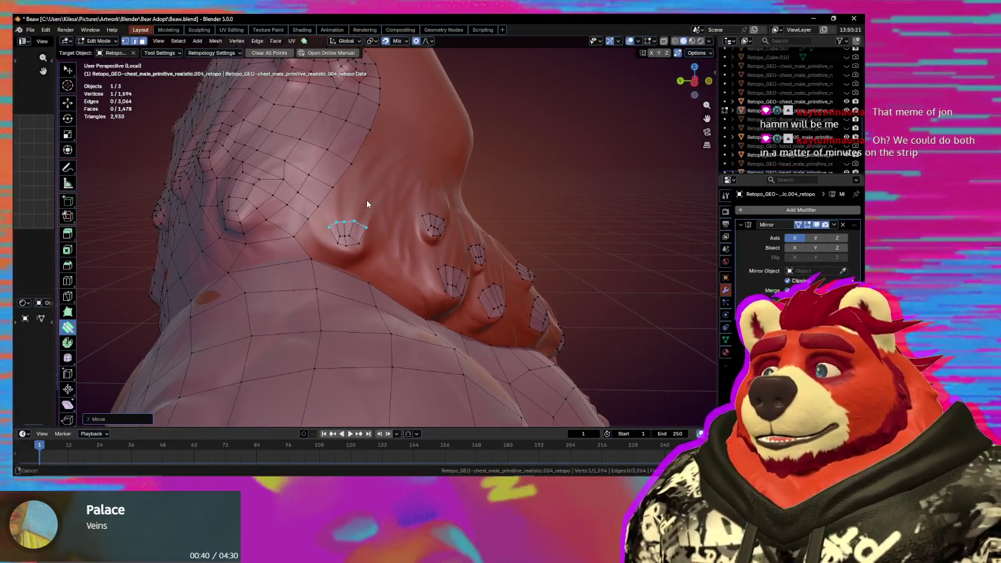
{"action": "scroll", "coordinate": [408, 211], "scroll_direction": "up", "scroll_amount": 3}
{"action": "scroll", "coordinate": [383, 254], "scroll_direction": "up", "scroll_amount": 3}
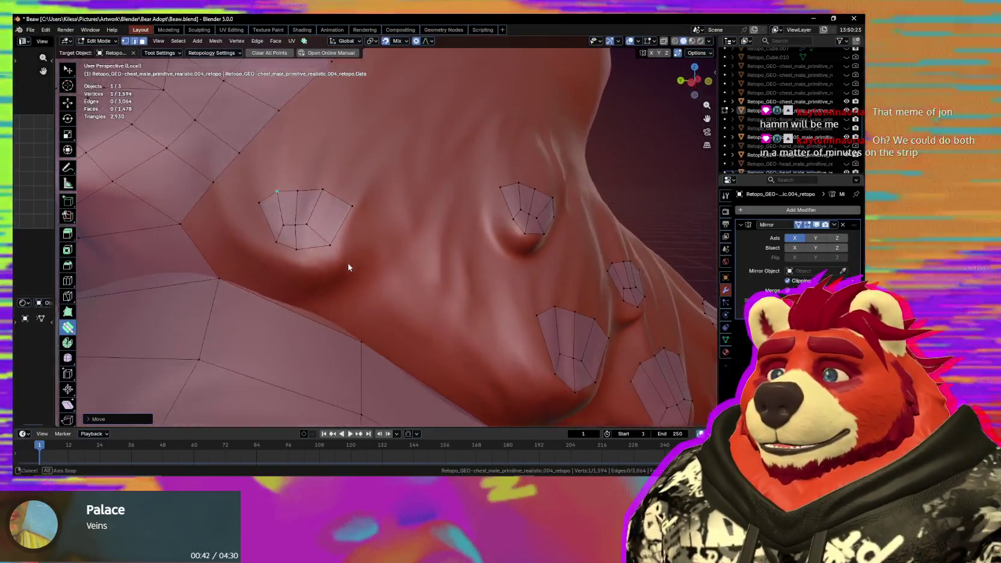
{"action": "middle_click_drag", "start_coordinate": [348, 263], "coordinate": [361, 263]}
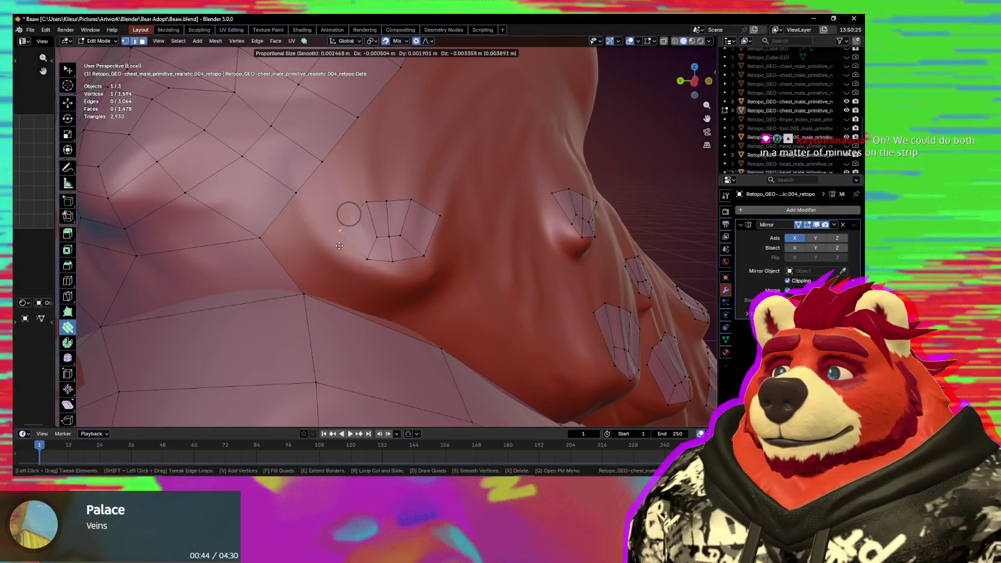
{"action": "mouse_move", "coordinate": [361, 259]}
{"action": "left_mouse_down"}
{"action": "mouse_move", "coordinate": [416, 259]}
{"action": "mouse_move", "coordinate": [364, 269]}
{"action": "mouse_move", "coordinate": [422, 276]}
{"action": "mouse_move", "coordinate": [393, 238]}
{"action": "left_mouse_up"}
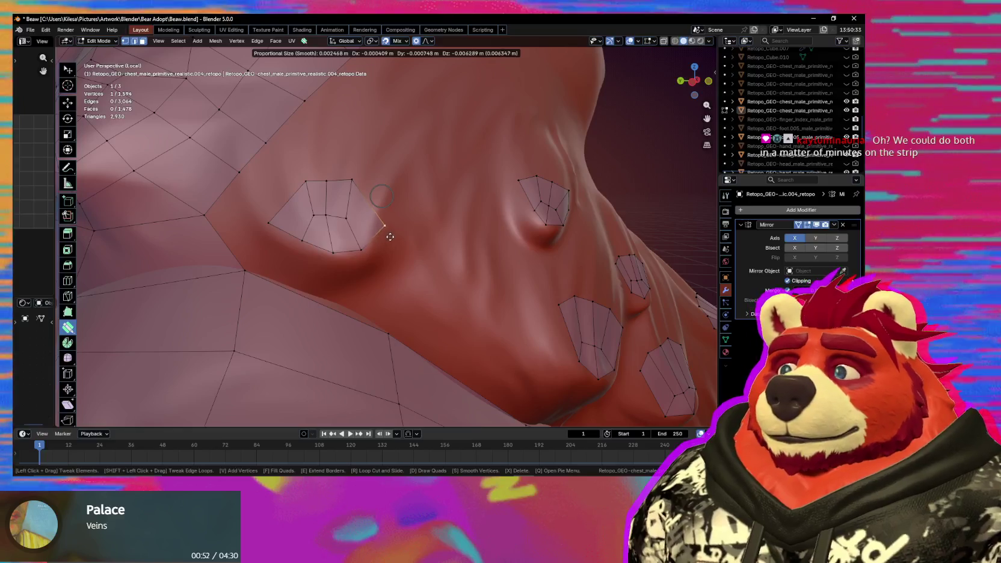
Reshape the nub and left patch edges and vertices to hug the chest sculpt.
{"action": "middle_click_drag", "start_coordinate": [390, 238], "coordinate": [301, 214], "text": "shift"}
{"action": "left_click_drag", "start_coordinate": [236, 184], "coordinate": [252, 184]}
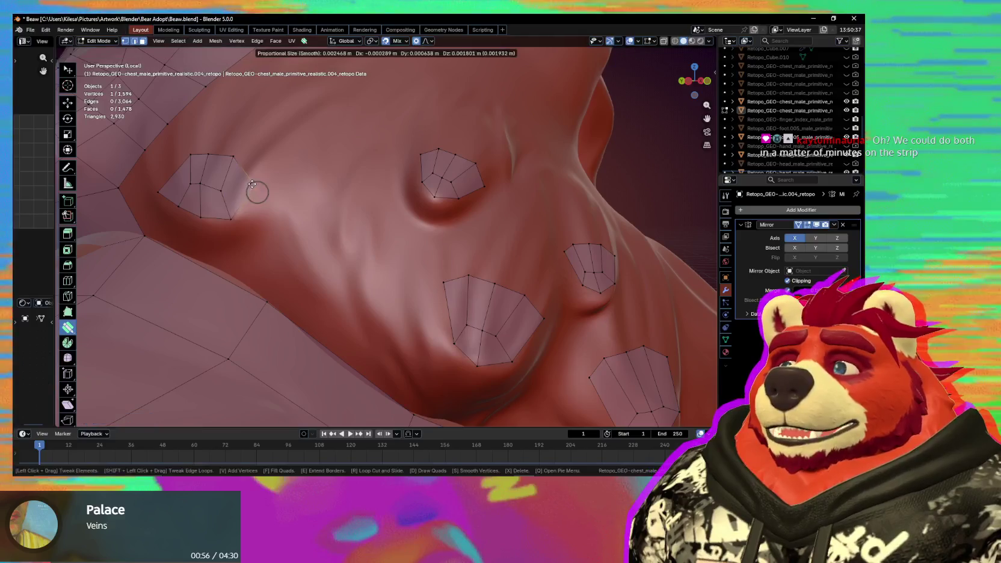
{"action": "left_click_drag", "start_coordinate": [192, 191], "coordinate": [198, 196]}
{"action": "middle_click_drag", "start_coordinate": [199, 196], "coordinate": [288, 218]}
{"action": "left_click_drag", "start_coordinate": [322, 230], "coordinate": [325, 233]}
{"action": "left_click_drag", "start_coordinate": [286, 188], "coordinate": [272, 220]}
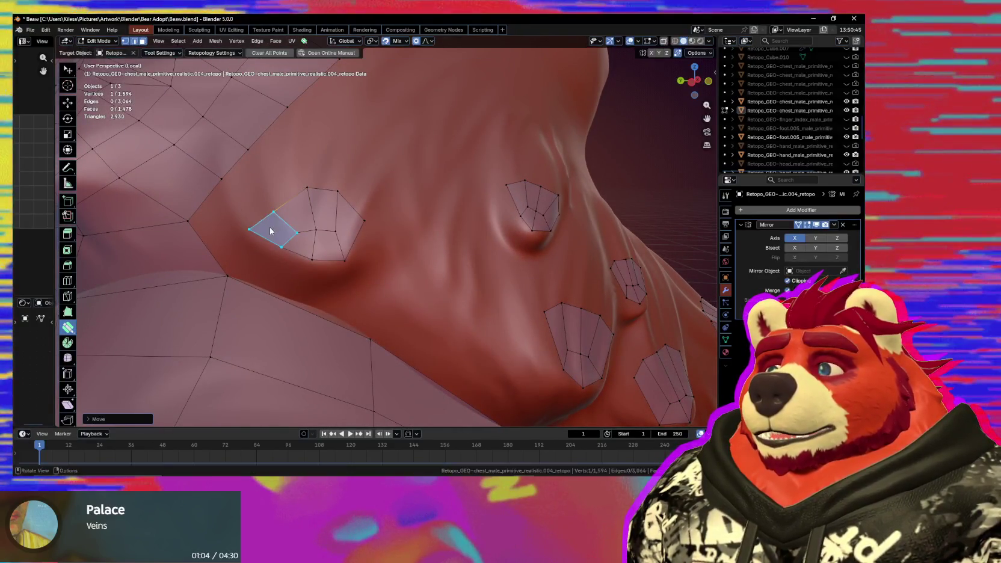
{"action": "middle_click_drag", "start_coordinate": [272, 221], "coordinate": [332, 232]}
{"action": "left_click_drag", "start_coordinate": [316, 221], "coordinate": [343, 196]}
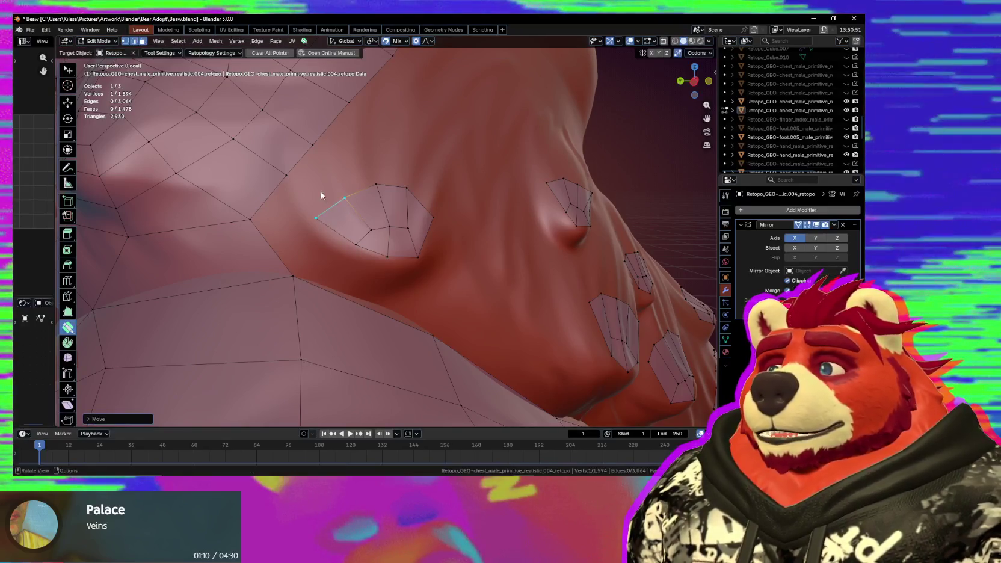
Add a new quad to the nub patch and a new vertex to the retopology mesh.
{"action": "left_click", "coordinate": [310, 185]}
{"action": "mouse_move", "coordinate": [284, 218]}
{"action": "middle_mouse_down"}
{"action": "mouse_move", "coordinate": [344, 290]}
{"action": "mouse_move", "coordinate": [335, 286]}
{"action": "mouse_move", "coordinate": [346, 285]}
{"action": "mouse_move", "coordinate": [373, 221]}
{"action": "middle_mouse_up"}
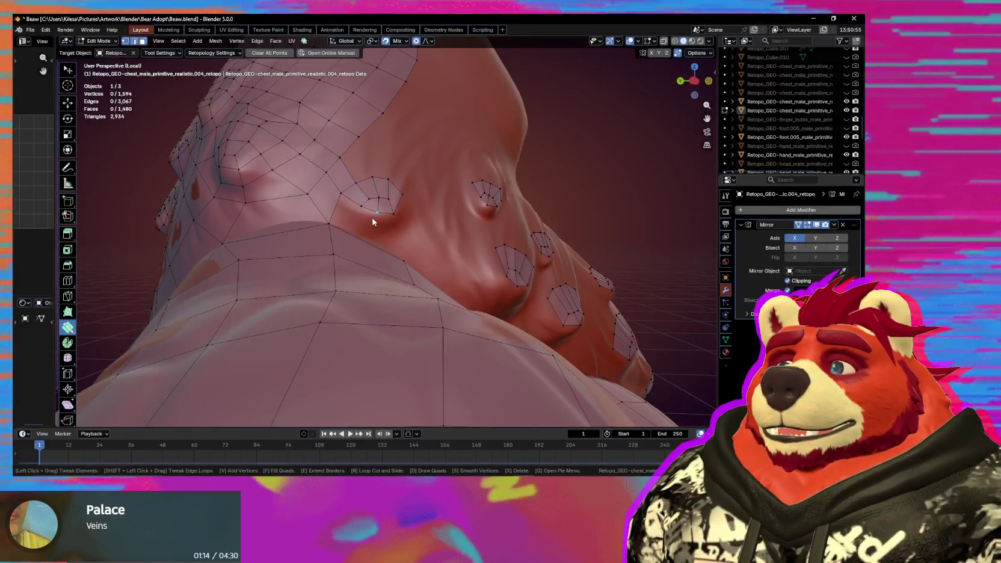
{"action": "scroll", "coordinate": [391, 251], "scroll_direction": "up", "scroll_amount": 2}
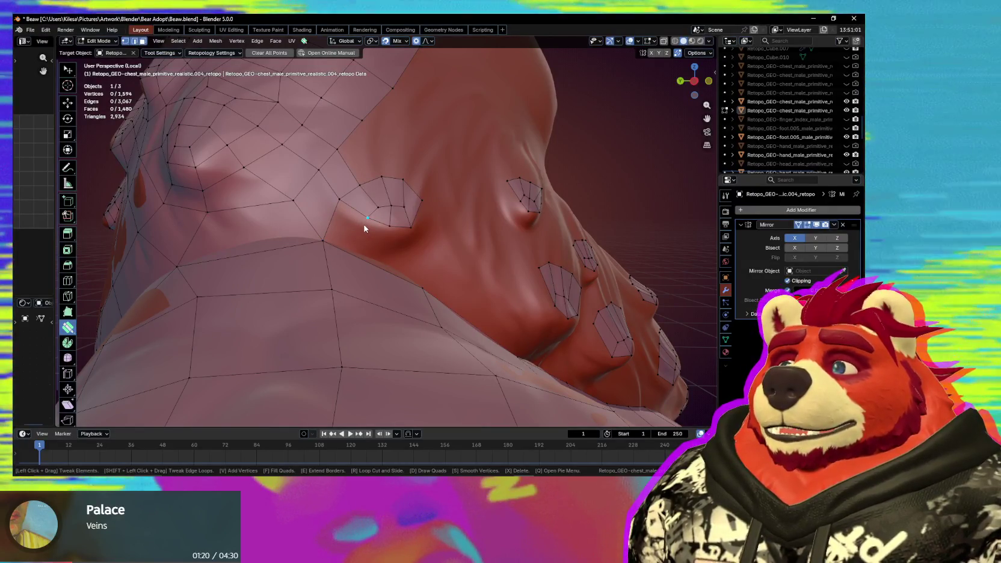
{"action": "middle_click_drag", "start_coordinate": [370, 231], "coordinate": [372, 241]}
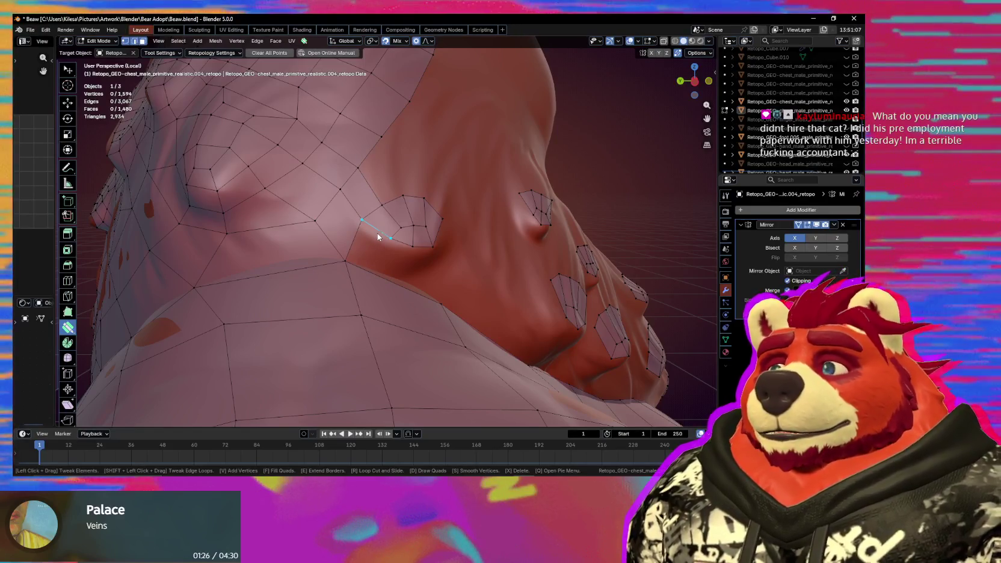
{"action": "key", "text": "v"}
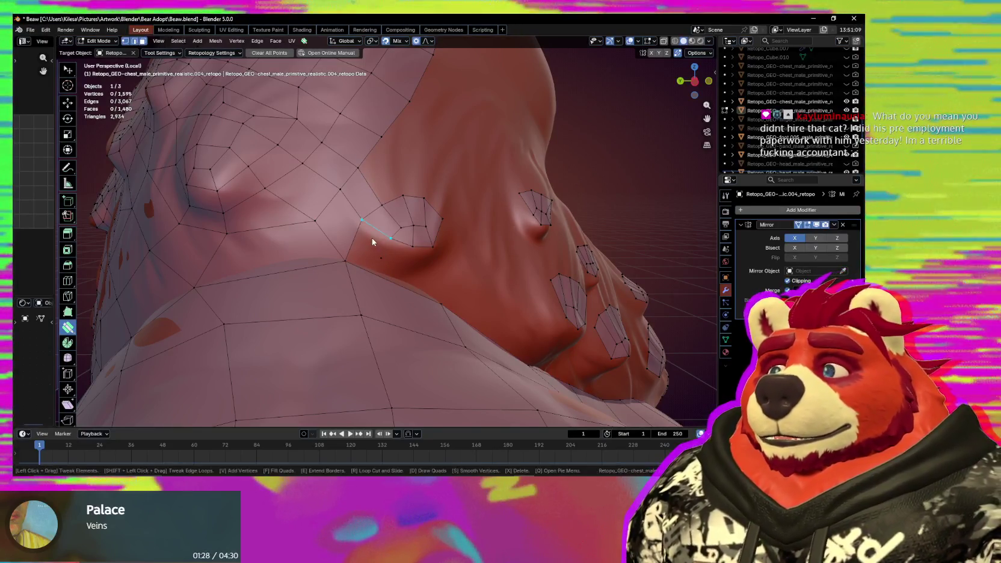
Orbit around the chest and box-select the edges beside the nub patch.
{"action": "middle_click_drag", "start_coordinate": [365, 257], "coordinate": [331, 267]}
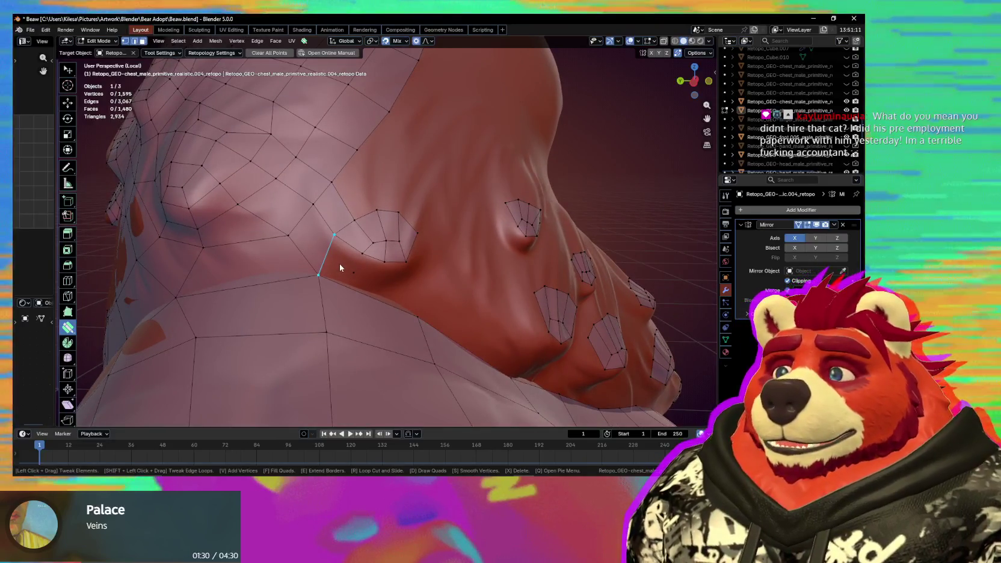
{"action": "mouse_move", "coordinate": [393, 271]}
{"action": "middle_mouse_down"}
{"action": "mouse_move", "coordinate": [369, 252]}
{"action": "mouse_move", "coordinate": [347, 261]}
{"action": "middle_mouse_up"}
{"action": "middle_click_drag", "start_coordinate": [355, 263], "coordinate": [379, 264]}
{"action": "mouse_move", "coordinate": [324, 245]}
{"action": "middle_mouse_down"}
{"action": "mouse_move", "coordinate": [286, 239]}
{"action": "mouse_move", "coordinate": [311, 238]}
{"action": "middle_mouse_up"}
{"action": "key", "text": "w"}
{"action": "left_click", "coordinate": [317, 237]}
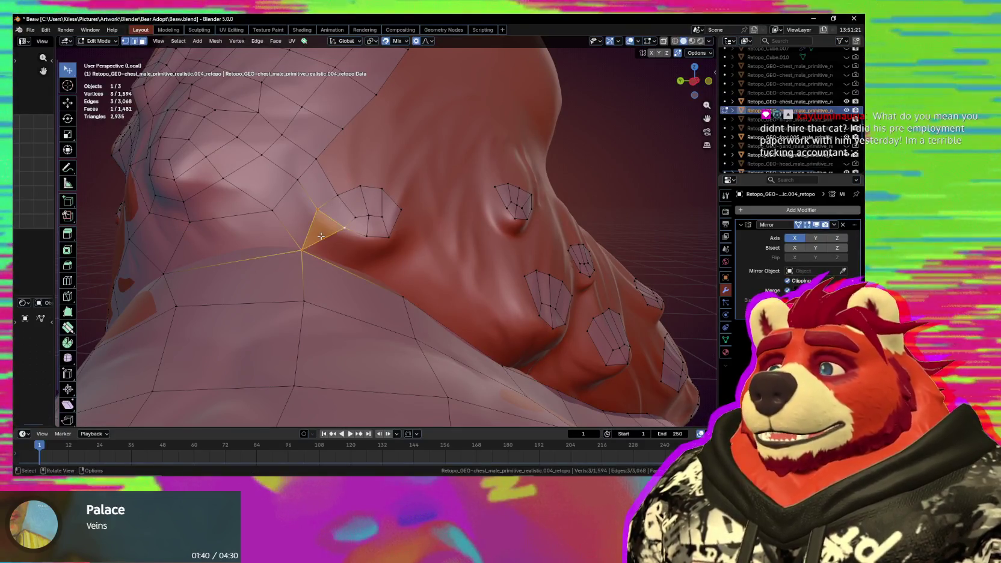
Nudge the selected vertices onto the sculpted chest surface with G.
{"action": "middle_click_drag", "start_coordinate": [402, 292], "coordinate": [408, 273]}
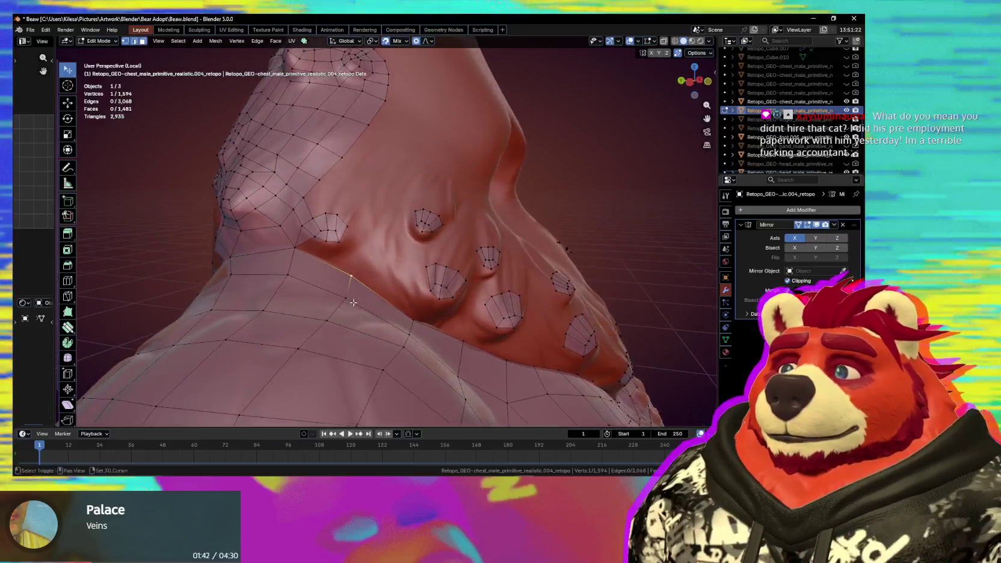
{"action": "key", "text": "g"}
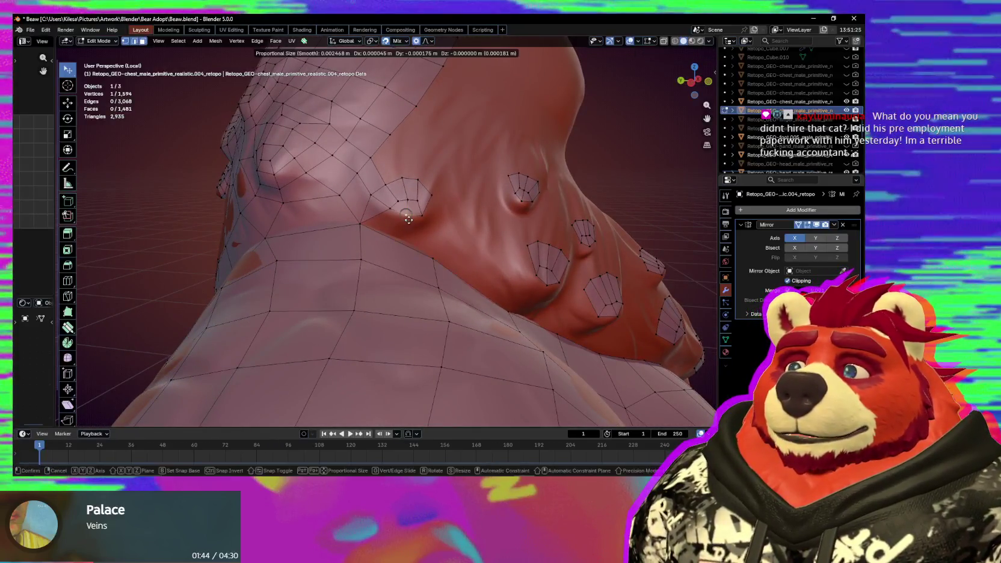
{"action": "left_click", "coordinate": [396, 197]}
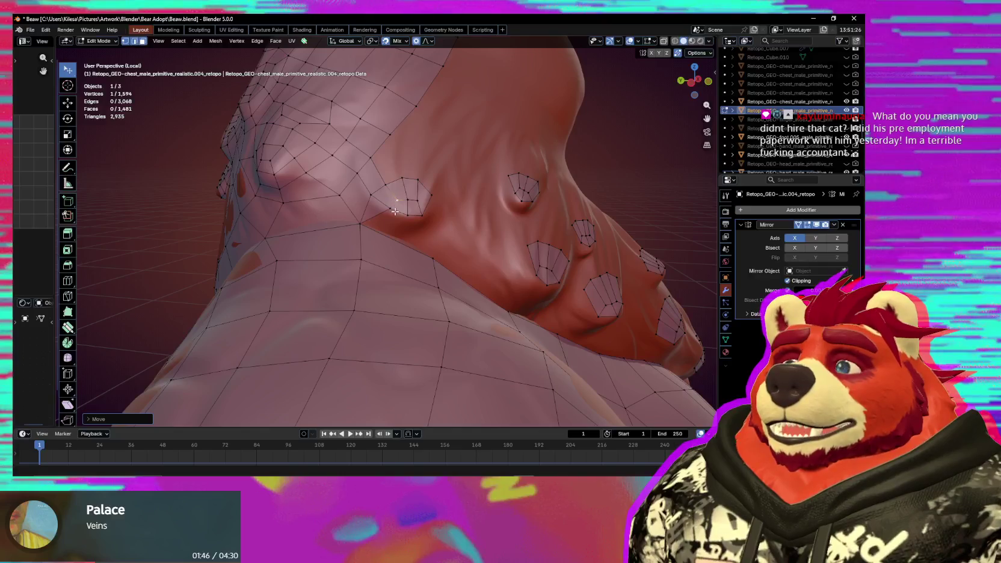
{"action": "key", "text": "g"}
{"action": "left_click", "coordinate": [394, 213]}
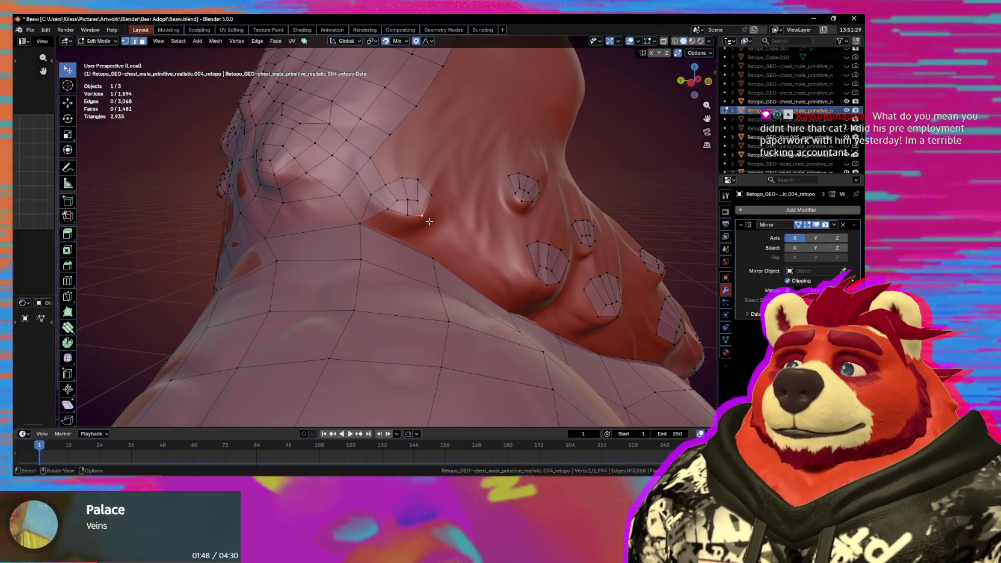
{"action": "left_click", "coordinate": [417, 184]}
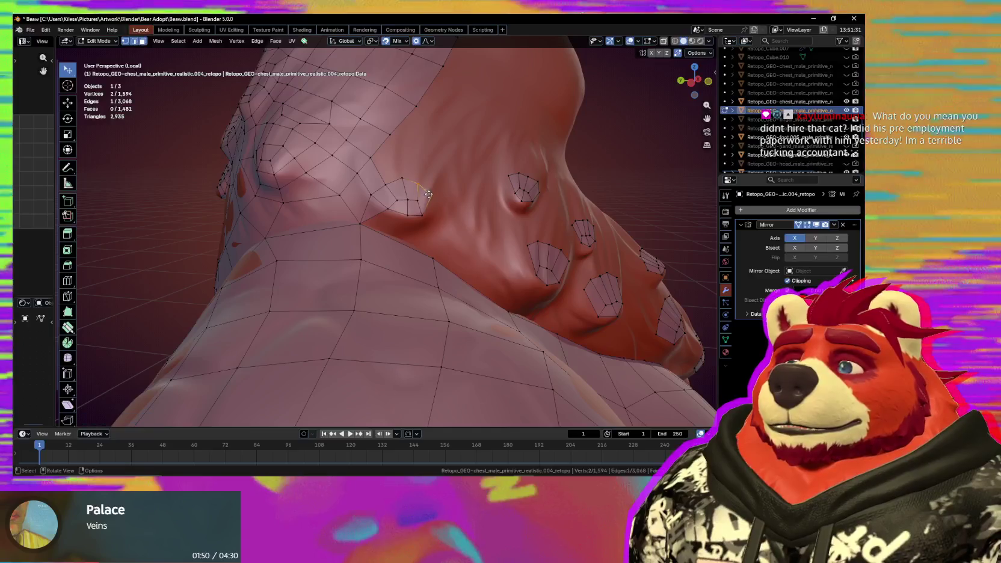
{"action": "middle_click_drag", "start_coordinate": [418, 185], "coordinate": [426, 201]}
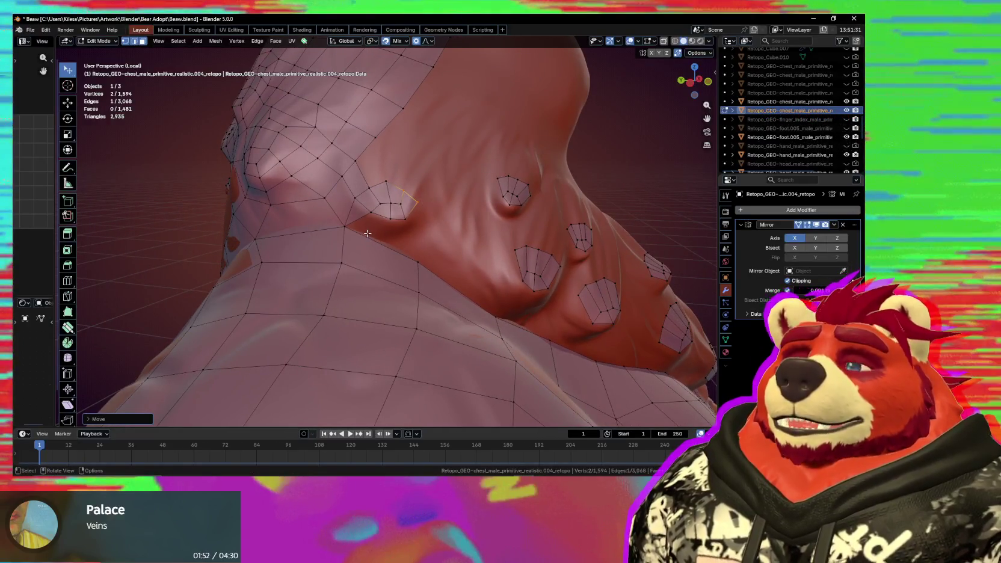
Switch back to Poly Build and orbit over the shoulder toward the lower chest.
{"action": "key", "text": "q"}
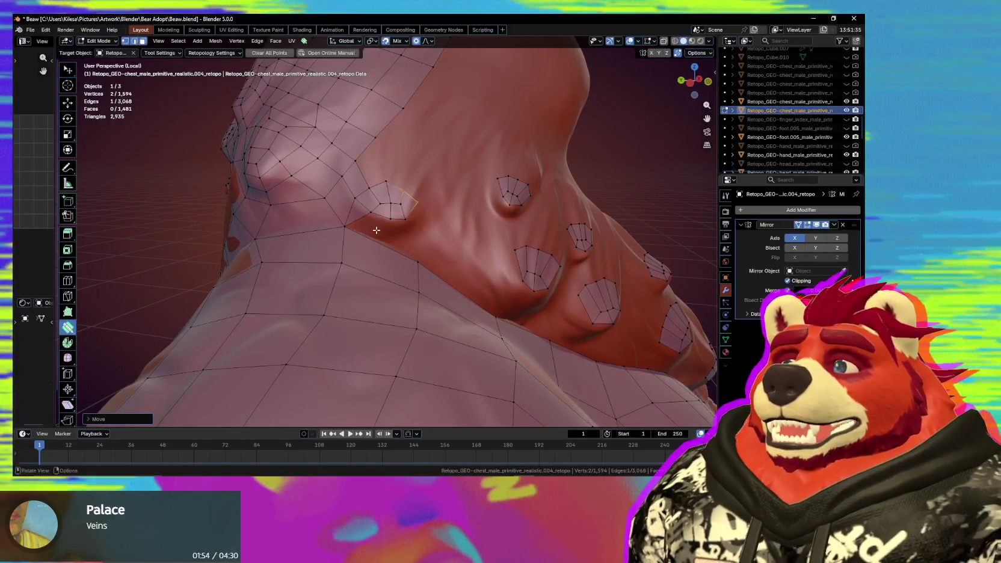
{"action": "mouse_move", "coordinate": [372, 226]}
{"action": "middle_mouse_down"}
{"action": "mouse_move", "coordinate": [421, 247]}
{"action": "mouse_move", "coordinate": [369, 235]}
{"action": "middle_mouse_up"}
{"action": "scroll", "coordinate": [385, 222], "scroll_direction": "up", "scroll_amount": 2}
{"action": "scroll", "coordinate": [393, 209], "scroll_direction": "up", "scroll_amount": 2}
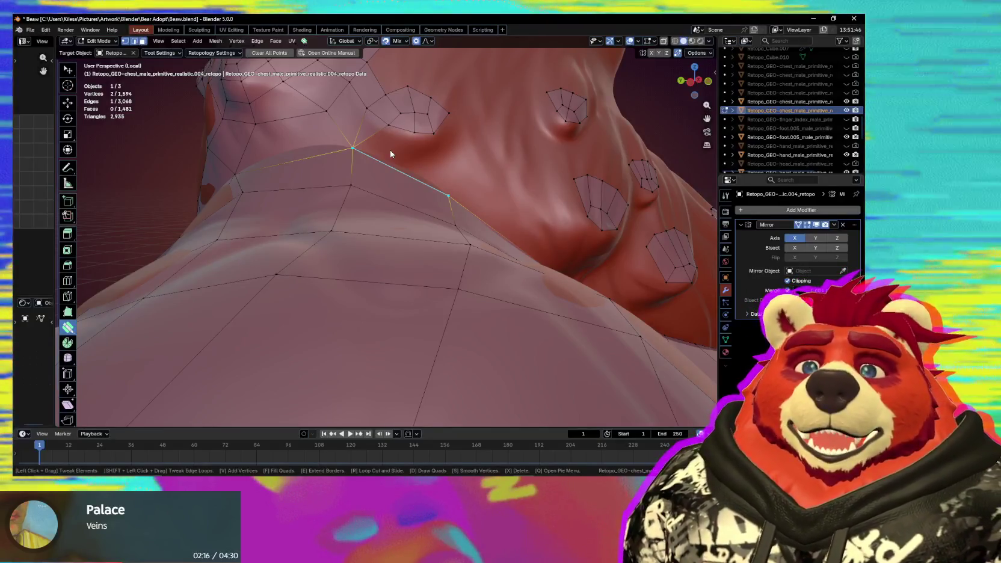
{"action": "middle_click_drag", "start_coordinate": [377, 160], "coordinate": [368, 186]}
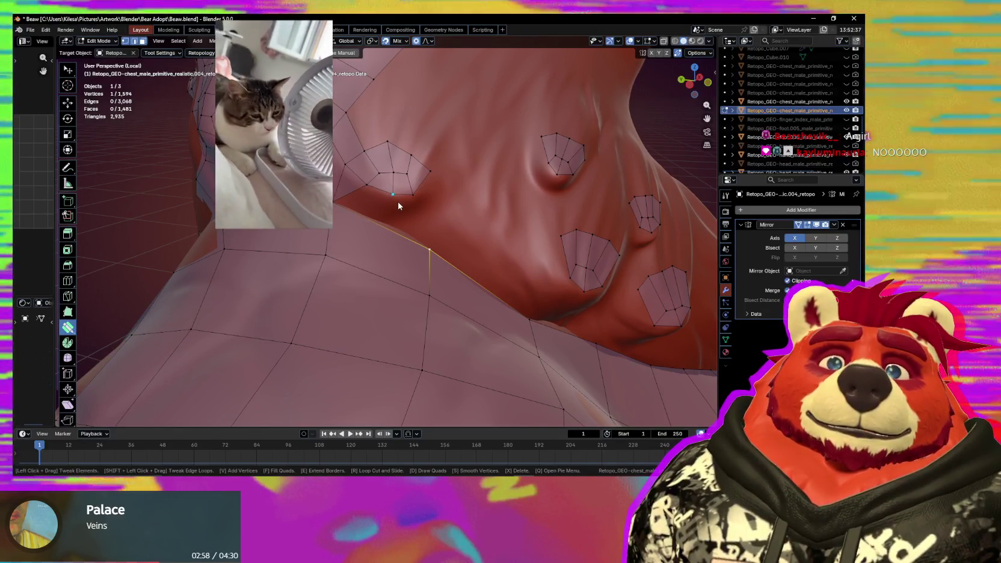
Tweak a vertex near the shoulder with smooth falloff.
{"action": "mouse_move", "coordinate": [398, 206]}
{"action": "middle_mouse_down"}
{"action": "mouse_move", "coordinate": [411, 225]}
{"action": "mouse_move", "coordinate": [452, 193]}
{"action": "mouse_move", "coordinate": [400, 164]}
{"action": "middle_mouse_up"}
{"action": "left_click_drag", "start_coordinate": [401, 165], "coordinate": [399, 168]}
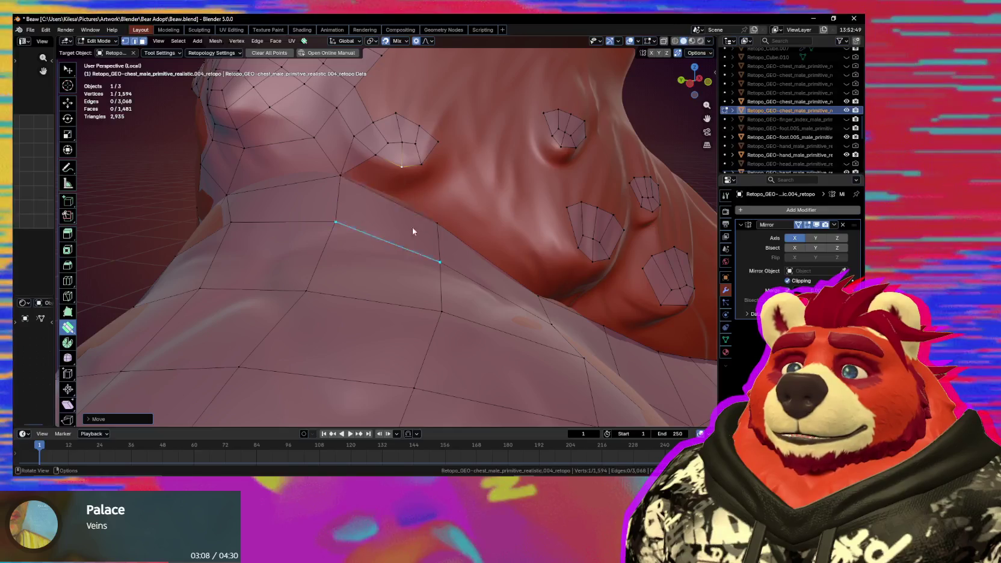
{"action": "middle_click_drag", "start_coordinate": [390, 233], "coordinate": [401, 263]}
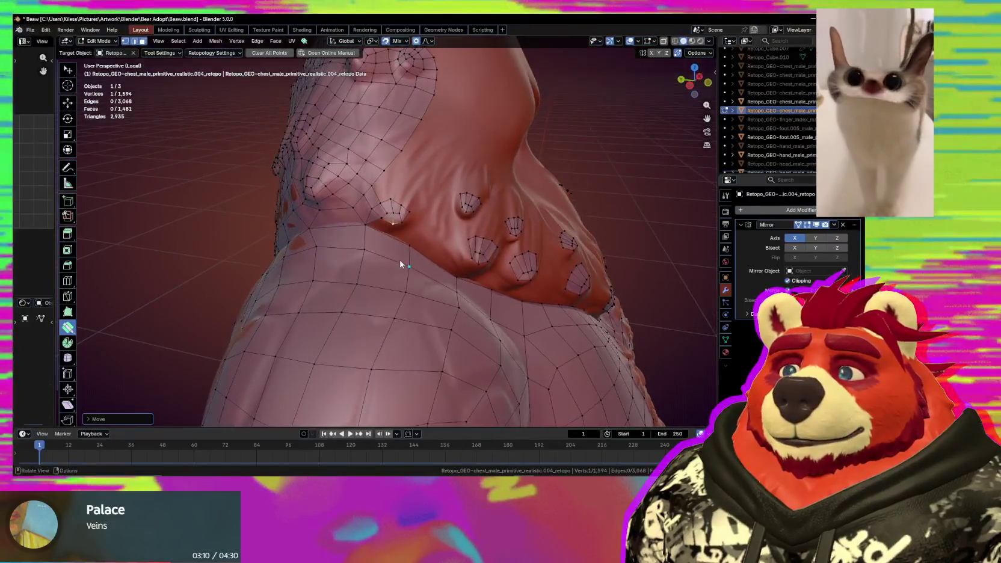
{"action": "scroll", "coordinate": [401, 263], "scroll_direction": "up", "scroll_amount": 2}
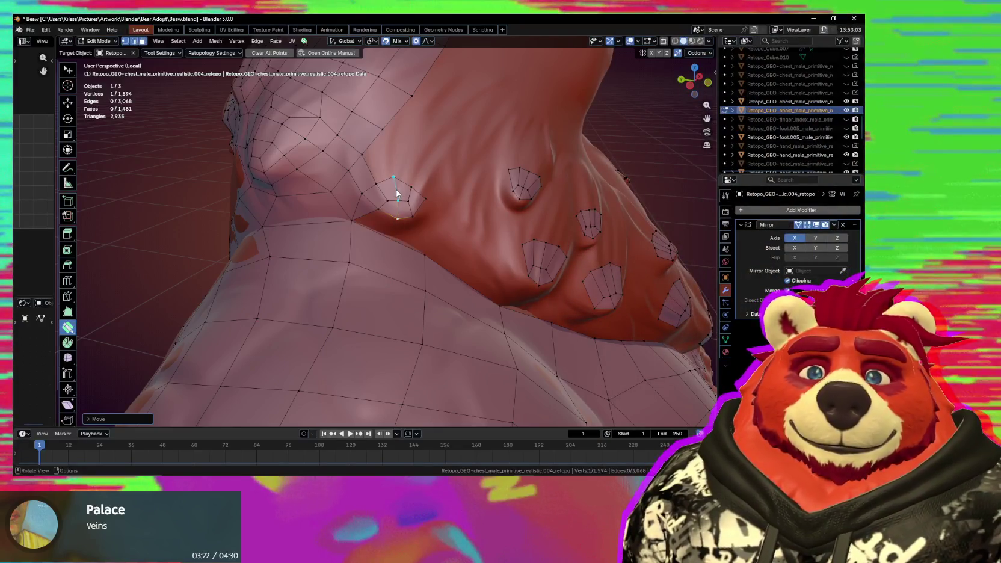
Drag a patch vertex down toward the lower chest with proportional editing.
{"action": "mouse_move", "coordinate": [431, 281]}
{"action": "middle_mouse_down"}
{"action": "mouse_move", "coordinate": [422, 266]}
{"action": "mouse_move", "coordinate": [435, 261]}
{"action": "mouse_move", "coordinate": [442, 222]}
{"action": "mouse_move", "coordinate": [413, 189]}
{"action": "mouse_move", "coordinate": [424, 183]}
{"action": "middle_mouse_up"}
{"action": "left_click_drag", "start_coordinate": [432, 210], "coordinate": [425, 207]}
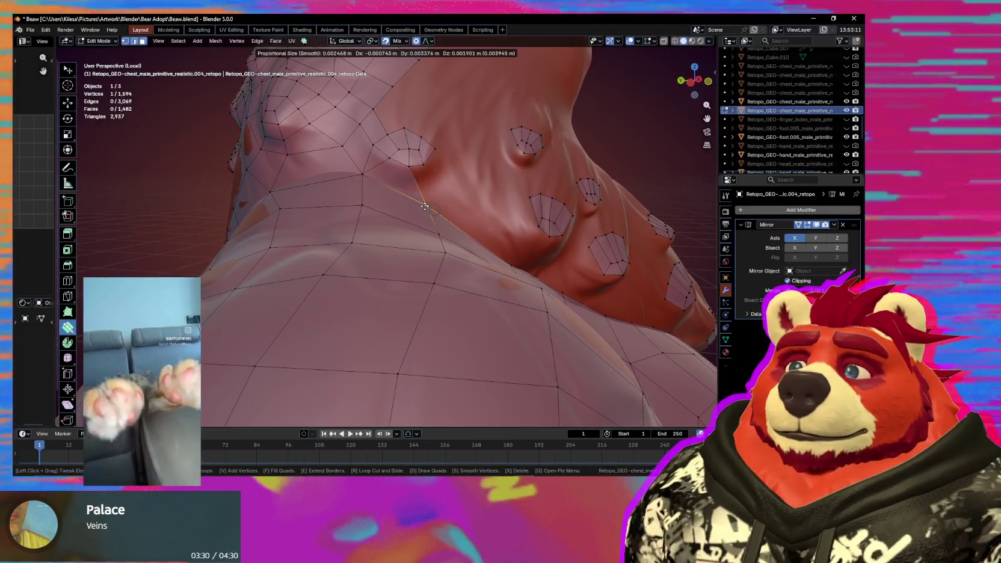
{"action": "middle_click_drag", "start_coordinate": [424, 206], "coordinate": [429, 245]}
{"action": "left_click_drag", "start_coordinate": [428, 246], "coordinate": [479, 313]}
{"action": "mouse_move", "coordinate": [479, 313]}
{"action": "middle_mouse_down"}
{"action": "mouse_move", "coordinate": [525, 349]}
{"action": "mouse_move", "coordinate": [473, 336]}
{"action": "middle_mouse_up"}
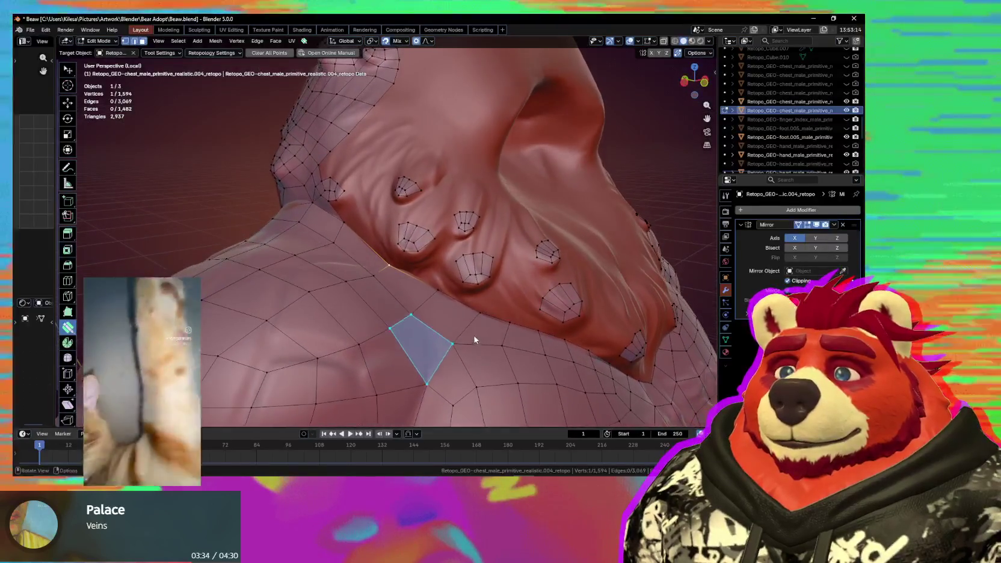
{"action": "middle_click_drag", "start_coordinate": [421, 278], "coordinate": [414, 217]}
Join two selected vertices and build a new quad off a boundary vertex.
{"action": "key", "text": "w"}
{"action": "left_click", "coordinate": [418, 237]}
{"action": "left_click", "coordinate": [412, 191], "text": "shift"}
{"action": "key", "text": "j"}
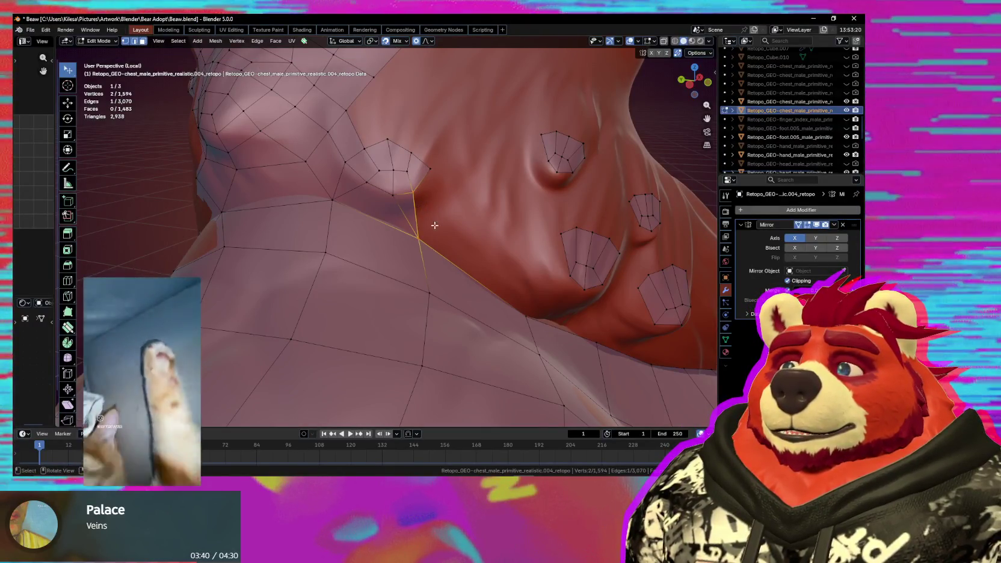
{"action": "left_click", "coordinate": [438, 202]}
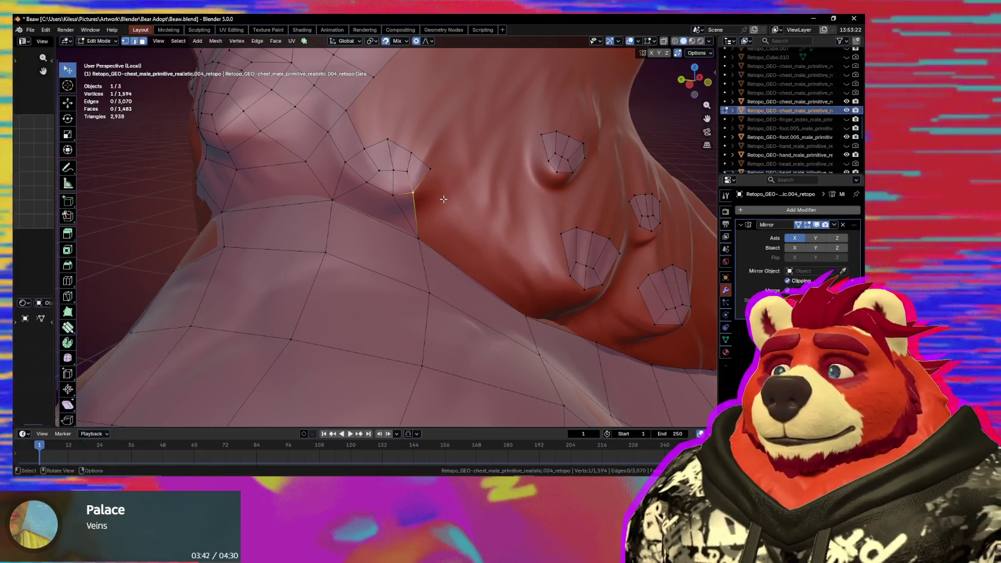
{"action": "key", "text": "f"}
Select boundary vertices beside the nub ring and nudge one onto the chest surface.
{"action": "mouse_move", "coordinate": [443, 199]}
{"action": "middle_mouse_down"}
{"action": "mouse_move", "coordinate": [456, 190]}
{"action": "mouse_move", "coordinate": [470, 252]}
{"action": "middle_mouse_up"}
{"action": "middle_click_drag", "start_coordinate": [411, 235], "coordinate": [401, 197]}
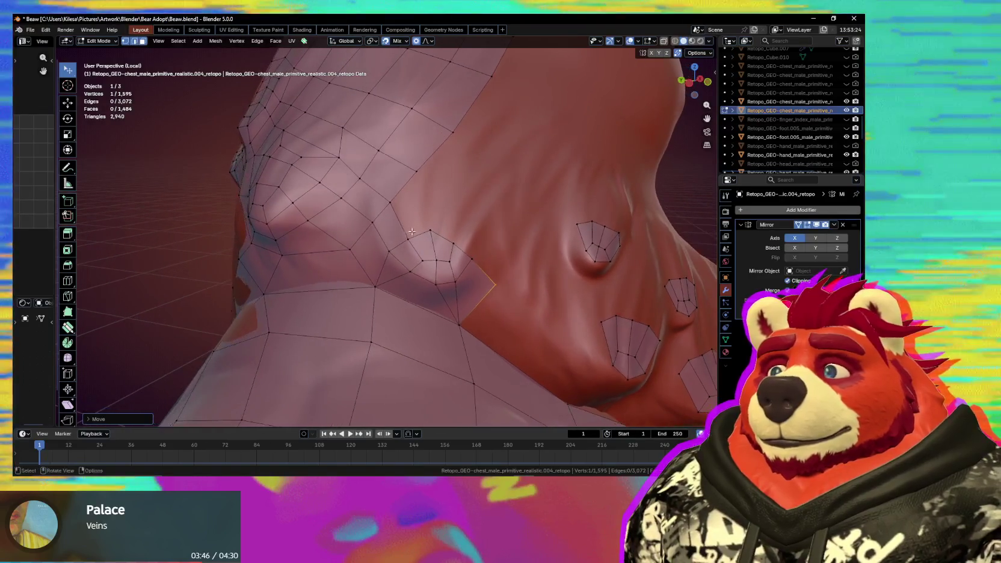
{"action": "left_click", "coordinate": [401, 198], "text": "shift"}
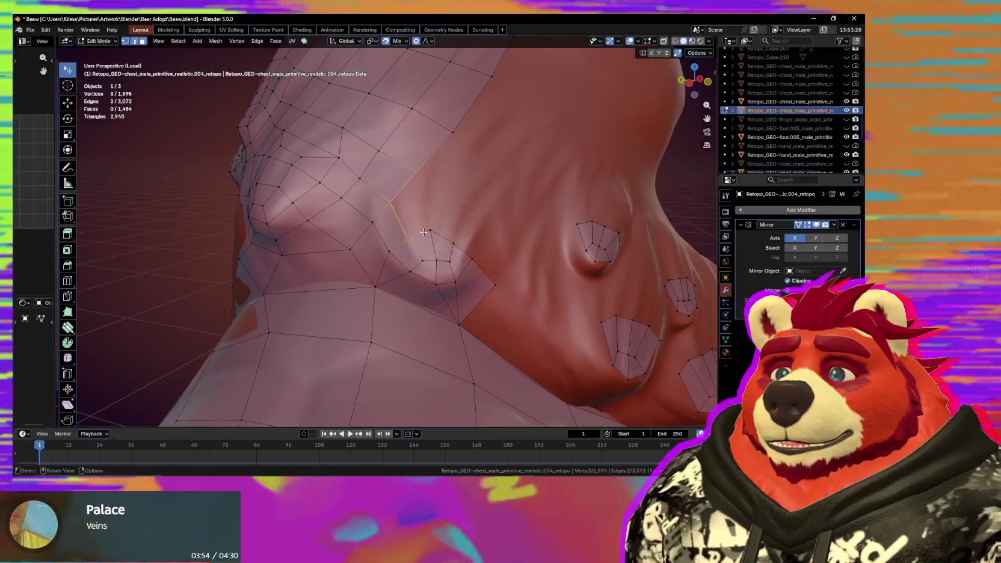
{"action": "left_click_drag", "start_coordinate": [430, 230], "coordinate": [460, 243]}
{"action": "middle_click_drag", "start_coordinate": [461, 243], "coordinate": [387, 198]}
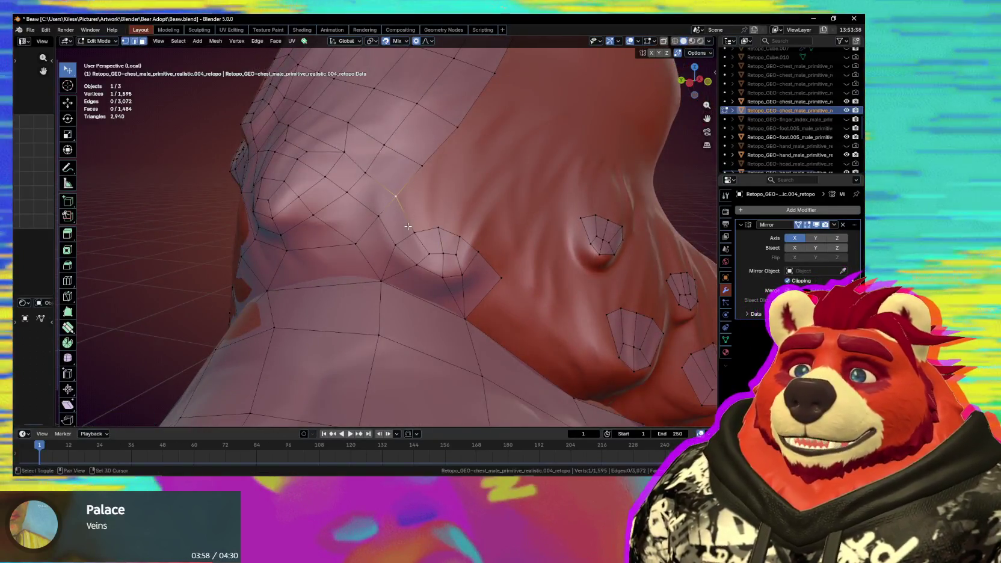
{"action": "left_click", "coordinate": [414, 232], "text": "shift"}
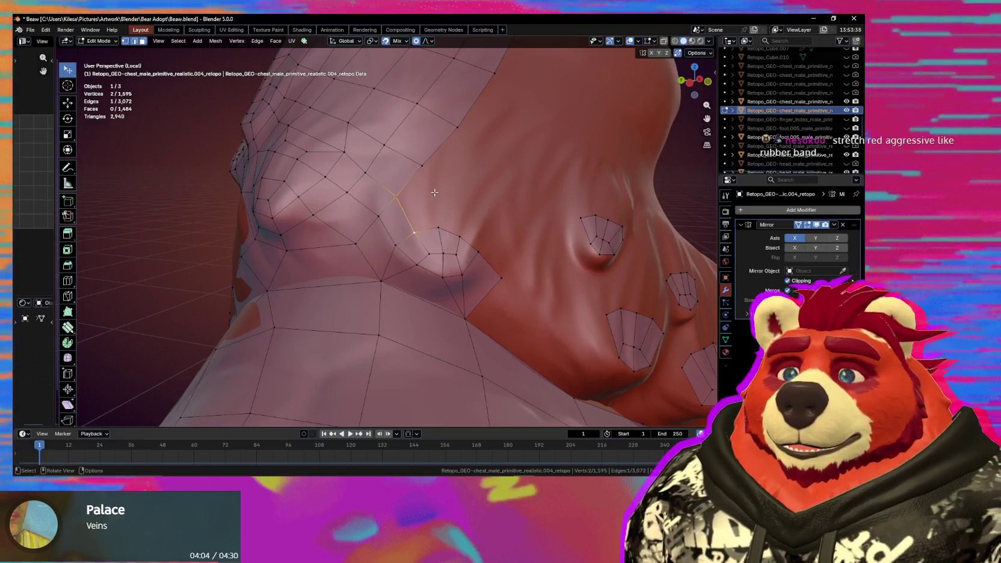
{"action": "left_click", "coordinate": [426, 176]}
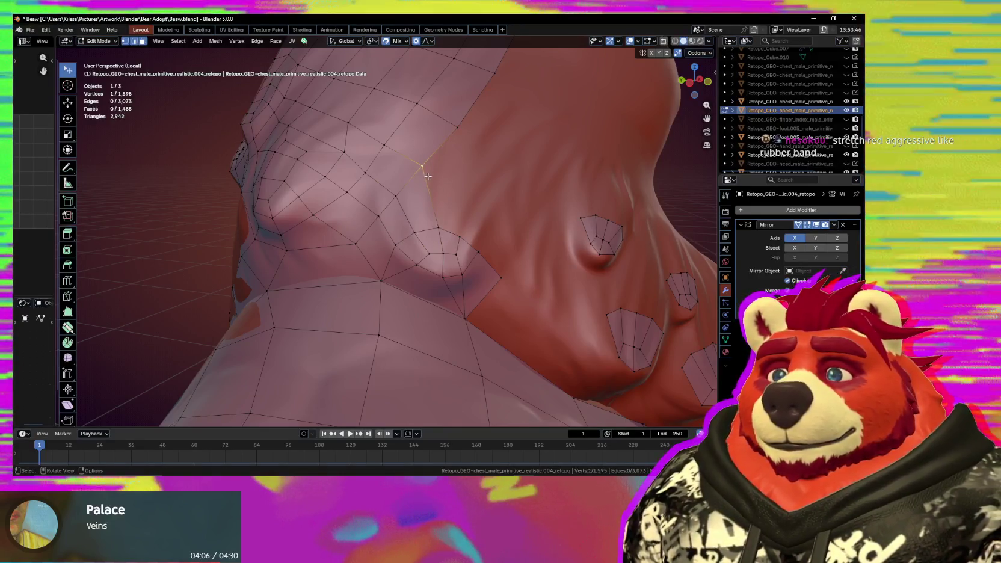
Extrude a new vertex from the upper vertex and fill a face beside the nub ring.
{"action": "key", "text": "e"}
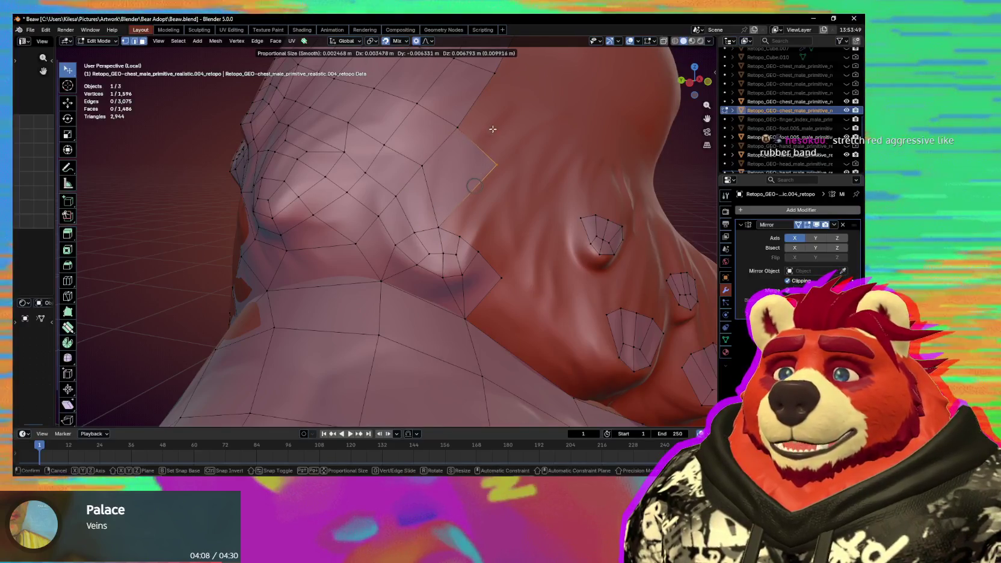
{"action": "left_click", "coordinate": [493, 129]}
{"action": "mouse_move", "coordinate": [493, 128]}
{"action": "middle_mouse_down"}
{"action": "mouse_move", "coordinate": [462, 252]}
{"action": "mouse_move", "coordinate": [355, 250]}
{"action": "middle_mouse_up"}
{"action": "left_click", "coordinate": [373, 247]}
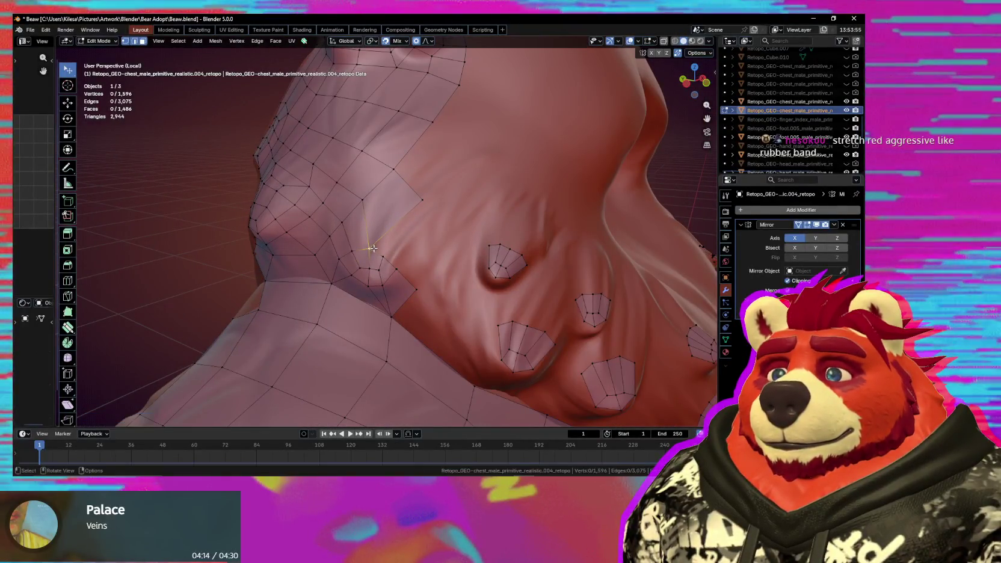
{"action": "left_click_drag", "start_coordinate": [391, 253], "coordinate": [404, 267]}
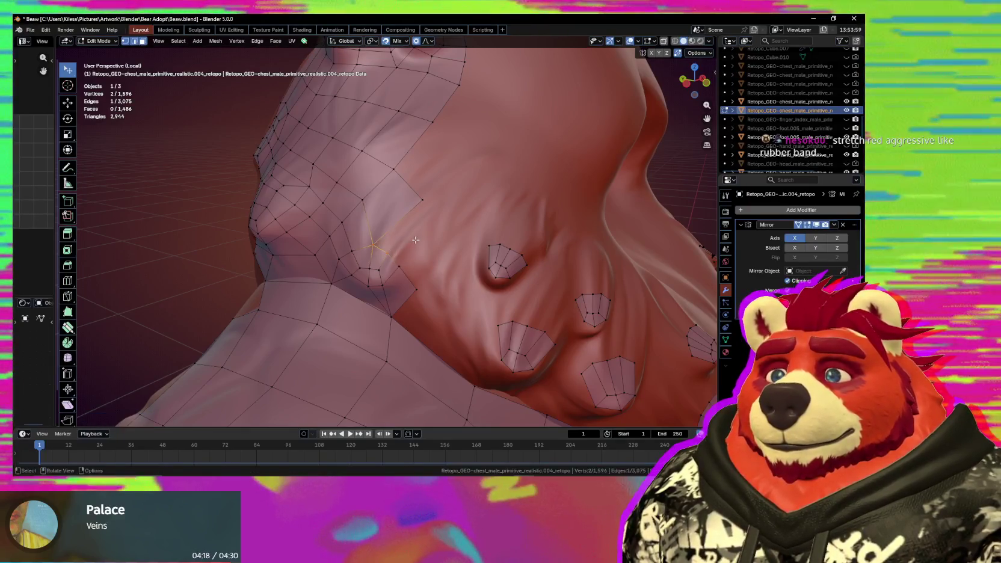
{"action": "key", "text": "f"}
{"action": "key", "text": "f"}
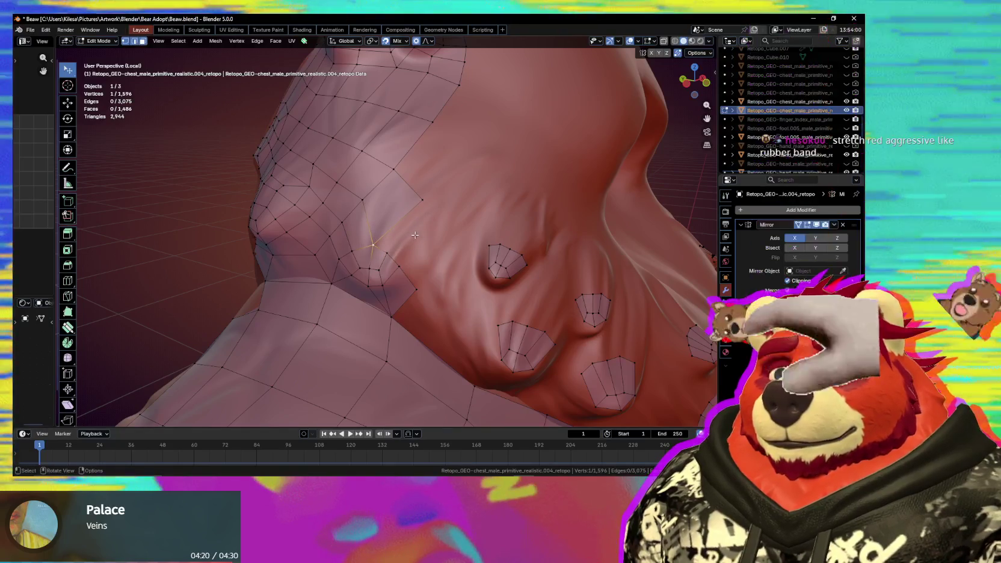
Place and raise a new vertex, then fill another quad from the selected edge.
{"action": "left_click", "coordinate": [415, 212]}
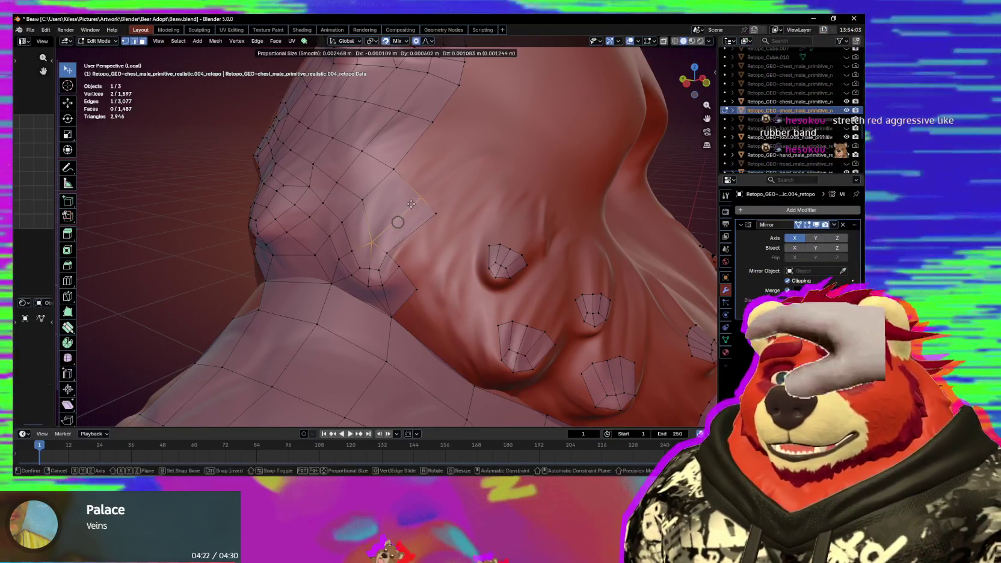
{"action": "key", "text": "g"}
{"action": "left_click", "coordinate": [378, 222]}
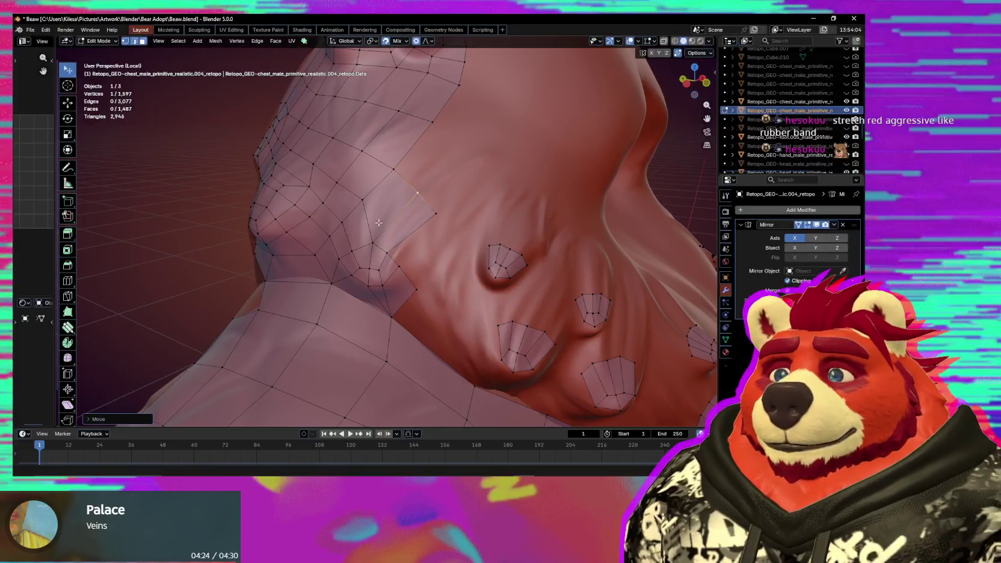
{"action": "left_click", "coordinate": [398, 258], "text": "shift"}
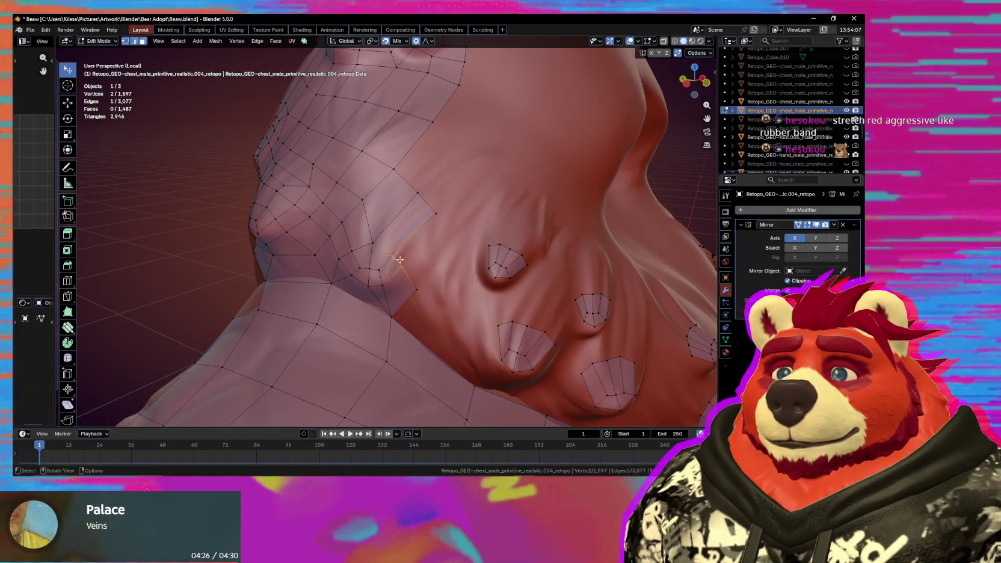
{"action": "key", "text": "f"}
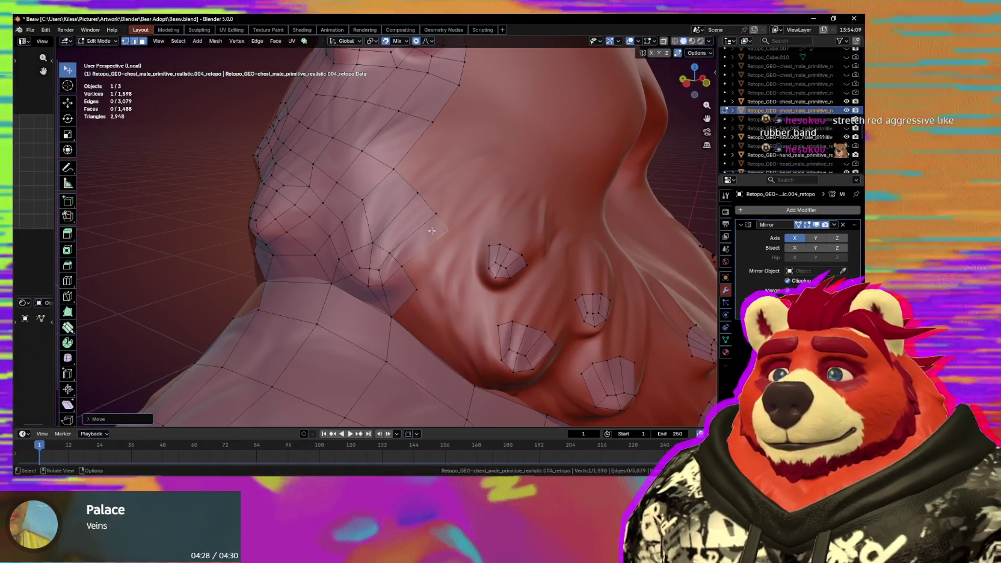
{"action": "left_click", "coordinate": [414, 193]}
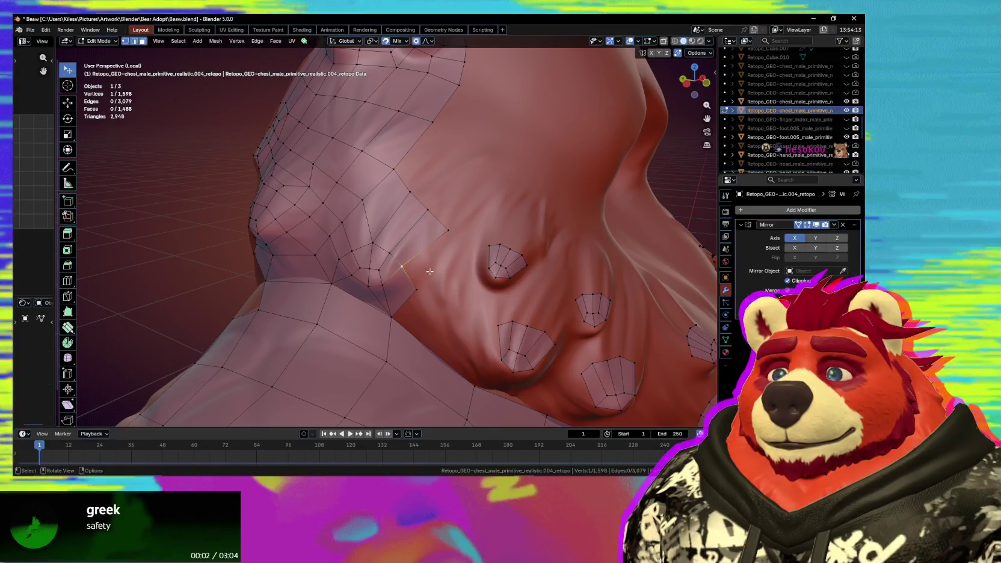
Add one more quad on the ring's outer side and review the new quads.
{"action": "middle_click_drag", "start_coordinate": [421, 220], "coordinate": [448, 251]}
{"action": "key", "text": "f"}
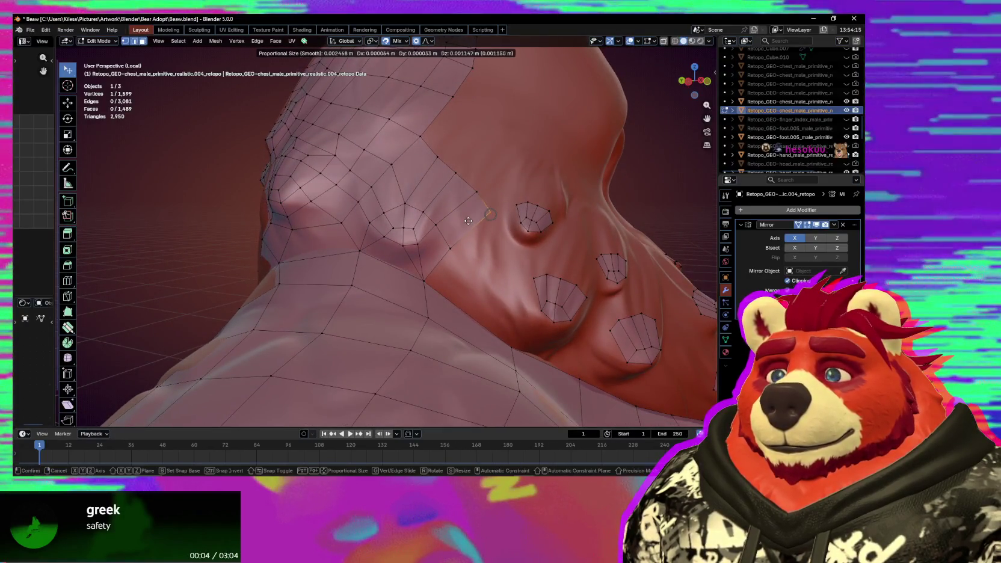
{"action": "left_click", "coordinate": [469, 219]}
{"action": "middle_click_drag", "start_coordinate": [470, 220], "coordinate": [461, 220]}
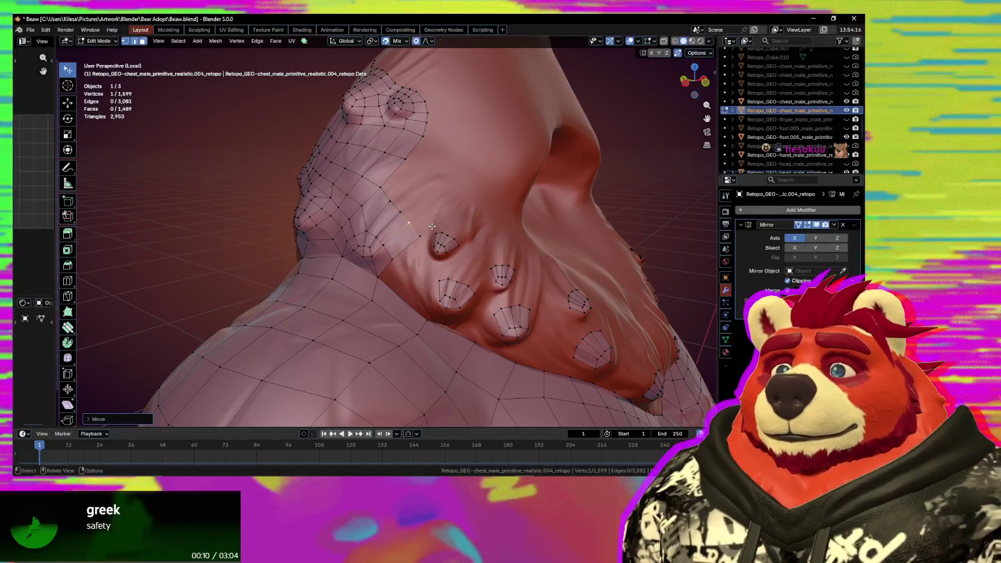
{"action": "middle_click_drag", "start_coordinate": [431, 226], "coordinate": [419, 342]}
{"action": "mouse_move", "coordinate": [406, 302]}
{"action": "middle_mouse_down"}
{"action": "mouse_move", "coordinate": [402, 260]}
{"action": "mouse_move", "coordinate": [385, 269]}
{"action": "middle_mouse_up"}
{"action": "scroll", "coordinate": [402, 260], "scroll_direction": "up", "scroll_amount": 2}
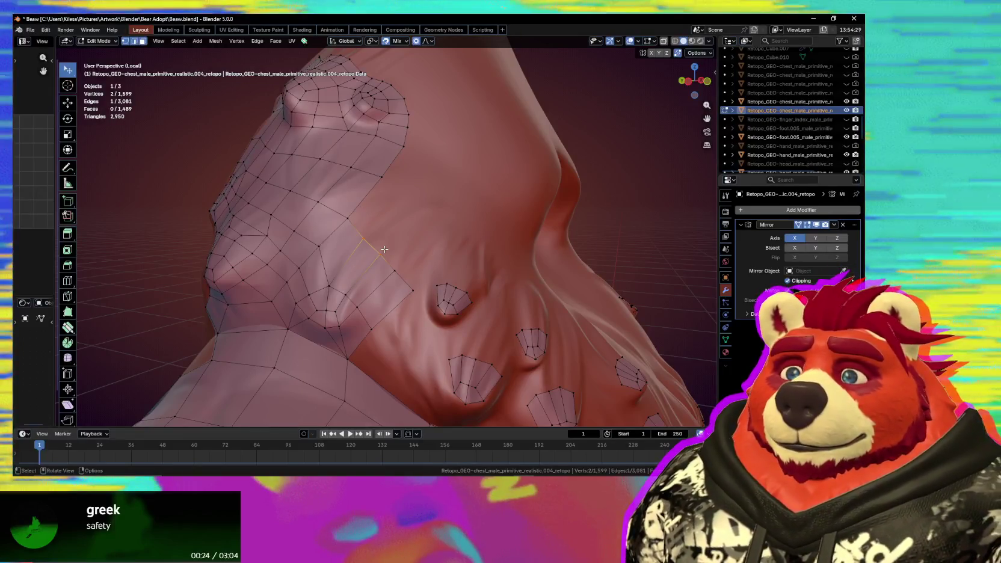
Move the lower edge next to the ring and extrude a new edge down the chest.
{"action": "left_click", "coordinate": [380, 249]}
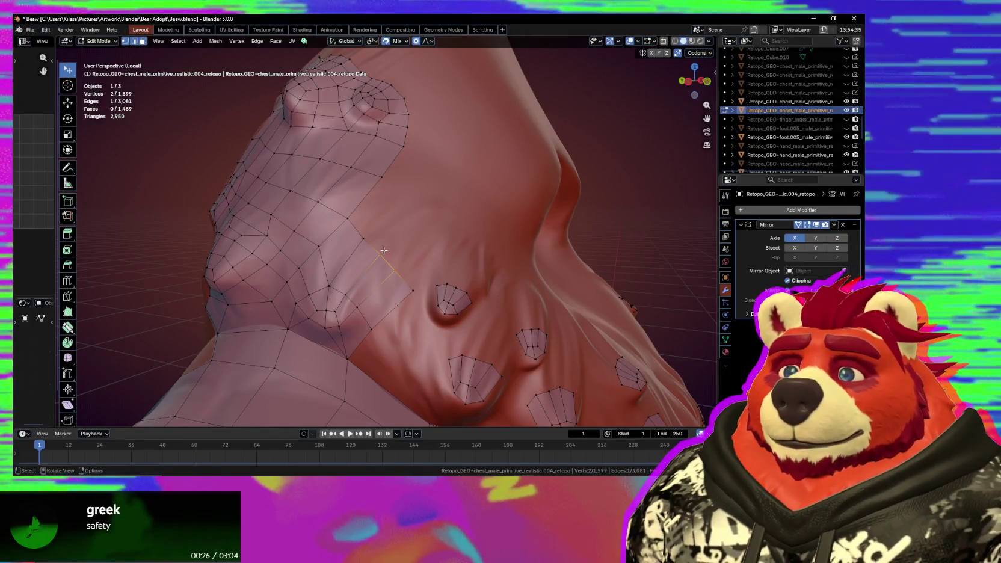
{"action": "key", "text": "g"}
{"action": "left_click", "coordinate": [383, 262]}
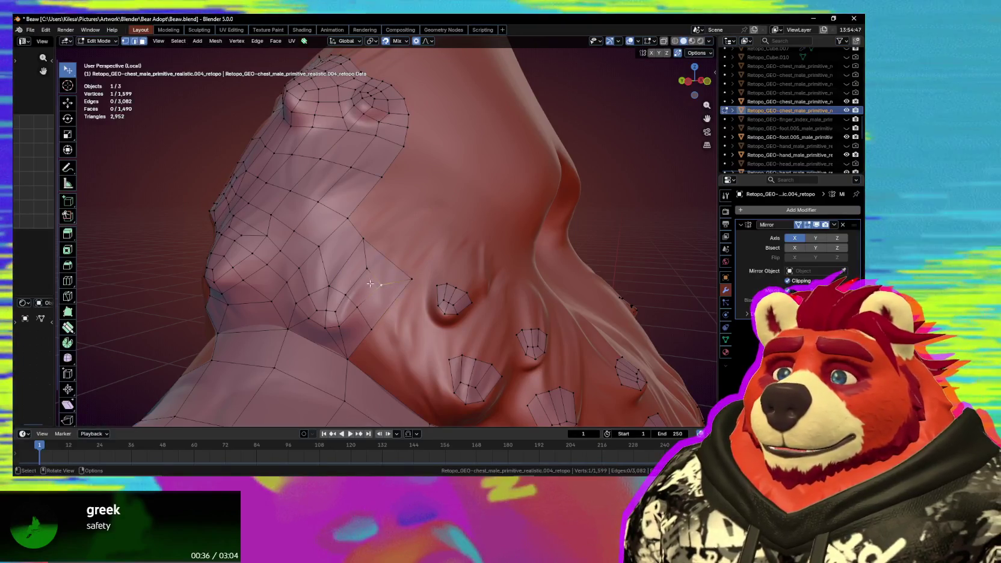
{"action": "key", "text": "g"}
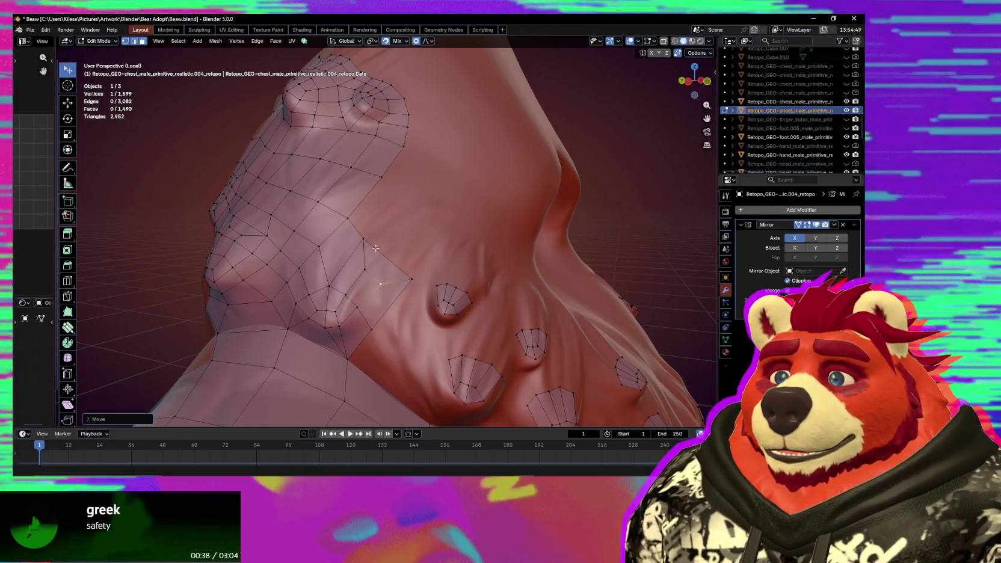
{"action": "middle_click_drag", "start_coordinate": [384, 241], "coordinate": [384, 260]}
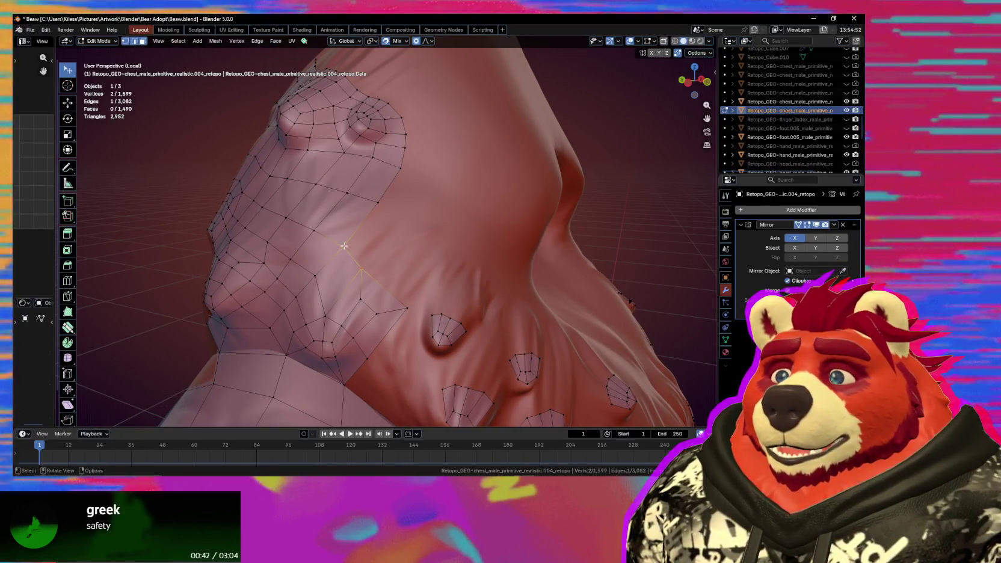
{"action": "right_click", "coordinate": [390, 235], "text": "ctrl"}
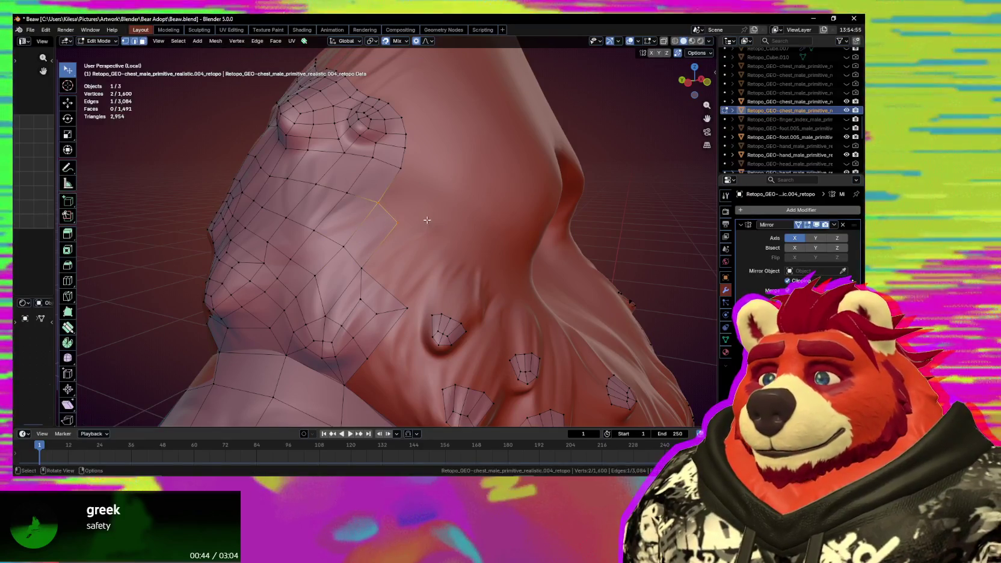
{"action": "middle_click_drag", "start_coordinate": [389, 235], "coordinate": [372, 260]}
{"action": "left_click_drag", "start_coordinate": [372, 260], "coordinate": [383, 260]}
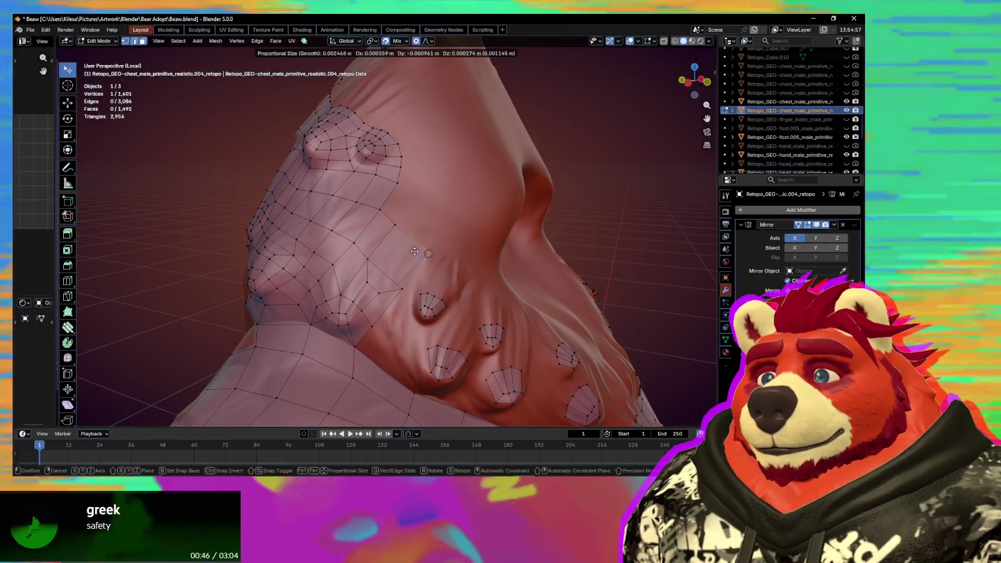
Set the extruded edge in place and extend a new vertex from beside the upper nub ring.
{"action": "left_click", "coordinate": [406, 251]}
{"action": "middle_click_drag", "start_coordinate": [406, 250], "coordinate": [410, 280]}
{"action": "key", "text": "g"}
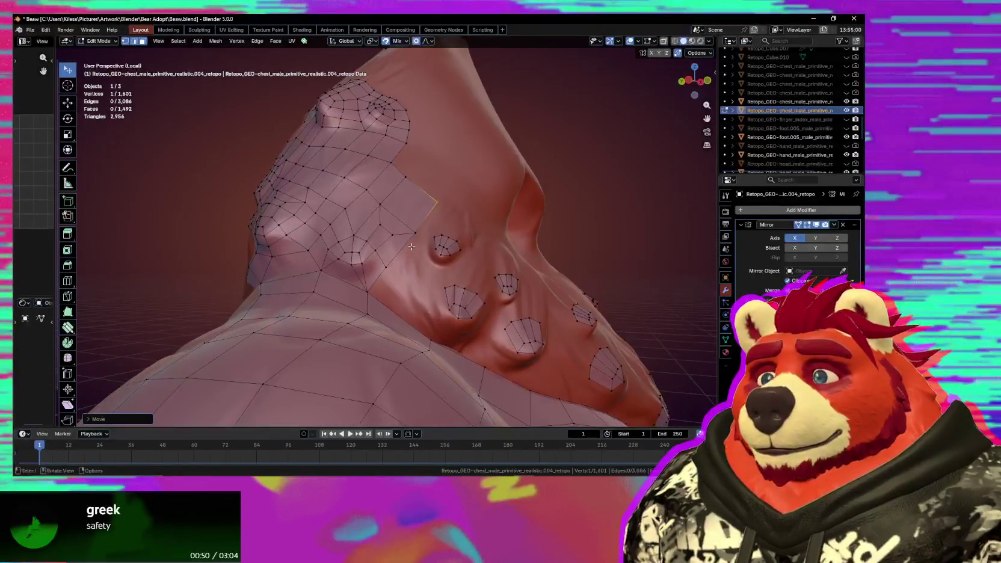
{"action": "mouse_move", "coordinate": [414, 285]}
{"action": "middle_mouse_down"}
{"action": "mouse_move", "coordinate": [412, 273]}
{"action": "mouse_move", "coordinate": [388, 267]}
{"action": "mouse_move", "coordinate": [510, 263]}
{"action": "mouse_move", "coordinate": [414, 261]}
{"action": "mouse_move", "coordinate": [359, 223]}
{"action": "mouse_move", "coordinate": [323, 237]}
{"action": "middle_mouse_up"}
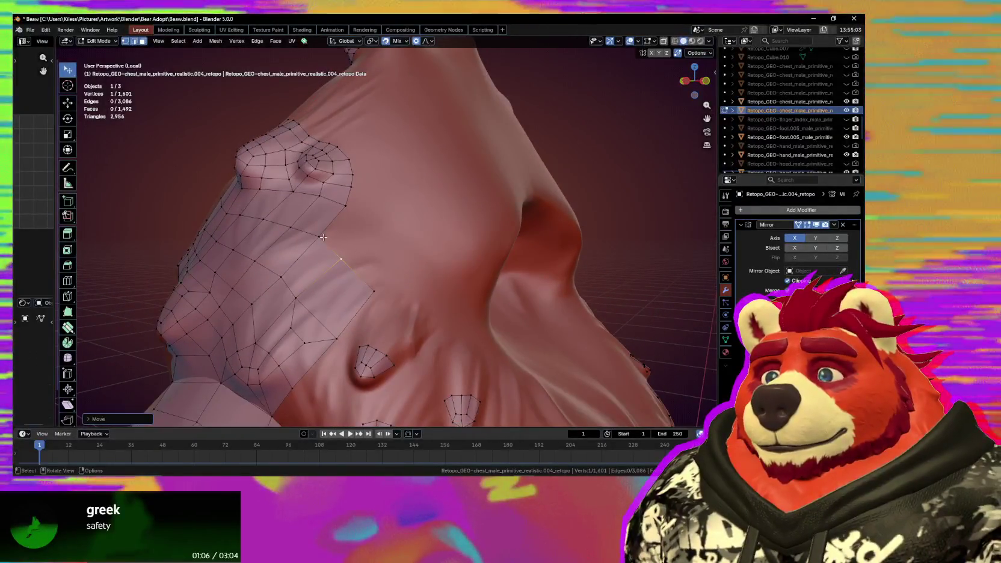
{"action": "left_click", "coordinate": [322, 237]}
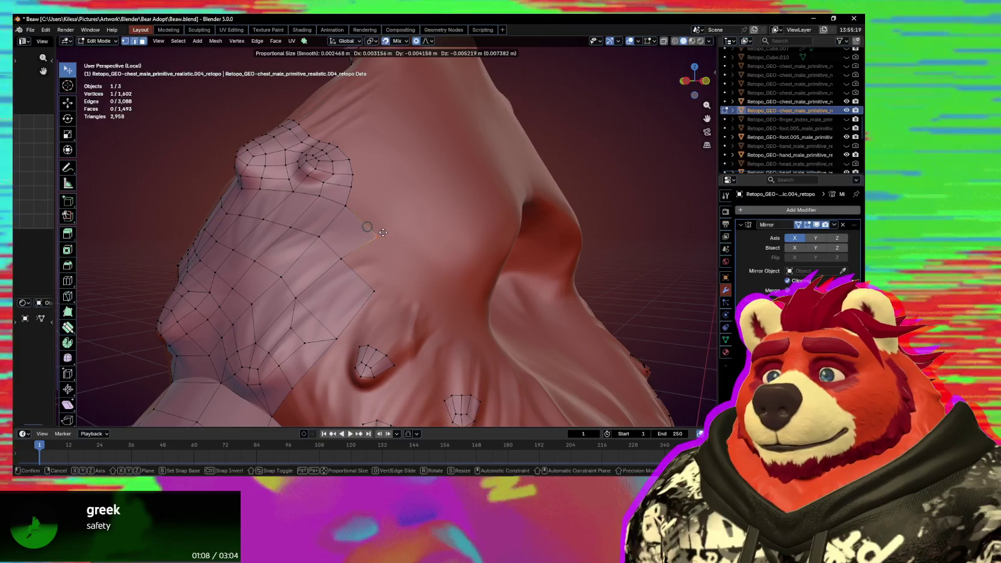
{"action": "key", "text": "f"}
{"action": "mouse_move", "coordinate": [405, 264]}
{"action": "middle_mouse_down"}
{"action": "mouse_move", "coordinate": [322, 271]}
{"action": "mouse_move", "coordinate": [436, 256]}
{"action": "mouse_move", "coordinate": [402, 244]}
{"action": "mouse_move", "coordinate": [329, 253]}
{"action": "mouse_move", "coordinate": [344, 312]}
{"action": "middle_mouse_up"}
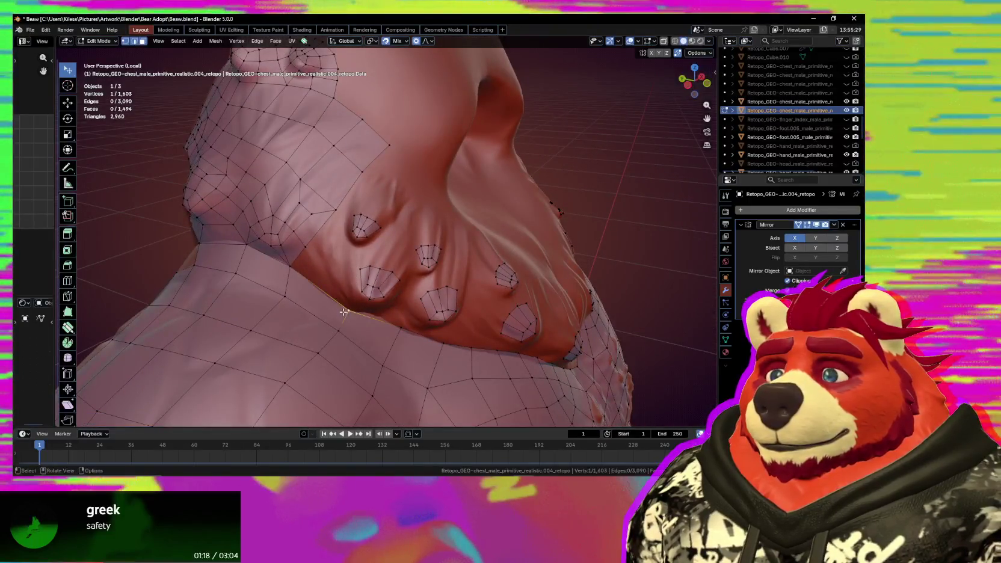
Select a two-vertex edge and slide it over the sculpt near the collar, checking the nub rings.
{"action": "left_click", "coordinate": [339, 322], "text": "shift"}
{"action": "mouse_move", "coordinate": [333, 322]}
{"action": "middle_mouse_down"}
{"action": "mouse_move", "coordinate": [353, 293]}
{"action": "mouse_move", "coordinate": [325, 286]}
{"action": "mouse_move", "coordinate": [331, 301]}
{"action": "middle_mouse_up"}
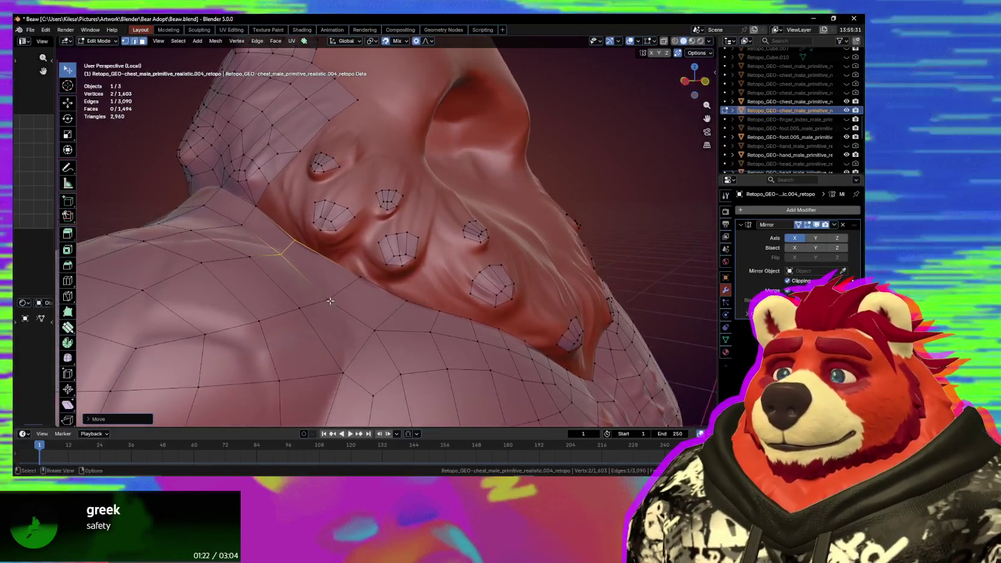
{"action": "middle_click_drag", "start_coordinate": [292, 247], "coordinate": [338, 284]}
{"action": "left_click_drag", "start_coordinate": [336, 264], "coordinate": [350, 253]}
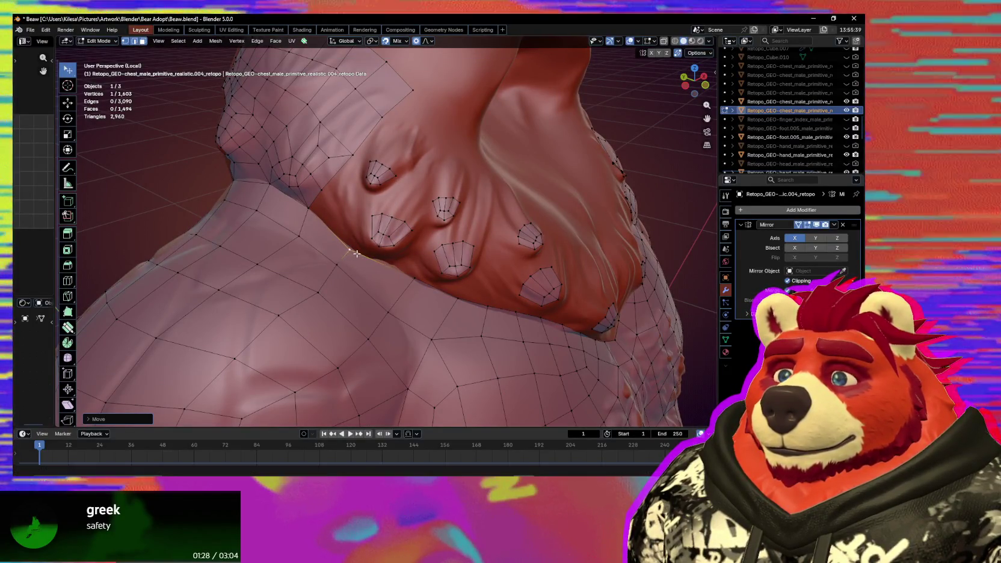
{"action": "middle_click_drag", "start_coordinate": [350, 253], "coordinate": [383, 251]}
{"action": "left_click_drag", "start_coordinate": [375, 233], "coordinate": [373, 229]}
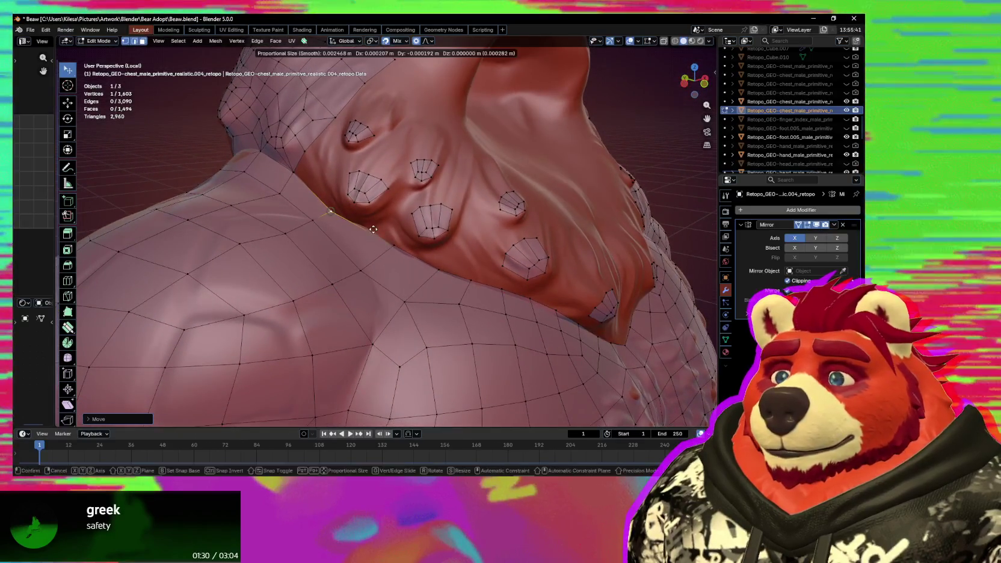
{"action": "middle_click_drag", "start_coordinate": [377, 228], "coordinate": [298, 181]}
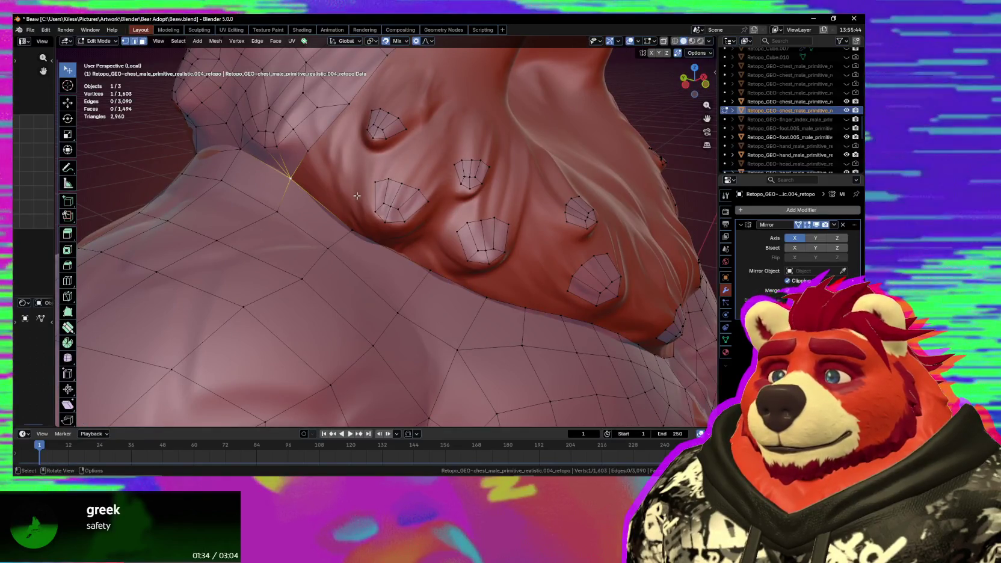
{"action": "middle_click_drag", "start_coordinate": [337, 194], "coordinate": [413, 193]}
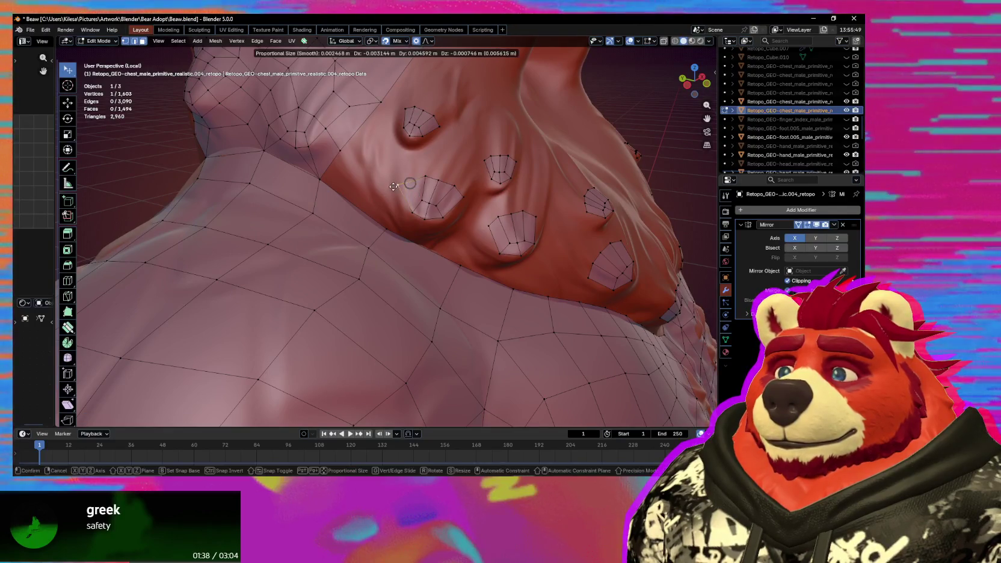
{"action": "middle_click_drag", "start_coordinate": [402, 196], "coordinate": [427, 206]}
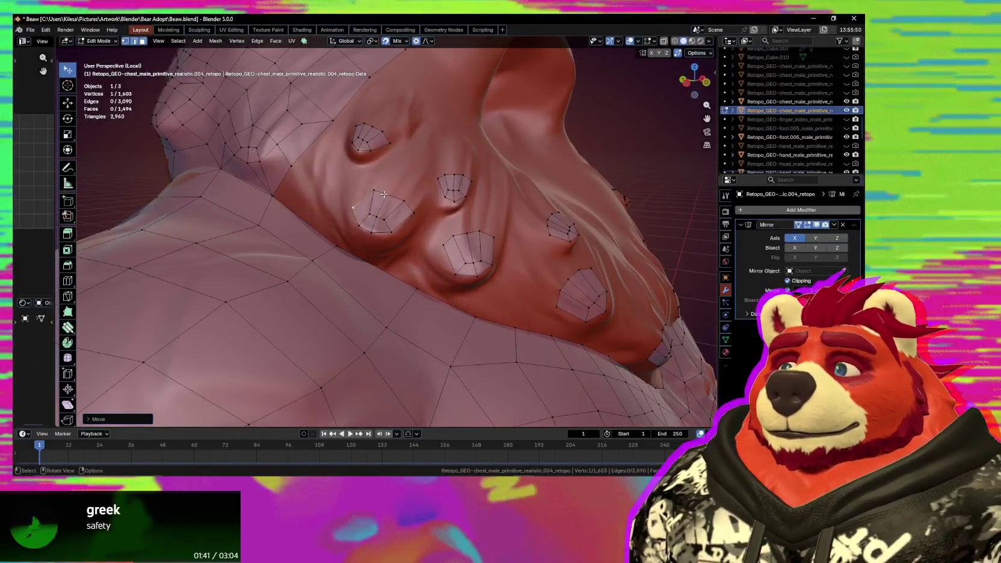
Extrude the nub ring's lower edge chain outward and place the new vertices.
{"action": "left_click", "coordinate": [382, 194], "text": "shift"}
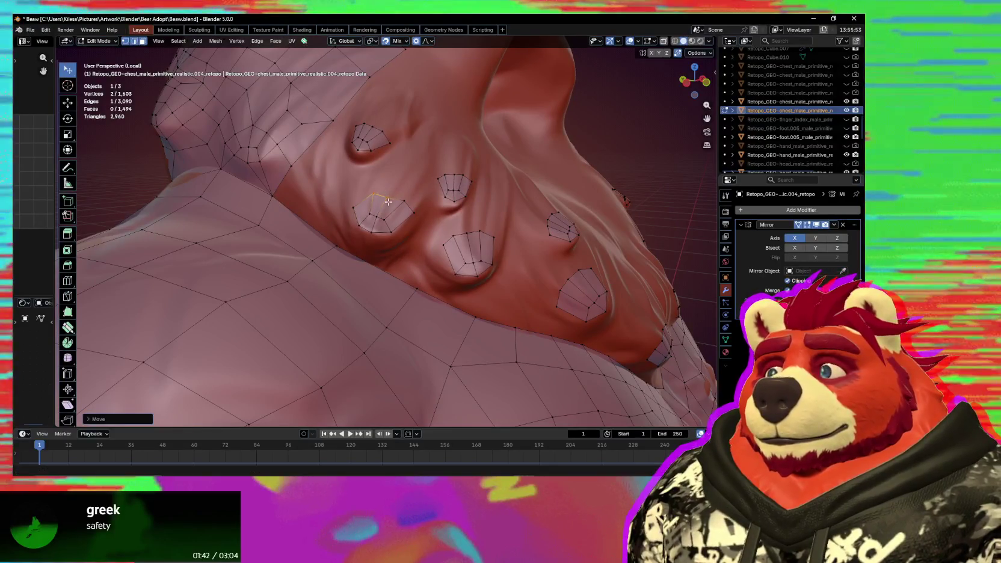
{"action": "left_click", "coordinate": [407, 220]}
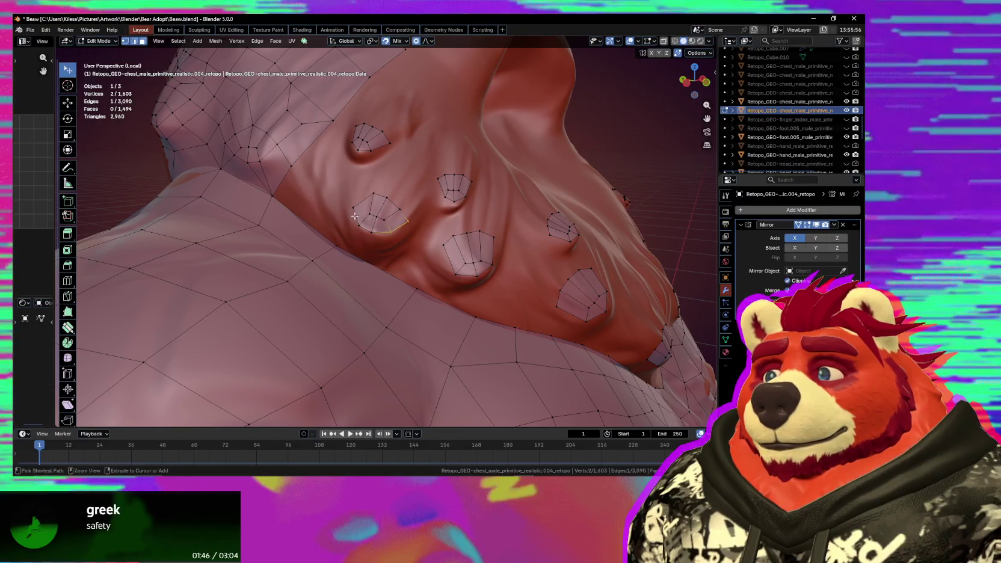
{"action": "key", "text": "e"}
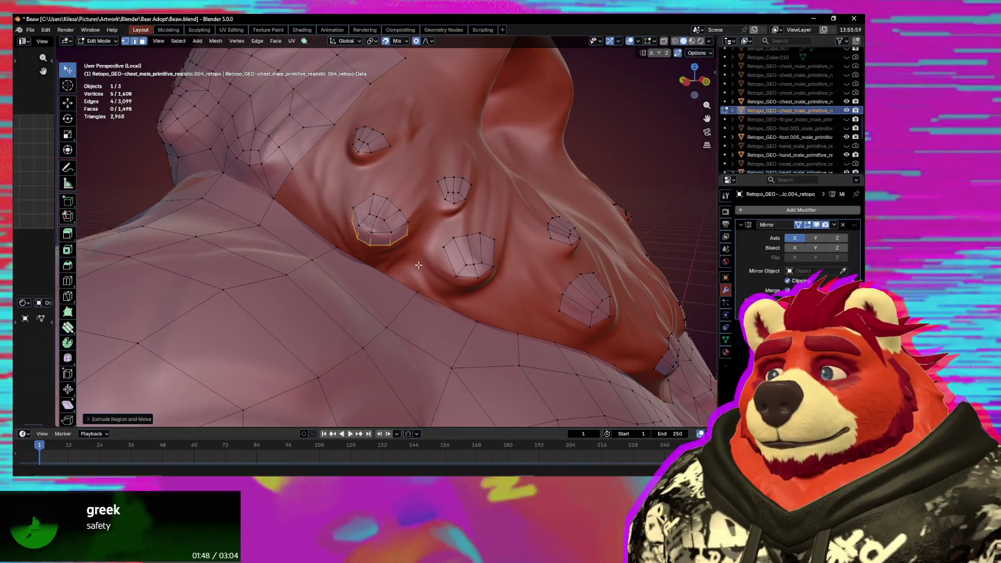
{"action": "mouse_move", "coordinate": [430, 267]}
{"action": "middle_mouse_down"}
{"action": "mouse_move", "coordinate": [431, 255]}
{"action": "mouse_move", "coordinate": [421, 259]}
{"action": "mouse_move", "coordinate": [350, 212]}
{"action": "middle_mouse_up"}
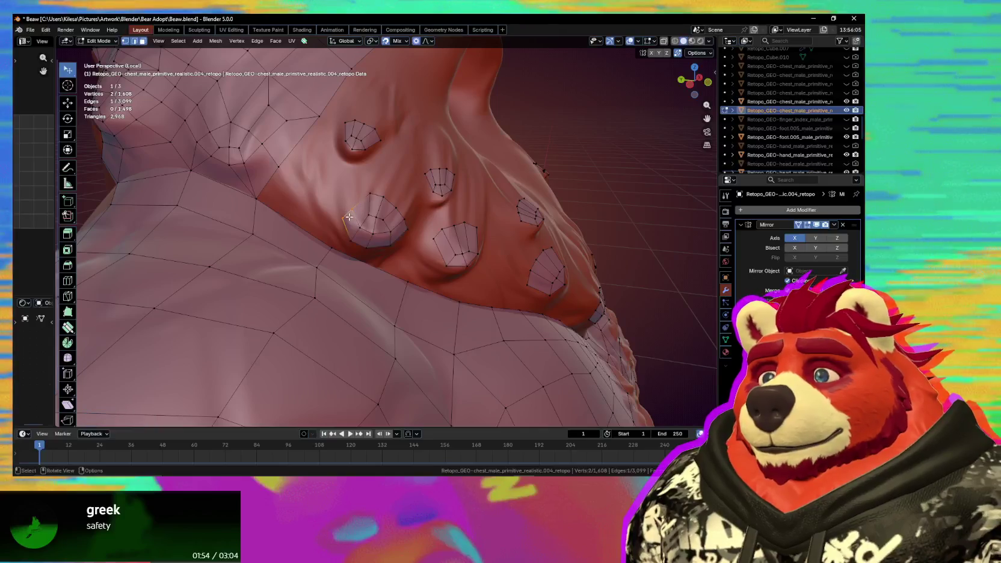
{"action": "left_click", "coordinate": [388, 199]}
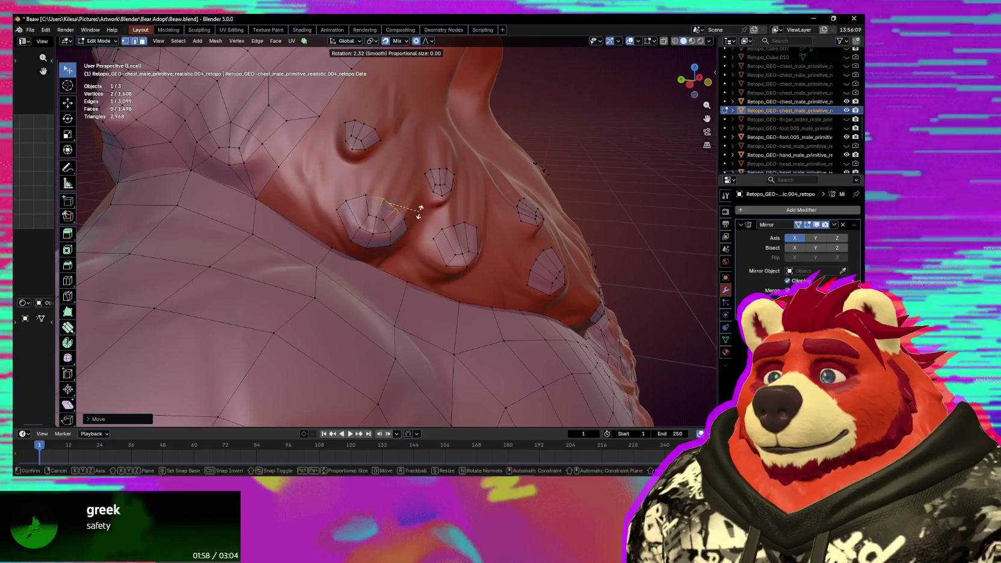
Move one extruded vertex onto the sculpted chest surface.
{"action": "mouse_move", "coordinate": [420, 214]}
{"action": "middle_mouse_down"}
{"action": "mouse_move", "coordinate": [349, 337]}
{"action": "mouse_move", "coordinate": [406, 260]}
{"action": "middle_mouse_up"}
{"action": "left_click", "coordinate": [405, 260]}
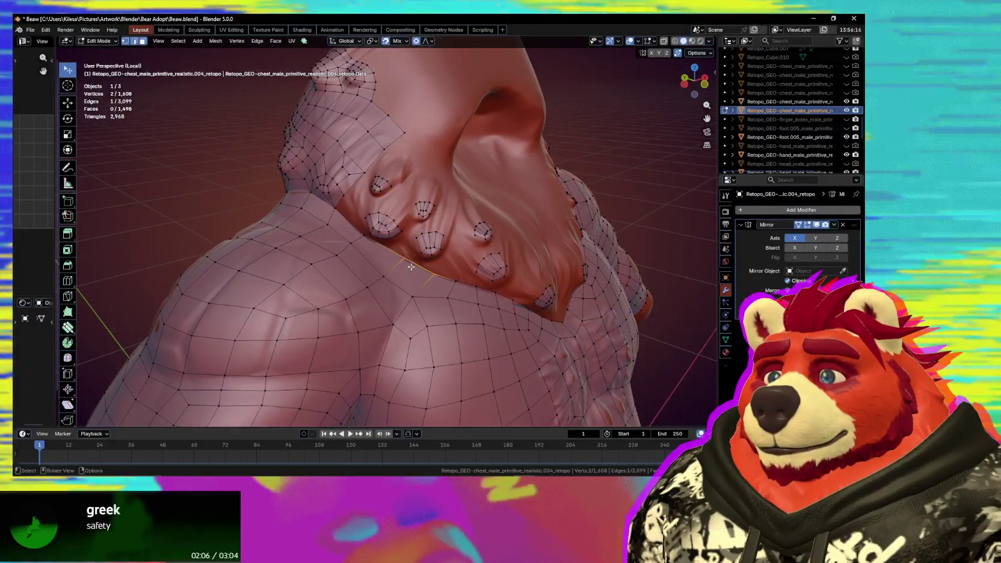
{"action": "left_click_drag", "start_coordinate": [406, 259], "coordinate": [404, 262]}
{"action": "middle_click_drag", "start_coordinate": [404, 262], "coordinate": [369, 272], "text": "ctrl"}
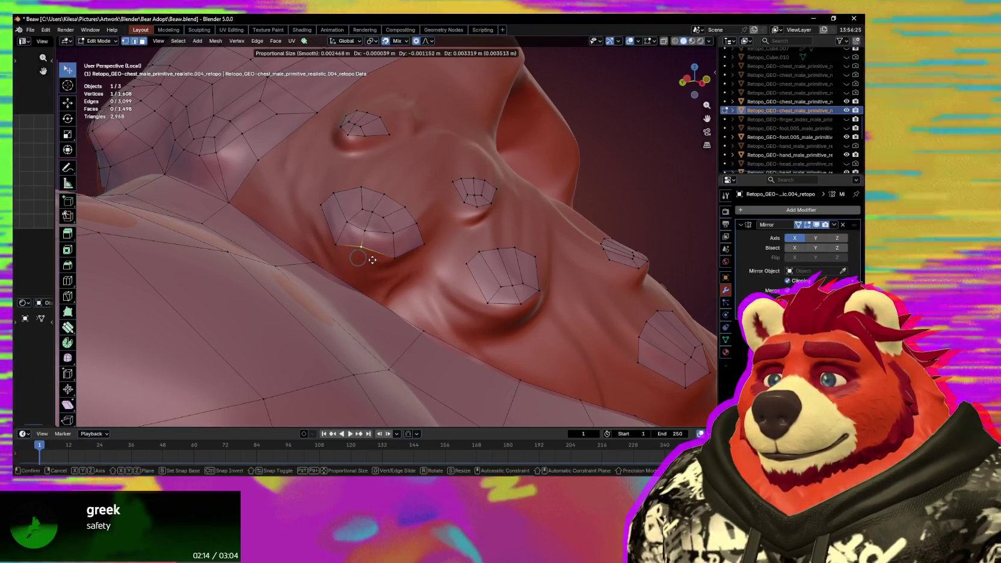
Reposition vertices around the nub ring with proportional falloff.
{"action": "left_click", "coordinate": [371, 259]}
{"action": "mouse_move", "coordinate": [393, 255]}
{"action": "left_mouse_down"}
{"action": "mouse_move", "coordinate": [393, 263]}
{"action": "mouse_move", "coordinate": [363, 258]}
{"action": "mouse_move", "coordinate": [370, 264]}
{"action": "left_mouse_up"}
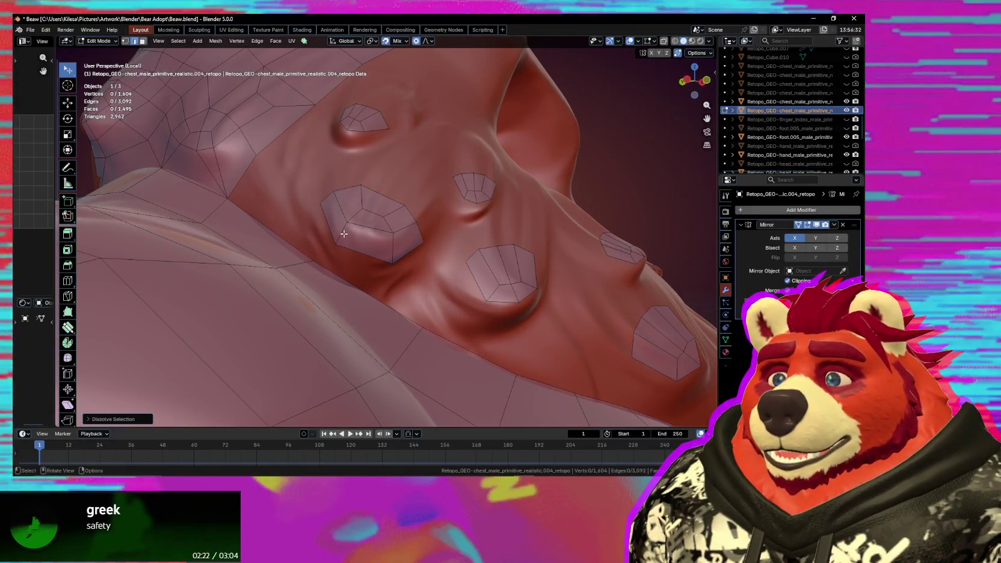
{"action": "left_click_drag", "start_coordinate": [371, 249], "coordinate": [422, 243]}
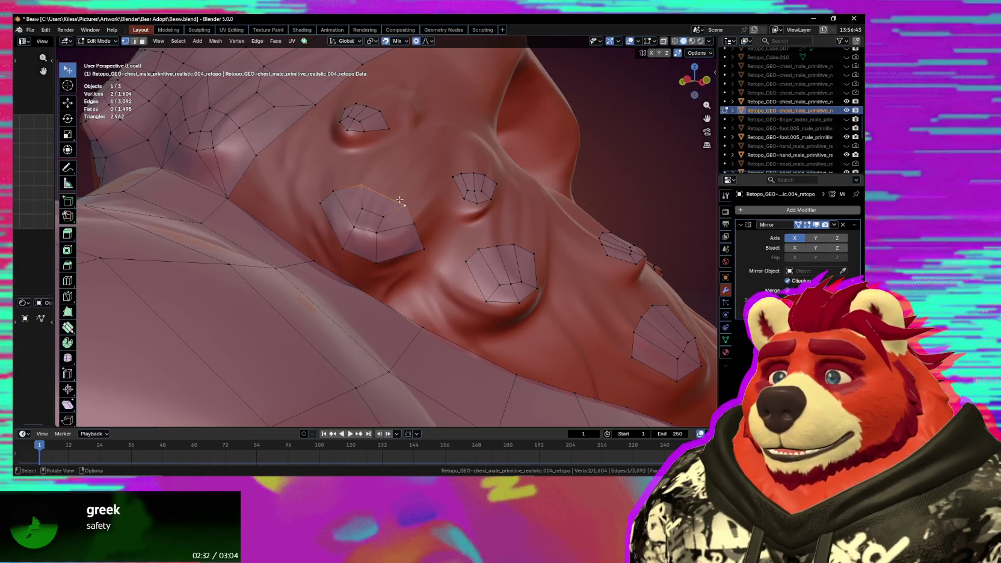
{"action": "middle_click_drag", "start_coordinate": [400, 203], "coordinate": [376, 283]}
{"action": "left_click_drag", "start_coordinate": [378, 263], "coordinate": [381, 264]}
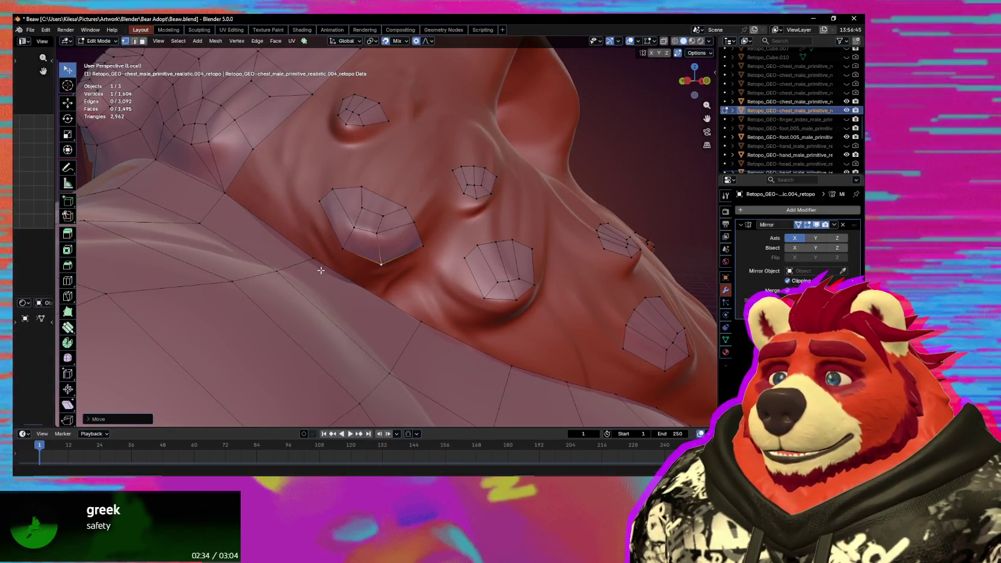
Move the lower ring vertex toward the collar and select a second vertex to bridge.
{"action": "mouse_move", "coordinate": [348, 267]}
{"action": "middle_mouse_down"}
{"action": "mouse_move", "coordinate": [335, 266]}
{"action": "mouse_move", "coordinate": [387, 297]}
{"action": "middle_mouse_up"}
{"action": "left_click_drag", "start_coordinate": [419, 309], "coordinate": [411, 303]}
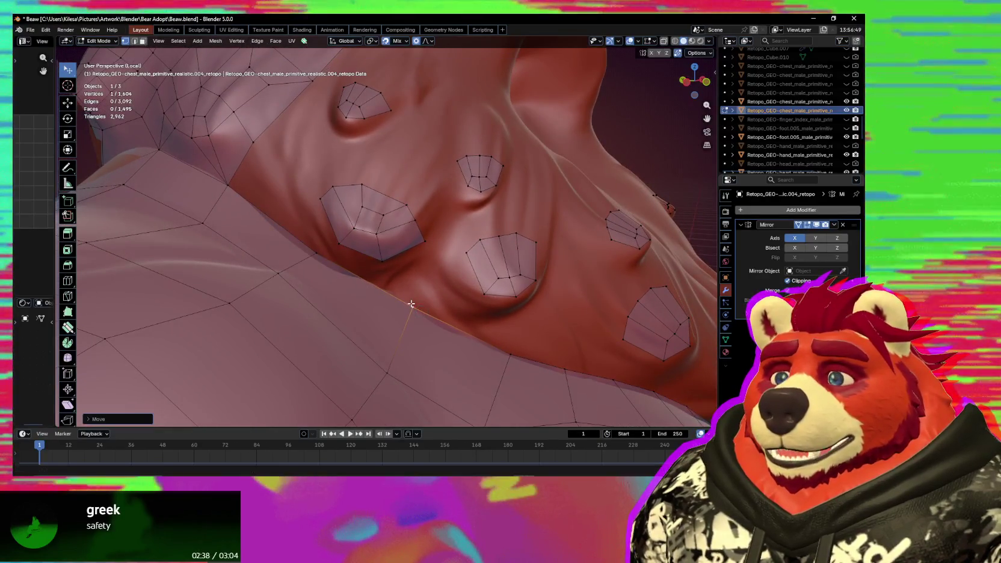
{"action": "left_click", "coordinate": [413, 307]}
{"action": "middle_click_drag", "start_coordinate": [409, 309], "coordinate": [378, 266]}
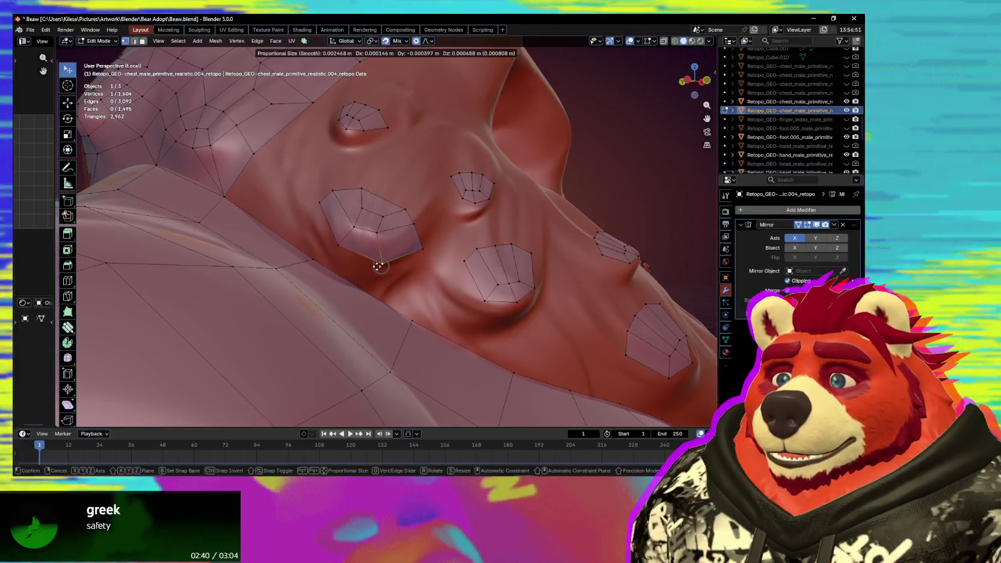
{"action": "left_click", "coordinate": [344, 264], "text": "shift"}
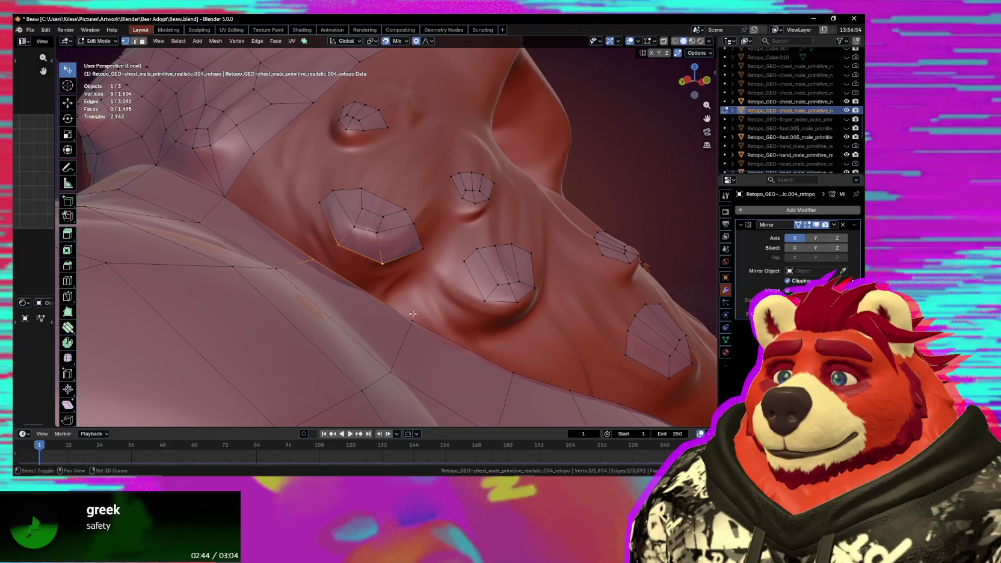
{"action": "middle_click_drag", "start_coordinate": [396, 302], "coordinate": [389, 292]}
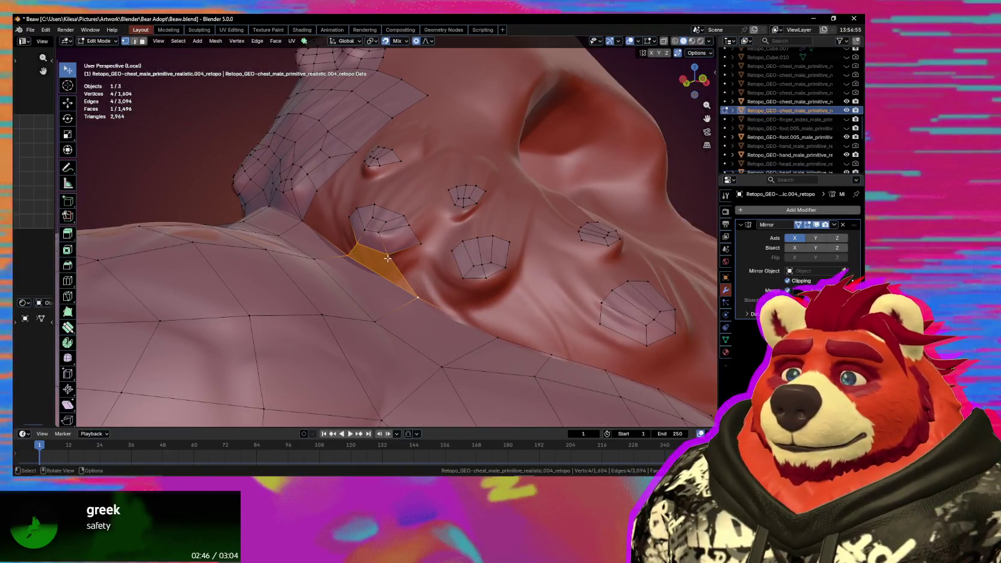
Fill a face between the nub ring and collar edge, place its vertex, and rip a vertex.
{"action": "key", "text": "f"}
{"action": "mouse_move", "coordinate": [412, 287]}
{"action": "middle_mouse_down"}
{"action": "mouse_move", "coordinate": [424, 272]}
{"action": "mouse_move", "coordinate": [352, 237]}
{"action": "middle_mouse_up"}
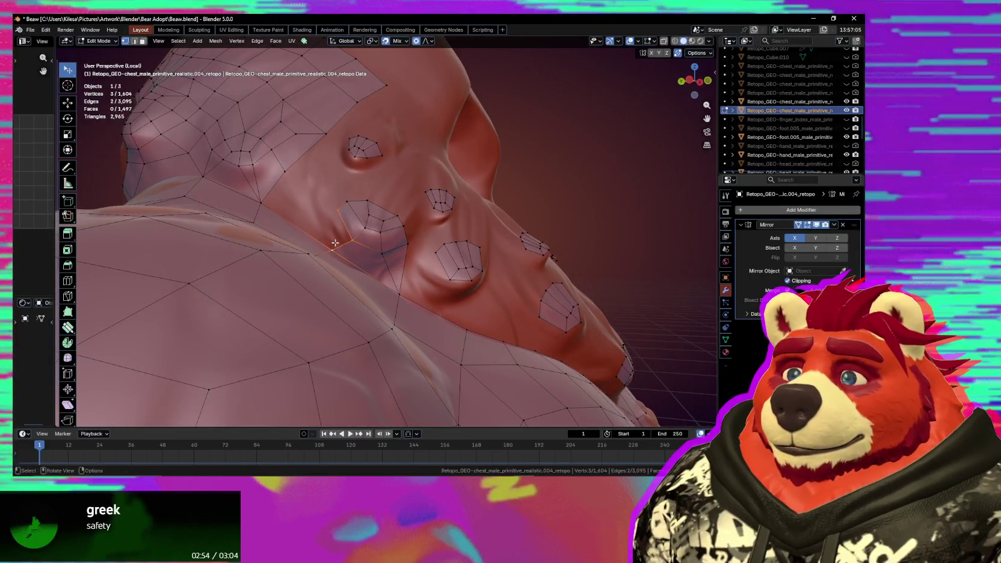
{"action": "middle_click_drag", "start_coordinate": [386, 265], "coordinate": [414, 274]}
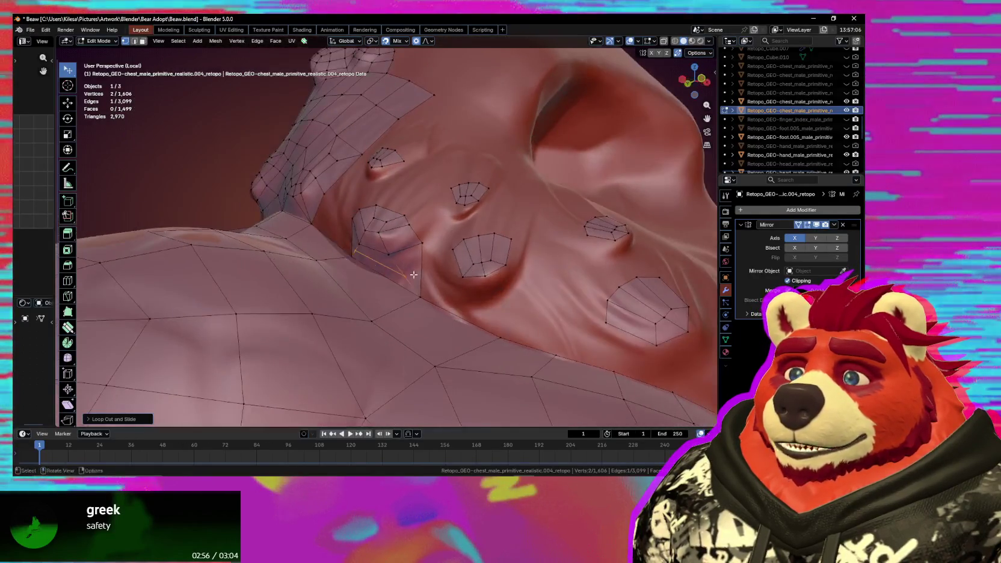
{"action": "left_click_drag", "start_coordinate": [407, 276], "coordinate": [401, 273]}
{"action": "mouse_move", "coordinate": [402, 273]}
{"action": "middle_mouse_down"}
{"action": "mouse_move", "coordinate": [361, 262]}
{"action": "mouse_move", "coordinate": [470, 289]}
{"action": "middle_mouse_up"}
{"action": "left_click", "coordinate": [359, 259]}
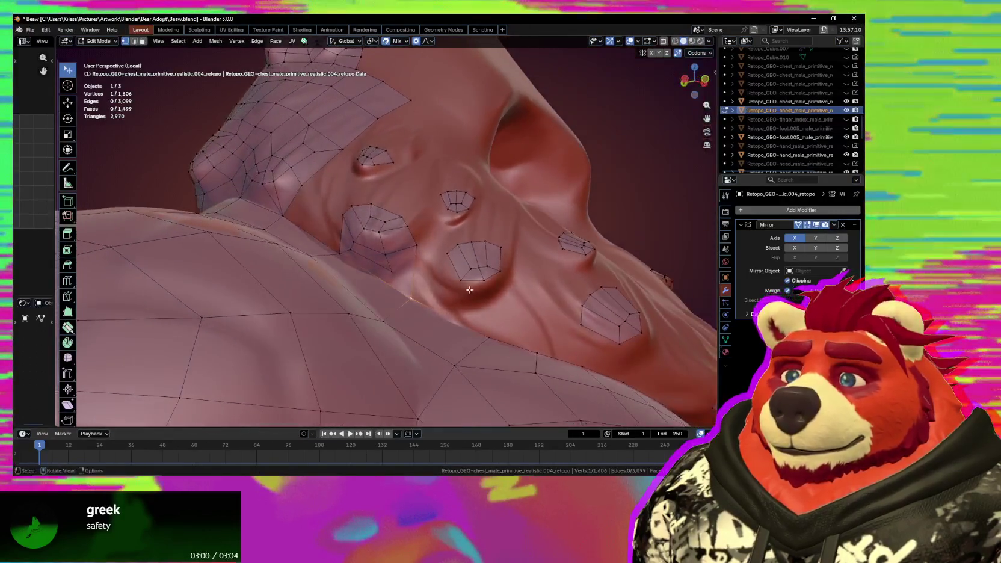
{"action": "left_click", "coordinate": [407, 280]}
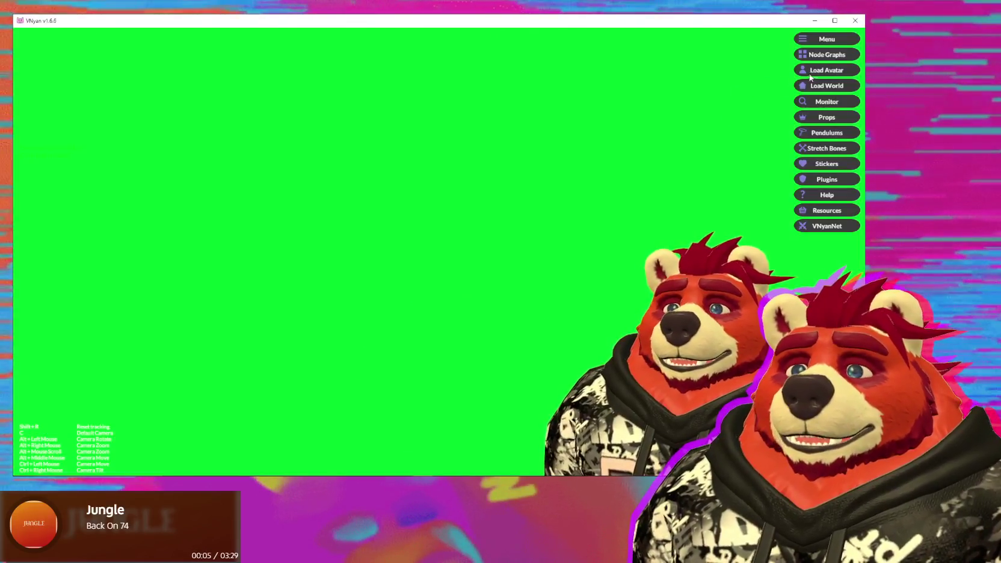
Browse VNyan's Toggles and Beginner Graph, then zoom into the Personal Redeems nodes.
{"action": "left_click", "coordinate": [822, 57]}
{"action": "left_click", "coordinate": [417, 143]}
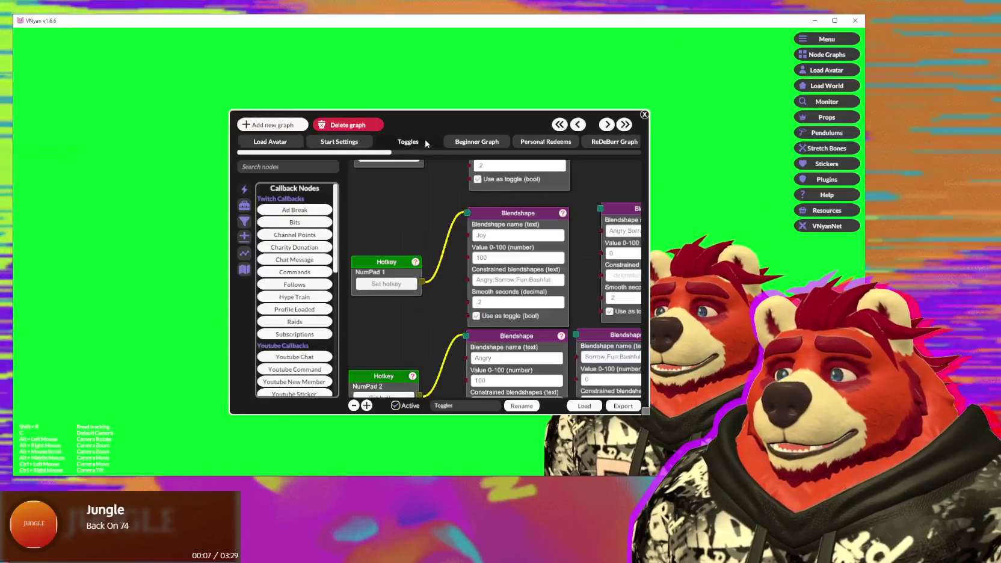
{"action": "left_click", "coordinate": [476, 142]}
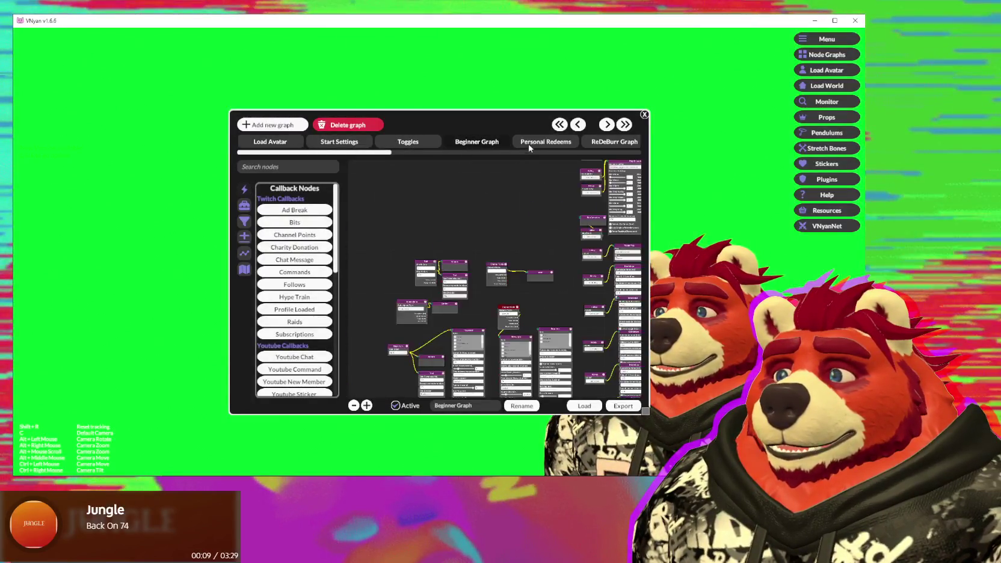
{"action": "left_click", "coordinate": [547, 143]}
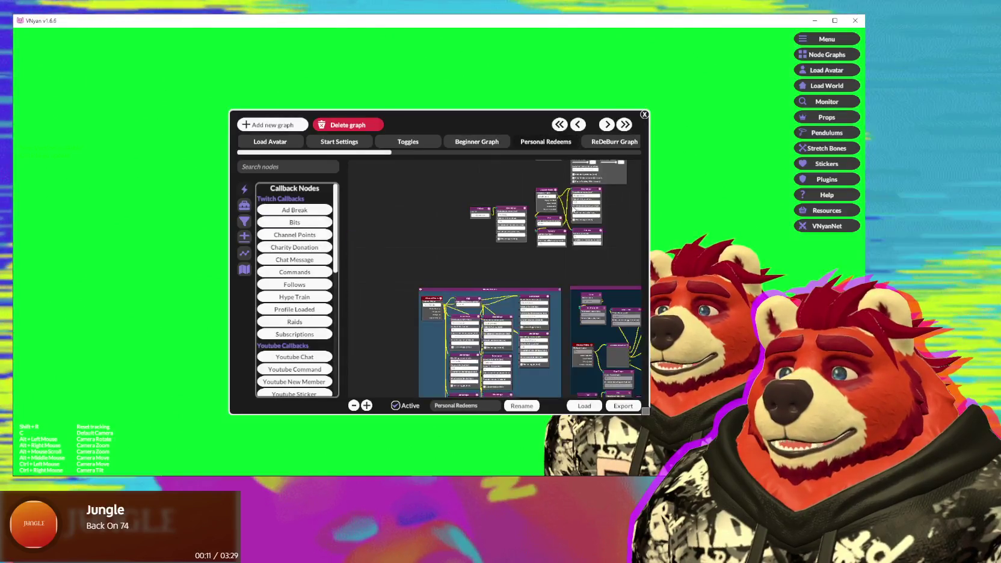
{"action": "scroll", "coordinate": [586, 282], "scroll_direction": "down", "scroll_amount": 5}
{"action": "scroll", "coordinate": [462, 296], "scroll_direction": "up", "scroll_amount": 3}
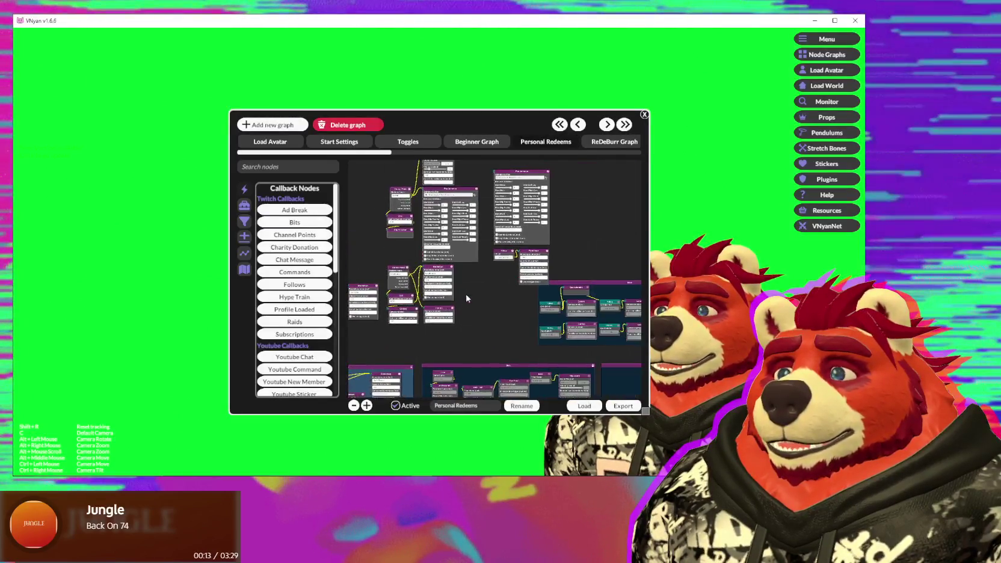
{"action": "scroll", "coordinate": [465, 289], "scroll_direction": "up", "scroll_amount": 2}
{"action": "scroll", "coordinate": [472, 310], "scroll_direction": "up", "scroll_amount": 2}
{"action": "scroll", "coordinate": [472, 336], "scroll_direction": "up", "scroll_amount": 2}
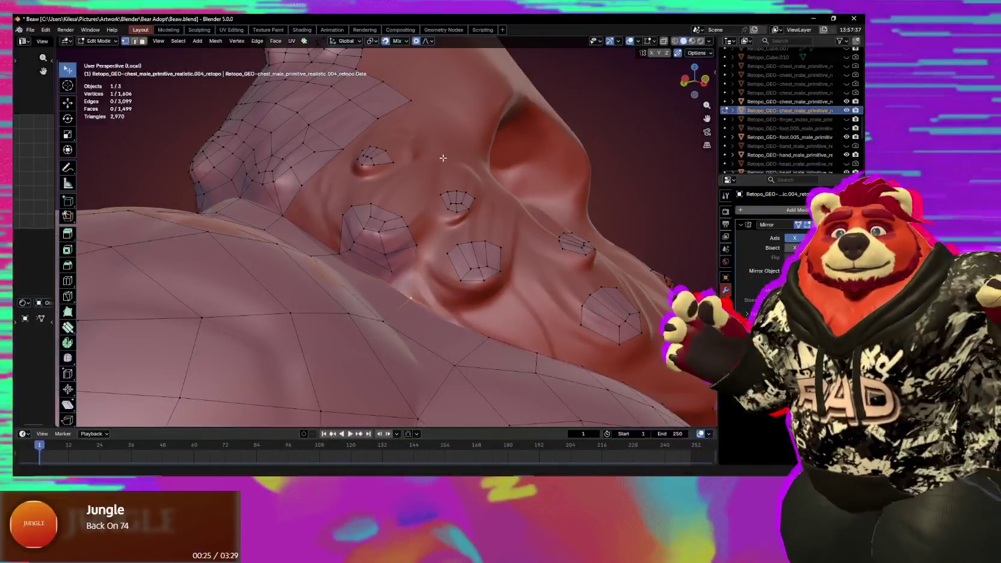
Delete the two stray faces beside the nub ring.
{"action": "middle_click_drag", "start_coordinate": [446, 235], "coordinate": [365, 260]}
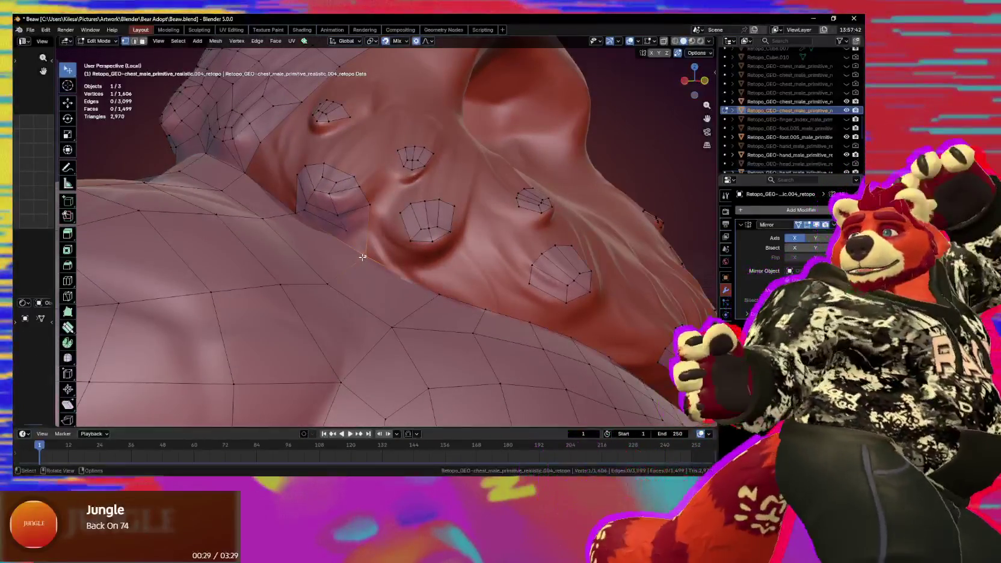
{"action": "left_click_drag", "start_coordinate": [365, 264], "coordinate": [385, 262]}
{"action": "middle_click_drag", "start_coordinate": [385, 262], "coordinate": [406, 261]}
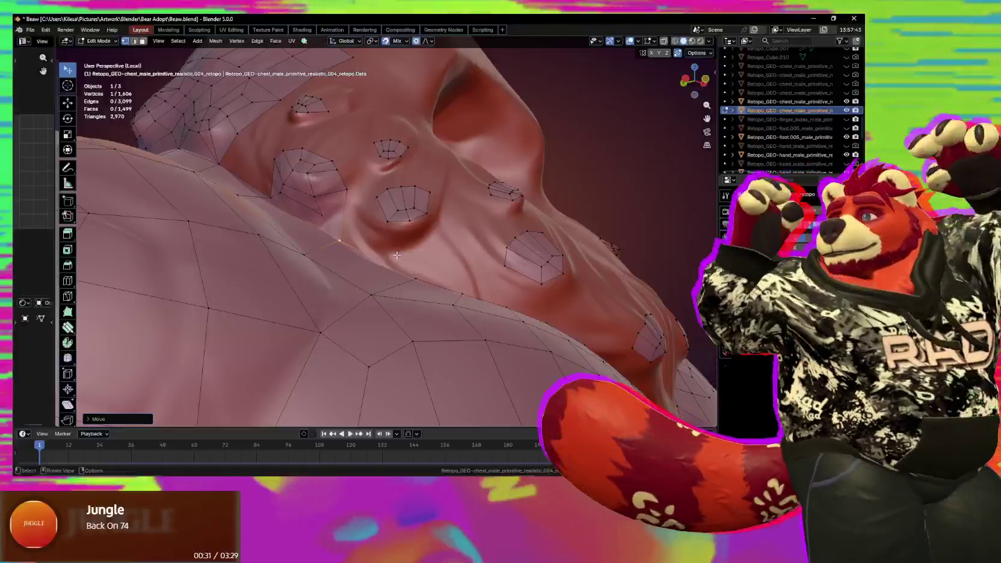
{"action": "mouse_move", "coordinate": [398, 222]}
{"action": "middle_mouse_down"}
{"action": "mouse_move", "coordinate": [311, 230]}
{"action": "mouse_move", "coordinate": [379, 240]}
{"action": "mouse_move", "coordinate": [422, 281]}
{"action": "mouse_move", "coordinate": [415, 264]}
{"action": "middle_mouse_up"}
{"action": "left_click", "coordinate": [310, 231]}
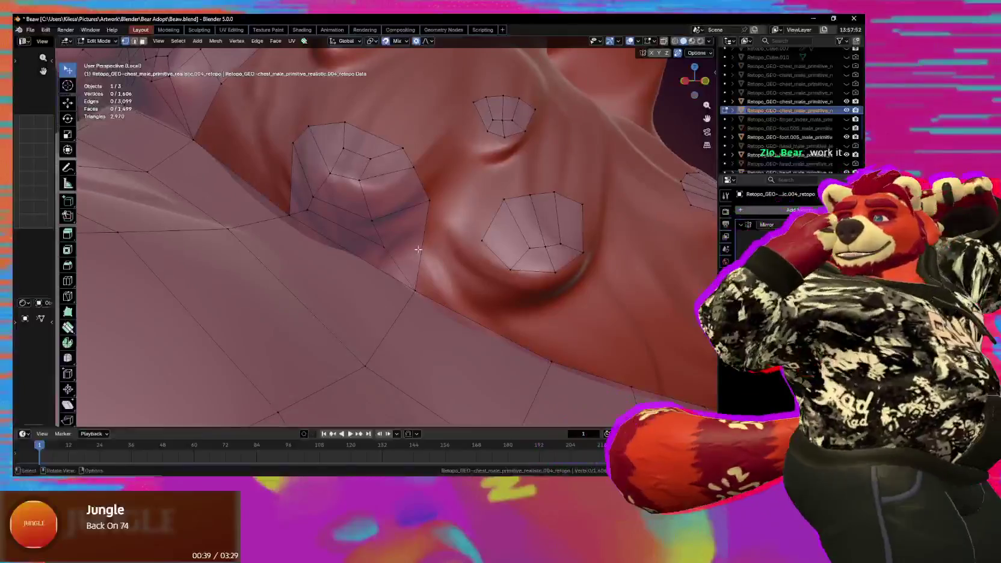
{"action": "left_click", "coordinate": [401, 219]}
{"action": "key", "text": "x"}
{"action": "left_click", "coordinate": [393, 267]}
{"action": "left_click", "coordinate": [287, 215]}
{"action": "key", "text": "x"}
{"action": "left_click", "coordinate": [297, 216]}
In vertex mode, fill the gap with two new vertices and faces, then lower one along the chest.
{"action": "key", "text": "1"}
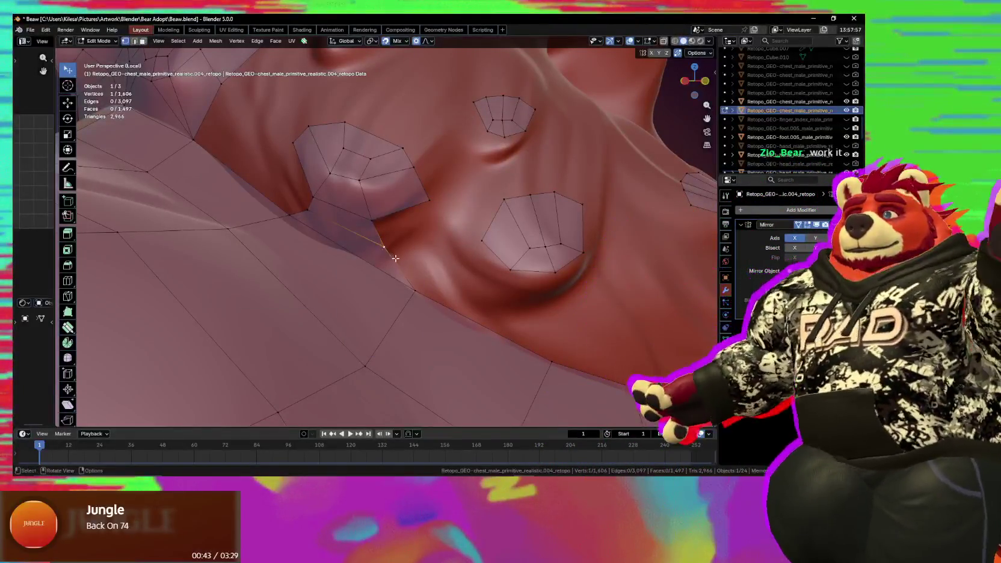
{"action": "middle_click_drag", "start_coordinate": [352, 241], "coordinate": [372, 225]}
{"action": "left_click", "coordinate": [372, 225]}
{"action": "key", "text": "f"}
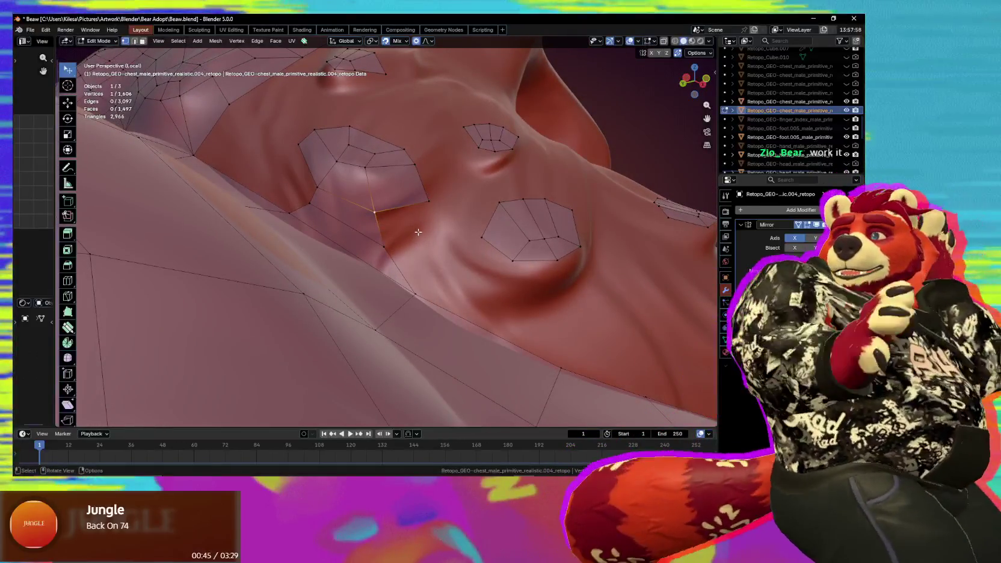
{"action": "left_click", "coordinate": [397, 254]}
{"action": "middle_click_drag", "start_coordinate": [398, 254], "coordinate": [421, 246]}
{"action": "key", "text": "f"}
{"action": "left_click", "coordinate": [431, 245]}
{"action": "key", "text": "g"}
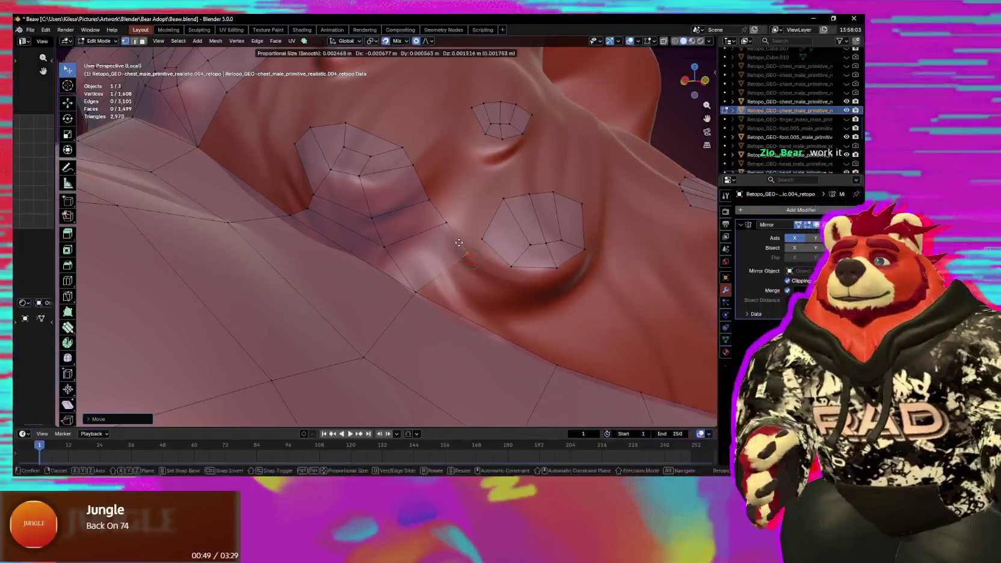
{"action": "left_click_drag", "start_coordinate": [446, 223], "coordinate": [419, 243]}
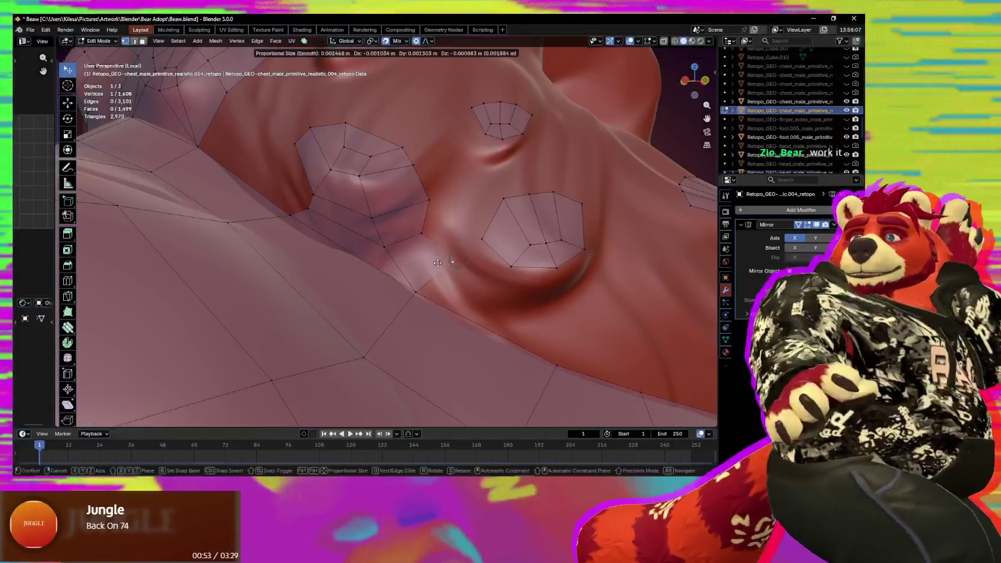
Pull out the middle nub ring's lower edge and reshape the patch's corner and side vertices.
{"action": "mouse_move", "coordinate": [415, 282]}
{"action": "middle_mouse_down"}
{"action": "mouse_move", "coordinate": [411, 253]}
{"action": "mouse_move", "coordinate": [399, 273]}
{"action": "mouse_move", "coordinate": [437, 253]}
{"action": "middle_mouse_up"}
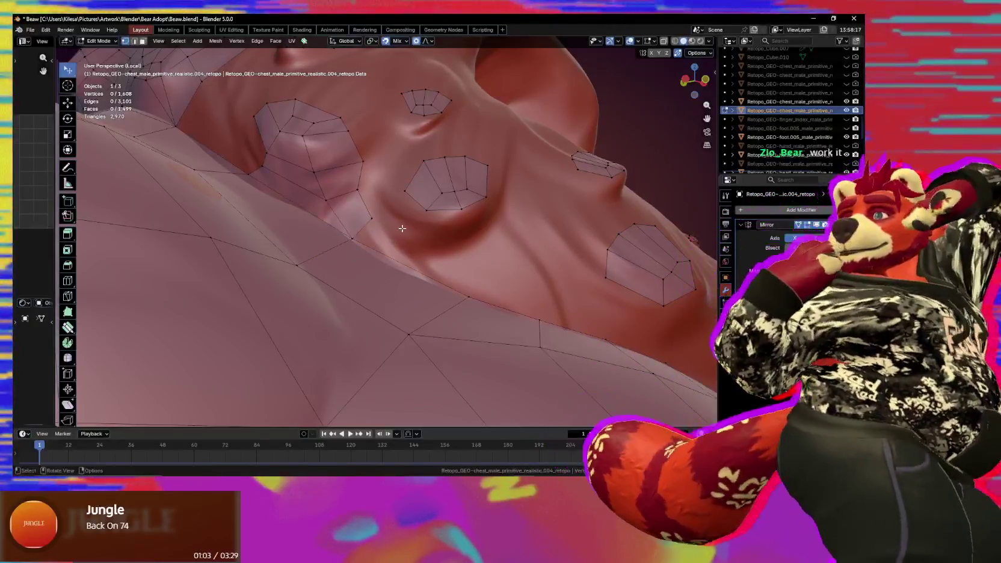
{"action": "left_click", "coordinate": [448, 211], "text": "alt"}
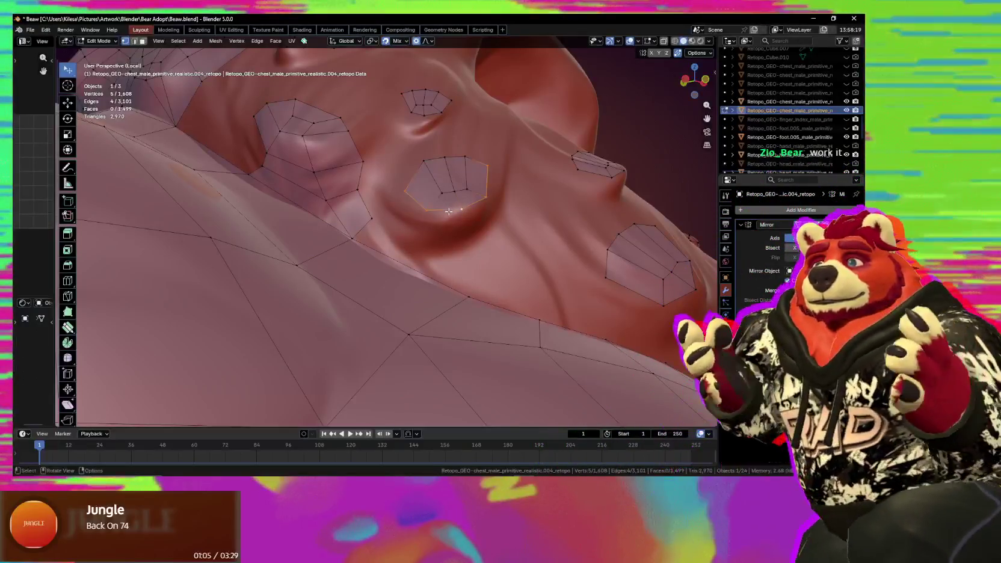
{"action": "middle_click_drag", "start_coordinate": [448, 211], "coordinate": [485, 223]}
{"action": "key", "text": "g"}
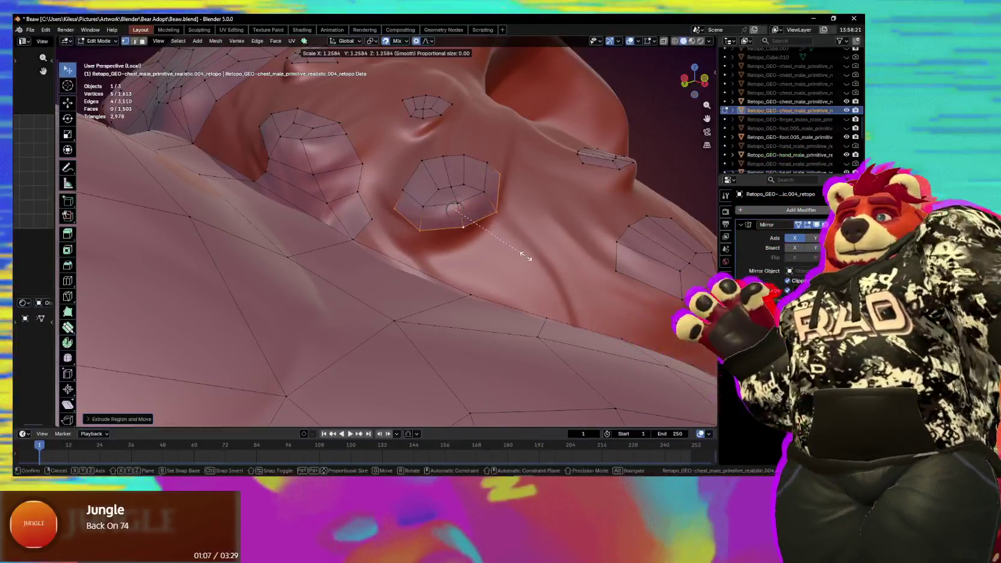
{"action": "left_click", "coordinate": [533, 244]}
{"action": "left_click", "coordinate": [500, 169]}
{"action": "key", "text": "g"}
{"action": "left_click", "coordinate": [511, 177]}
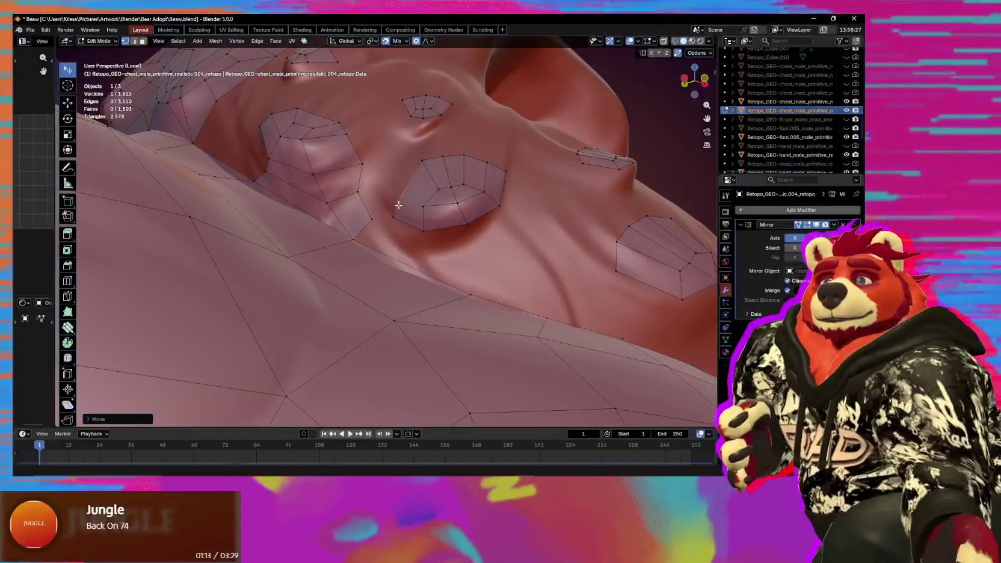
{"action": "key", "text": "g"}
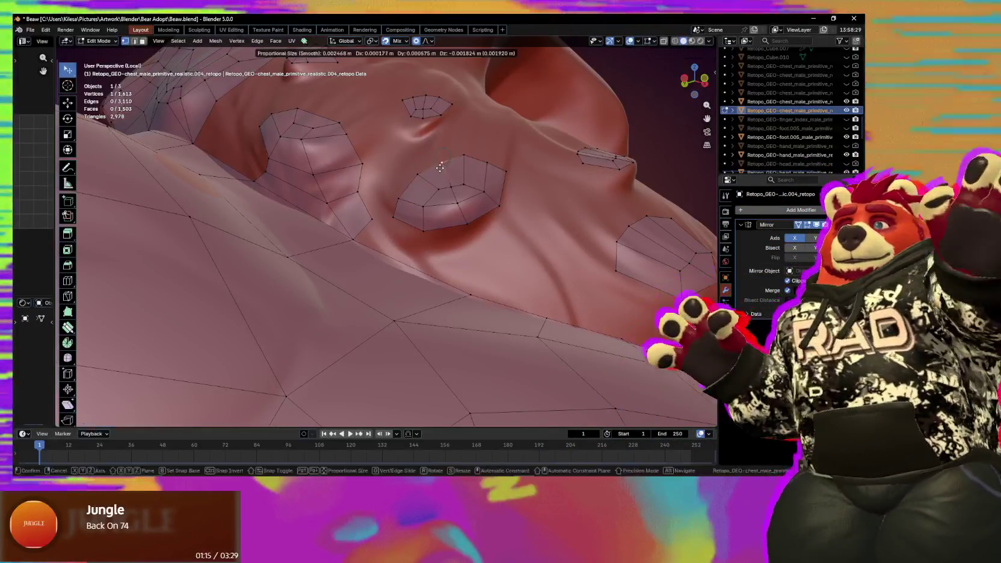
{"action": "left_click", "coordinate": [472, 163]}
{"action": "key", "text": "g"}
{"action": "left_click", "coordinate": [505, 171]}
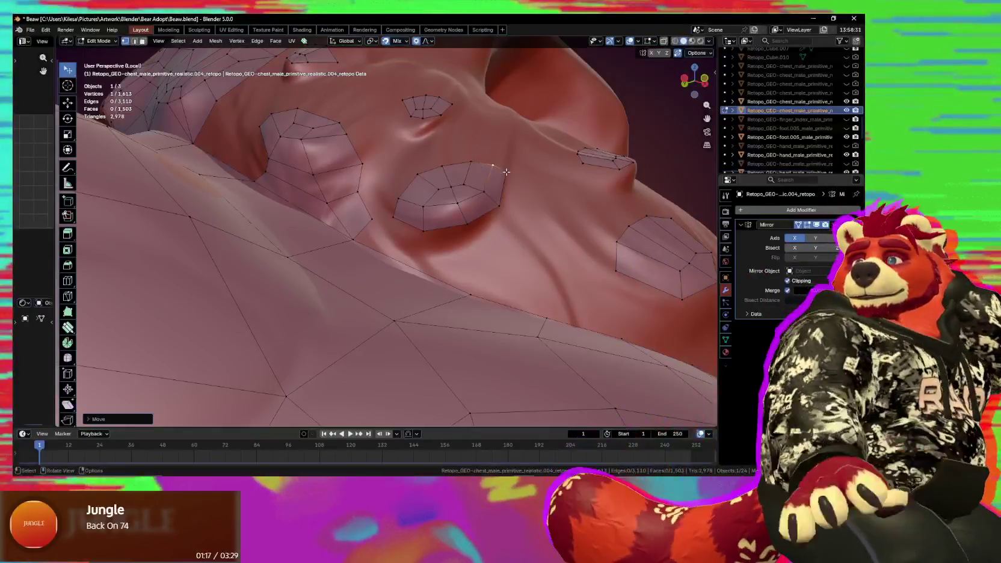
Extrude the nub patch's bottom edge chain and scale the new ring outward.
{"action": "left_click", "coordinate": [515, 176]}
{"action": "middle_click_drag", "start_coordinate": [505, 199], "coordinate": [499, 211]}
{"action": "left_click", "coordinate": [393, 219], "text": "ctrl"}
{"action": "key", "text": "e"}
{"action": "left_click", "coordinate": [494, 240]}
{"action": "key", "text": "s"}
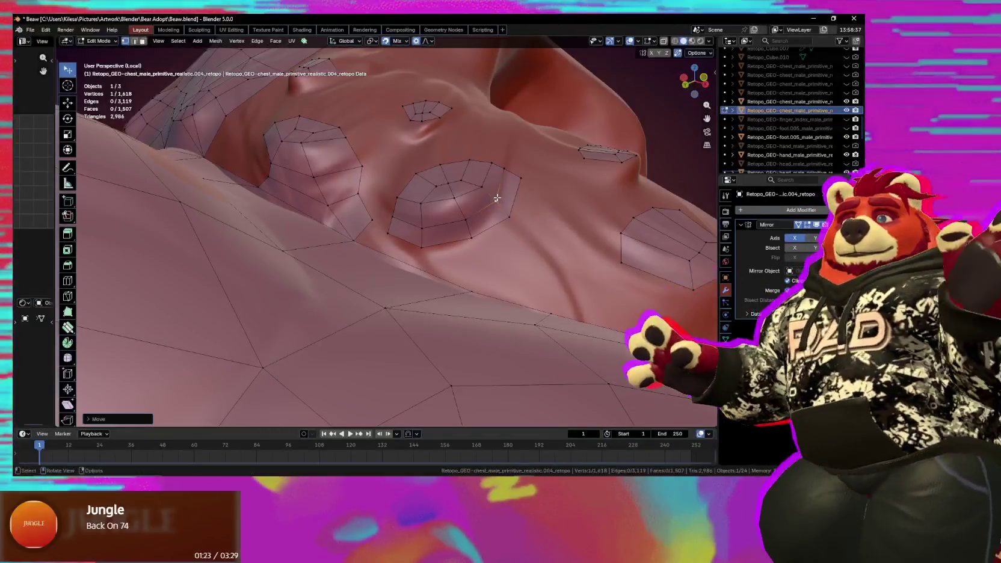
{"action": "left_click_drag", "start_coordinate": [509, 213], "coordinate": [515, 201]}
{"action": "middle_click_drag", "start_coordinate": [528, 201], "coordinate": [391, 247]}
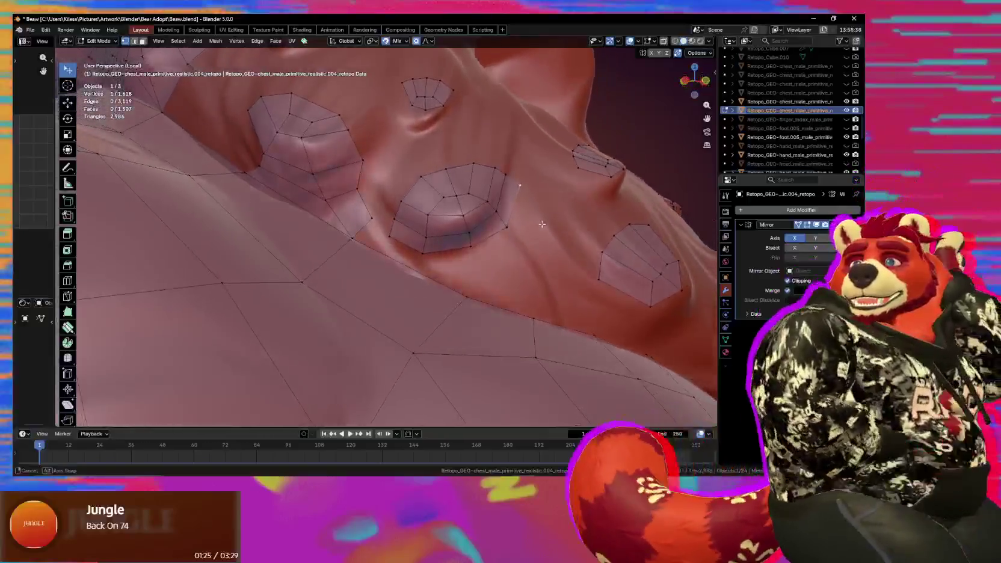
{"action": "key", "text": "g"}
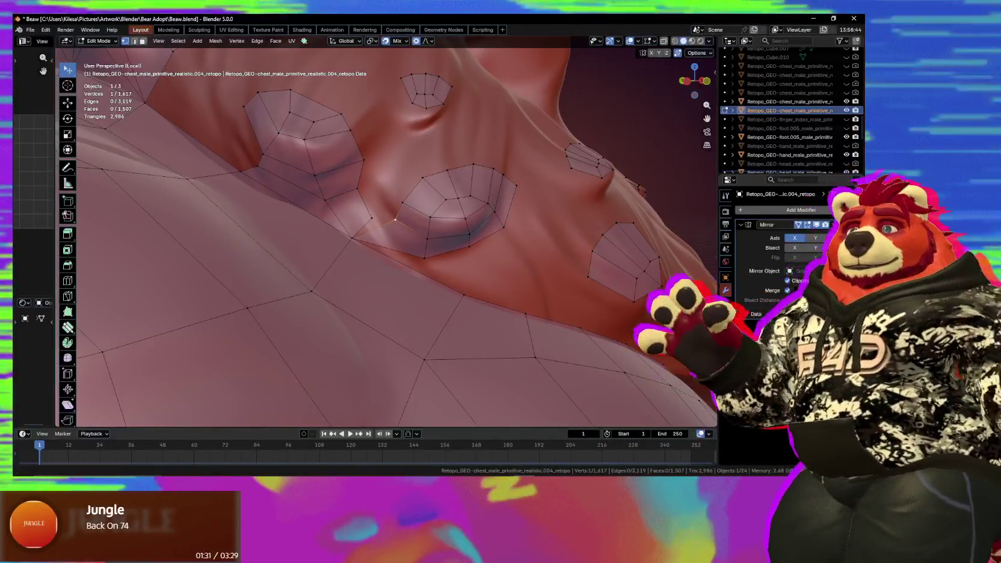
{"action": "key", "text": "alt+Tab"}
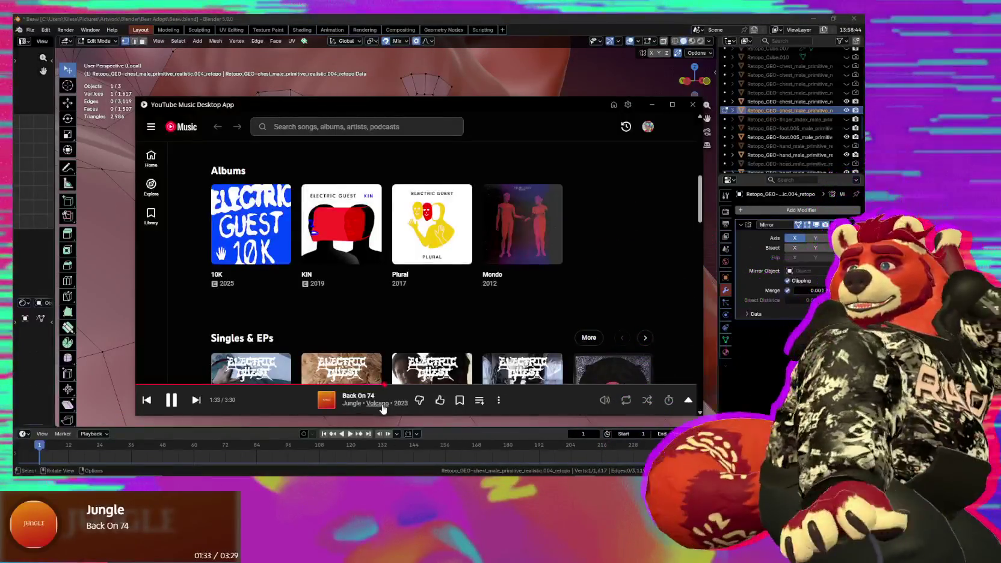
Queue Candle Flame from Jungle's Volcano album with Play next, then minimize YouTube Music.
{"action": "left_click", "coordinate": [377, 403]}
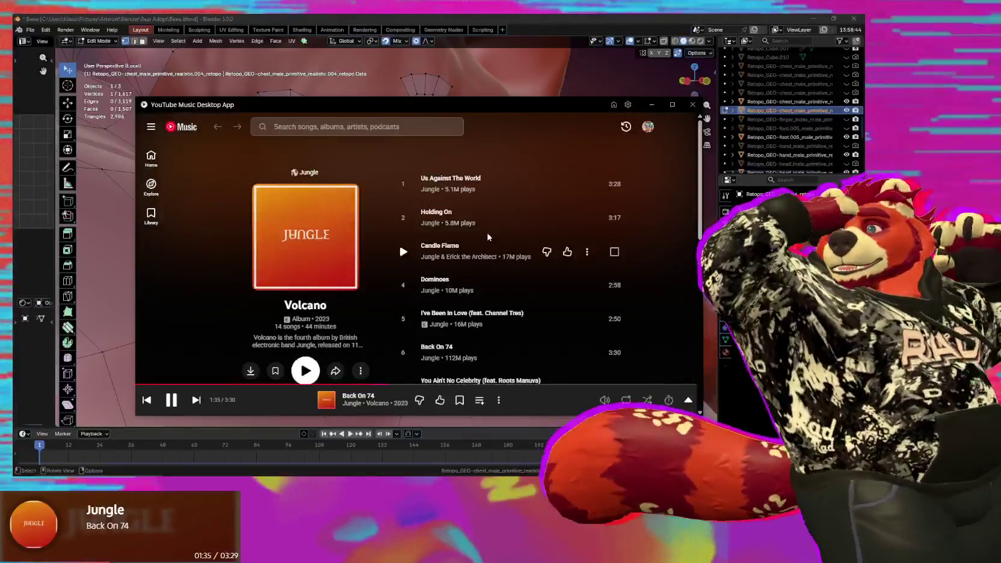
{"action": "scroll", "coordinate": [472, 262], "scroll_direction": "down", "scroll_amount": 1}
{"action": "scroll", "coordinate": [442, 242], "scroll_direction": "down", "scroll_amount": 3}
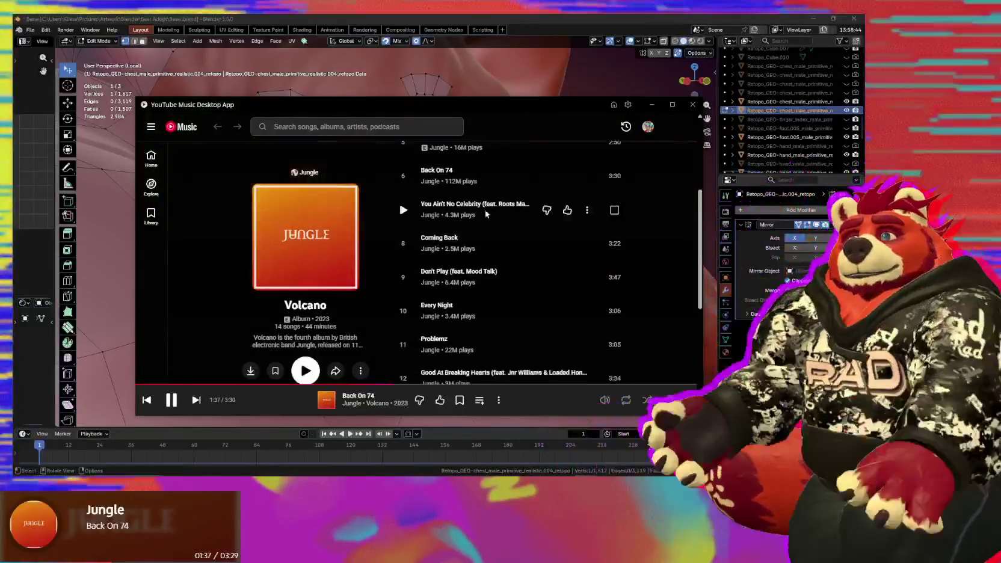
{"action": "scroll", "coordinate": [470, 303], "scroll_direction": "down", "scroll_amount": 2}
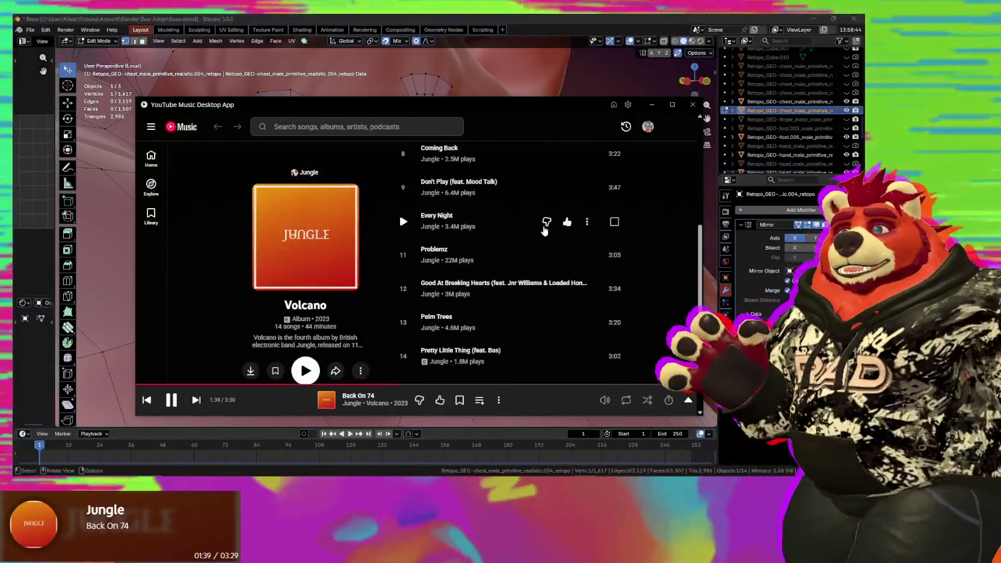
{"action": "scroll", "coordinate": [470, 304], "scroll_direction": "down", "scroll_amount": 2}
{"action": "scroll", "coordinate": [469, 271], "scroll_direction": "up", "scroll_amount": 2}
{"action": "scroll", "coordinate": [467, 241], "scroll_direction": "up", "scroll_amount": 5}
{"action": "scroll", "coordinate": [467, 240], "scroll_direction": "up", "scroll_amount": 1}
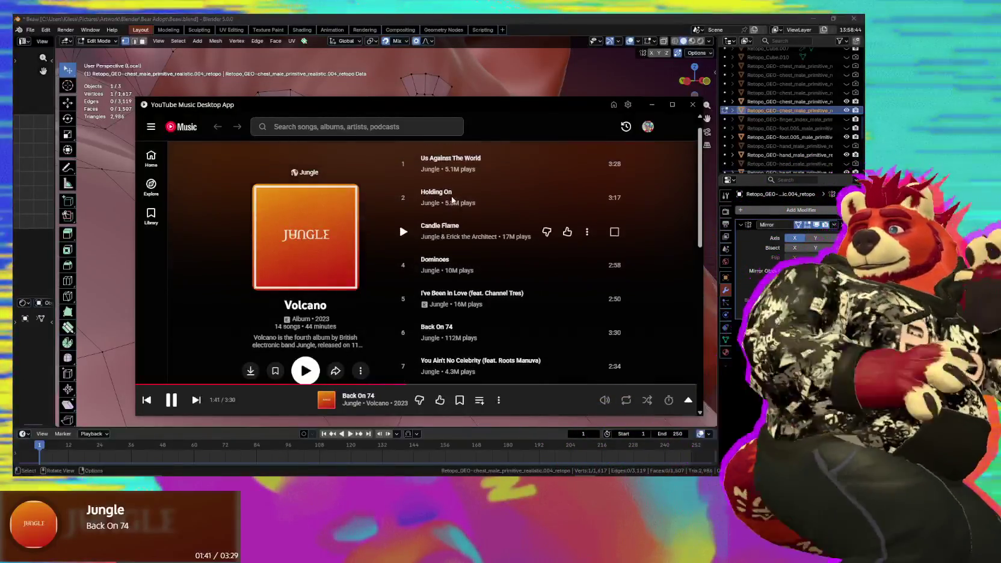
{"action": "scroll", "coordinate": [478, 271], "scroll_direction": "down", "scroll_amount": 1}
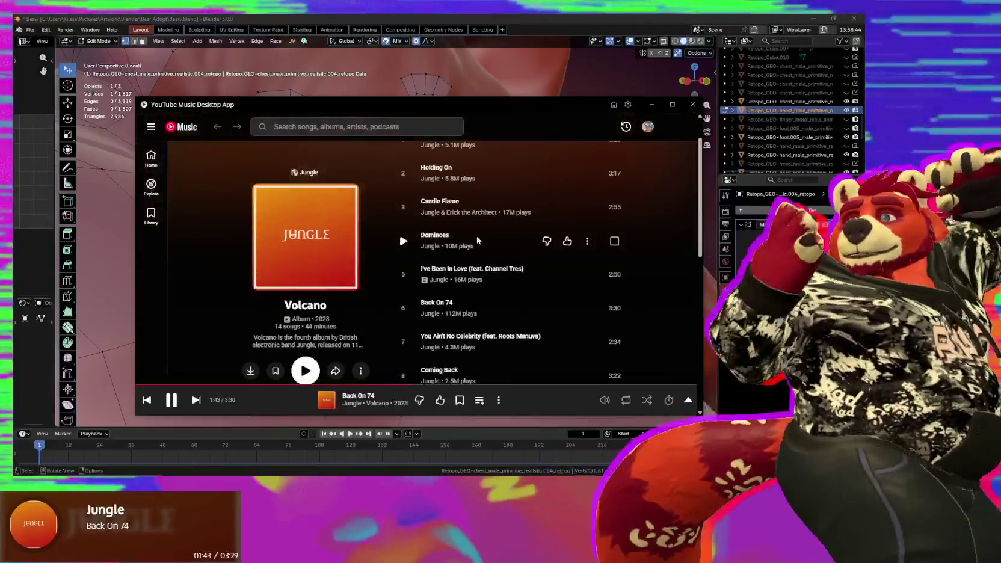
{"action": "scroll", "coordinate": [478, 265], "scroll_direction": "up", "scroll_amount": 1}
{"action": "right_click", "coordinate": [477, 262]}
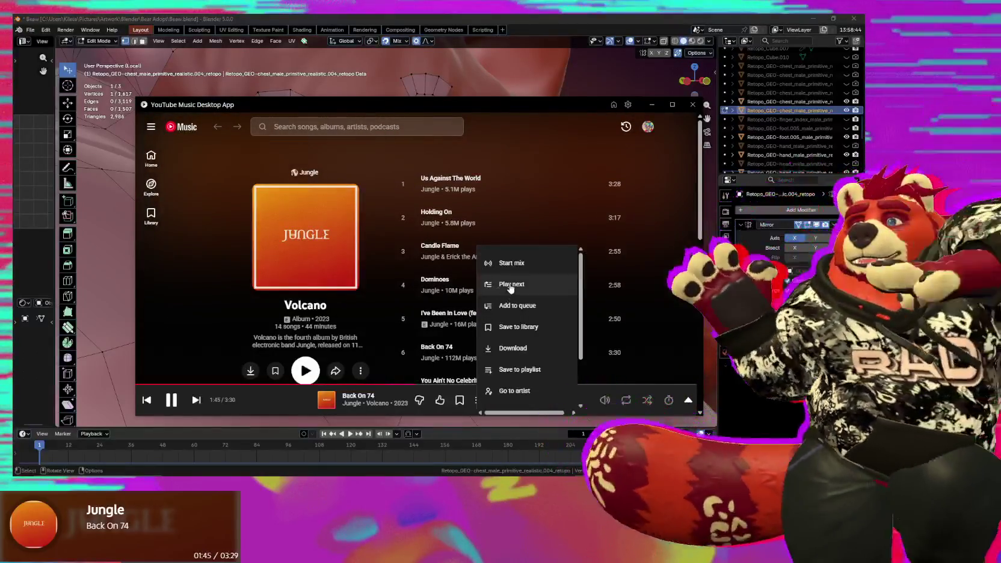
{"action": "left_click", "coordinate": [510, 286]}
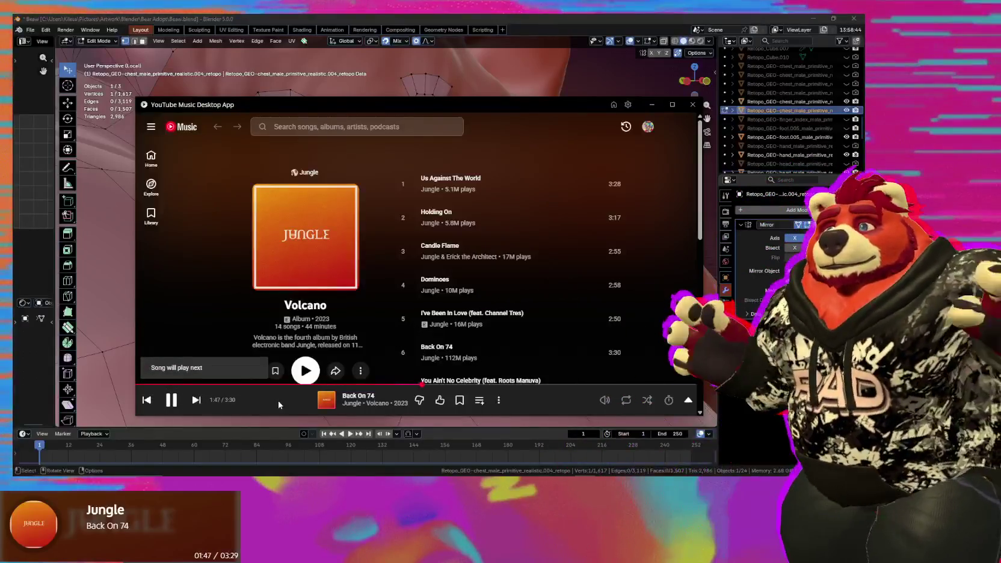
{"action": "left_click", "coordinate": [113, 266]}
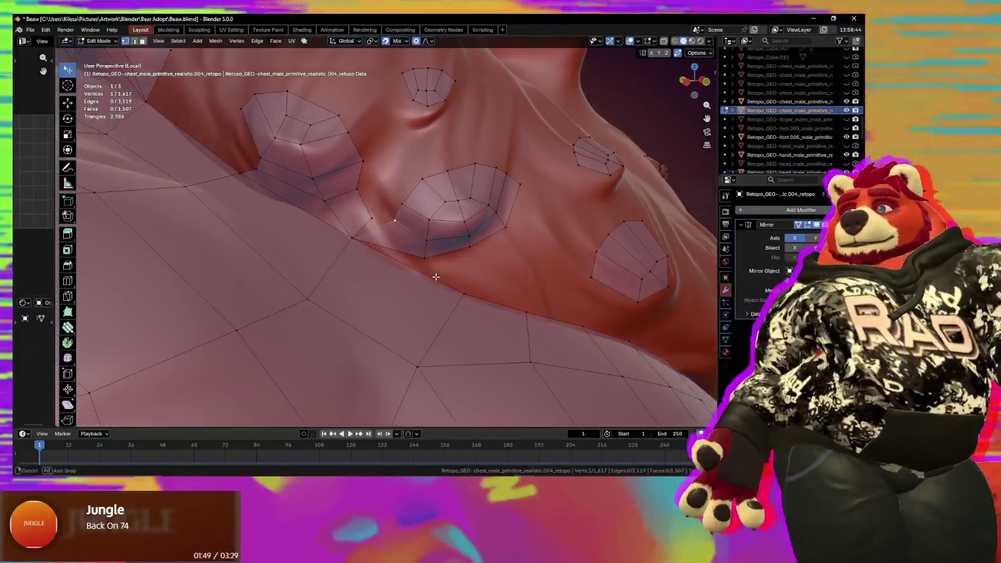
Merge a vertex onto its neighbour and reposition nearby vertices.
{"action": "key", "text": "g"}
{"action": "left_click", "coordinate": [418, 262]}
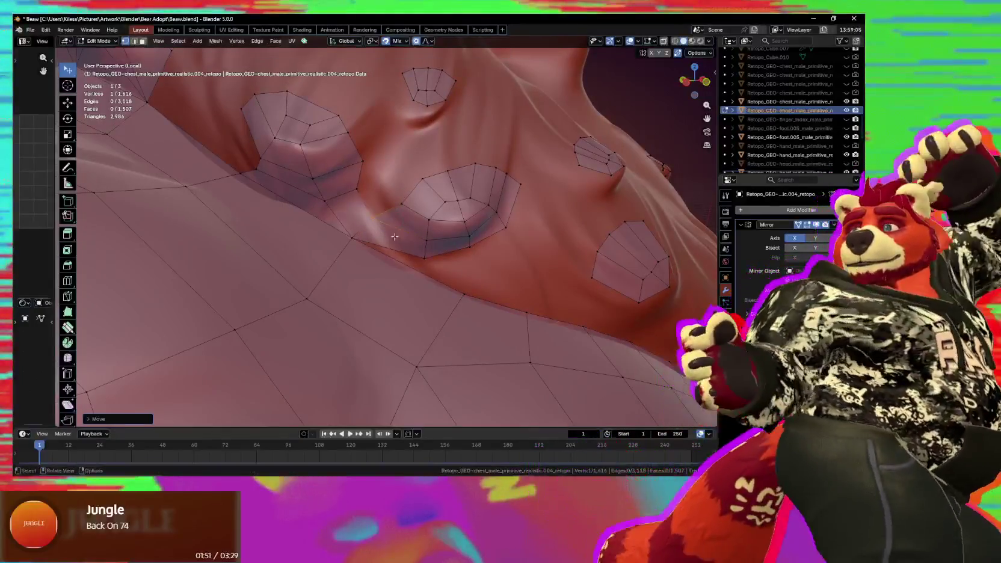
{"action": "middle_click_drag", "start_coordinate": [464, 296], "coordinate": [448, 291]}
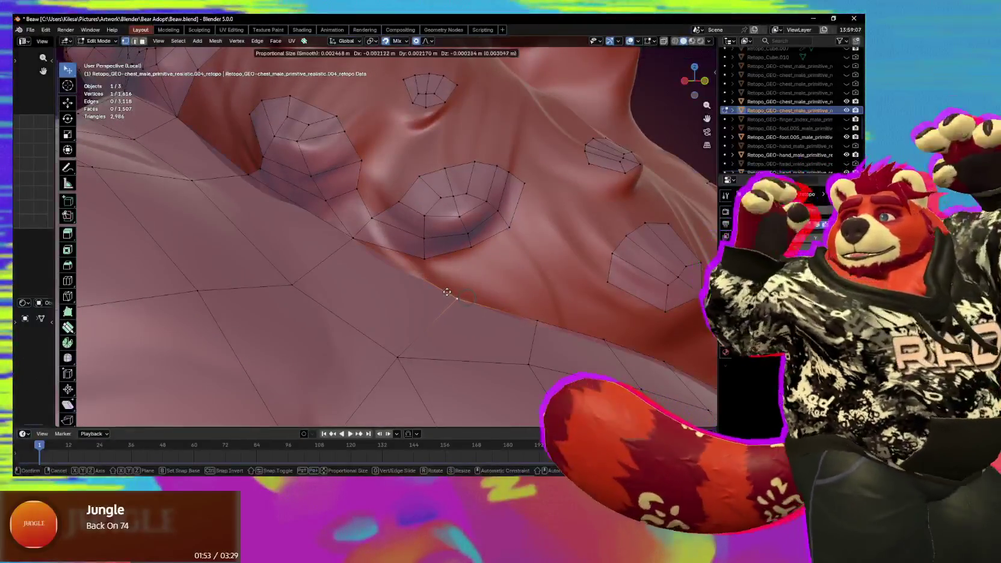
{"action": "key", "text": "g"}
{"action": "left_click", "coordinate": [437, 287]}
{"action": "mouse_move", "coordinate": [487, 324]}
{"action": "middle_mouse_down"}
{"action": "mouse_move", "coordinate": [532, 338]}
{"action": "mouse_move", "coordinate": [457, 266]}
{"action": "middle_mouse_up"}
{"action": "left_click", "coordinate": [520, 341]}
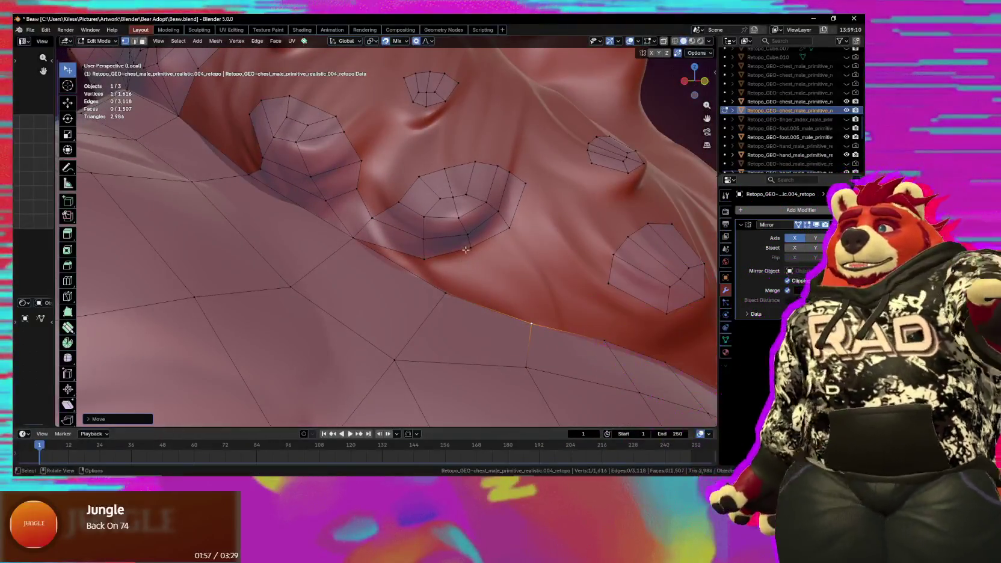
Extend the nub ring's lower edge chain with a new vertex.
{"action": "middle_click_drag", "start_coordinate": [465, 232], "coordinate": [458, 224]}
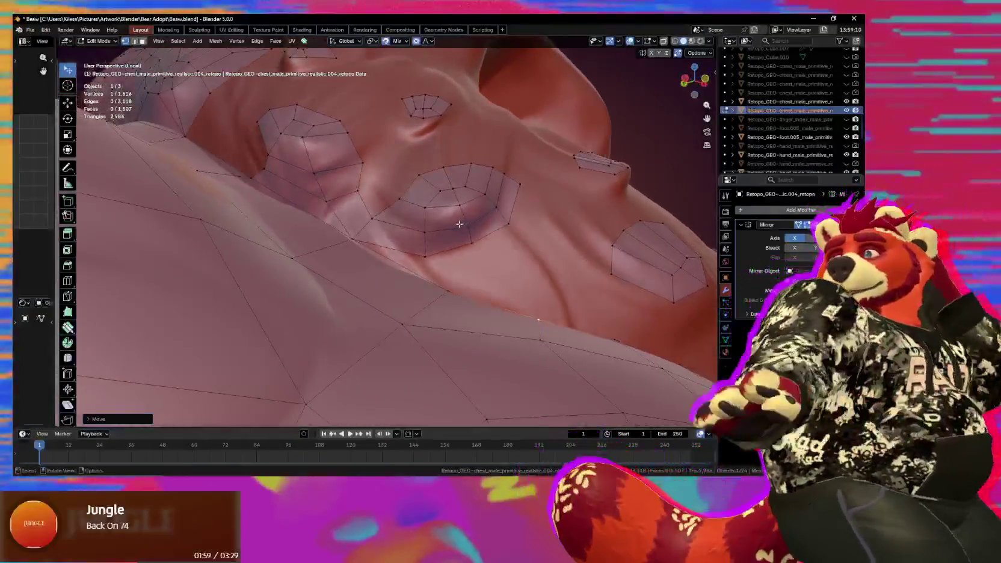
{"action": "left_click", "coordinate": [426, 257]}
{"action": "left_click", "coordinate": [433, 275], "text": "alt"}
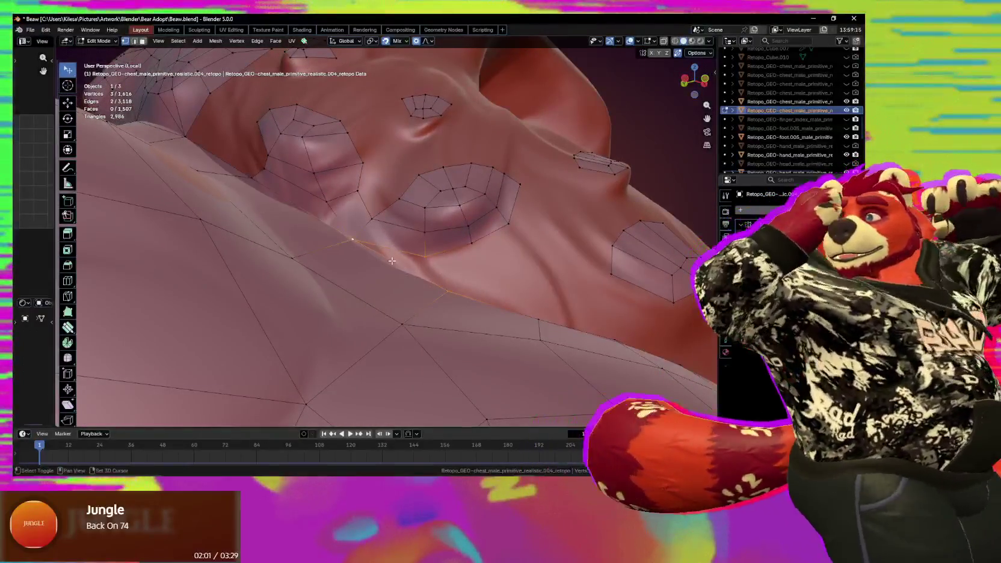
{"action": "right_click", "coordinate": [447, 290]}
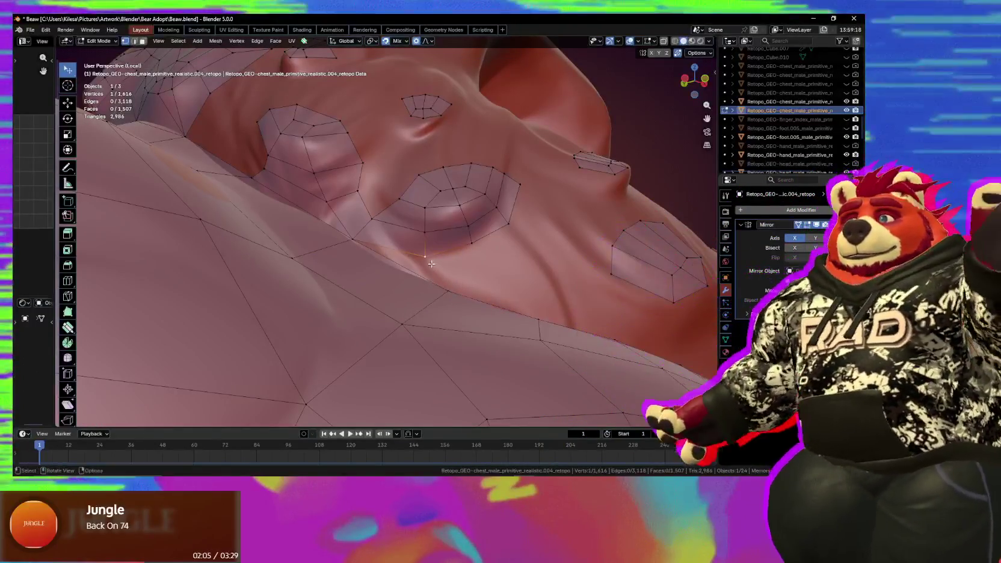
{"action": "left_click", "coordinate": [450, 267]}
{"action": "mouse_move", "coordinate": [450, 267]}
{"action": "middle_mouse_down"}
{"action": "mouse_move", "coordinate": [467, 303]}
{"action": "mouse_move", "coordinate": [424, 287]}
{"action": "middle_mouse_up"}
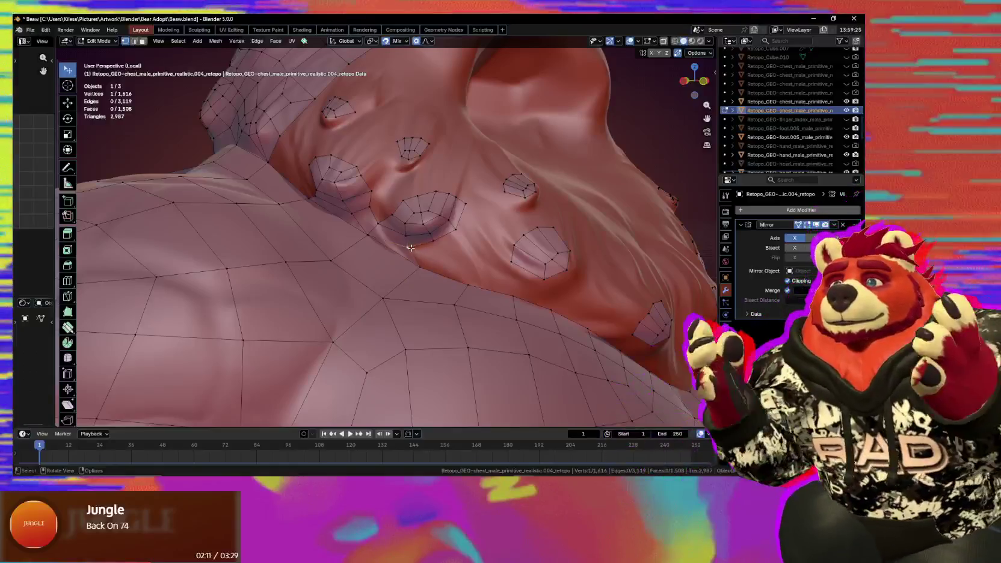
Add several new quads beside the nub ring on the chest surface.
{"action": "key", "text": "f"}
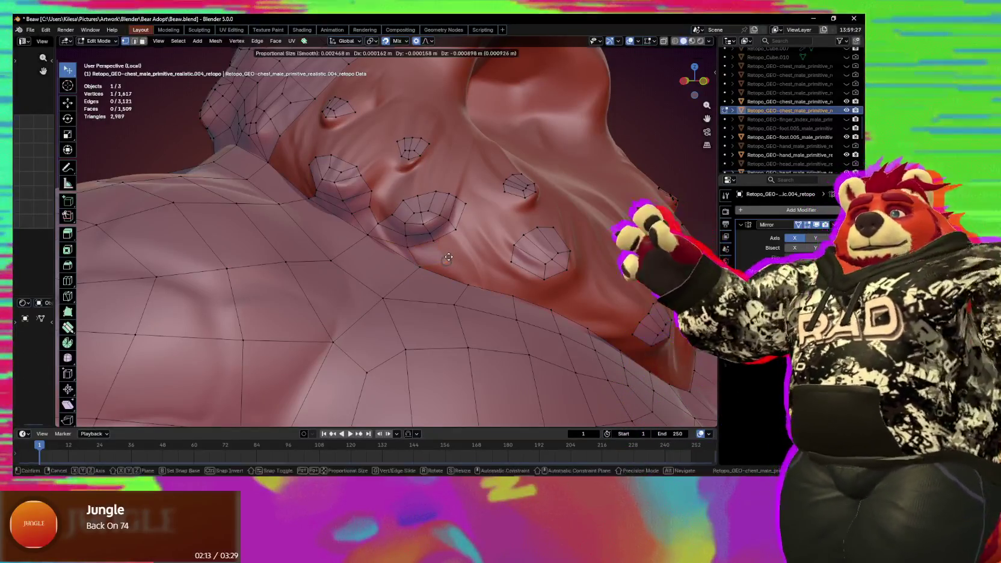
{"action": "key", "text": "f"}
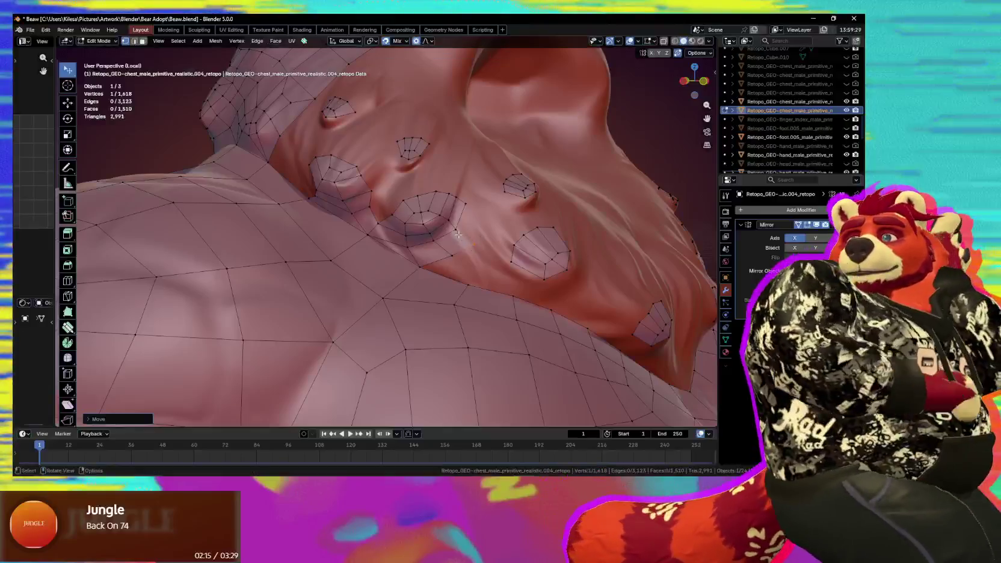
{"action": "key", "text": "f"}
{"action": "mouse_move", "coordinate": [460, 238]}
{"action": "middle_mouse_down"}
{"action": "mouse_move", "coordinate": [395, 221]}
{"action": "mouse_move", "coordinate": [383, 251]}
{"action": "middle_mouse_up"}
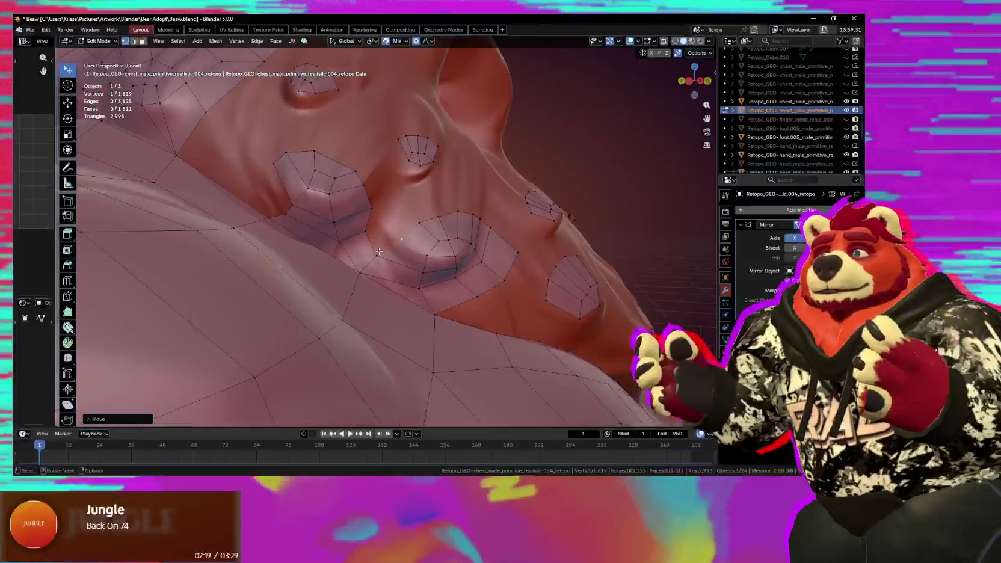
{"action": "middle_click_drag", "start_coordinate": [390, 237], "coordinate": [388, 236]}
{"action": "key", "text": "f"}
{"action": "left_click", "coordinate": [395, 222]}
{"action": "key", "text": "f"}
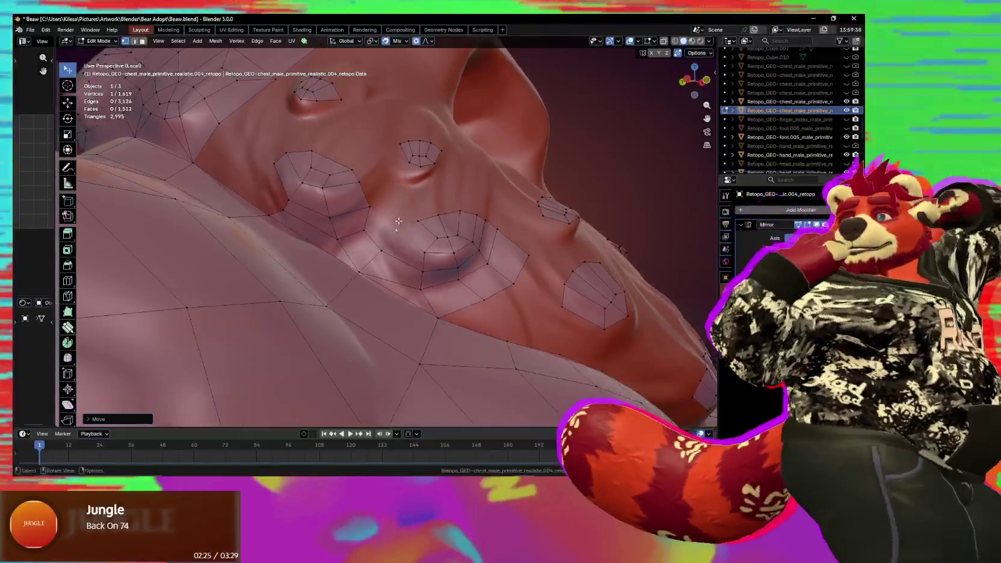
{"action": "left_click", "coordinate": [413, 212]}
{"action": "middle_click_drag", "start_coordinate": [413, 213], "coordinate": [383, 222]}
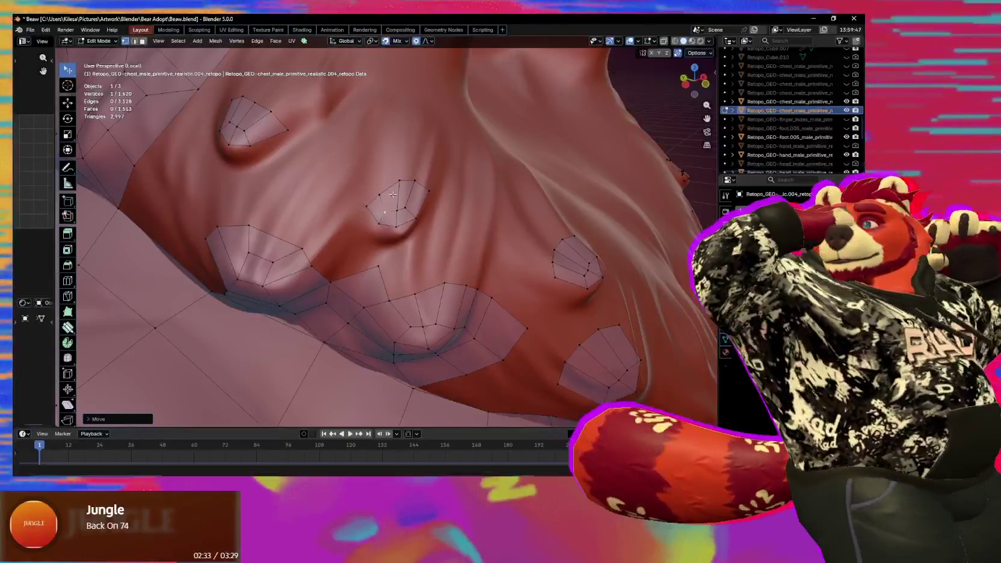
Proportionally move the vertices around the small nub ring onto the sculpted chest.
{"action": "left_click", "coordinate": [405, 183]}
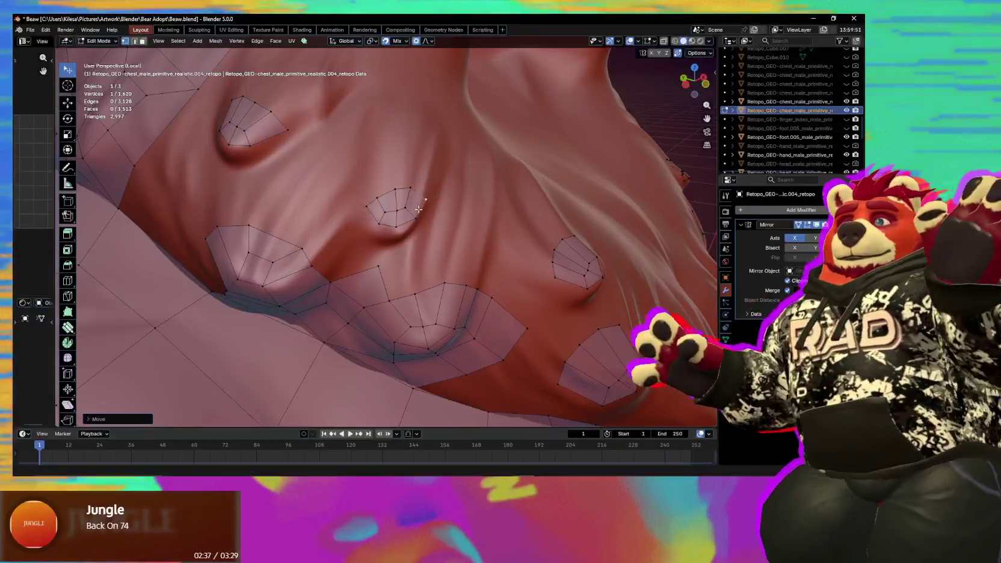
{"action": "key", "text": "g"}
{"action": "left_click", "coordinate": [386, 228]}
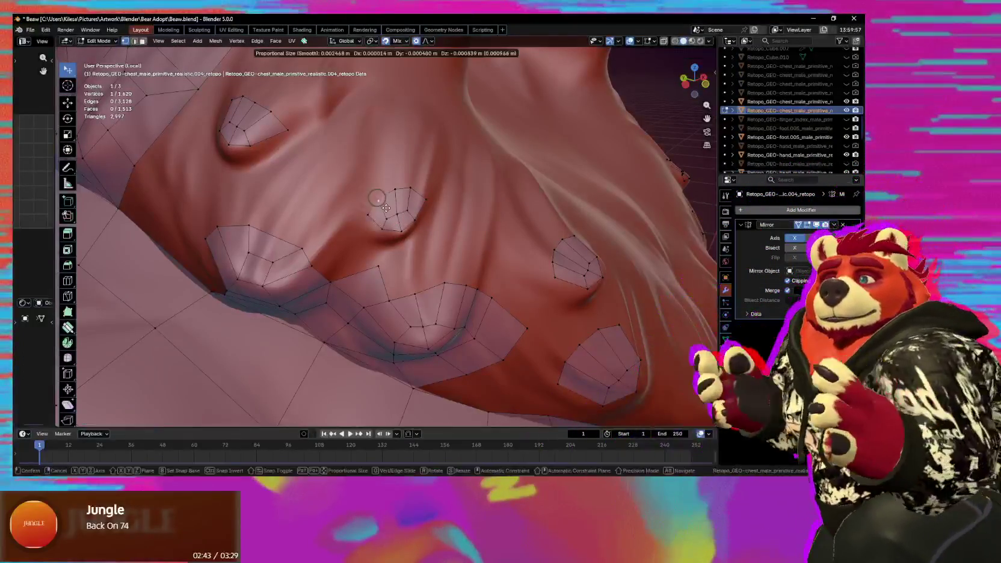
{"action": "mouse_move", "coordinate": [407, 197]}
{"action": "middle_mouse_down"}
{"action": "mouse_move", "coordinate": [420, 211]}
{"action": "mouse_move", "coordinate": [393, 218]}
{"action": "middle_mouse_up"}
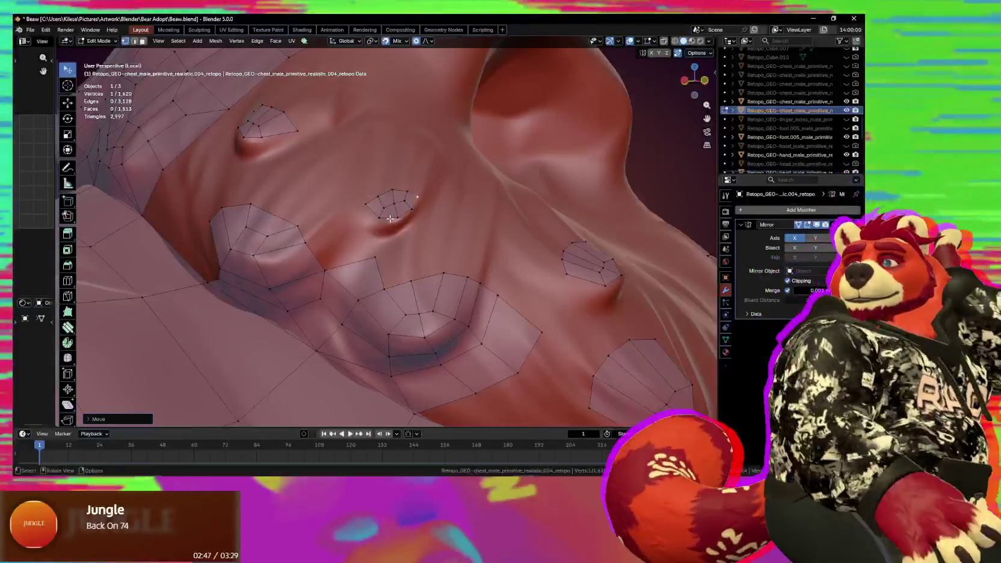
{"action": "left_click", "coordinate": [365, 212]}
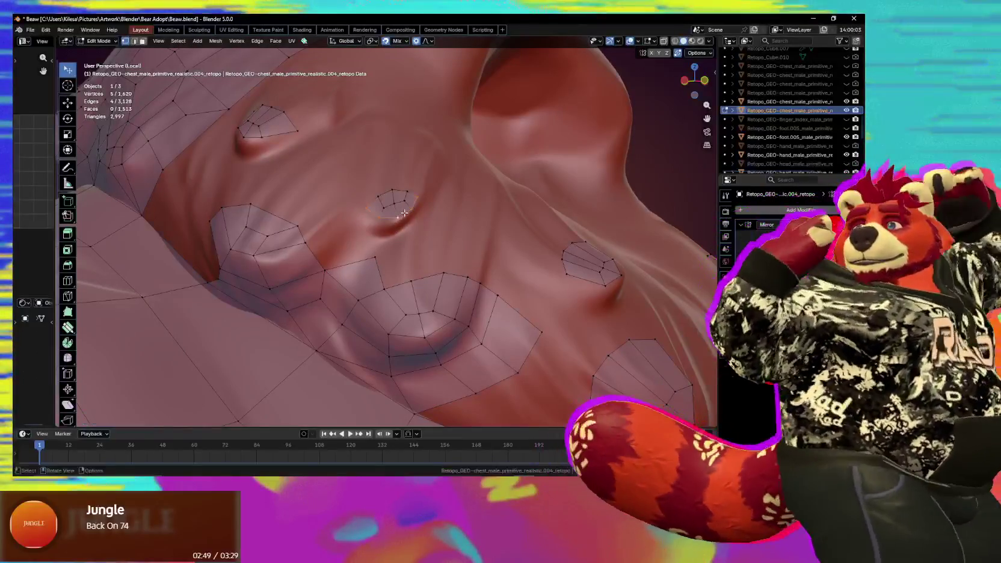
{"action": "middle_click_drag", "start_coordinate": [569, 380], "coordinate": [557, 357]}
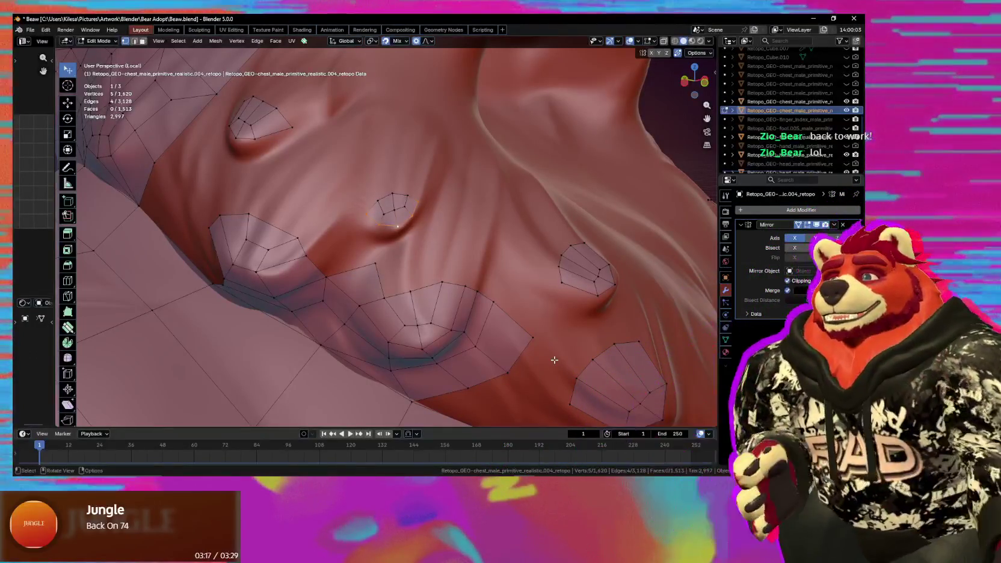
{"action": "middle_click_drag", "start_coordinate": [554, 360], "coordinate": [545, 361]}
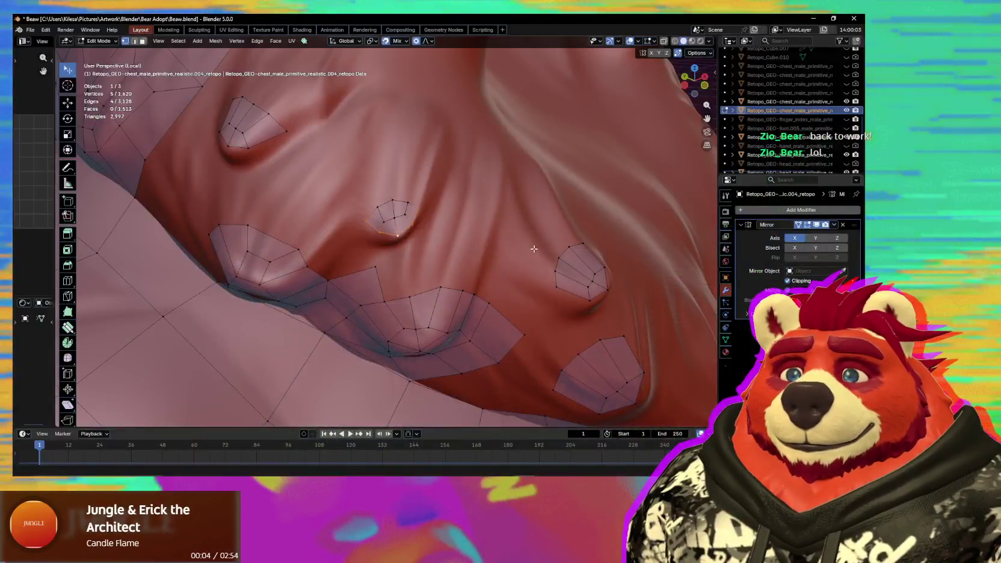
Extrude the small nub's edge loop outward and nudge it down and right.
{"action": "middle_click_drag", "start_coordinate": [534, 249], "coordinate": [517, 251]}
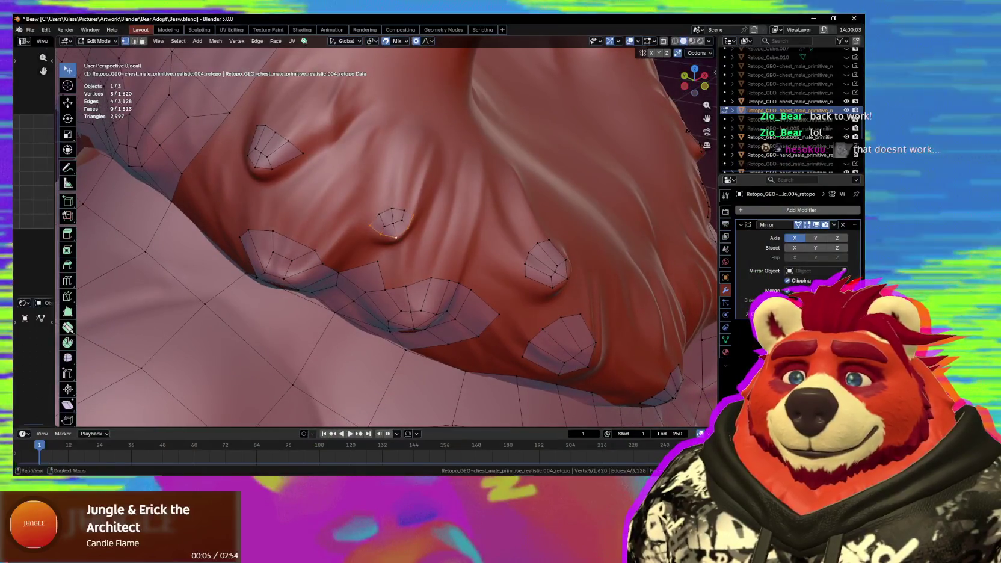
{"action": "mouse_move", "coordinate": [437, 313]}
{"action": "middle_mouse_down"}
{"action": "mouse_move", "coordinate": [395, 248]}
{"action": "mouse_move", "coordinate": [406, 259]}
{"action": "mouse_move", "coordinate": [434, 219]}
{"action": "middle_mouse_up"}
{"action": "key", "text": "e"}
{"action": "left_click", "coordinate": [436, 260]}
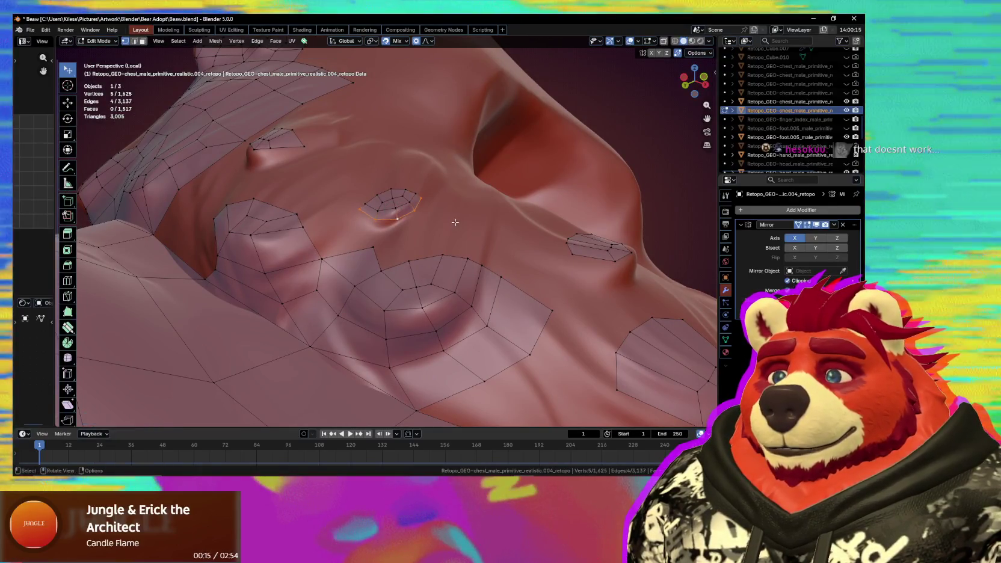
{"action": "key", "text": "g"}
{"action": "left_click", "coordinate": [468, 240]}
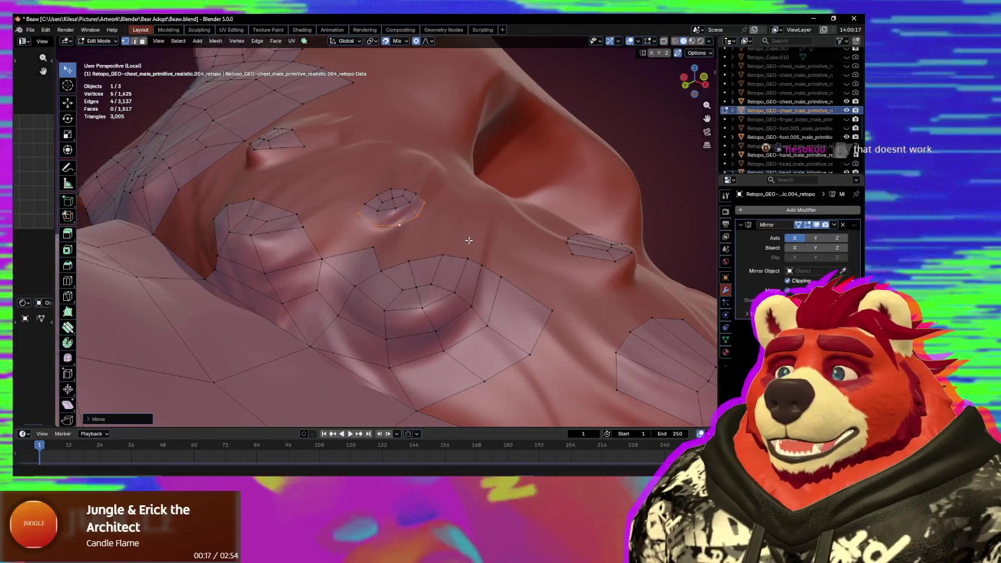
{"action": "middle_click_drag", "start_coordinate": [480, 234], "coordinate": [396, 204]}
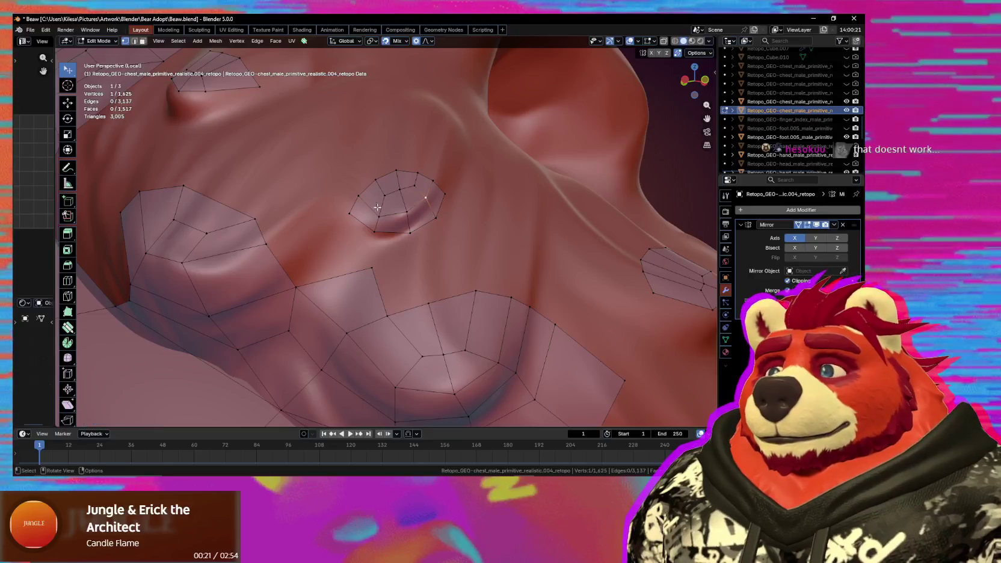
{"action": "middle_click_drag", "start_coordinate": [358, 204], "coordinate": [371, 250]}
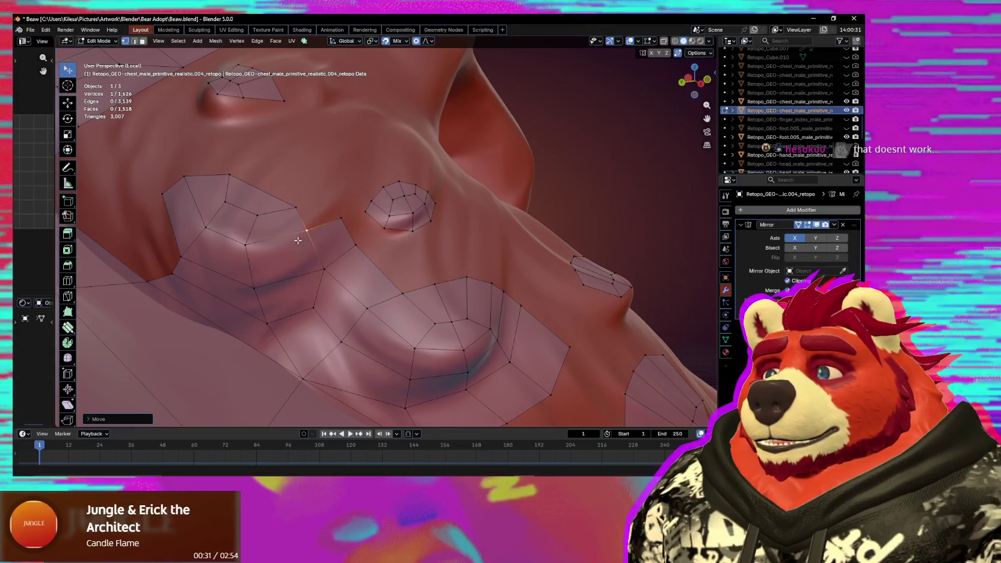
{"action": "left_click", "coordinate": [215, 238]}
{"action": "middle_click_drag", "start_coordinate": [214, 237], "coordinate": [283, 244]}
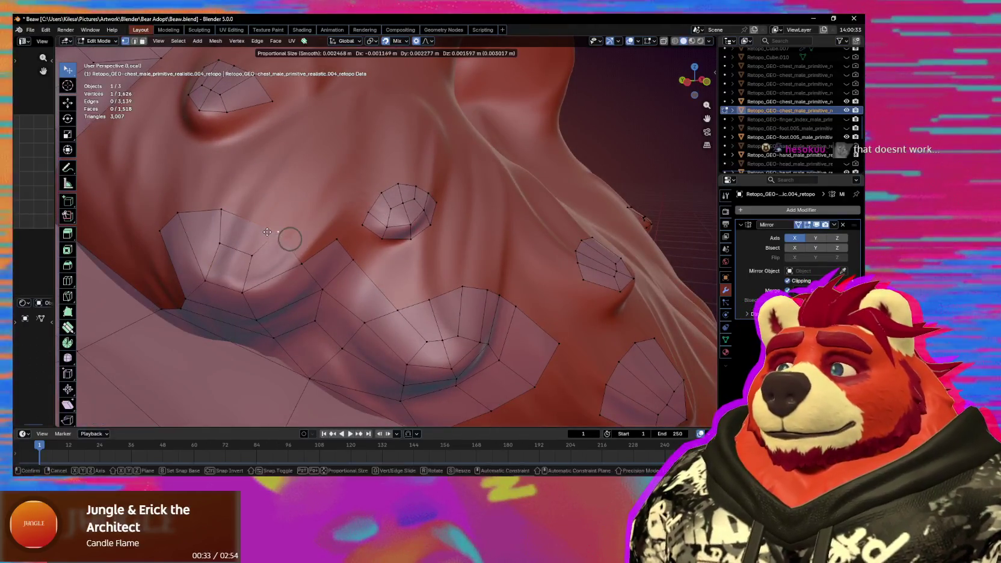
Proportionally pull the large ring's edge vertices down onto the chest surface.
{"action": "left_click", "coordinate": [177, 213]}
{"action": "key", "text": "g"}
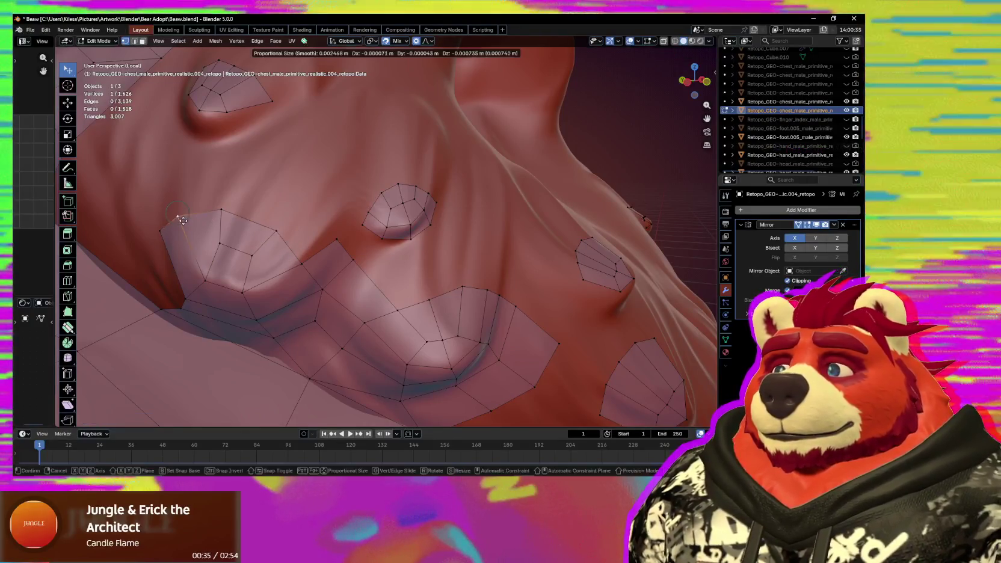
{"action": "left_click_drag", "start_coordinate": [213, 244], "coordinate": [224, 260]}
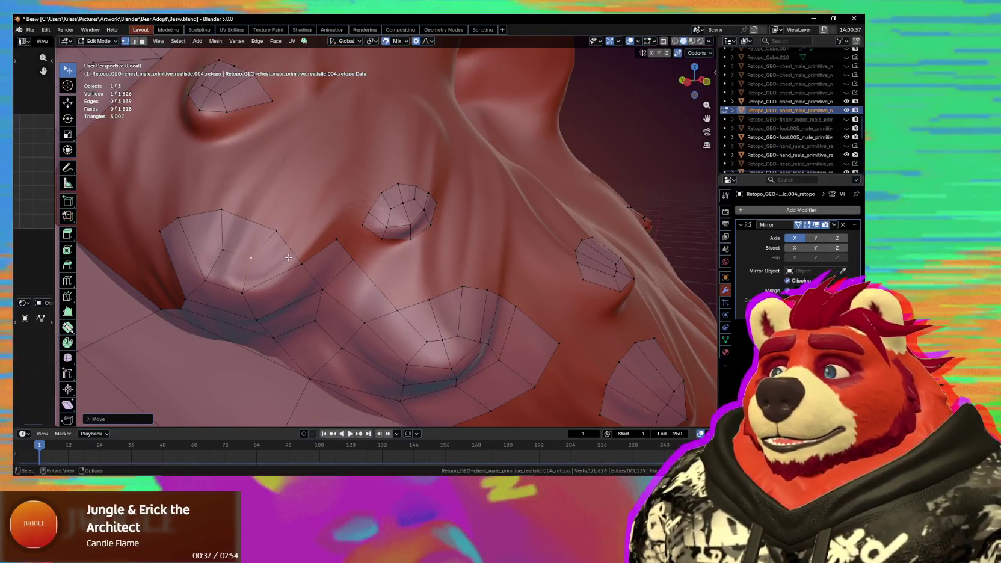
{"action": "middle_click_drag", "start_coordinate": [309, 252], "coordinate": [318, 269]}
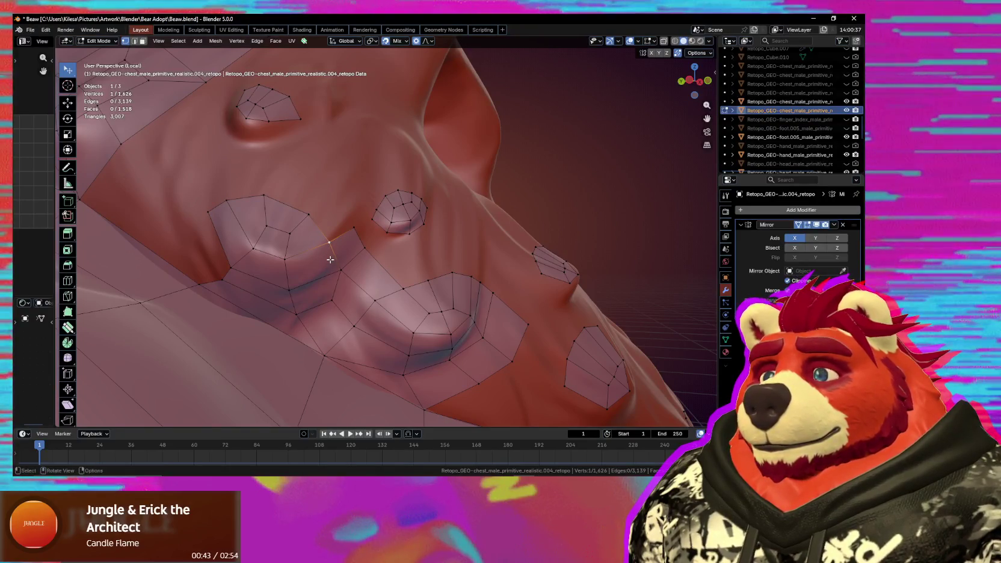
{"action": "key", "text": "g"}
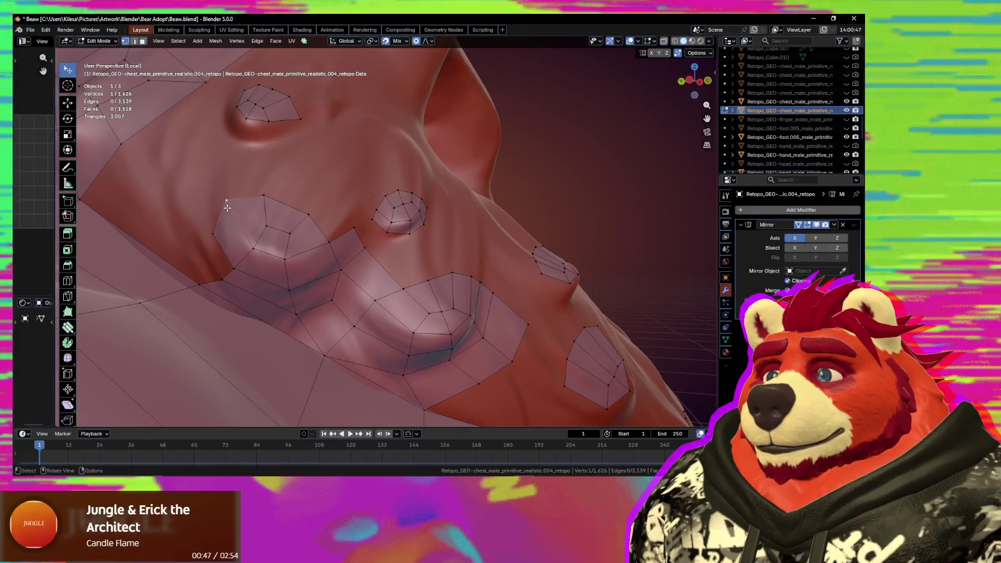
{"action": "left_click", "coordinate": [264, 223]}
{"action": "left_click", "coordinate": [328, 241]}
{"action": "key", "text": "g"}
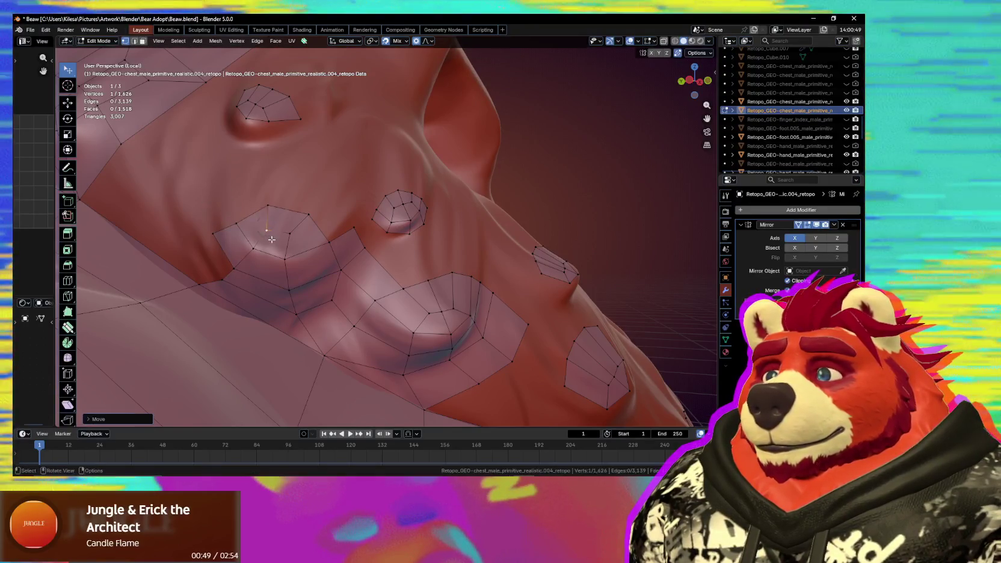
{"action": "left_click", "coordinate": [330, 272]}
{"action": "key", "text": "g"}
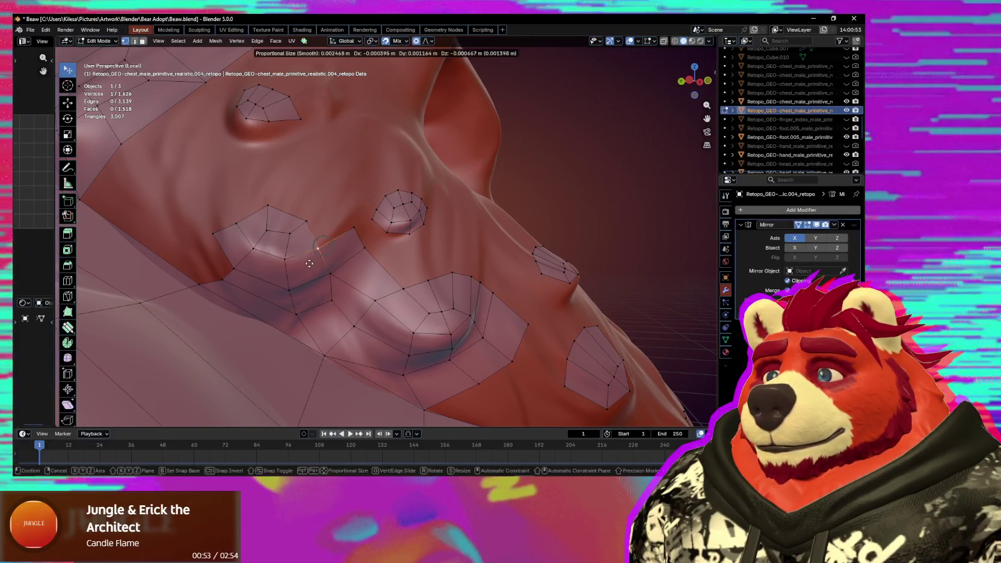
{"action": "middle_click_drag", "start_coordinate": [320, 259], "coordinate": [316, 297]}
{"action": "left_click", "coordinate": [315, 298]}
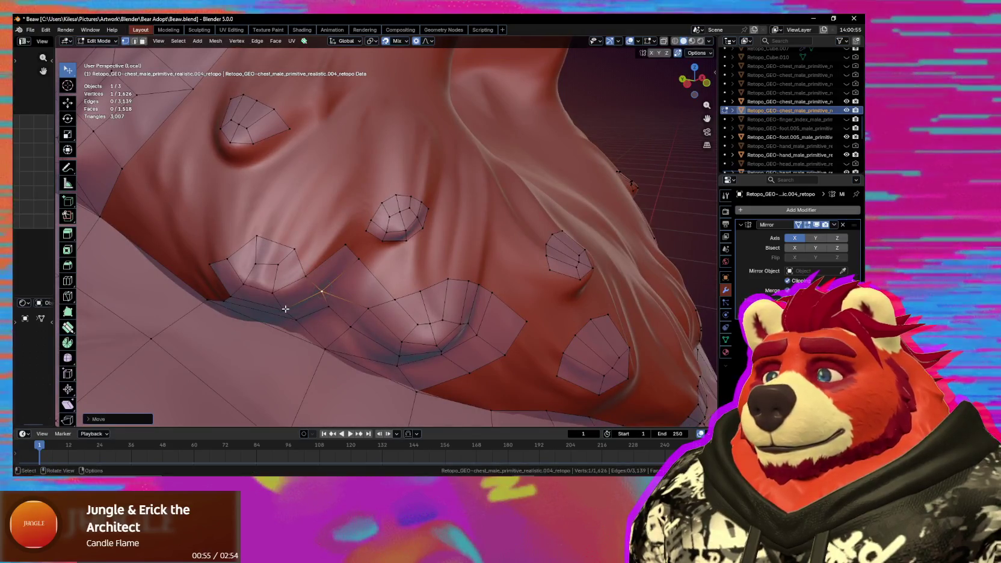
{"action": "mouse_move", "coordinate": [244, 267]}
{"action": "middle_mouse_down"}
{"action": "mouse_move", "coordinate": [283, 249]}
{"action": "mouse_move", "coordinate": [349, 245]}
{"action": "middle_mouse_up"}
Add two new vertices and faces off the ring onto the chest.
{"action": "key", "text": "f"}
{"action": "left_click", "coordinate": [319, 243]}
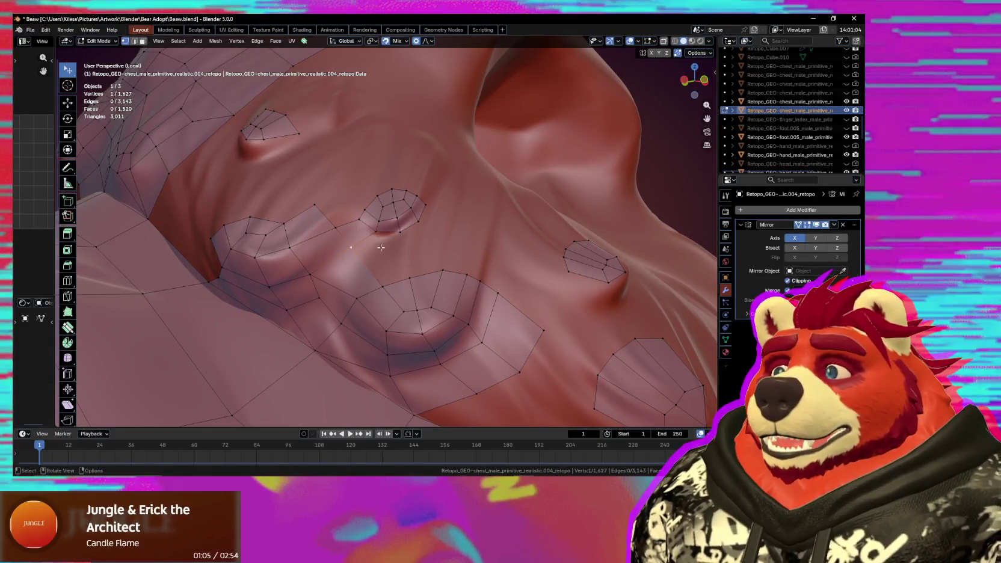
{"action": "key", "text": "f"}
{"action": "left_click", "coordinate": [434, 250]}
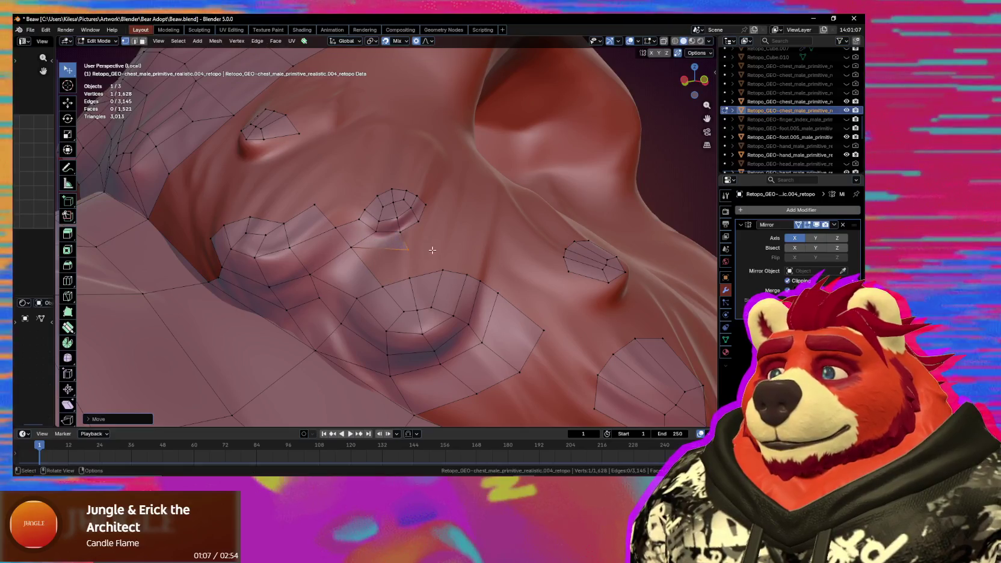
{"action": "left_click", "coordinate": [382, 287], "text": "shift"}
{"action": "left_click", "coordinate": [409, 278], "text": "shift"}
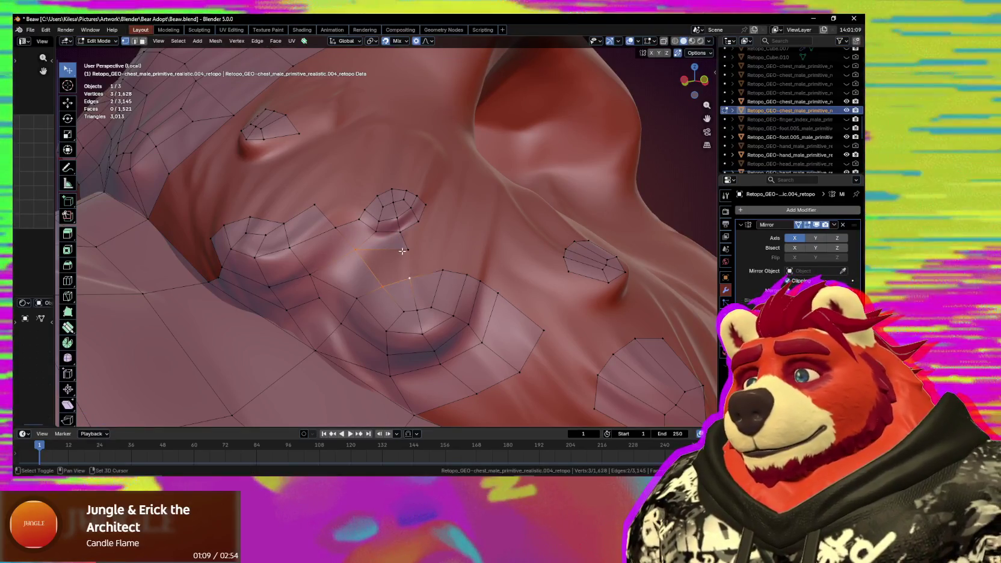
{"action": "left_click_drag", "start_coordinate": [400, 251], "coordinate": [406, 253]}
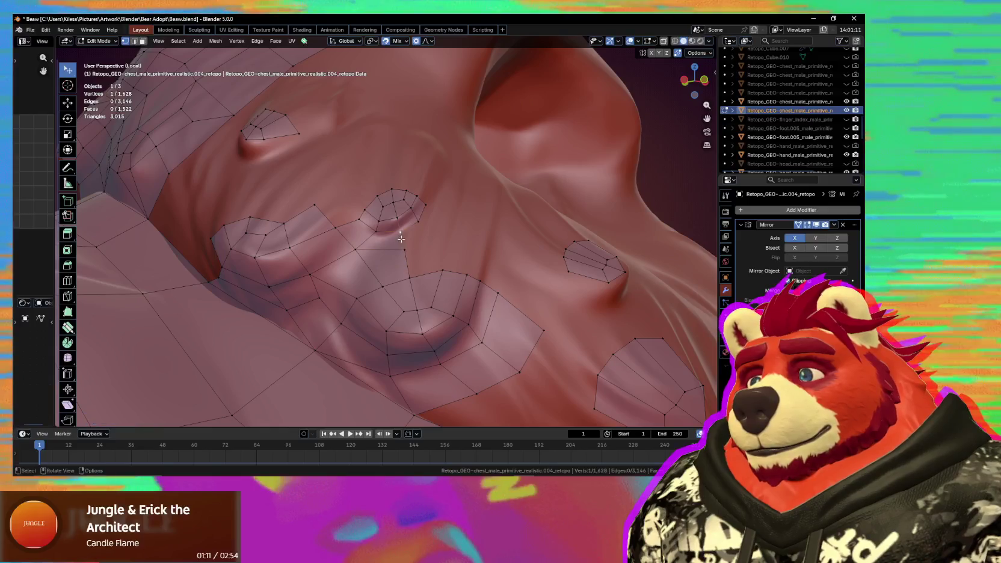
Fill more faces between the selected vertices and settle them on the surface.
{"action": "key", "text": "f"}
{"action": "left_click", "coordinate": [409, 275], "text": "shift"}
{"action": "key", "text": "f"}
{"action": "middle_click_drag", "start_coordinate": [408, 274], "coordinate": [415, 257]}
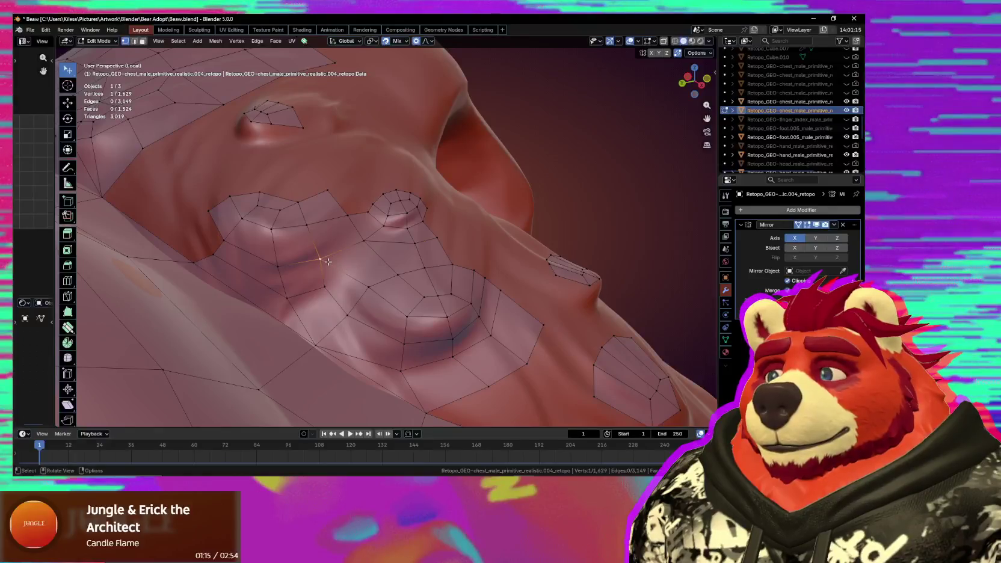
{"action": "mouse_move", "coordinate": [328, 262]}
{"action": "left_mouse_down"}
{"action": "mouse_move", "coordinate": [353, 275]}
{"action": "mouse_move", "coordinate": [323, 288]}
{"action": "left_mouse_up"}
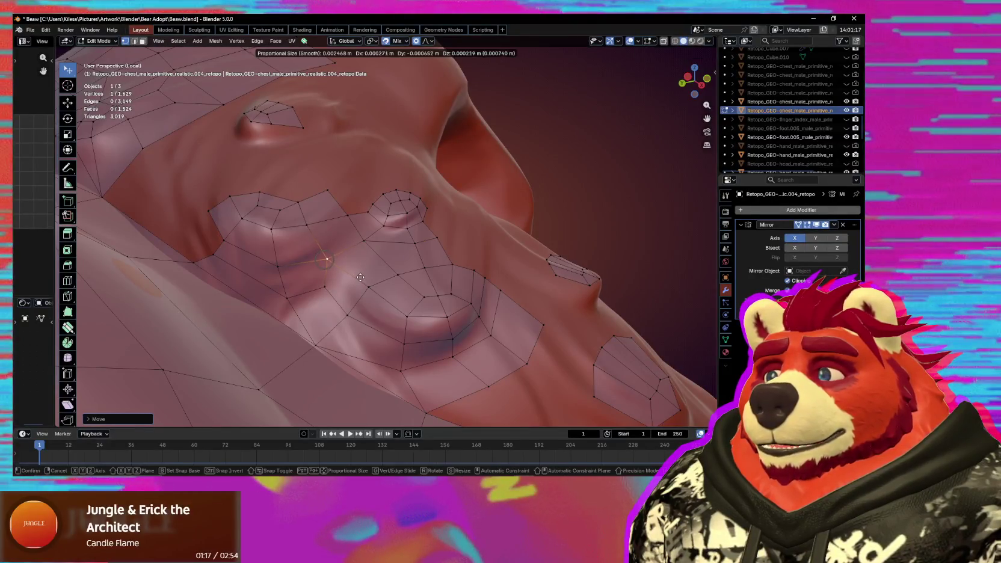
{"action": "middle_click_drag", "start_coordinate": [325, 289], "coordinate": [319, 279]}
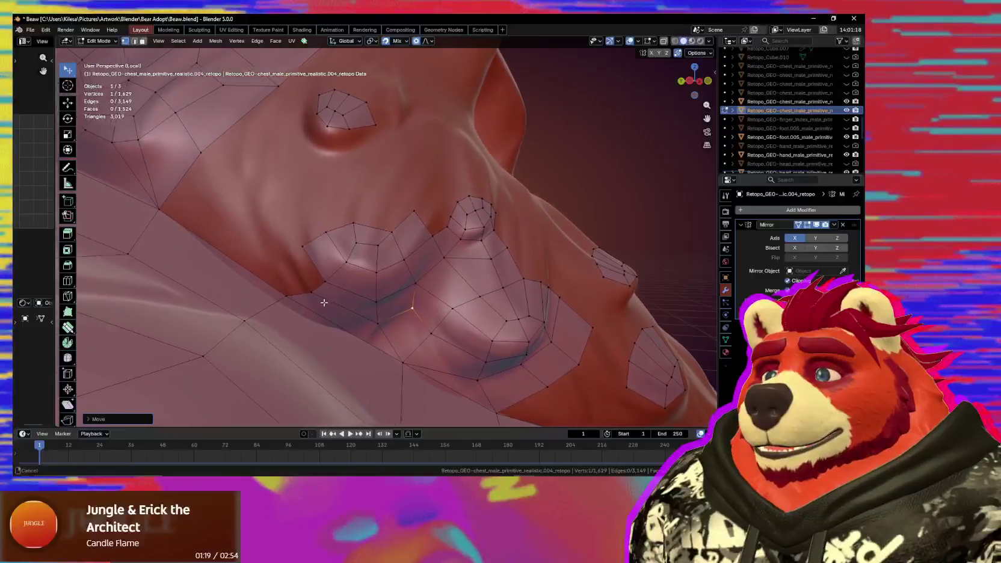
{"action": "left_click", "coordinate": [310, 290]}
{"action": "key", "text": "F2"}
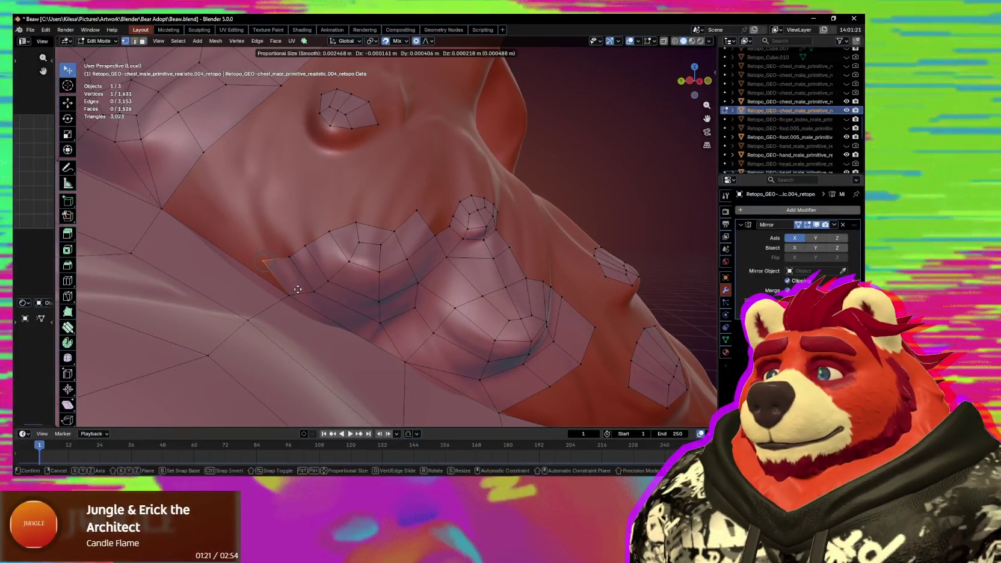
Extend several new vertices and faces below the nub ring.
{"action": "left_click", "coordinate": [307, 239]}
{"action": "middle_click_drag", "start_coordinate": [325, 240], "coordinate": [337, 236]}
{"action": "key", "text": "F2"}
{"action": "key", "text": "F2"}
{"action": "left_click", "coordinate": [326, 225]}
{"action": "key", "text": "F2"}
{"action": "left_click", "coordinate": [310, 237]}
{"action": "key", "text": "F2"}
{"action": "left_click", "coordinate": [298, 254]}
{"action": "middle_click_drag", "start_coordinate": [288, 266], "coordinate": [303, 257]}
Delete the stray vertex, then extend a border vertex and merge it onto its neighbour.
{"action": "key", "text": "x"}
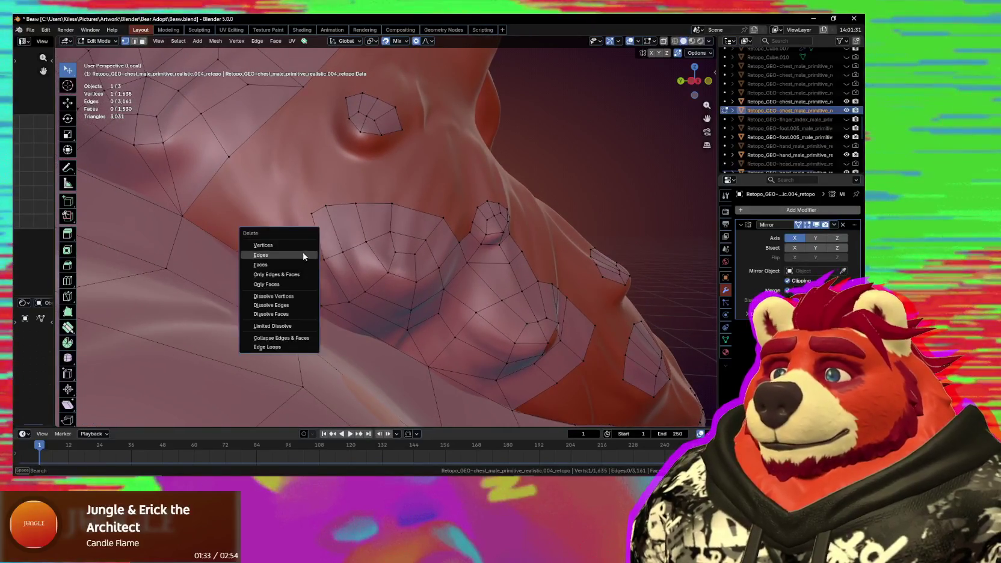
{"action": "left_click", "coordinate": [262, 245]}
{"action": "left_click", "coordinate": [322, 305]}
{"action": "left_click", "coordinate": [182, 215], "text": "shift"}
{"action": "key", "text": "F2"}
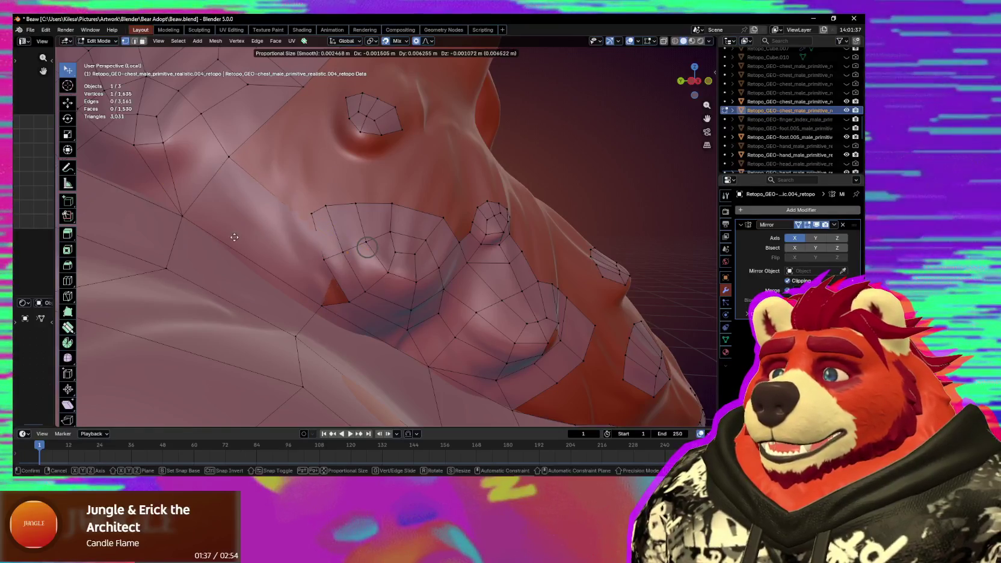
{"action": "left_click", "coordinate": [222, 248]}
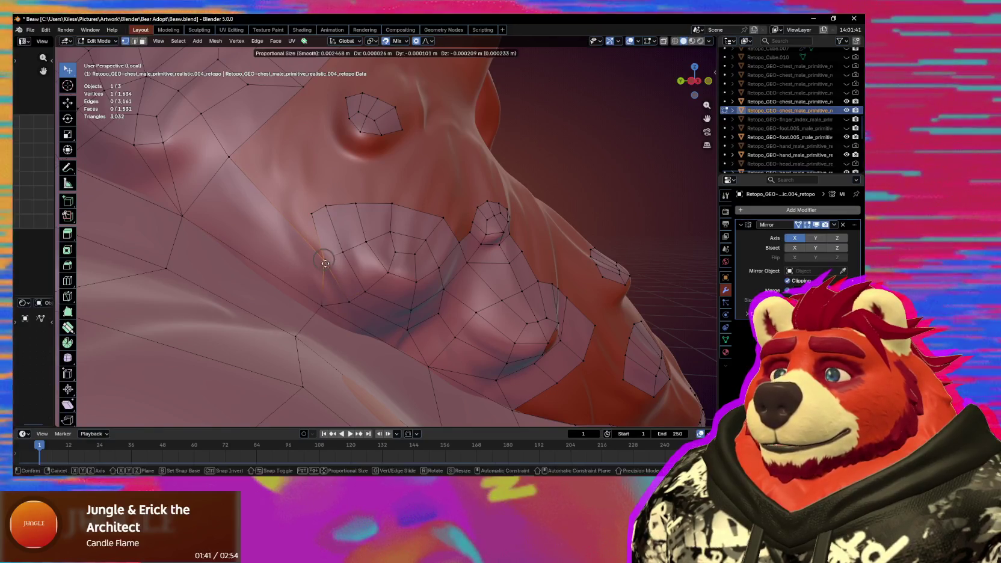
{"action": "mouse_move", "coordinate": [329, 260]}
{"action": "middle_mouse_down"}
{"action": "mouse_move", "coordinate": [308, 229]}
{"action": "mouse_move", "coordinate": [335, 286]}
{"action": "mouse_move", "coordinate": [362, 277]}
{"action": "middle_mouse_up"}
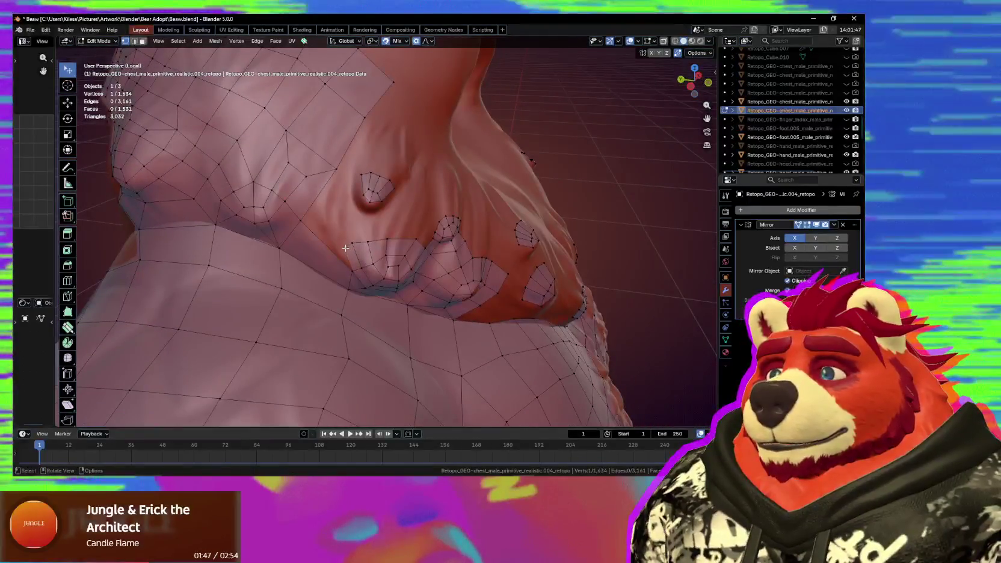
Merge the moved vertex into its neighbour and select three vertices on the ring's lower side.
{"action": "key", "text": "g"}
{"action": "left_click", "coordinate": [359, 245]}
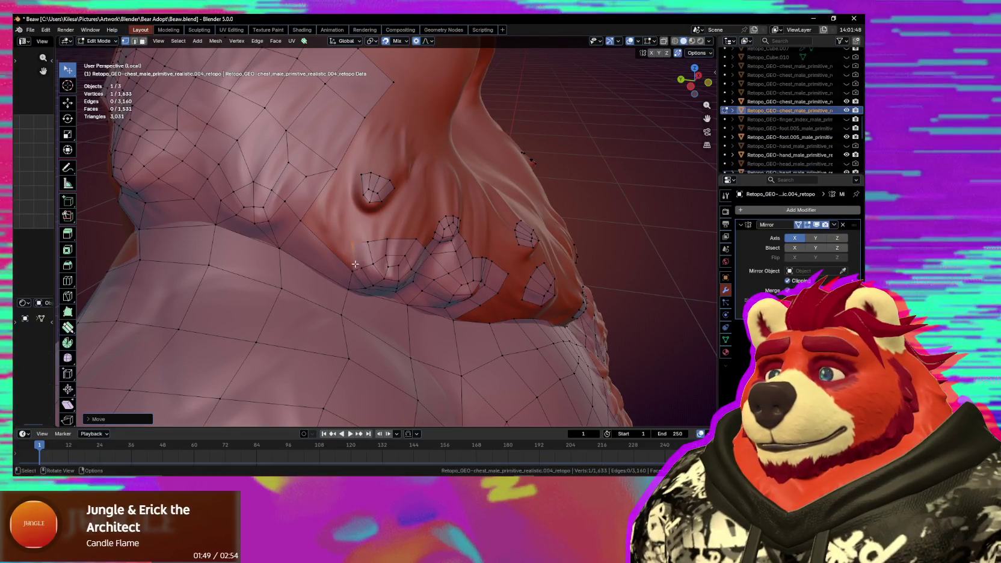
{"action": "mouse_move", "coordinate": [334, 231]}
{"action": "middle_mouse_down"}
{"action": "mouse_move", "coordinate": [343, 213]}
{"action": "mouse_move", "coordinate": [382, 225]}
{"action": "mouse_move", "coordinate": [370, 199]}
{"action": "middle_mouse_up"}
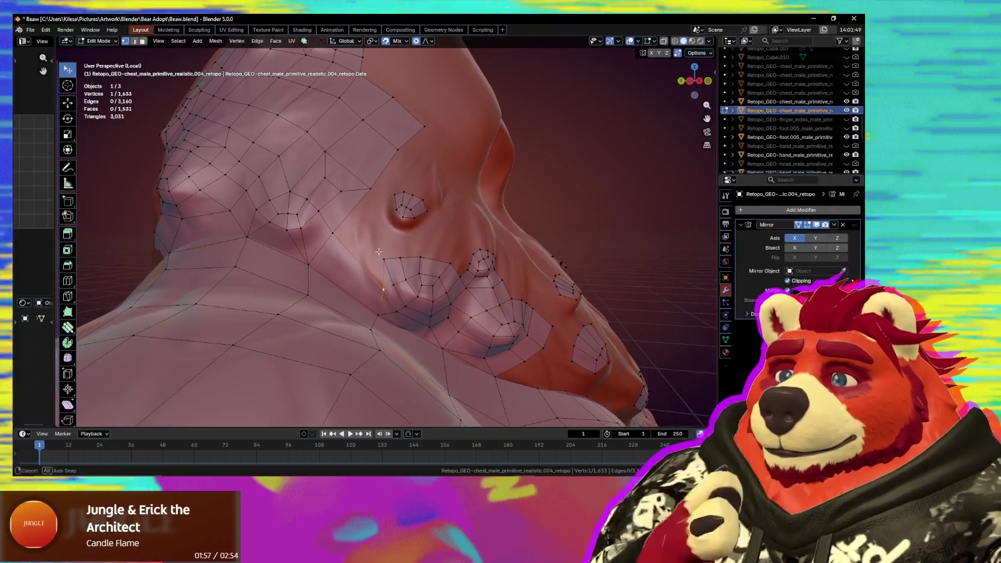
{"action": "middle_click_drag", "start_coordinate": [368, 236], "coordinate": [356, 300]}
{"action": "left_click", "coordinate": [381, 322], "text": "shift"}
{"action": "left_click", "coordinate": [309, 243], "text": "shift"}
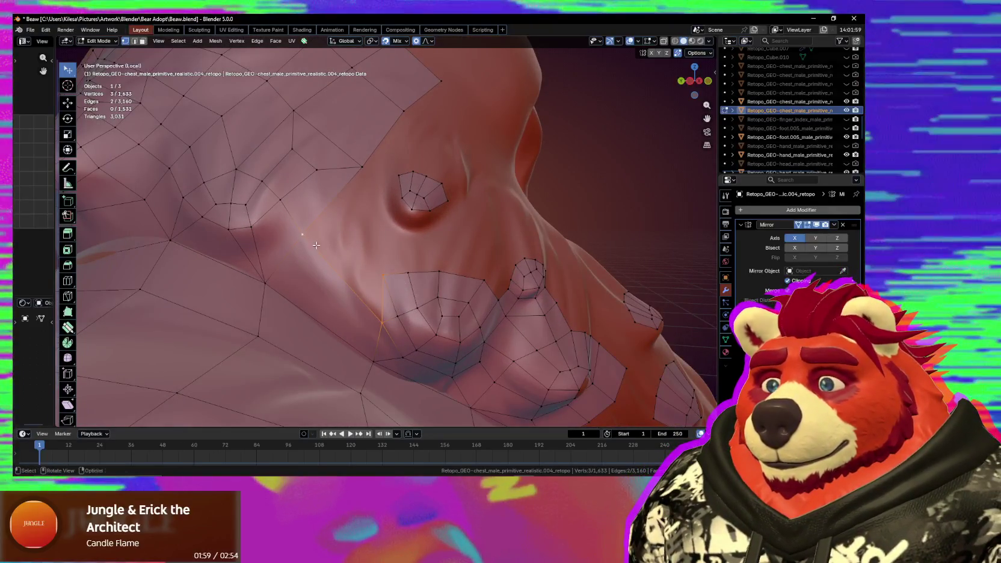
Switch to edge selection and adjust vertices along the nub ring's lower edge.
{"action": "key", "text": "2"}
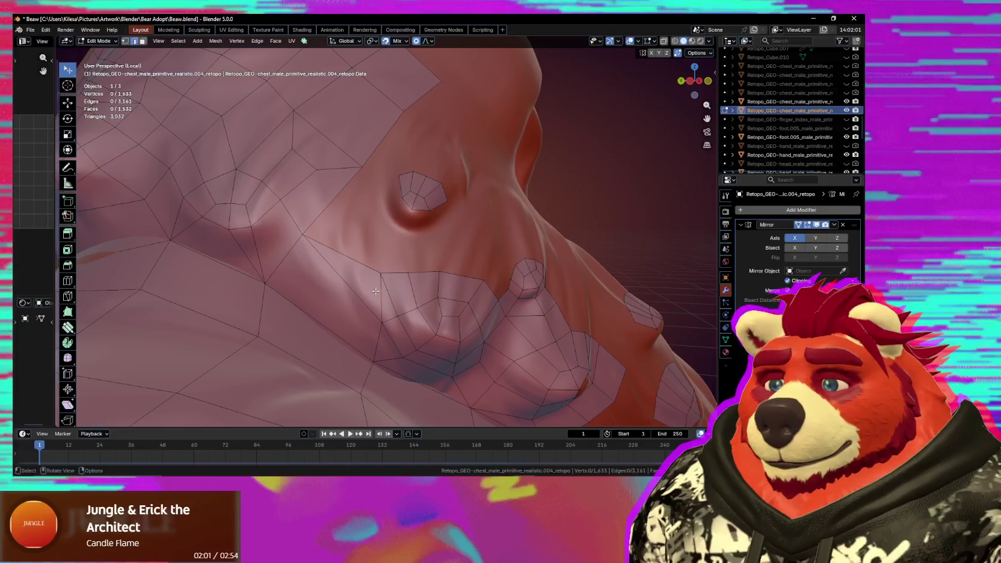
{"action": "left_click", "coordinate": [378, 273]}
{"action": "key", "text": "g"}
{"action": "left_click", "coordinate": [308, 242]}
{"action": "mouse_move", "coordinate": [347, 281]}
{"action": "middle_mouse_down"}
{"action": "mouse_move", "coordinate": [373, 296]}
{"action": "mouse_move", "coordinate": [361, 270]}
{"action": "middle_mouse_up"}
Reposition a vertex onto the chest surface and extrude a new vertex beside it.
{"action": "key", "text": "g"}
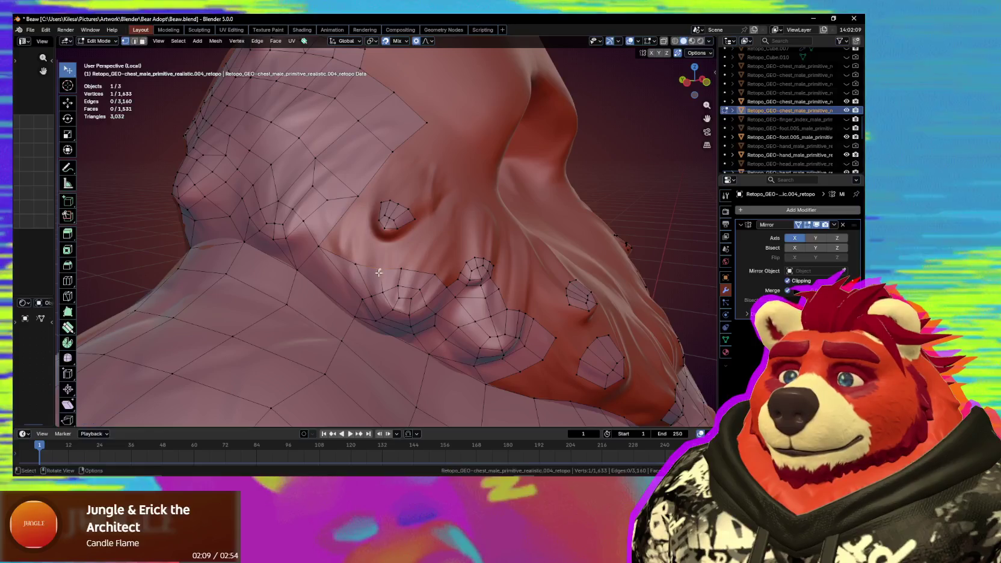
{"action": "left_click", "coordinate": [401, 269]}
{"action": "left_click", "coordinate": [433, 275]}
{"action": "mouse_move", "coordinate": [432, 276]}
{"action": "middle_mouse_down"}
{"action": "mouse_move", "coordinate": [410, 250]}
{"action": "mouse_move", "coordinate": [426, 272]}
{"action": "middle_mouse_up"}
{"action": "key", "text": "e"}
{"action": "left_click", "coordinate": [406, 260]}
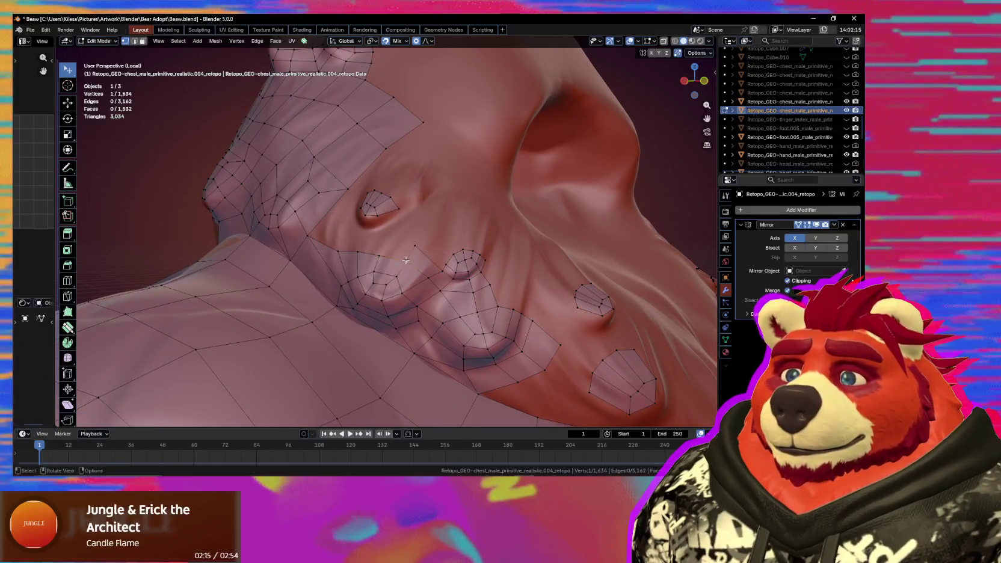
{"action": "left_click", "coordinate": [403, 258]}
{"action": "middle_click_drag", "start_coordinate": [402, 258], "coordinate": [344, 245]}
Extrude another vertex and fill the gap to the ring with a quad face.
{"action": "key", "text": "e"}
{"action": "left_click", "coordinate": [341, 245], "text": "shift"}
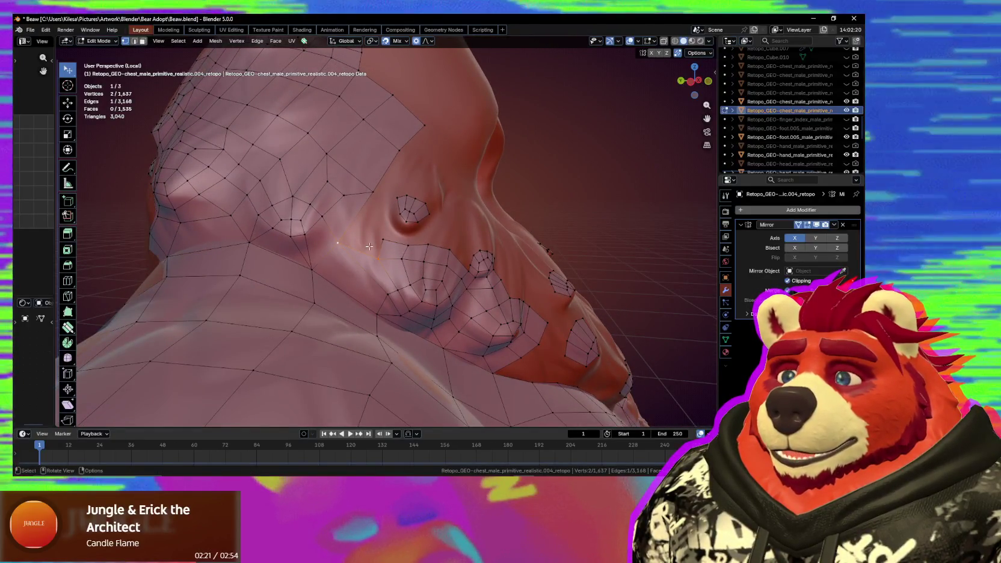
{"action": "key", "text": "f"}
{"action": "key", "text": "g"}
{"action": "left_click", "coordinate": [379, 231]}
{"action": "mouse_move", "coordinate": [379, 230]}
{"action": "middle_mouse_down"}
{"action": "mouse_move", "coordinate": [396, 234]}
{"action": "mouse_move", "coordinate": [371, 240]}
{"action": "mouse_move", "coordinate": [407, 263]}
{"action": "middle_mouse_up"}
{"action": "left_click", "coordinate": [411, 220], "text": "ctrl"}
Extrude the upper ring's edge chain into a row of faces and pull a vertex up to the corner.
{"action": "key", "text": "e"}
{"action": "key", "text": "g"}
{"action": "left_click", "coordinate": [403, 268]}
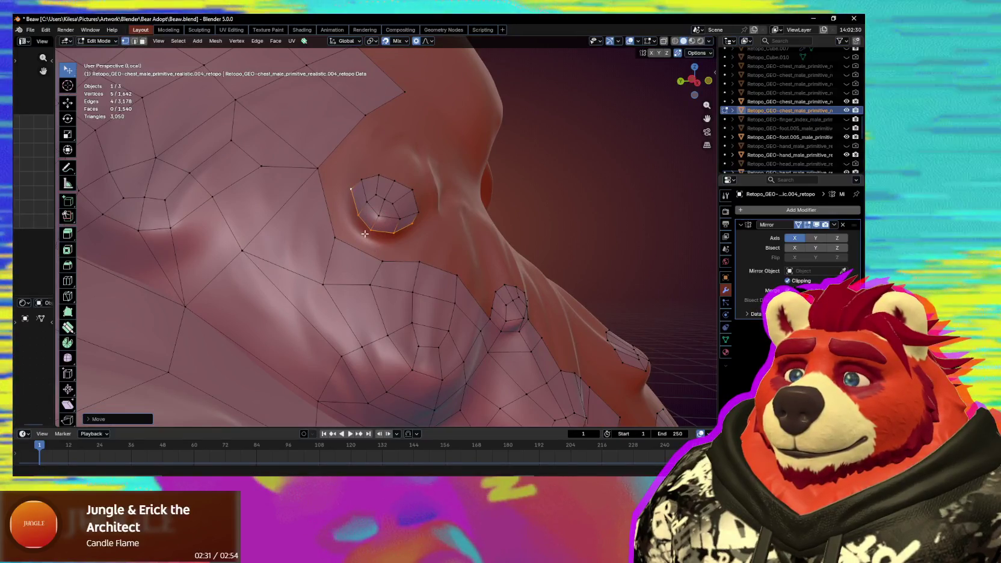
{"action": "left_click", "coordinate": [371, 256]}
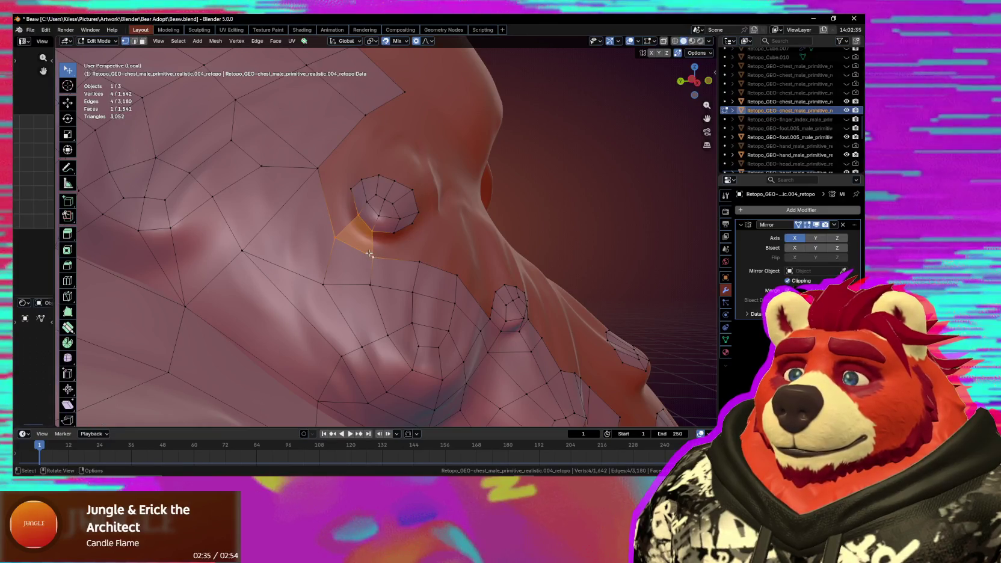
{"action": "left_click", "coordinate": [410, 260]}
{"action": "key", "text": "g"}
{"action": "left_click", "coordinate": [405, 232]}
Fill a connecting face and smoothly pull the corner and under-ring vertices into place.
{"action": "middle_click_drag", "start_coordinate": [406, 232], "coordinate": [366, 213]}
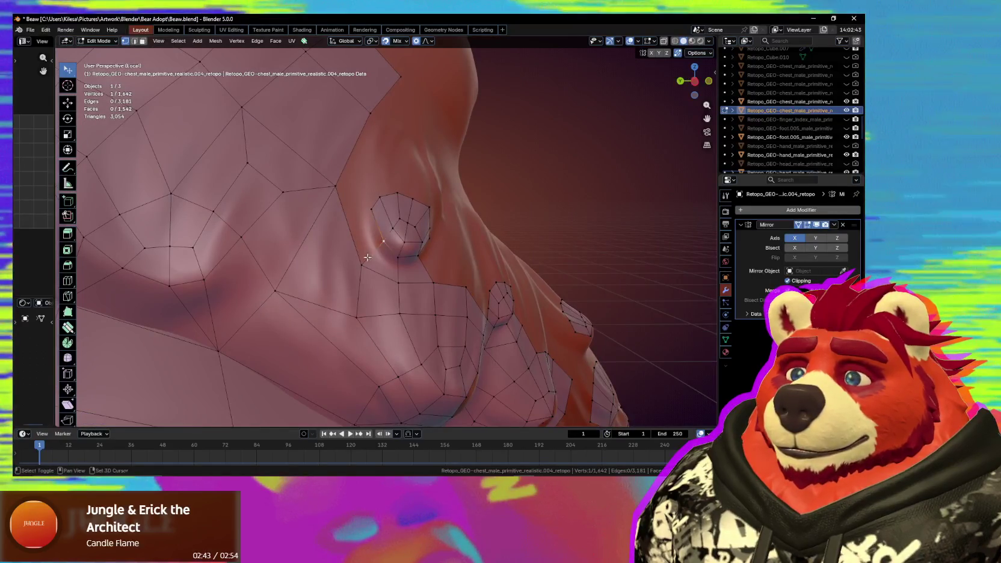
{"action": "key", "text": "f"}
{"action": "left_click_drag", "start_coordinate": [366, 213], "coordinate": [361, 215]}
{"action": "middle_click_drag", "start_coordinate": [361, 215], "coordinate": [401, 252]}
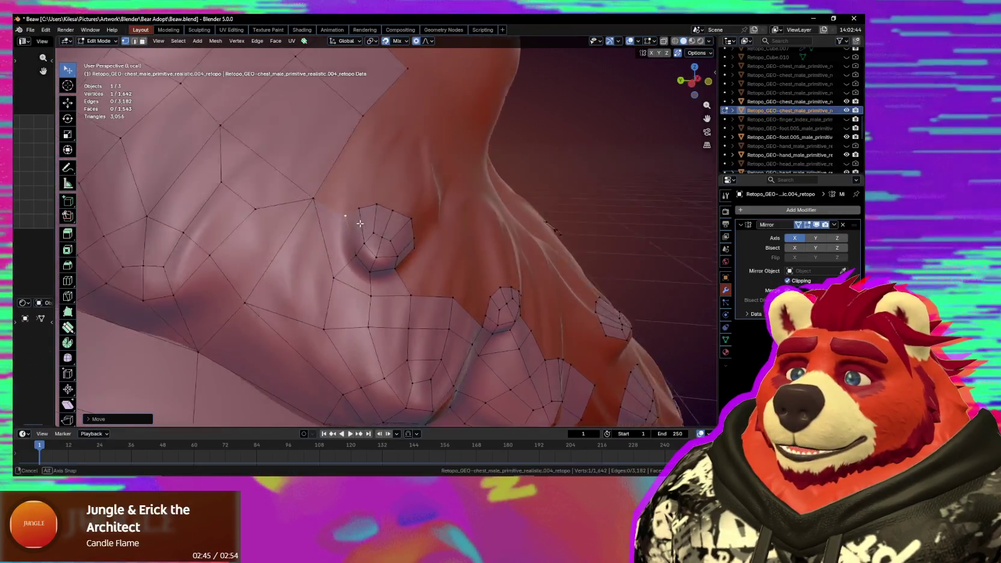
{"action": "left_click_drag", "start_coordinate": [398, 239], "coordinate": [399, 238]}
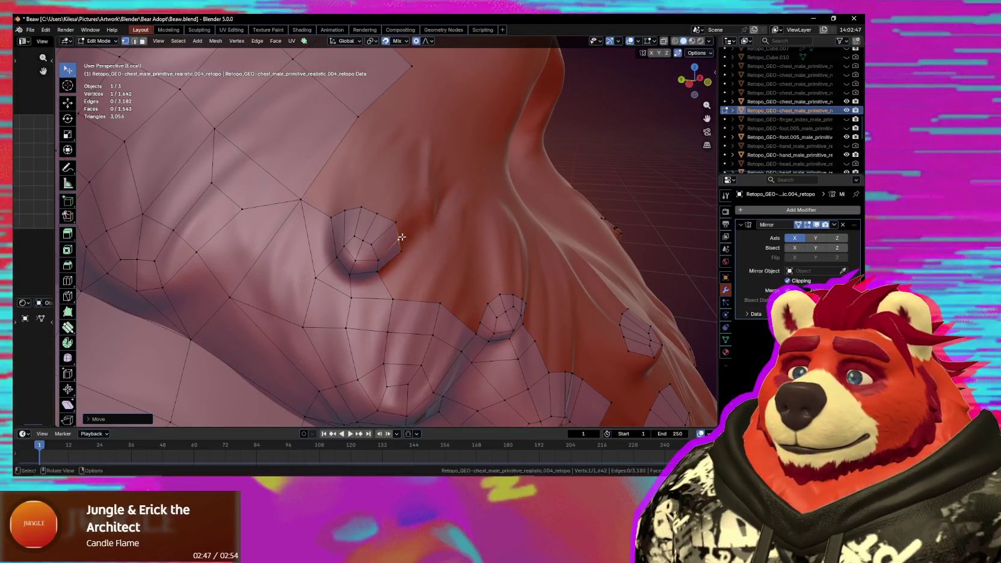
{"action": "middle_click_drag", "start_coordinate": [400, 237], "coordinate": [394, 229]}
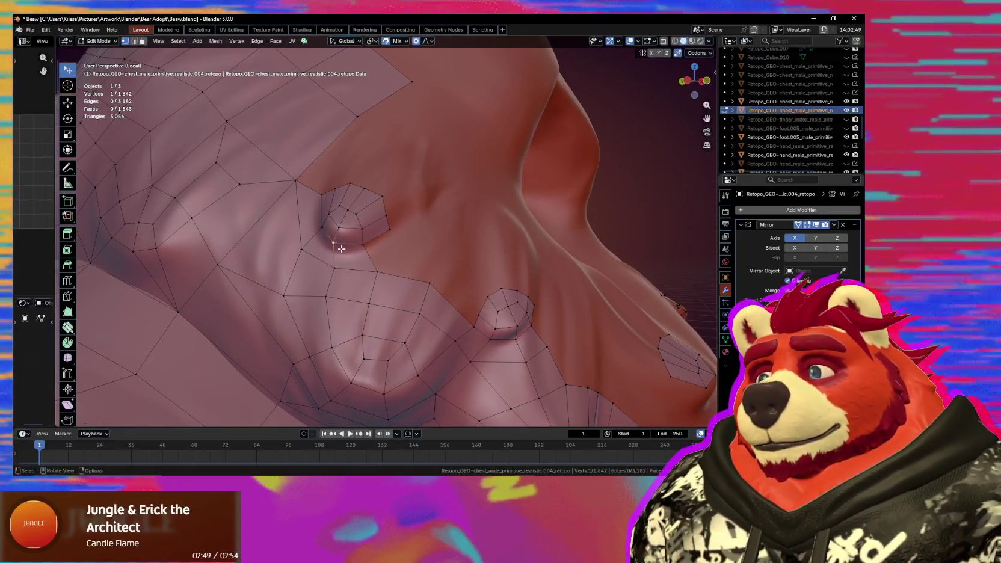
{"action": "mouse_move", "coordinate": [374, 262]}
{"action": "left_mouse_down"}
{"action": "mouse_move", "coordinate": [346, 256]}
{"action": "mouse_move", "coordinate": [359, 259]}
{"action": "left_mouse_up"}
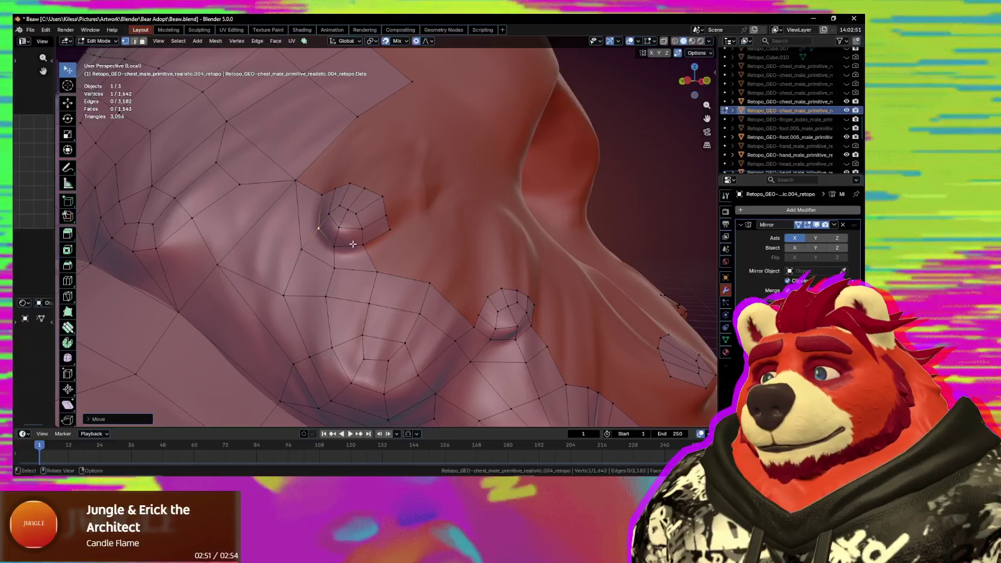
{"action": "middle_click_drag", "start_coordinate": [359, 260], "coordinate": [360, 254]}
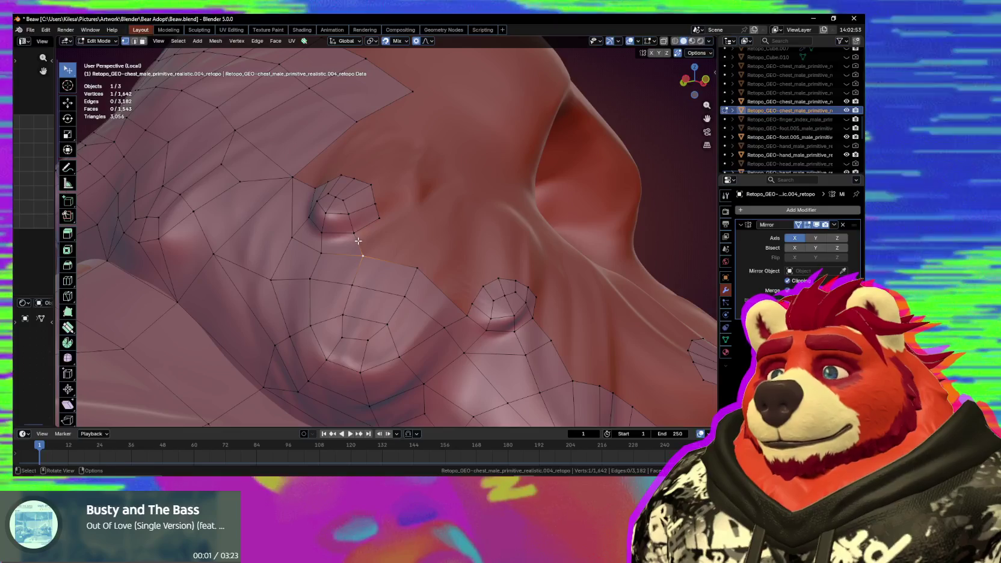
Extrude new vertices from the ring corner and fill them into faces.
{"action": "key", "text": "e"}
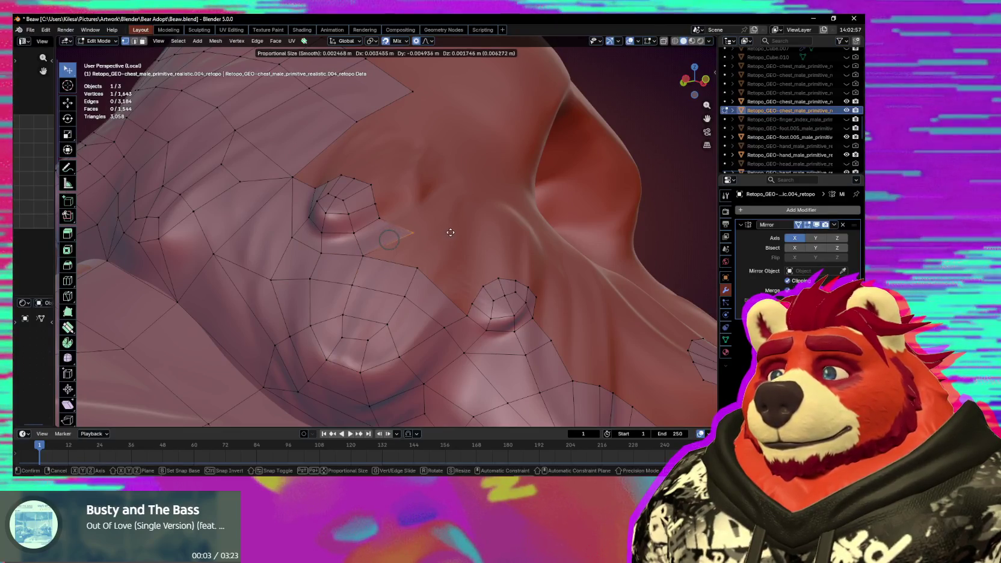
{"action": "left_click", "coordinate": [436, 231]}
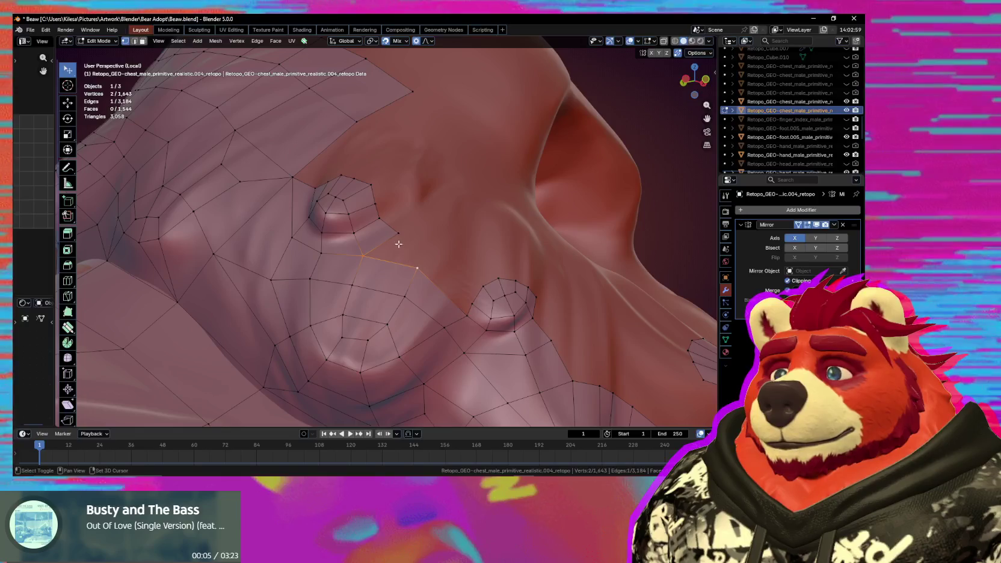
{"action": "key", "text": "f"}
{"action": "middle_click_drag", "start_coordinate": [409, 246], "coordinate": [419, 297]}
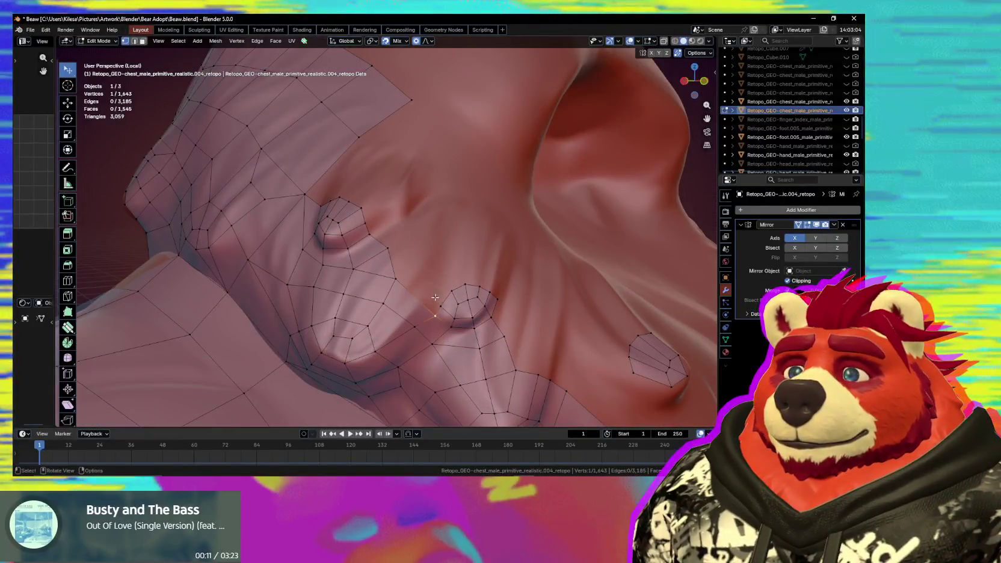
{"action": "key", "text": "f"}
{"action": "left_click", "coordinate": [427, 274]}
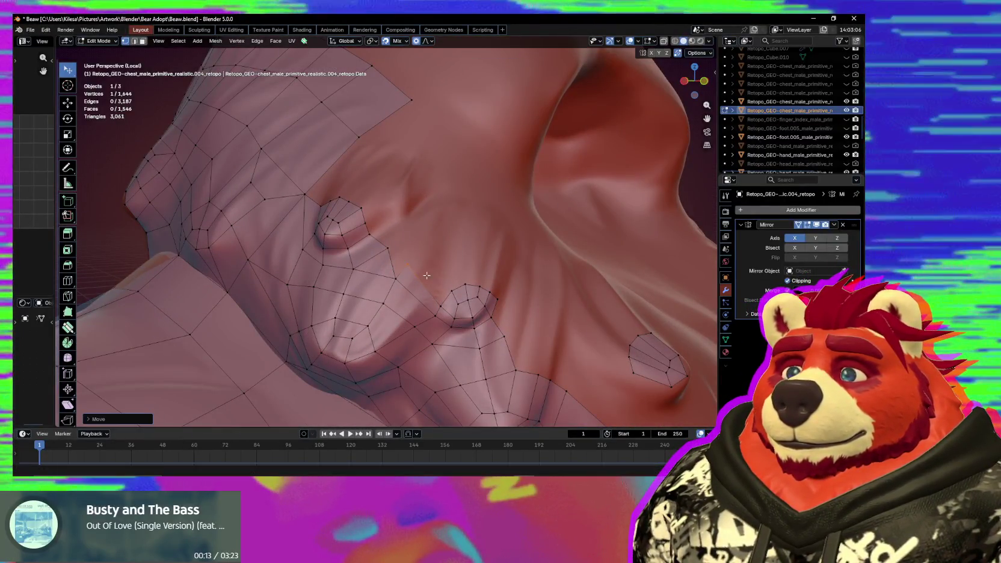
Delete the unwanted triangle face beside the nub ring.
{"action": "key", "text": "x"}
{"action": "key", "text": "Escape"}
{"action": "left_click", "coordinate": [380, 256]}
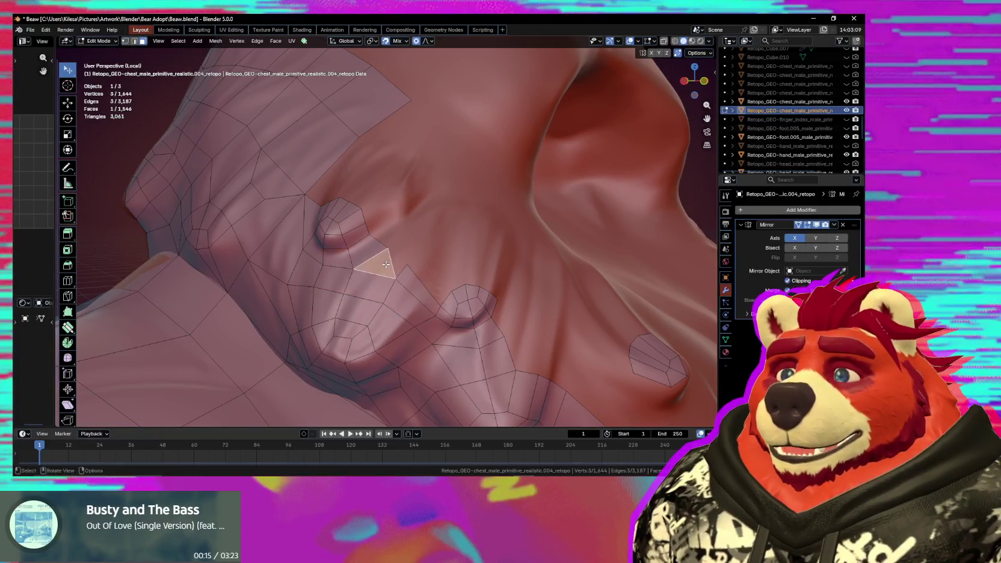
{"action": "key", "text": "x"}
{"action": "left_click", "coordinate": [377, 282]}
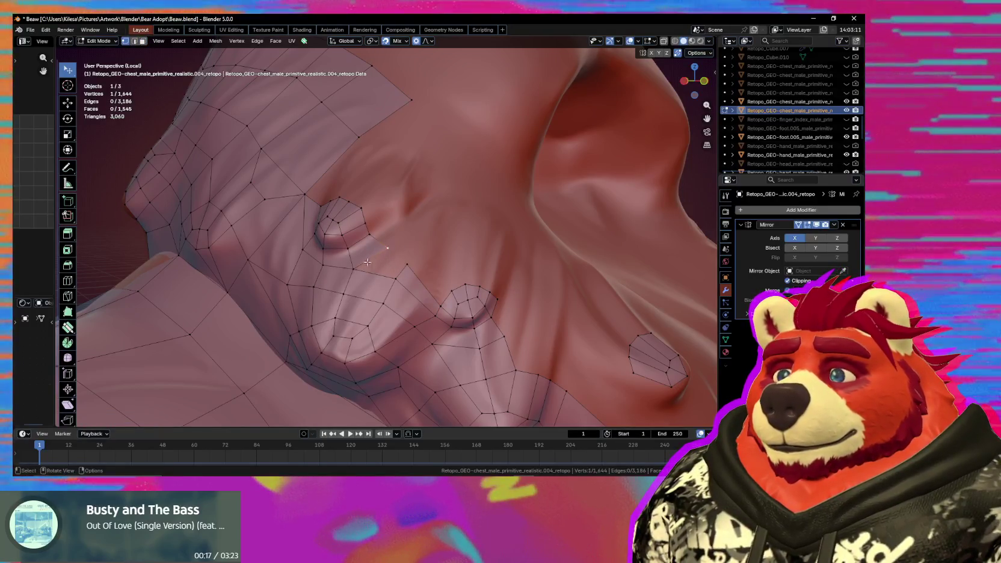
Move a vertex onto the chest and extrude a chain of new faces beside the nub ring.
{"action": "left_click", "coordinate": [439, 301]}
{"action": "key", "text": "g"}
{"action": "left_click", "coordinate": [438, 294]}
{"action": "key", "text": "e"}
{"action": "left_click", "coordinate": [453, 291]}
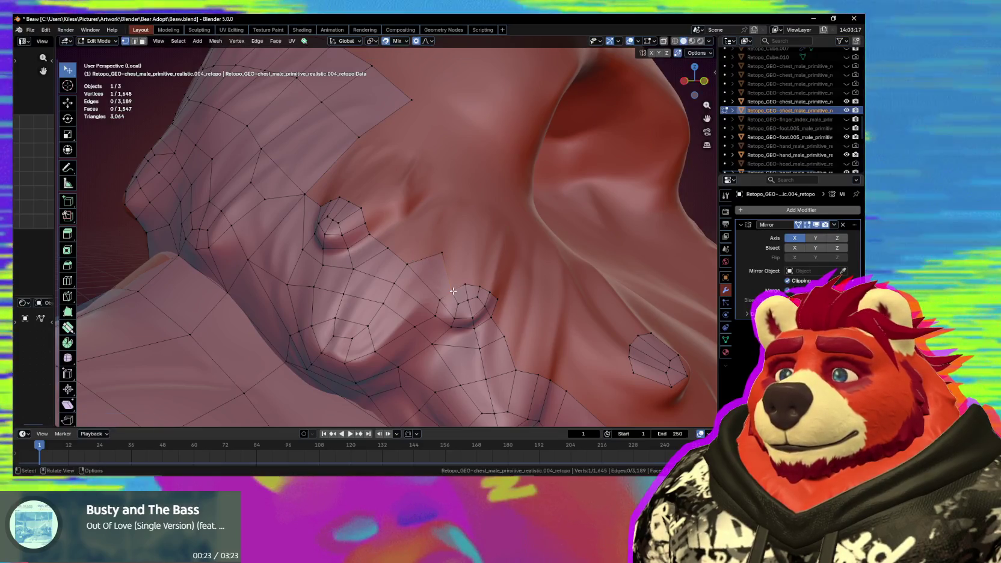
{"action": "key", "text": "e"}
{"action": "left_click", "coordinate": [464, 258]}
{"action": "key", "text": "e"}
{"action": "left_click", "coordinate": [483, 280]}
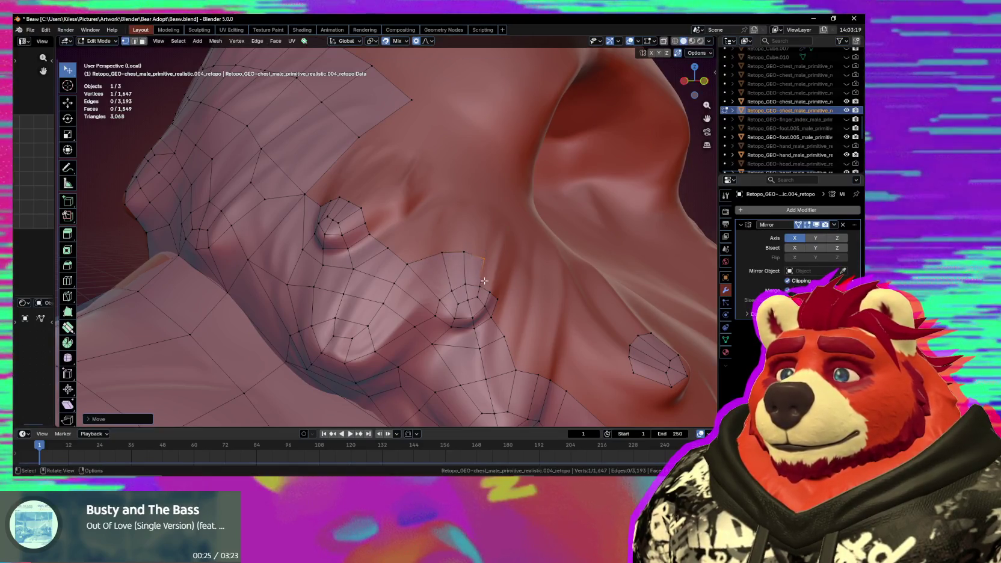
{"action": "key", "text": "e"}
{"action": "left_click", "coordinate": [488, 282]}
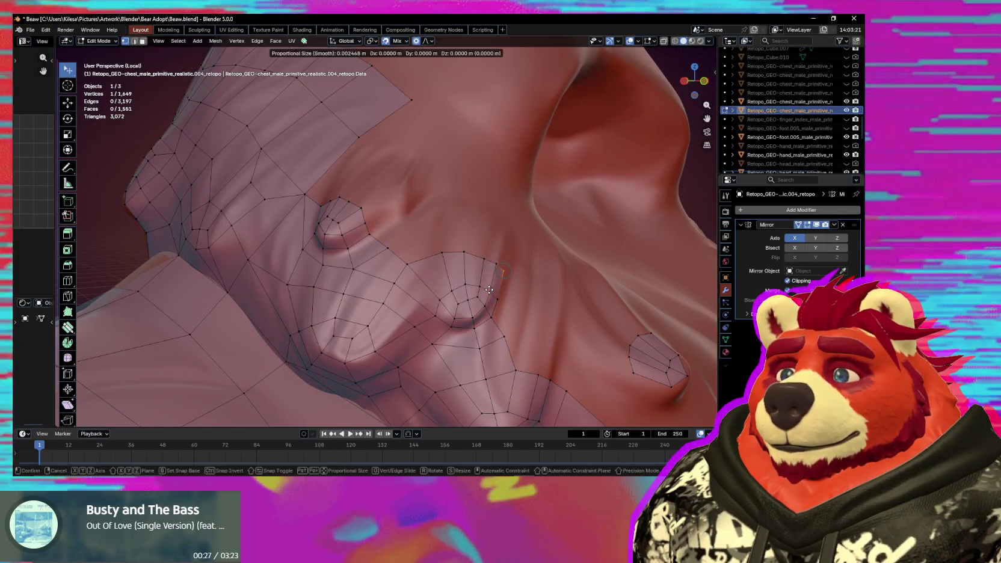
{"action": "left_click", "coordinate": [492, 289]}
Extrude edges toward the nub ring and merge the new vertex into its neighbour.
{"action": "middle_click_drag", "start_coordinate": [491, 289], "coordinate": [405, 284]}
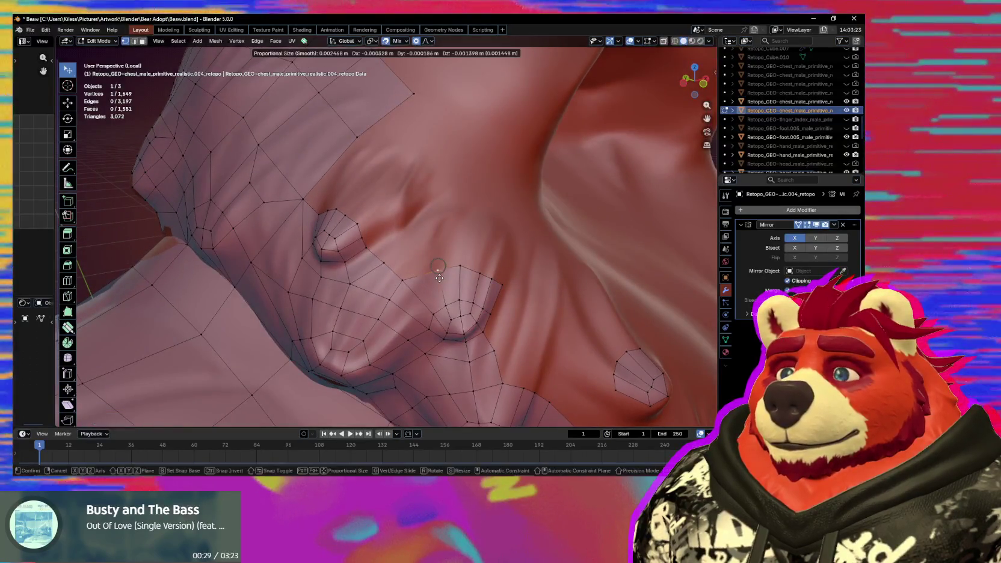
{"action": "left_click", "coordinate": [380, 257]}
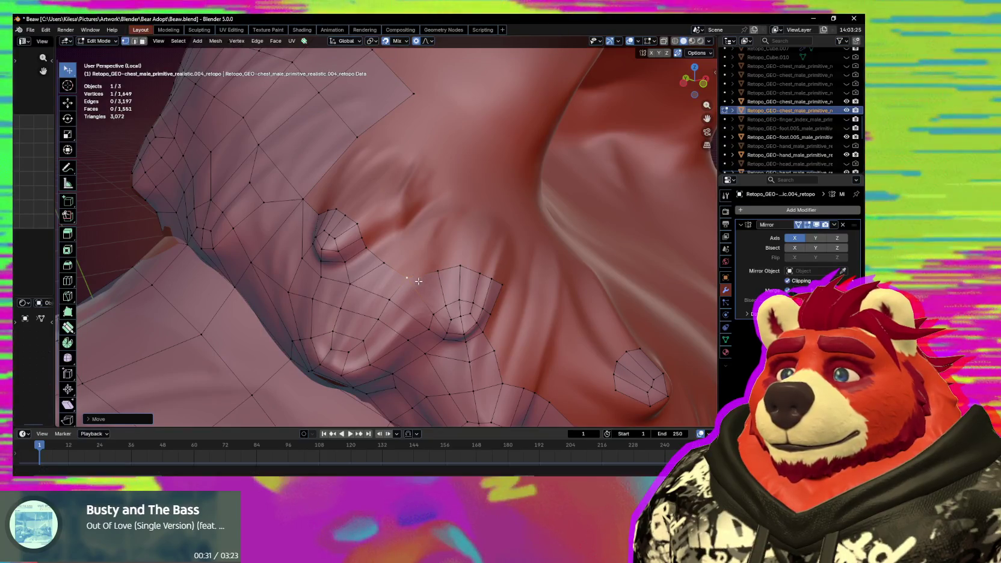
{"action": "left_click_drag", "start_coordinate": [380, 257], "coordinate": [369, 247]}
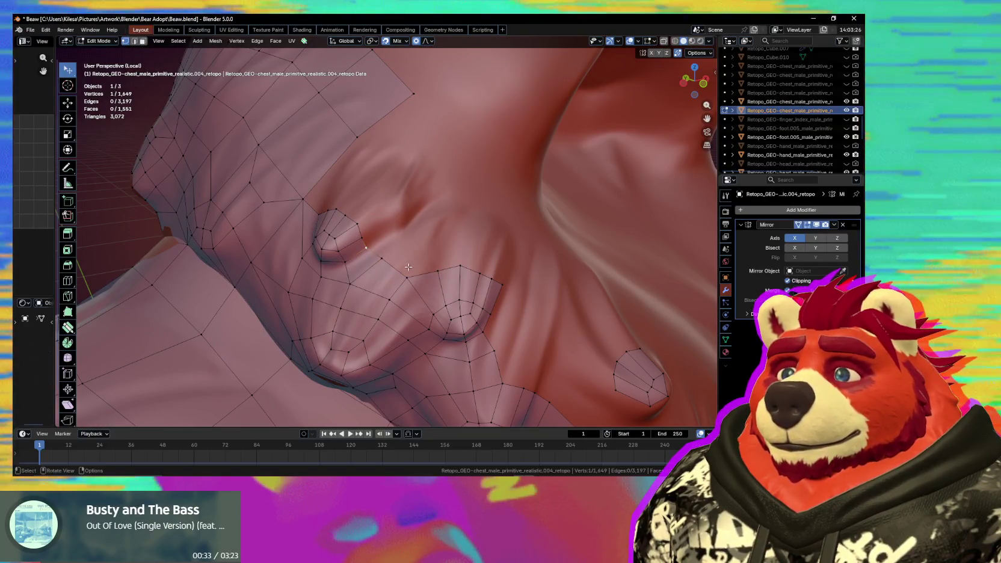
{"action": "key", "text": "e"}
{"action": "left_click", "coordinate": [432, 252]}
{"action": "left_click_drag", "start_coordinate": [433, 252], "coordinate": [442, 267]}
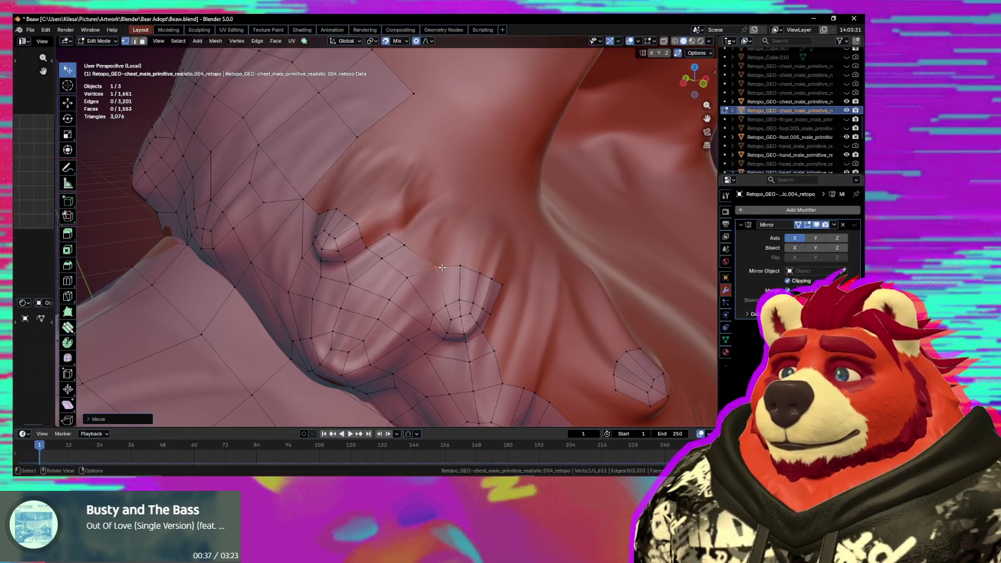
{"action": "left_click", "coordinate": [439, 263]}
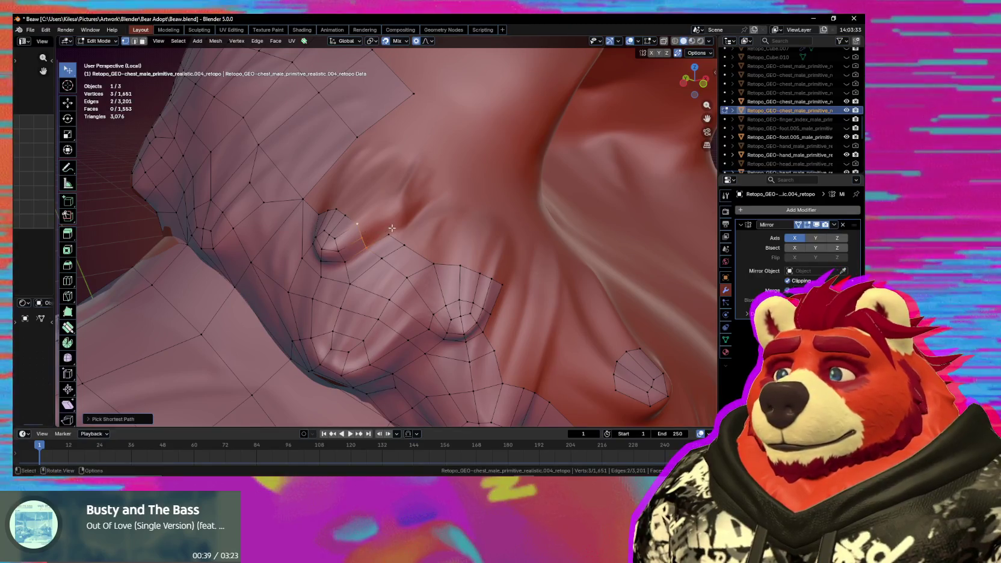
{"action": "left_click", "coordinate": [416, 209]}
Extrude the selected edge loop outward and merge a vertex into its neighbour.
{"action": "middle_click_drag", "start_coordinate": [415, 208], "coordinate": [335, 240]}
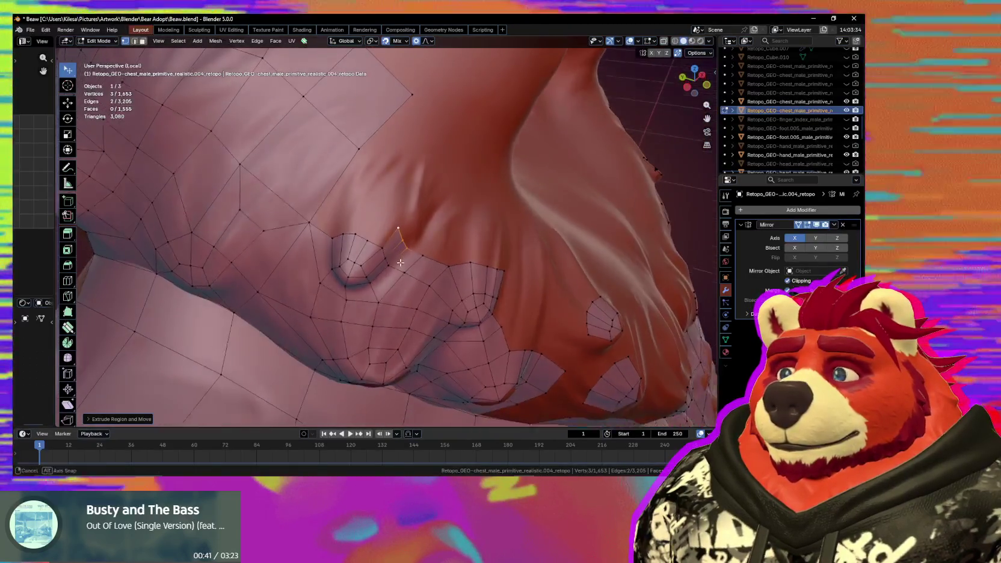
{"action": "key", "text": "e"}
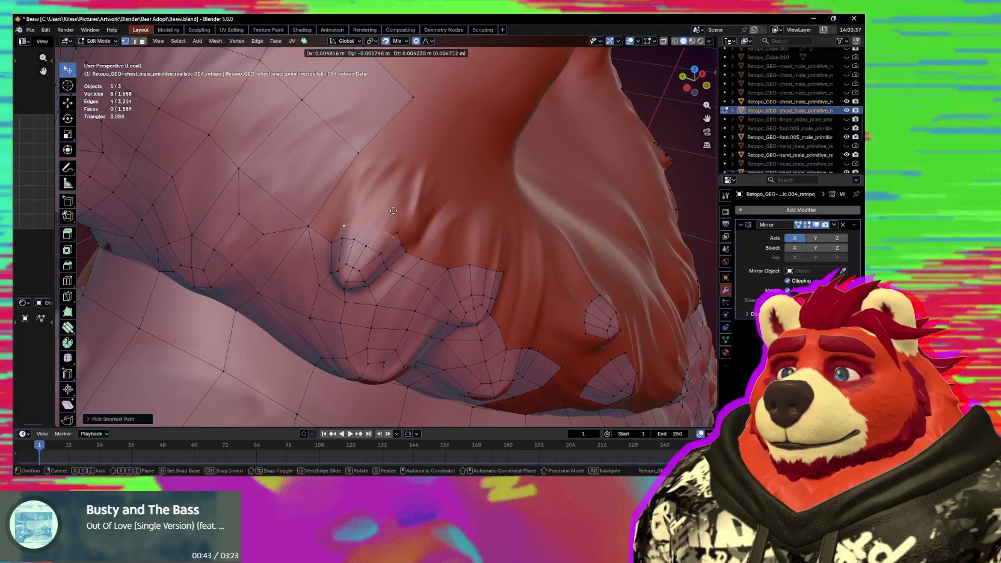
{"action": "mouse_move", "coordinate": [394, 206]}
{"action": "middle_mouse_down"}
{"action": "mouse_move", "coordinate": [358, 234]}
{"action": "mouse_move", "coordinate": [383, 223]}
{"action": "middle_mouse_up"}
{"action": "left_click", "coordinate": [366, 218]}
{"action": "key", "text": "g"}
{"action": "left_click", "coordinate": [363, 224]}
{"action": "left_click", "coordinate": [396, 238]}
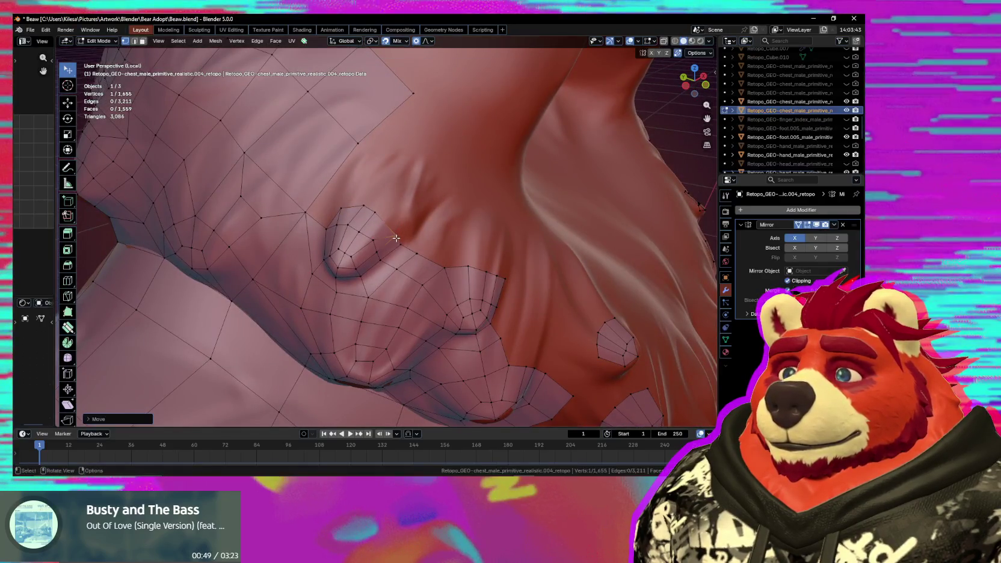
Reposition several vertices beside the nub using soft falloff.
{"action": "left_click", "coordinate": [371, 225]}
{"action": "mouse_move", "coordinate": [385, 229]}
{"action": "middle_mouse_down"}
{"action": "mouse_move", "coordinate": [345, 220]}
{"action": "mouse_move", "coordinate": [334, 241]}
{"action": "middle_mouse_up"}
{"action": "key", "text": "g"}
{"action": "left_click", "coordinate": [344, 220]}
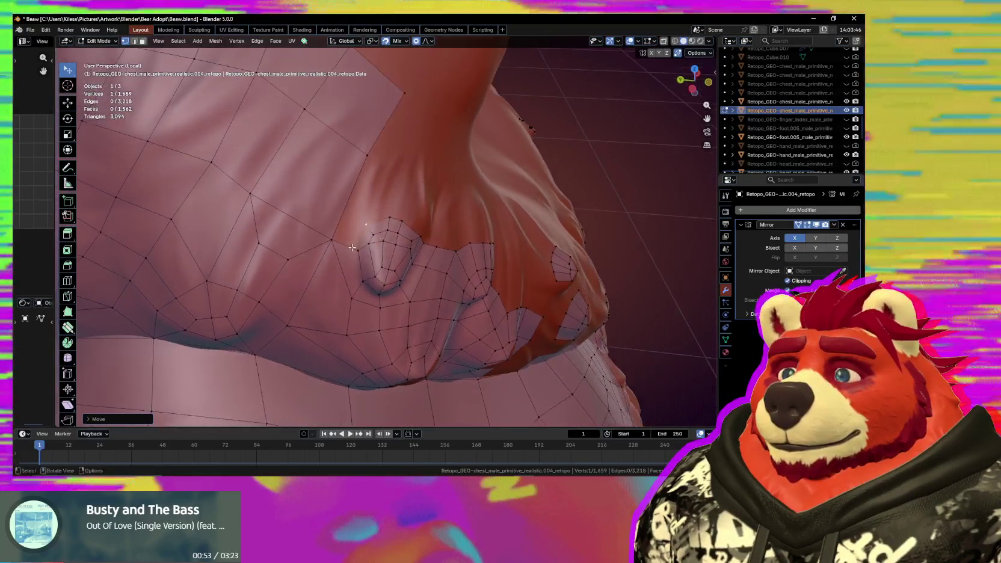
{"action": "left_click", "coordinate": [364, 226]}
{"action": "key", "text": "g"}
{"action": "left_click", "coordinate": [365, 225]}
{"action": "middle_click_drag", "start_coordinate": [366, 225], "coordinate": [388, 214]}
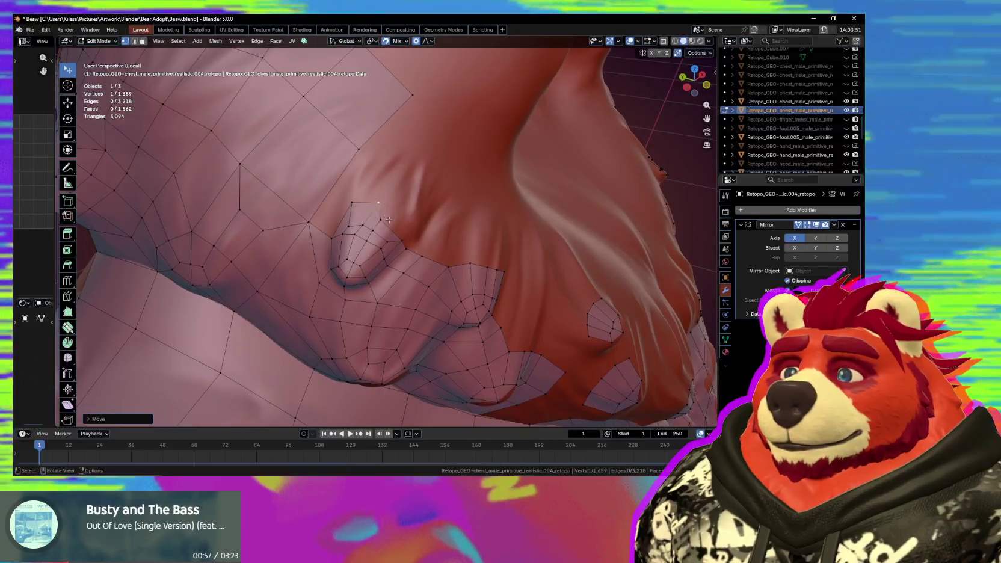
{"action": "key", "text": "g"}
{"action": "left_click", "coordinate": [391, 231]}
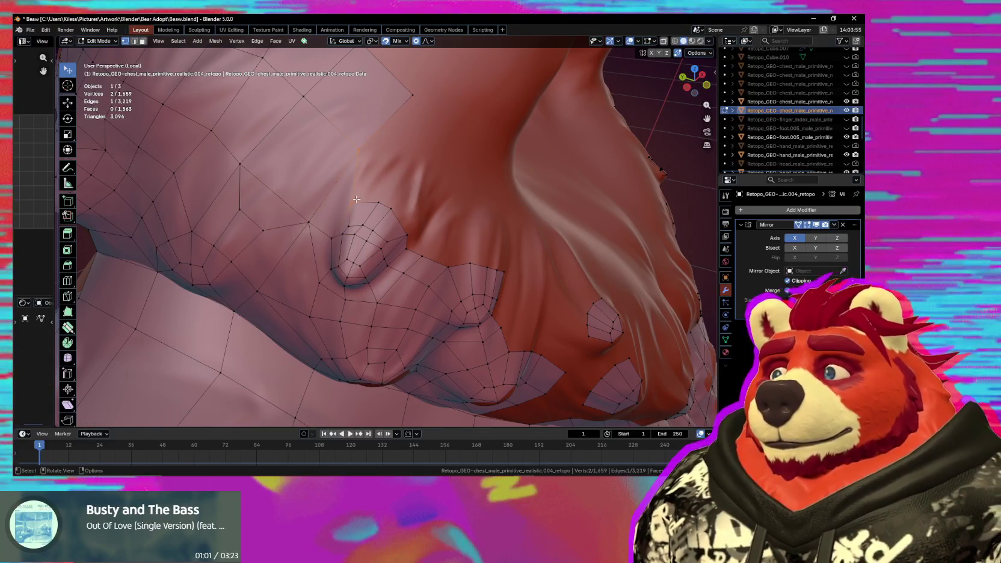
{"action": "middle_click_drag", "start_coordinate": [355, 191], "coordinate": [376, 219]}
Switch to Poly Build and pull the vertex beside the nub ring up-left along the chest.
{"action": "key", "text": "shift+space"}
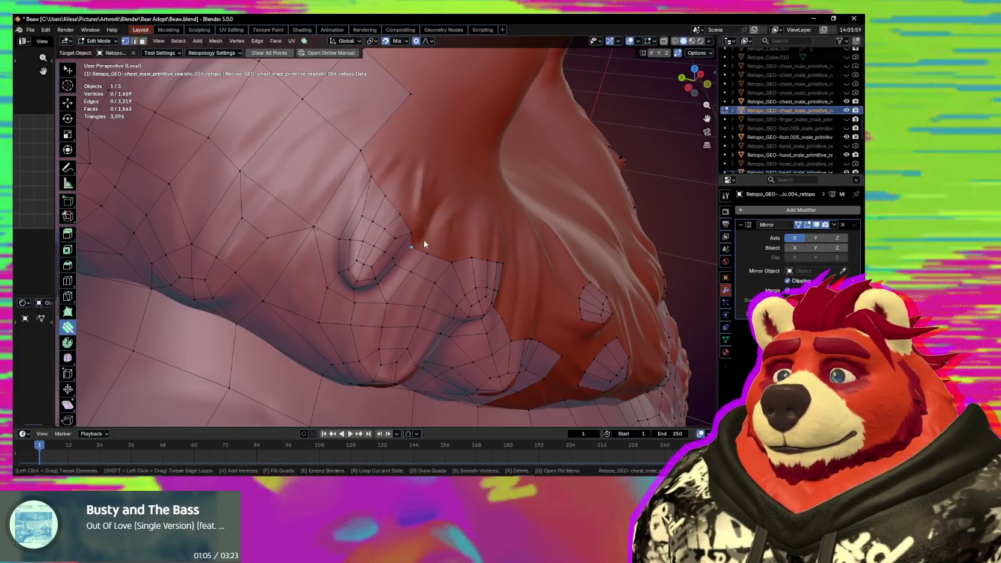
{"action": "left_click", "coordinate": [418, 228]}
{"action": "left_click", "coordinate": [424, 231]}
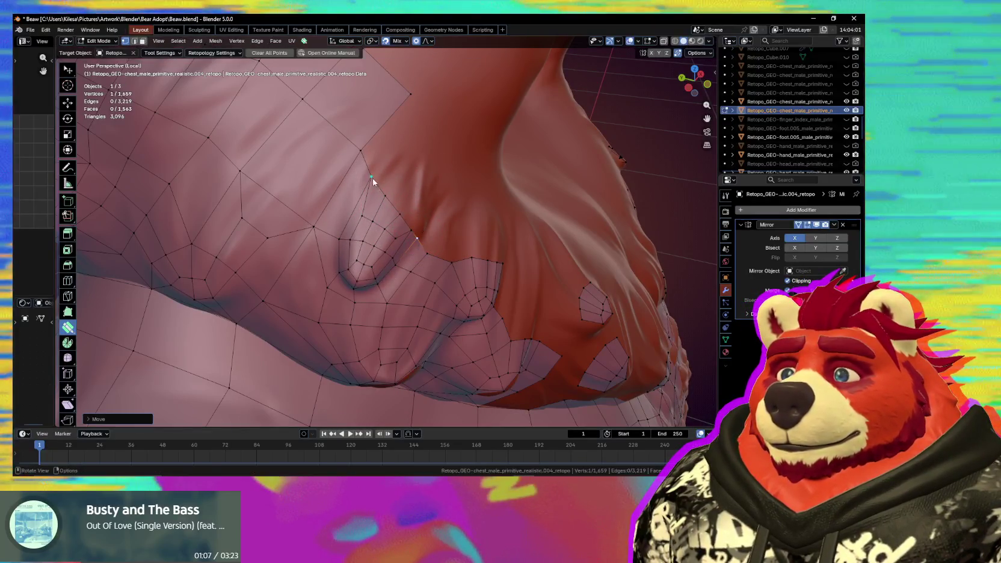
{"action": "mouse_move", "coordinate": [395, 201]}
{"action": "middle_mouse_down"}
{"action": "mouse_move", "coordinate": [380, 205]}
{"action": "mouse_move", "coordinate": [415, 254]}
{"action": "mouse_move", "coordinate": [419, 239]}
{"action": "middle_mouse_up"}
{"action": "left_click_drag", "start_coordinate": [391, 218], "coordinate": [354, 200]}
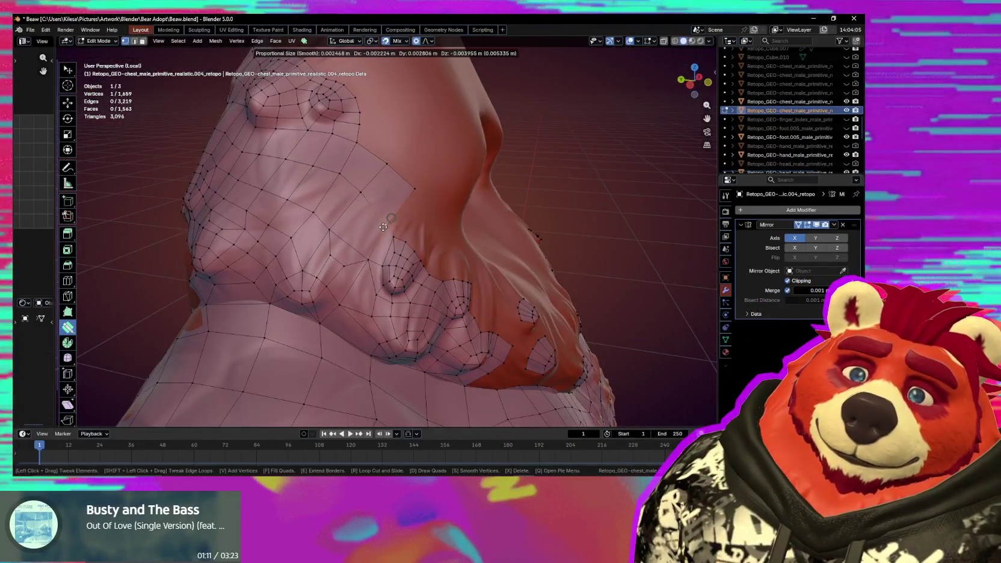
{"action": "mouse_move", "coordinate": [342, 188]}
{"action": "middle_mouse_down"}
{"action": "mouse_move", "coordinate": [383, 243]}
{"action": "mouse_move", "coordinate": [354, 217]}
{"action": "mouse_move", "coordinate": [380, 219]}
{"action": "middle_mouse_up"}
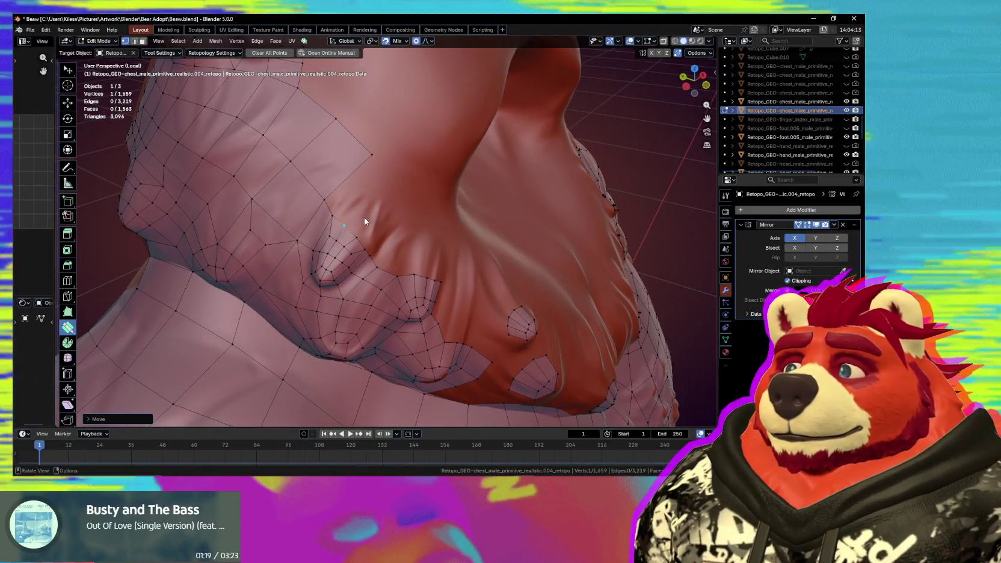
{"action": "key", "text": "space"}
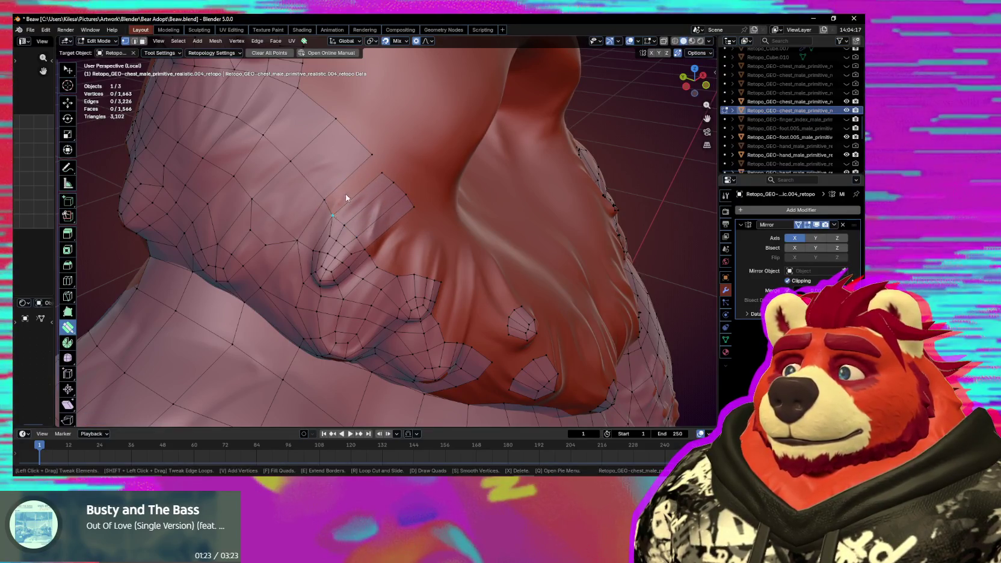
Fill a new face above the nub ring and pull its vertex down onto the chest.
{"action": "scroll", "coordinate": [452, 236], "scroll_direction": "up", "scroll_amount": 2}
{"action": "scroll", "coordinate": [419, 219], "scroll_direction": "up", "scroll_amount": 1}
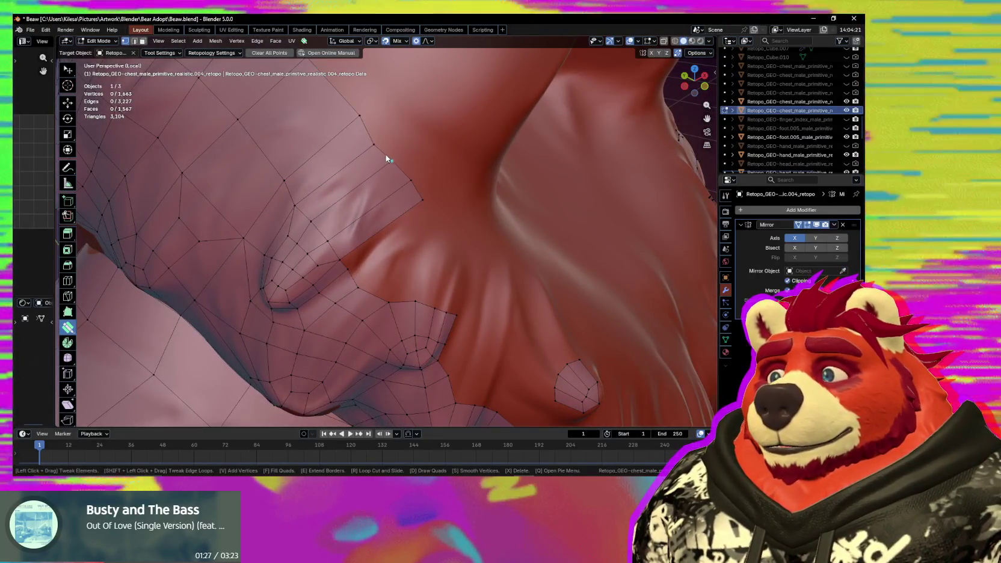
{"action": "left_click_drag", "start_coordinate": [356, 181], "coordinate": [403, 186]}
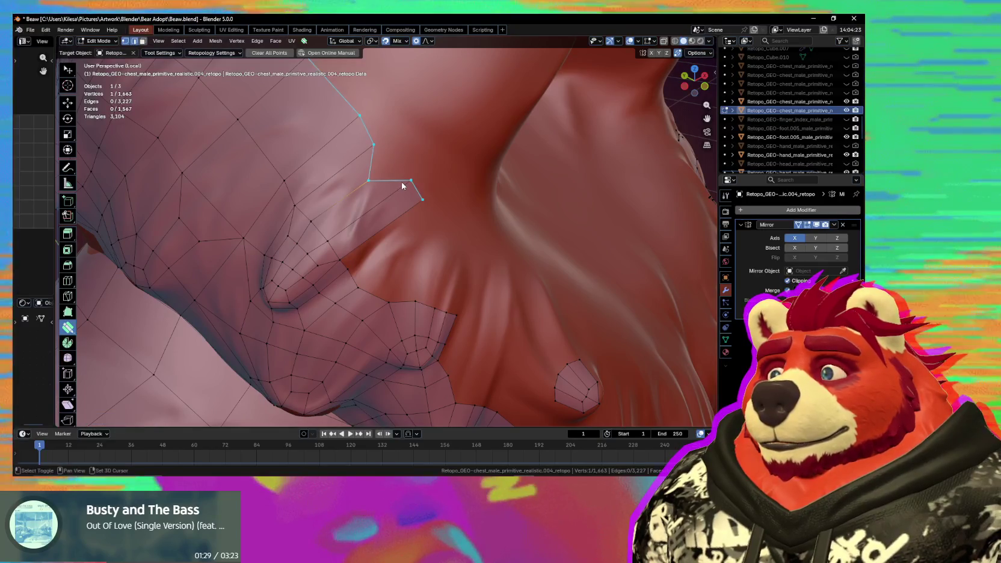
{"action": "key", "text": "f"}
{"action": "left_click", "coordinate": [372, 192]}
{"action": "left_click_drag", "start_coordinate": [357, 197], "coordinate": [358, 212]}
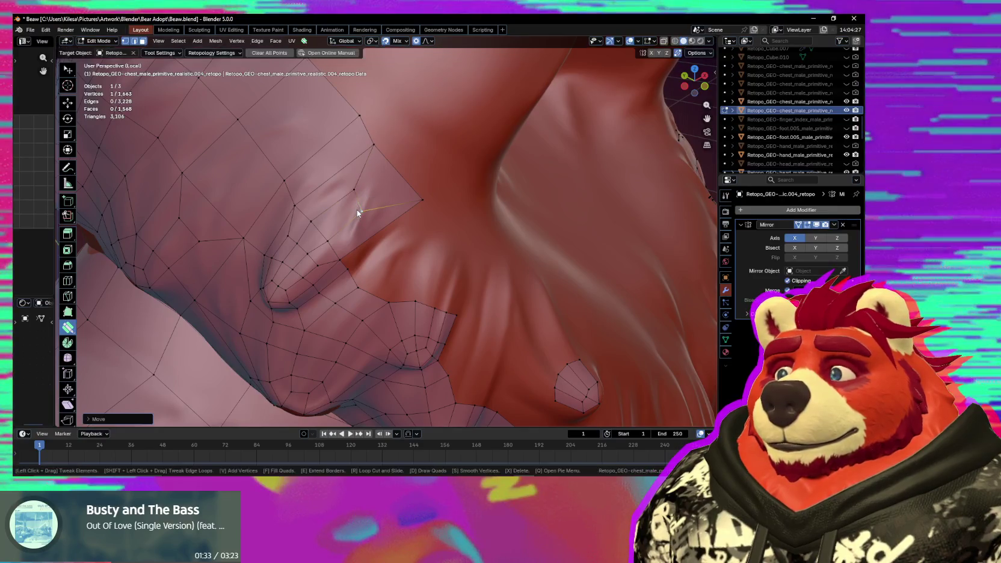
{"action": "middle_click_drag", "start_coordinate": [361, 210], "coordinate": [379, 202]}
Tweak vertices above the ring, merge one, and add a new vertex and edge.
{"action": "left_click_drag", "start_coordinate": [368, 169], "coordinate": [362, 152]}
{"action": "mouse_move", "coordinate": [355, 238]}
{"action": "middle_mouse_down"}
{"action": "mouse_move", "coordinate": [368, 207]}
{"action": "mouse_move", "coordinate": [387, 259]}
{"action": "mouse_move", "coordinate": [346, 252]}
{"action": "mouse_move", "coordinate": [389, 218]}
{"action": "middle_mouse_up"}
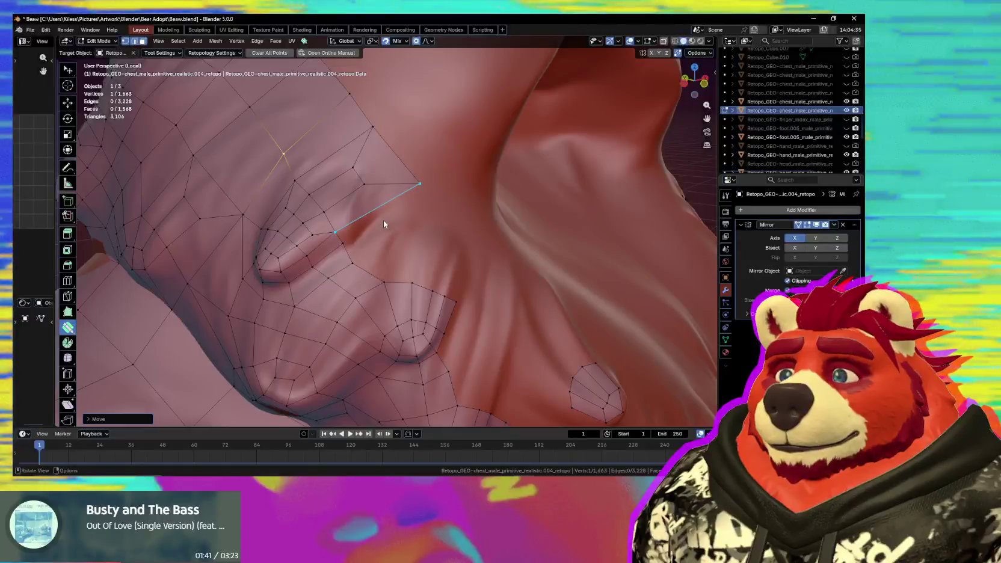
{"action": "left_click_drag", "start_coordinate": [342, 248], "coordinate": [328, 261]}
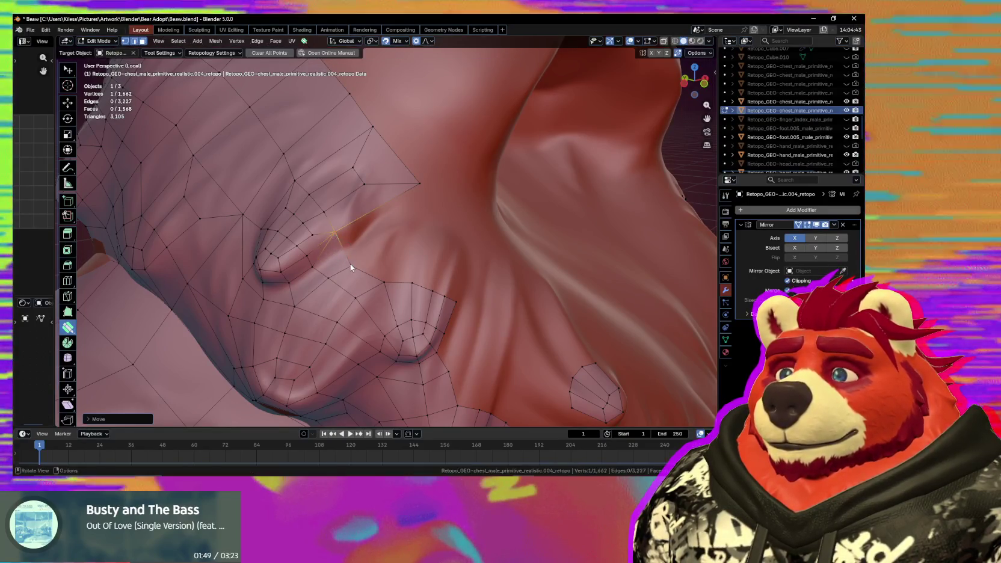
{"action": "left_click_drag", "start_coordinate": [331, 240], "coordinate": [351, 261]}
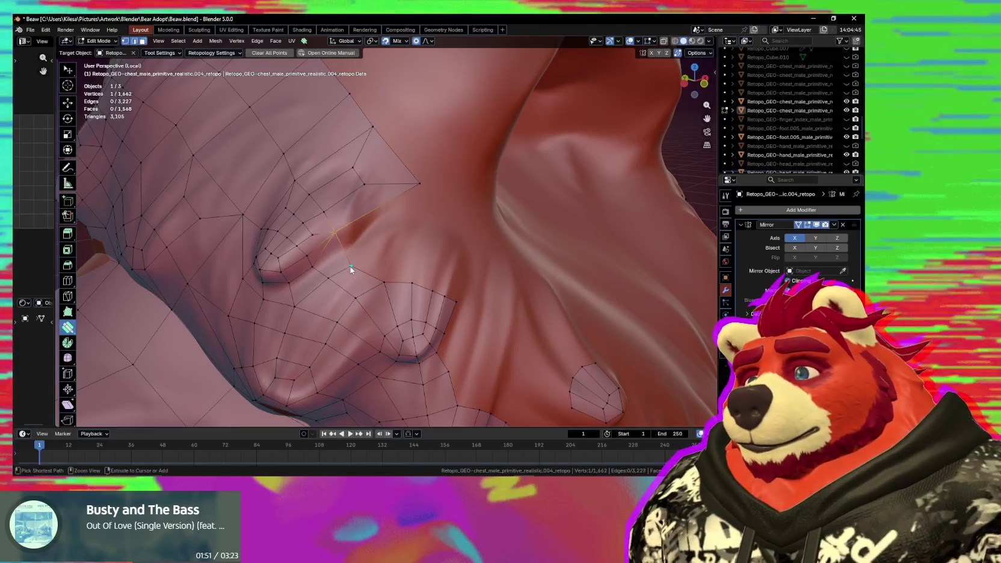
{"action": "left_click", "coordinate": [343, 261], "text": "ctrl"}
{"action": "mouse_move", "coordinate": [350, 268]}
{"action": "left_mouse_down"}
{"action": "mouse_move", "coordinate": [337, 260]}
{"action": "mouse_move", "coordinate": [346, 268]}
{"action": "left_mouse_up"}
{"action": "middle_click_drag", "start_coordinate": [347, 269], "coordinate": [366, 242]}
{"action": "left_click_drag", "start_coordinate": [371, 246], "coordinate": [368, 260]}
{"action": "middle_click_drag", "start_coordinate": [413, 266], "coordinate": [390, 264]}
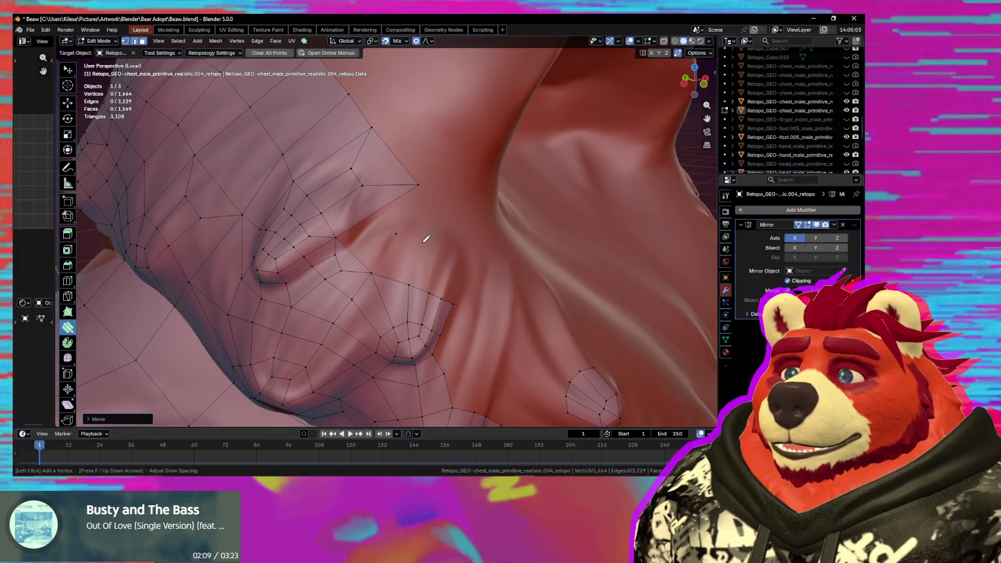
Tweak a vertex beside the nub ring and clear the edge selection.
{"action": "middle_click_drag", "start_coordinate": [444, 251], "coordinate": [413, 278]}
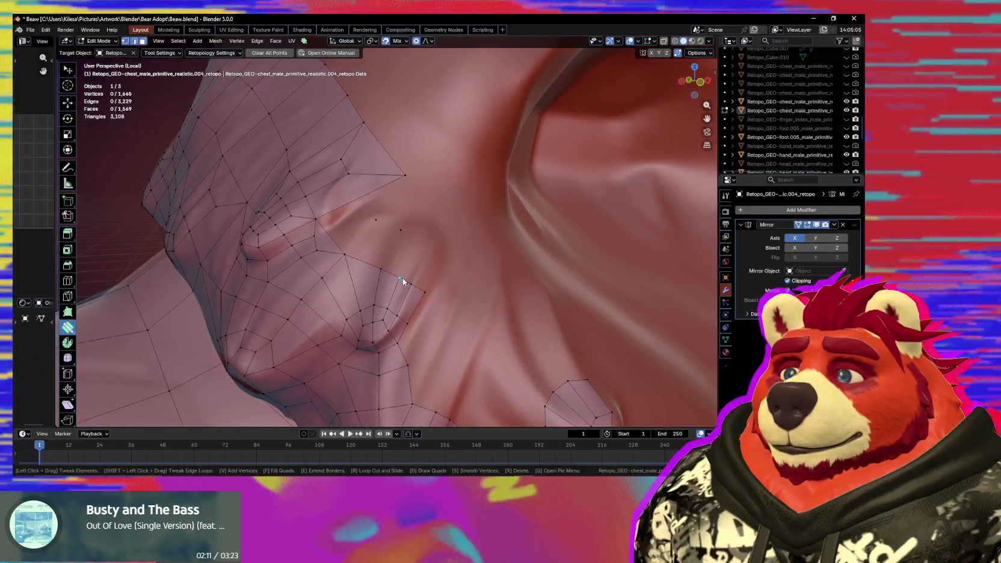
{"action": "mouse_move", "coordinate": [391, 273]}
{"action": "left_mouse_down"}
{"action": "mouse_move", "coordinate": [383, 282]}
{"action": "mouse_move", "coordinate": [351, 263]}
{"action": "left_mouse_up"}
{"action": "left_click", "coordinate": [344, 255]}
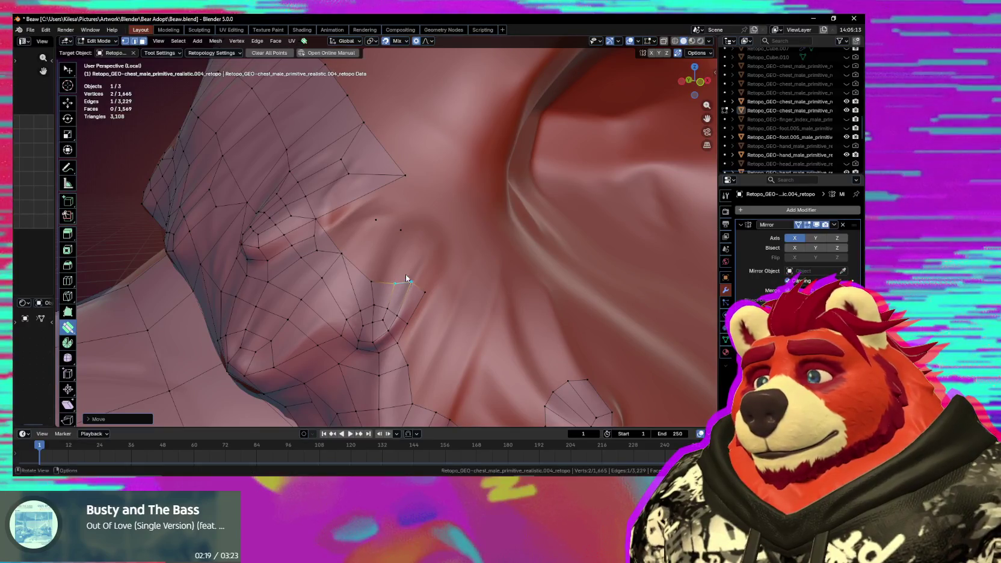
{"action": "middle_click_drag", "start_coordinate": [380, 269], "coordinate": [390, 293]}
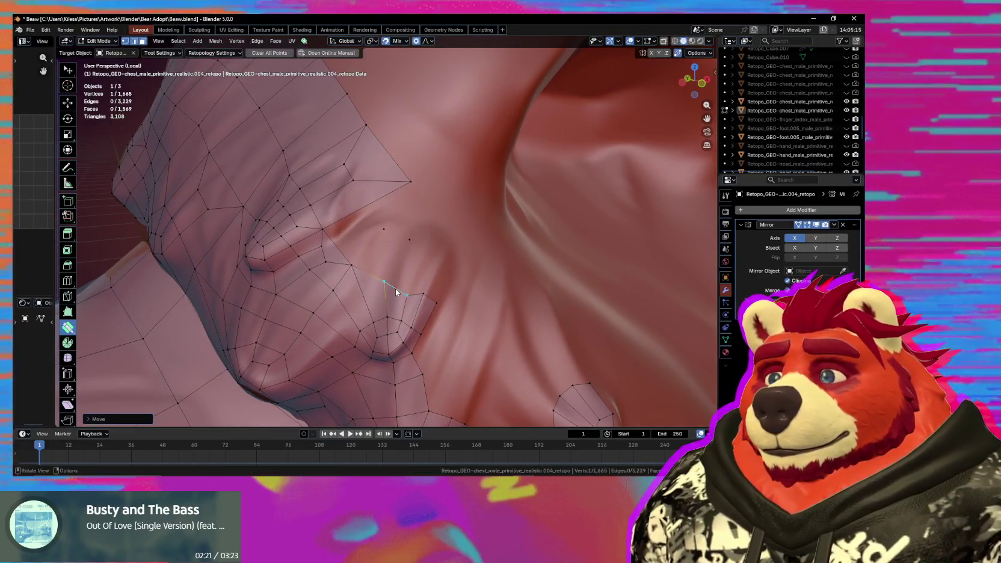
{"action": "left_click", "coordinate": [400, 282]}
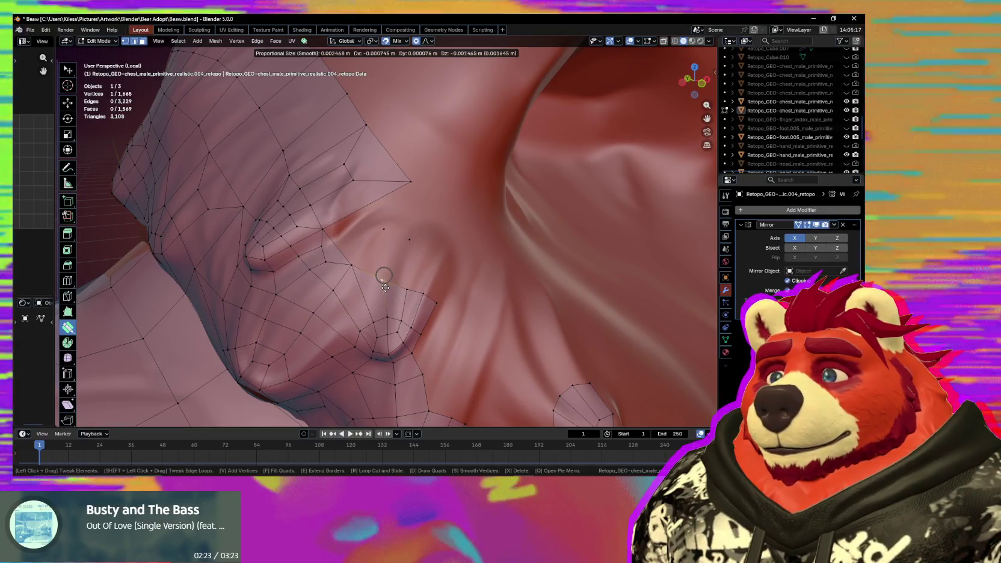
{"action": "middle_click_drag", "start_coordinate": [393, 270], "coordinate": [391, 254]}
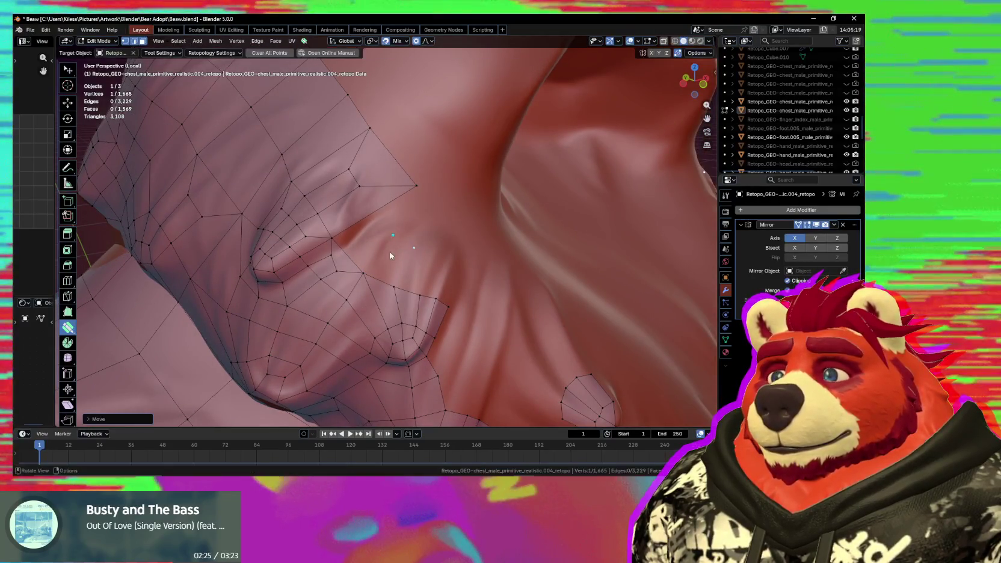
Add a vertex beside the ring, connect it, and slide the edge to even the border.
{"action": "left_click", "coordinate": [434, 258]}
{"action": "middle_click_drag", "start_coordinate": [434, 258], "coordinate": [429, 261]}
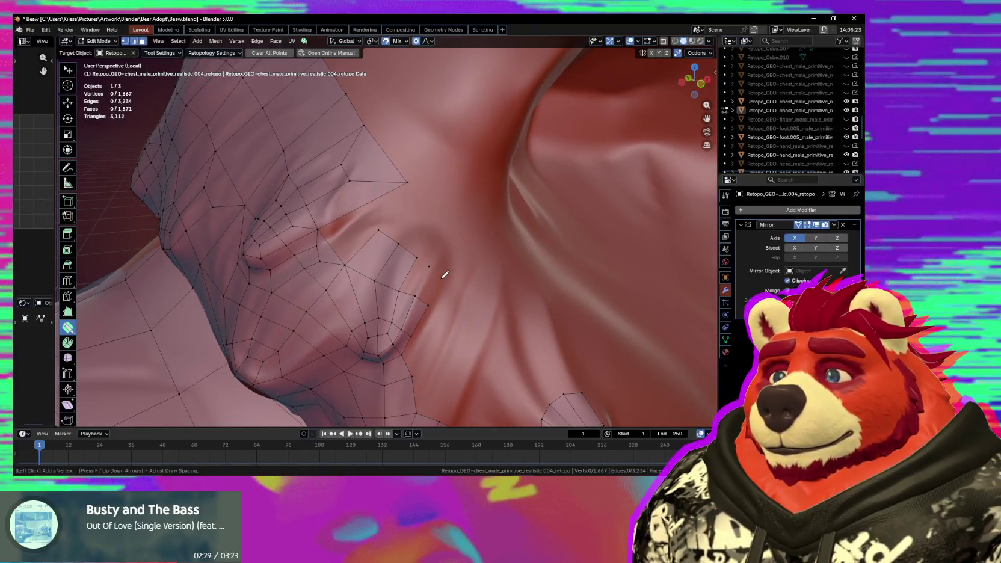
{"action": "middle_click_drag", "start_coordinate": [409, 285], "coordinate": [394, 270]}
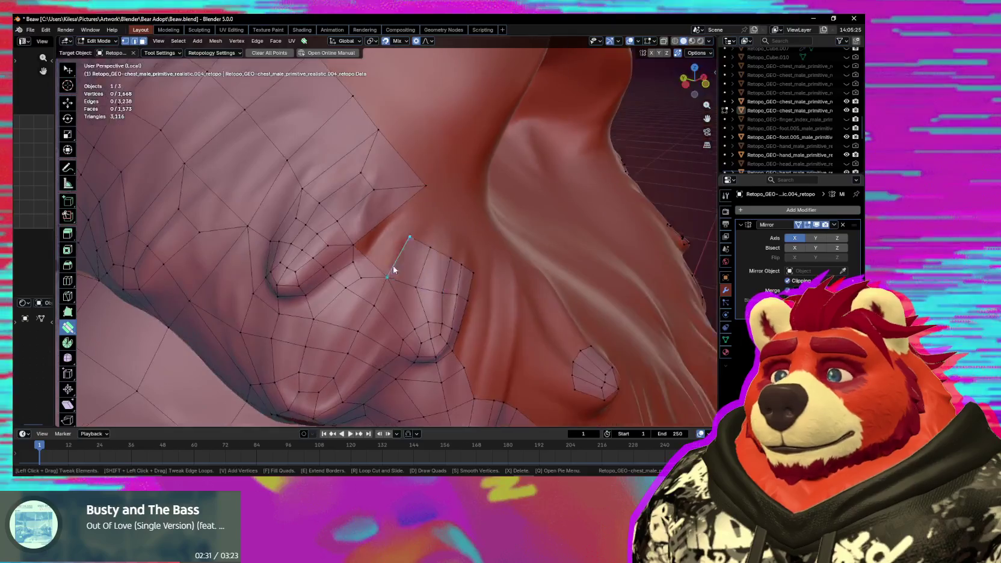
{"action": "left_click_drag", "start_coordinate": [415, 238], "coordinate": [433, 241]}
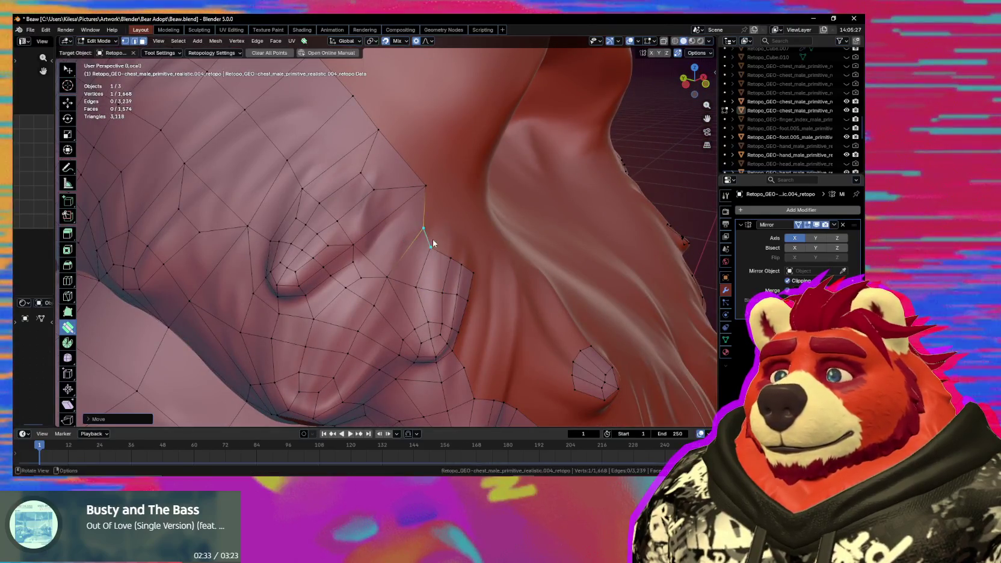
{"action": "left_click", "coordinate": [443, 240]}
{"action": "middle_click_drag", "start_coordinate": [465, 253], "coordinate": [420, 244]}
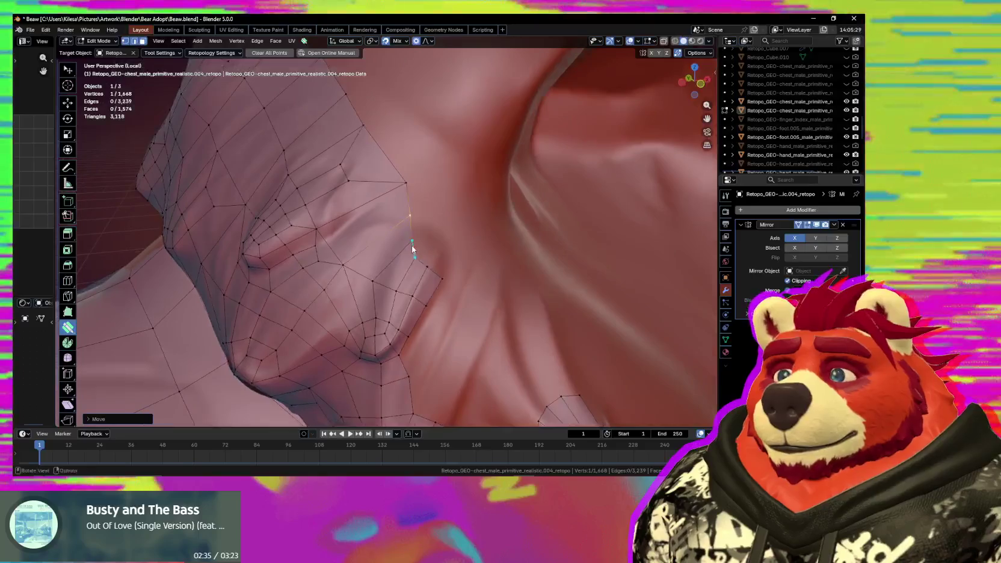
{"action": "left_click_drag", "start_coordinate": [420, 244], "coordinate": [449, 271]}
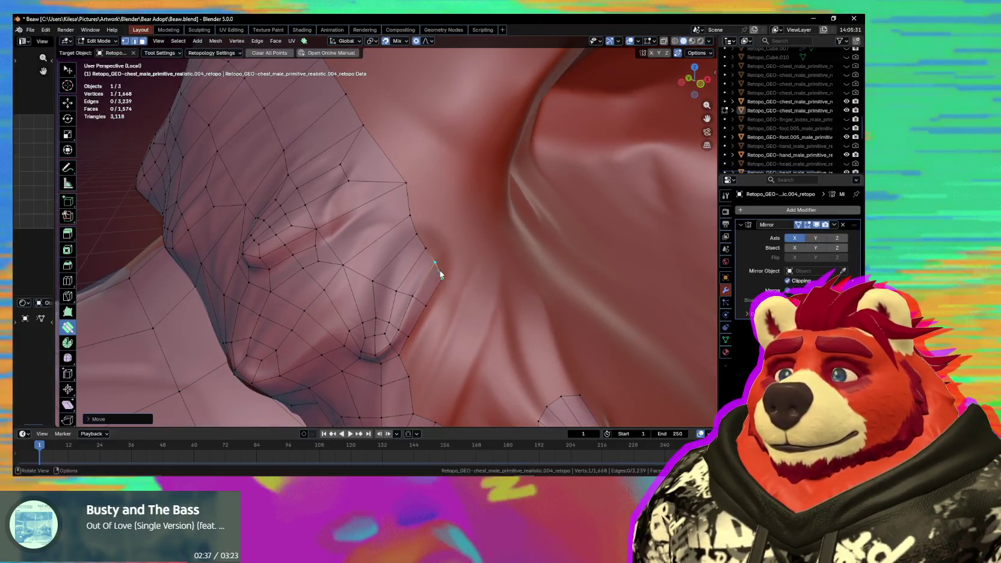
{"action": "middle_click_drag", "start_coordinate": [449, 271], "coordinate": [440, 262]}
{"action": "mouse_move", "coordinate": [341, 260]}
{"action": "left_mouse_down"}
{"action": "mouse_move", "coordinate": [337, 273]}
{"action": "mouse_move", "coordinate": [368, 262]}
{"action": "mouse_move", "coordinate": [352, 293]}
{"action": "left_mouse_up"}
Smooth the zig-zagging vertices, fill a face, and move the corner vertex to close the gap.
{"action": "mouse_move", "coordinate": [351, 293]}
{"action": "middle_mouse_down"}
{"action": "mouse_move", "coordinate": [399, 210]}
{"action": "mouse_move", "coordinate": [419, 259]}
{"action": "mouse_move", "coordinate": [390, 273]}
{"action": "mouse_move", "coordinate": [414, 288]}
{"action": "mouse_move", "coordinate": [404, 242]}
{"action": "middle_mouse_up"}
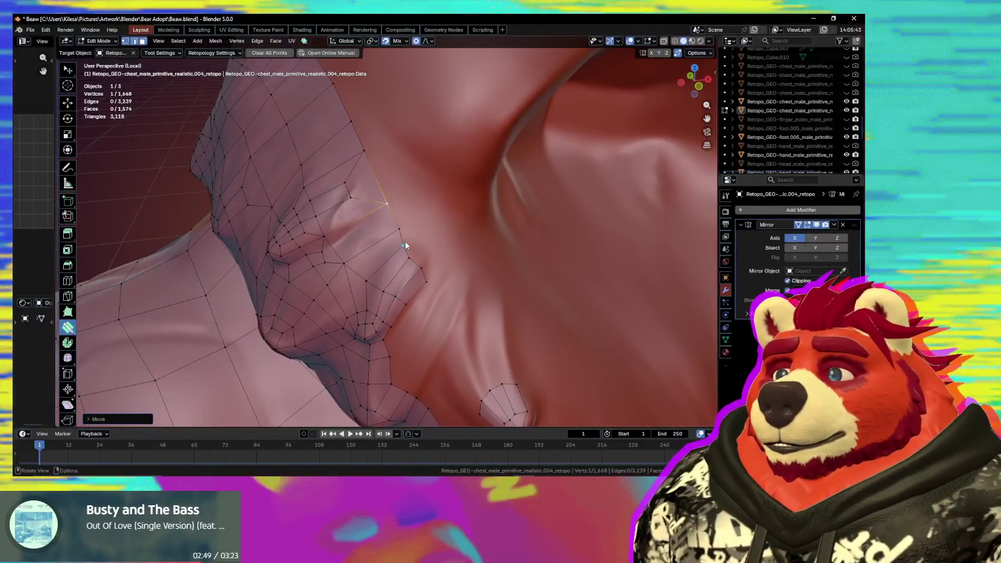
{"action": "key", "text": "s"}
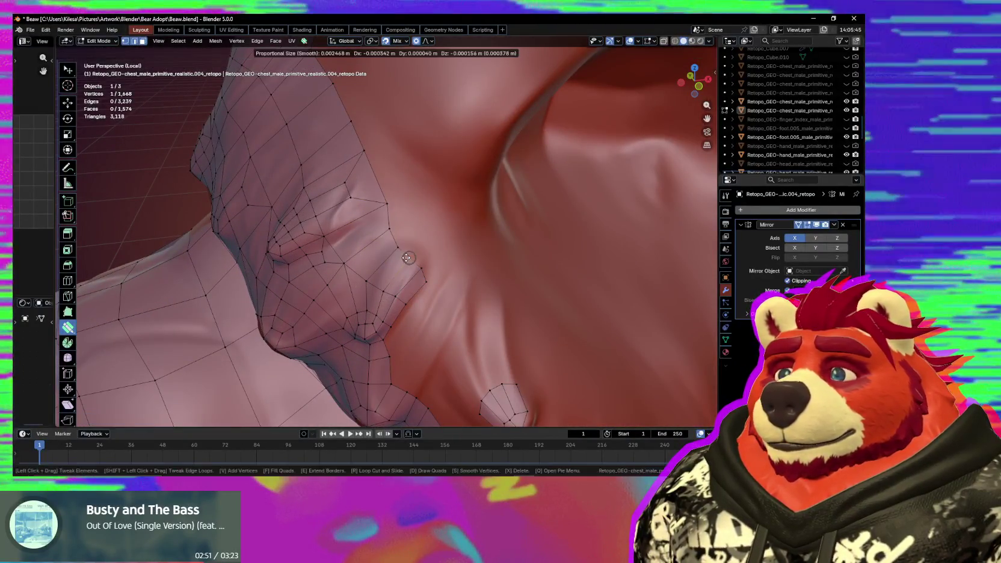
{"action": "left_click_drag", "start_coordinate": [406, 258], "coordinate": [413, 272]}
{"action": "mouse_move", "coordinate": [413, 273]}
{"action": "middle_mouse_down"}
{"action": "mouse_move", "coordinate": [451, 275]}
{"action": "mouse_move", "coordinate": [410, 246]}
{"action": "middle_mouse_up"}
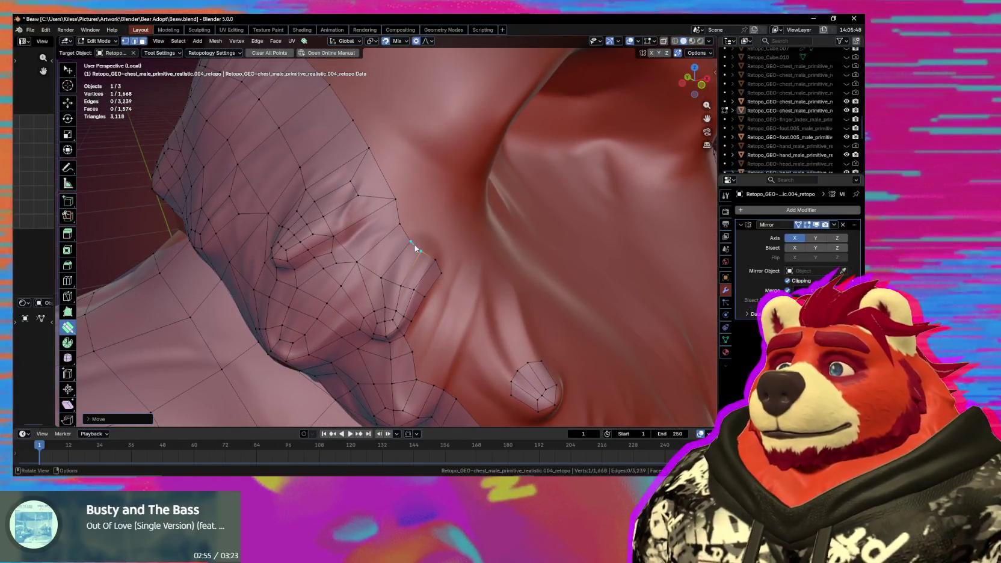
{"action": "key", "text": "f"}
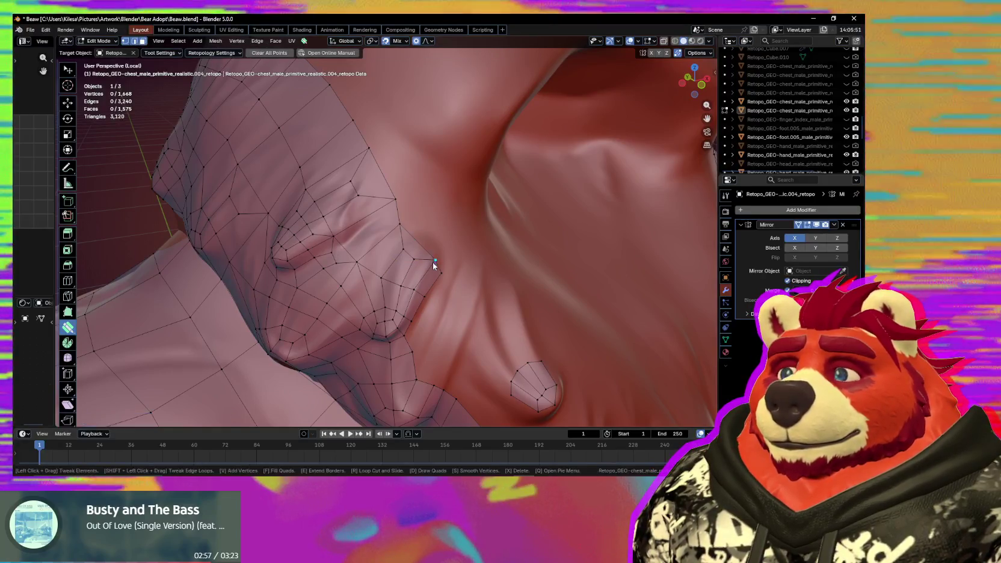
{"action": "left_click_drag", "start_coordinate": [432, 262], "coordinate": [397, 265]}
{"action": "mouse_move", "coordinate": [400, 260]}
{"action": "middle_mouse_down"}
{"action": "mouse_move", "coordinate": [453, 297]}
{"action": "mouse_move", "coordinate": [334, 274]}
{"action": "mouse_move", "coordinate": [387, 272]}
{"action": "mouse_move", "coordinate": [364, 240]}
{"action": "middle_mouse_up"}
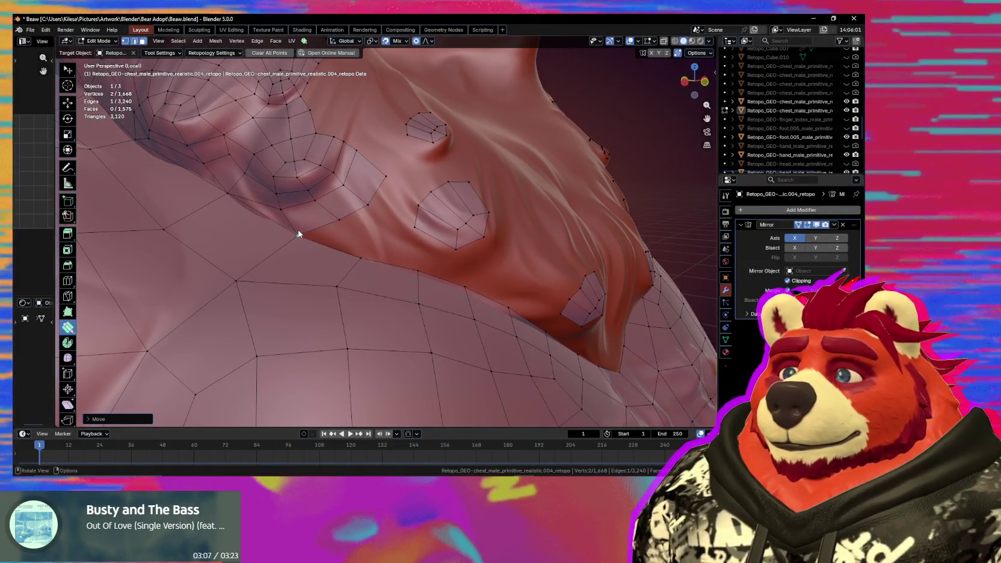
Extrude border edges with Poly Build into new quads beside the lower nub ring.
{"action": "left_click_drag", "start_coordinate": [362, 239], "coordinate": [369, 255]}
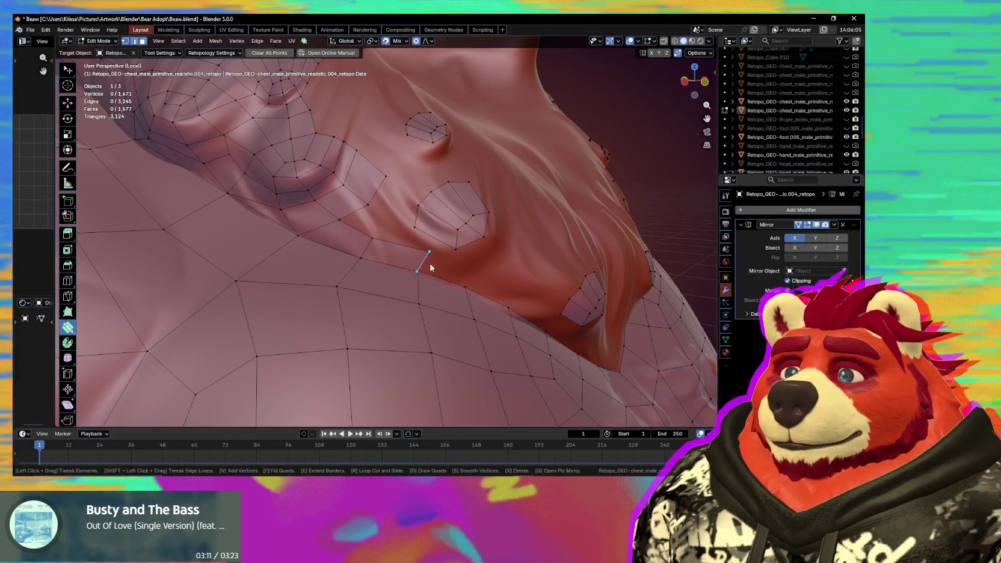
{"action": "left_click_drag", "start_coordinate": [425, 259], "coordinate": [418, 270]}
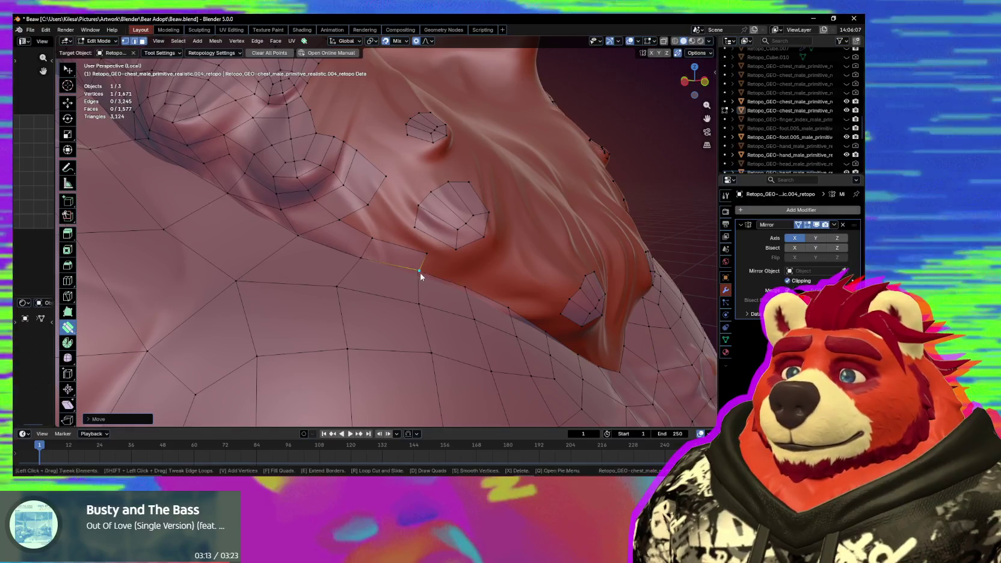
{"action": "middle_click_drag", "start_coordinate": [451, 283], "coordinate": [415, 261]}
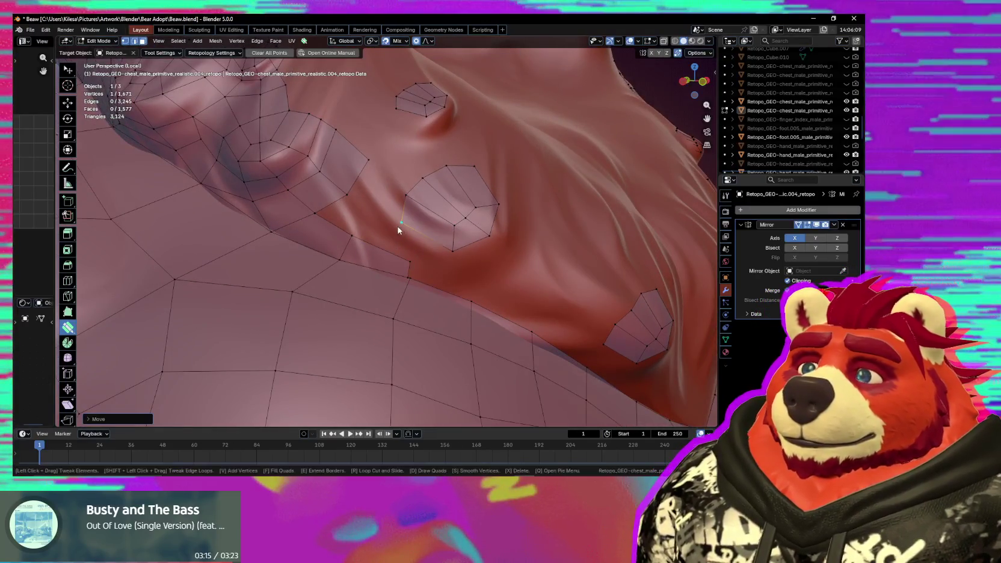
{"action": "middle_click_drag", "start_coordinate": [348, 196], "coordinate": [348, 207]}
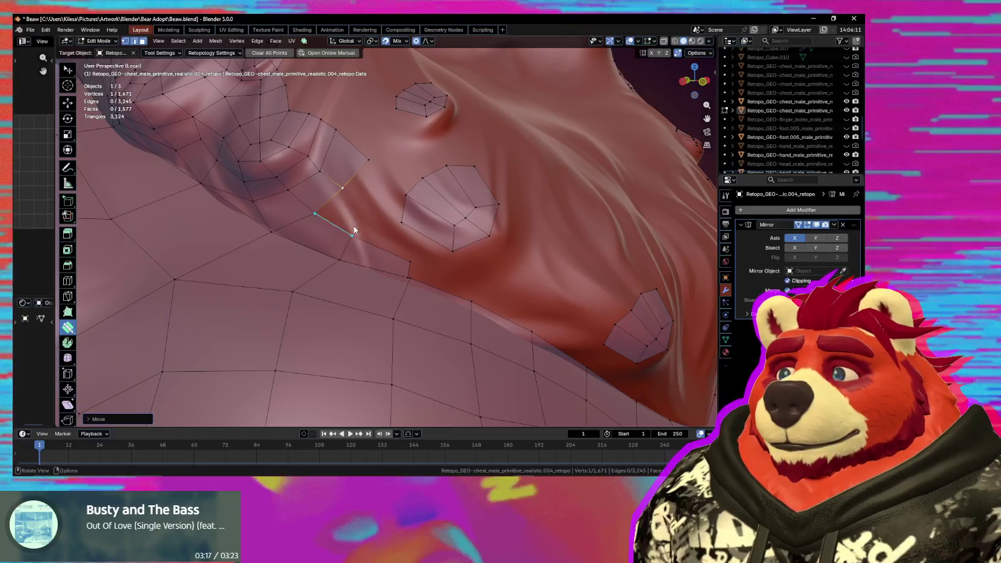
{"action": "left_click_drag", "start_coordinate": [387, 214], "coordinate": [428, 241]}
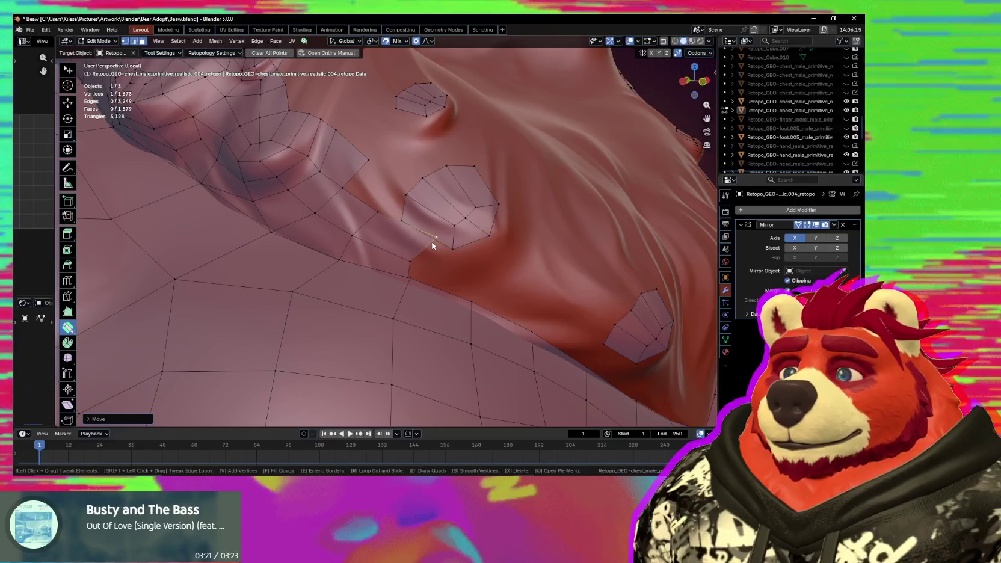
{"action": "middle_click_drag", "start_coordinate": [436, 242], "coordinate": [431, 240]}
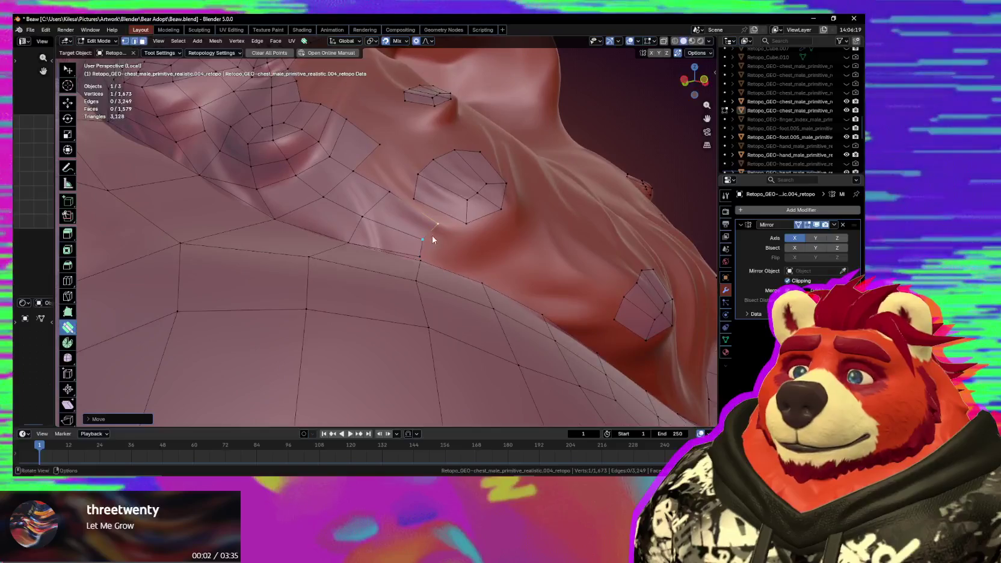
{"action": "left_click_drag", "start_coordinate": [425, 245], "coordinate": [420, 260]}
{"action": "middle_click_drag", "start_coordinate": [421, 262], "coordinate": [410, 291]}
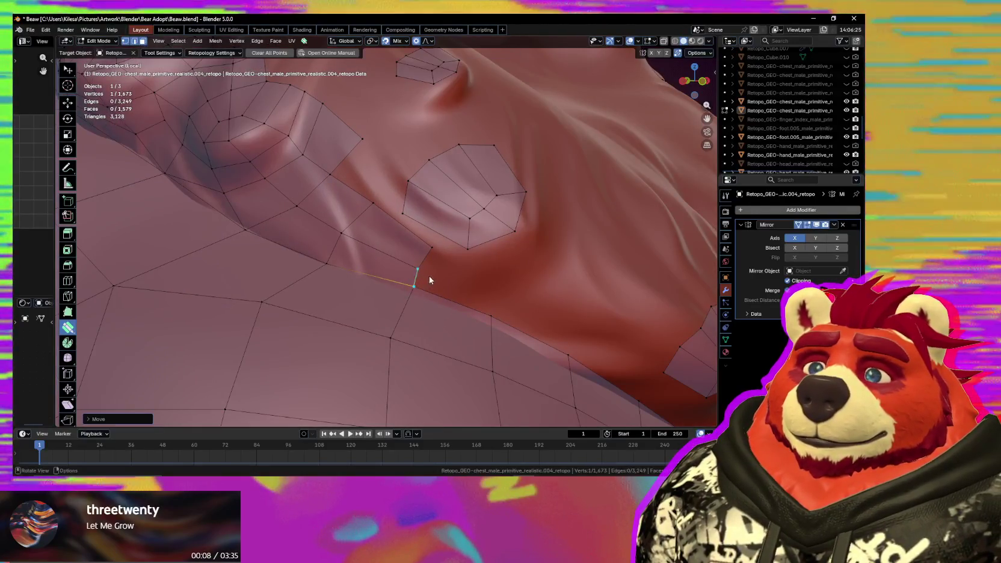
Merge the stray vertex and pull boundary vertices down onto the chest's fold line.
{"action": "mouse_move", "coordinate": [404, 216]}
{"action": "left_mouse_down"}
{"action": "mouse_move", "coordinate": [373, 203]}
{"action": "mouse_move", "coordinate": [392, 209]}
{"action": "left_mouse_up"}
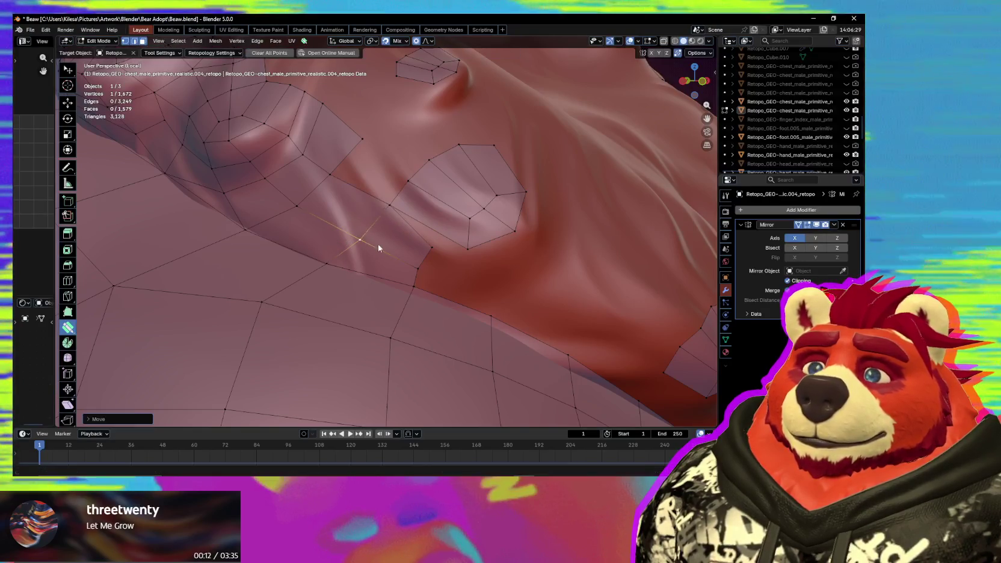
{"action": "mouse_move", "coordinate": [431, 247]}
{"action": "left_mouse_down"}
{"action": "mouse_move", "coordinate": [465, 250]}
{"action": "mouse_move", "coordinate": [415, 293]}
{"action": "left_mouse_up"}
{"action": "middle_click_drag", "start_coordinate": [432, 301], "coordinate": [449, 331]}
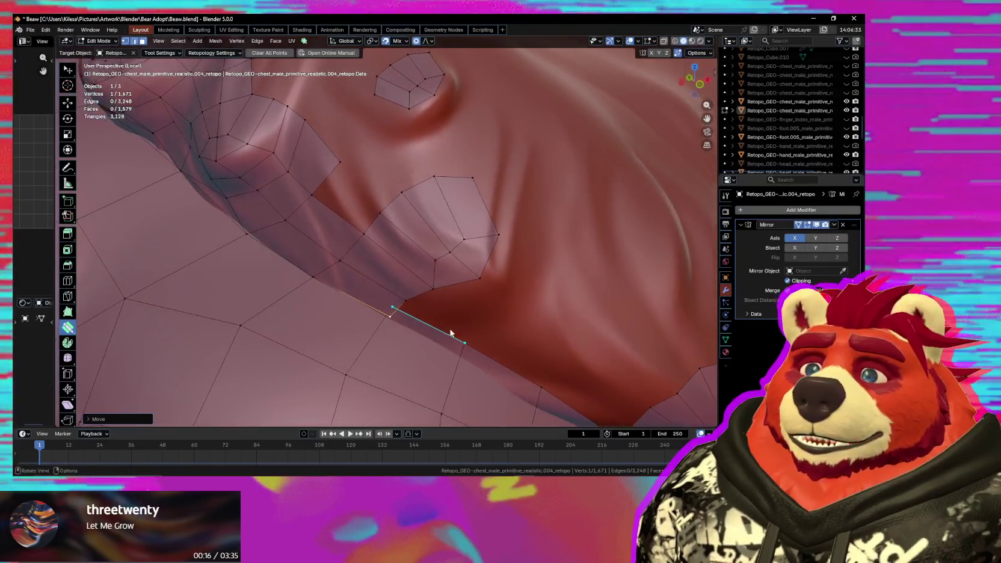
{"action": "mouse_move", "coordinate": [391, 316]}
{"action": "left_mouse_down"}
{"action": "mouse_move", "coordinate": [397, 304]}
{"action": "mouse_move", "coordinate": [386, 318]}
{"action": "mouse_move", "coordinate": [456, 342]}
{"action": "left_mouse_up"}
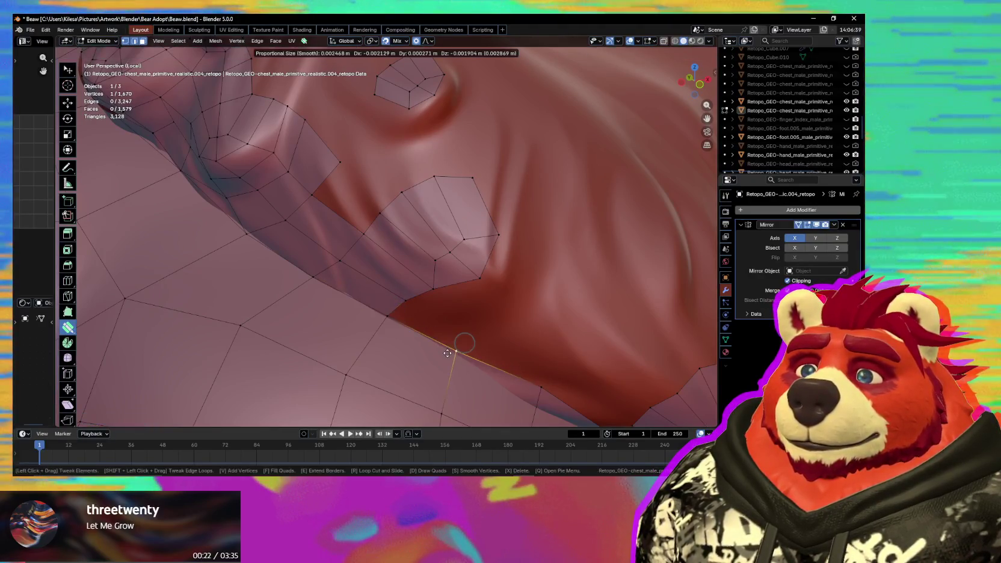
{"action": "mouse_move", "coordinate": [446, 357]}
{"action": "middle_mouse_down"}
{"action": "mouse_move", "coordinate": [435, 335]}
{"action": "mouse_move", "coordinate": [464, 297]}
{"action": "middle_mouse_up"}
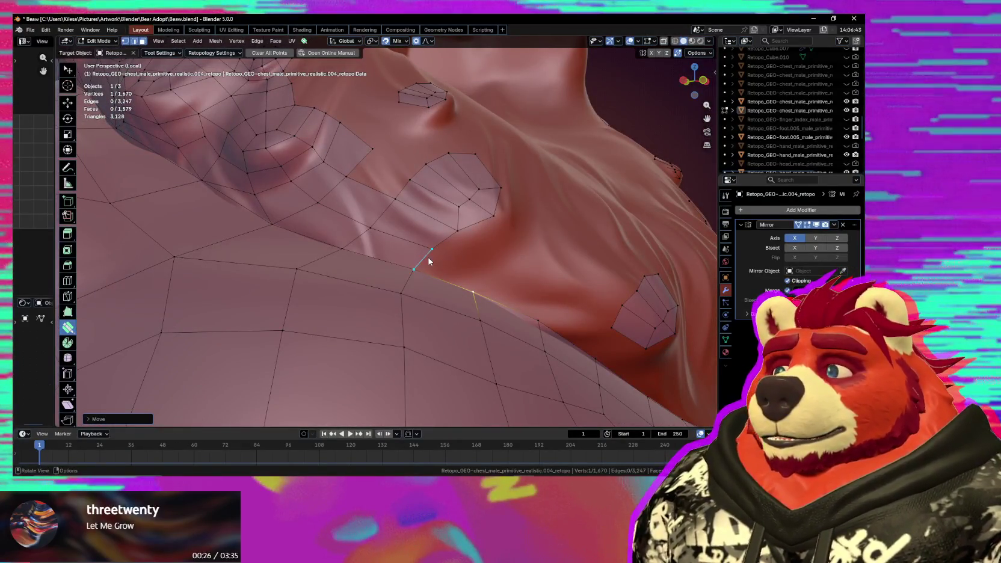
Nudge the vertices below the ring to meet its corner and join the lower band.
{"action": "mouse_move", "coordinate": [431, 260]}
{"action": "left_mouse_down"}
{"action": "mouse_move", "coordinate": [439, 266]}
{"action": "mouse_move", "coordinate": [439, 255]}
{"action": "left_mouse_up"}
{"action": "mouse_move", "coordinate": [439, 255]}
{"action": "middle_mouse_down"}
{"action": "mouse_move", "coordinate": [446, 263]}
{"action": "mouse_move", "coordinate": [450, 254]}
{"action": "middle_mouse_up"}
{"action": "left_click_drag", "start_coordinate": [450, 254], "coordinate": [451, 257]}
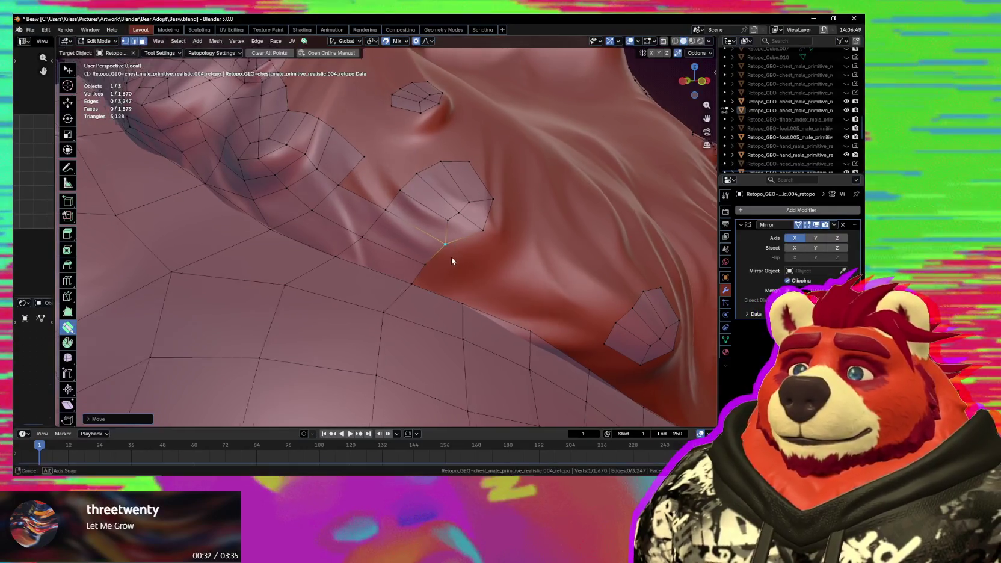
{"action": "middle_click_drag", "start_coordinate": [451, 258], "coordinate": [454, 256]}
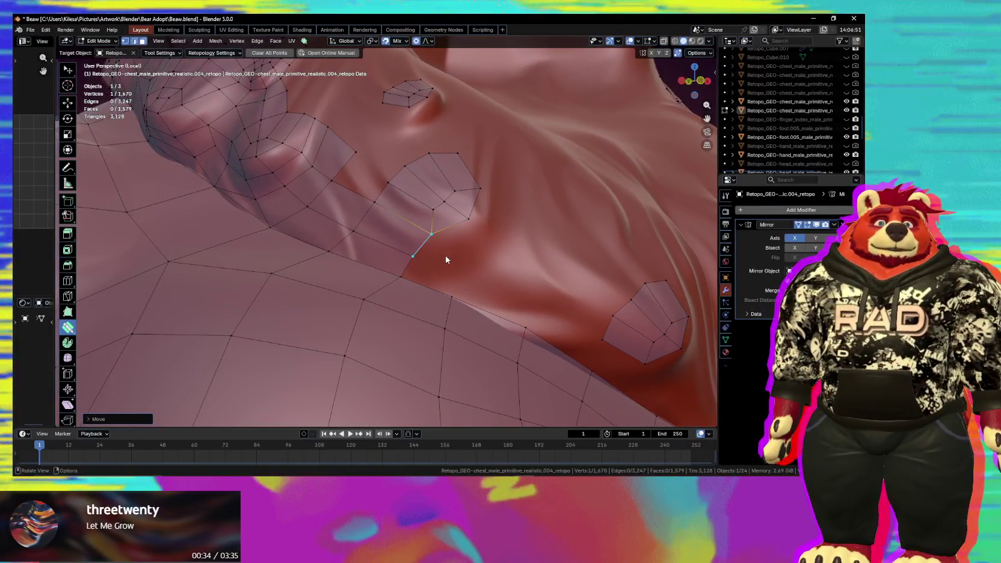